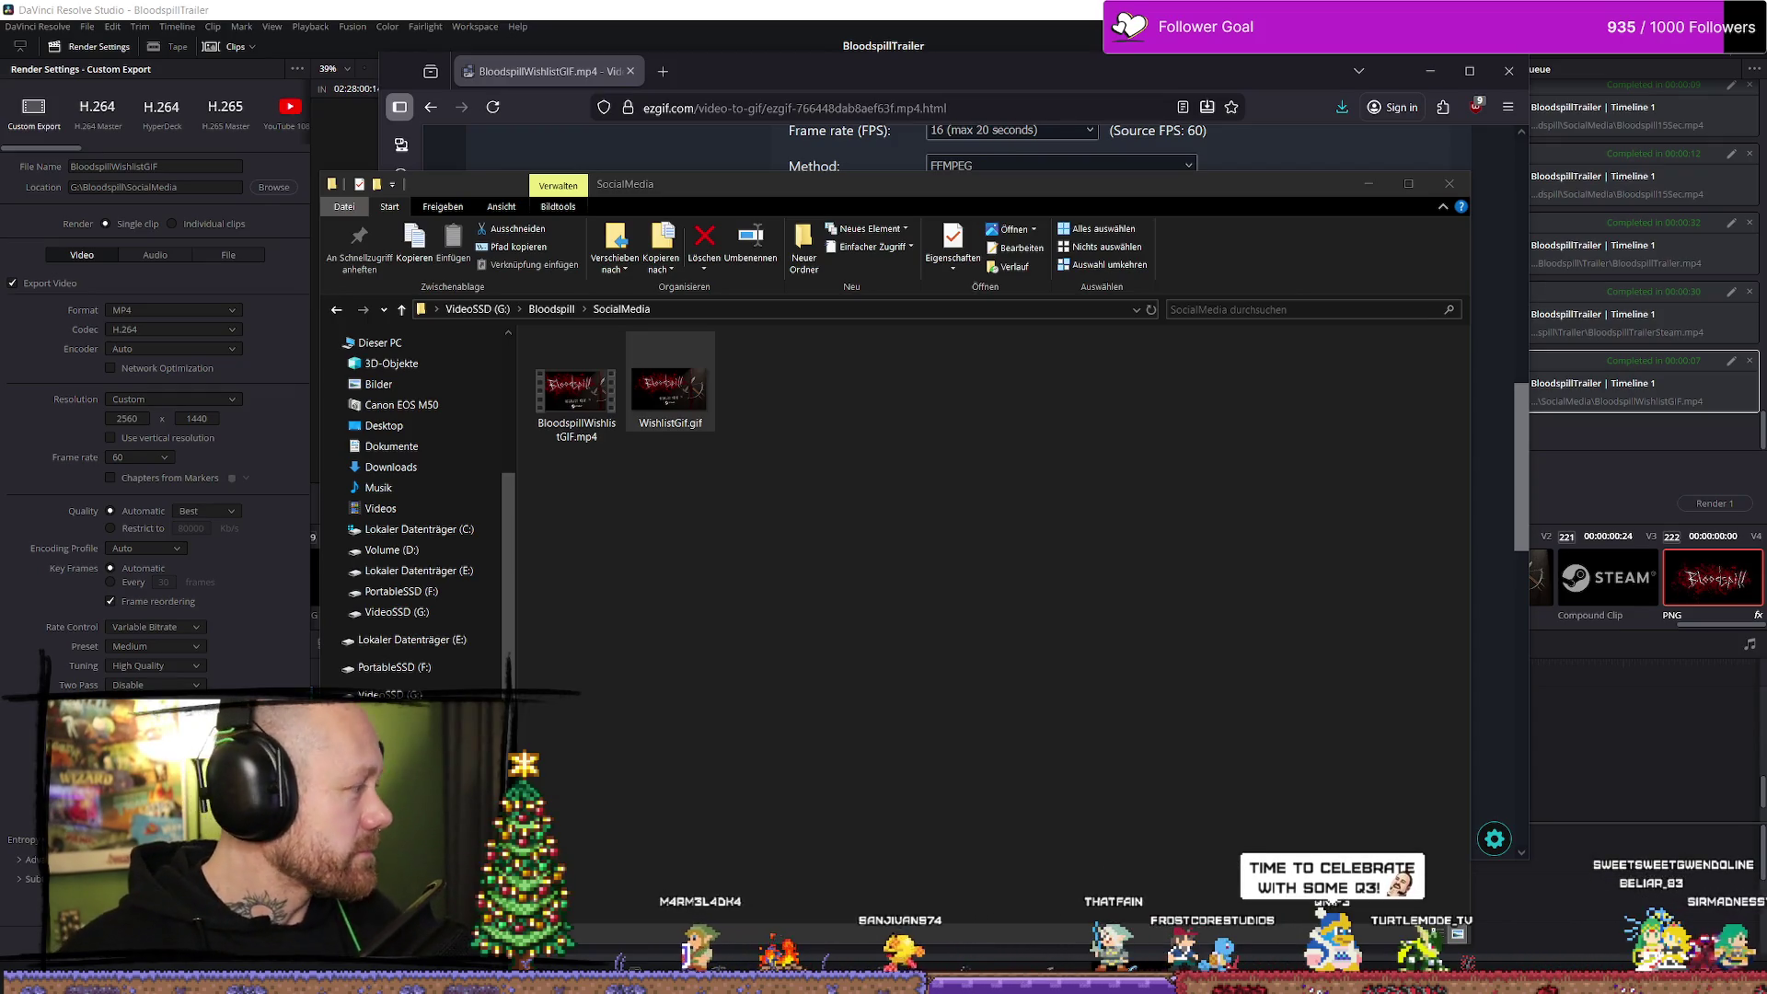
- Bring Discord forward and scroll #general to find the Steam page message
{"action": "key", "text": "alt+Tab"}
{"action": "left_click_drag", "start_coordinate": [695, 111], "coordinate": [1241, 104]}
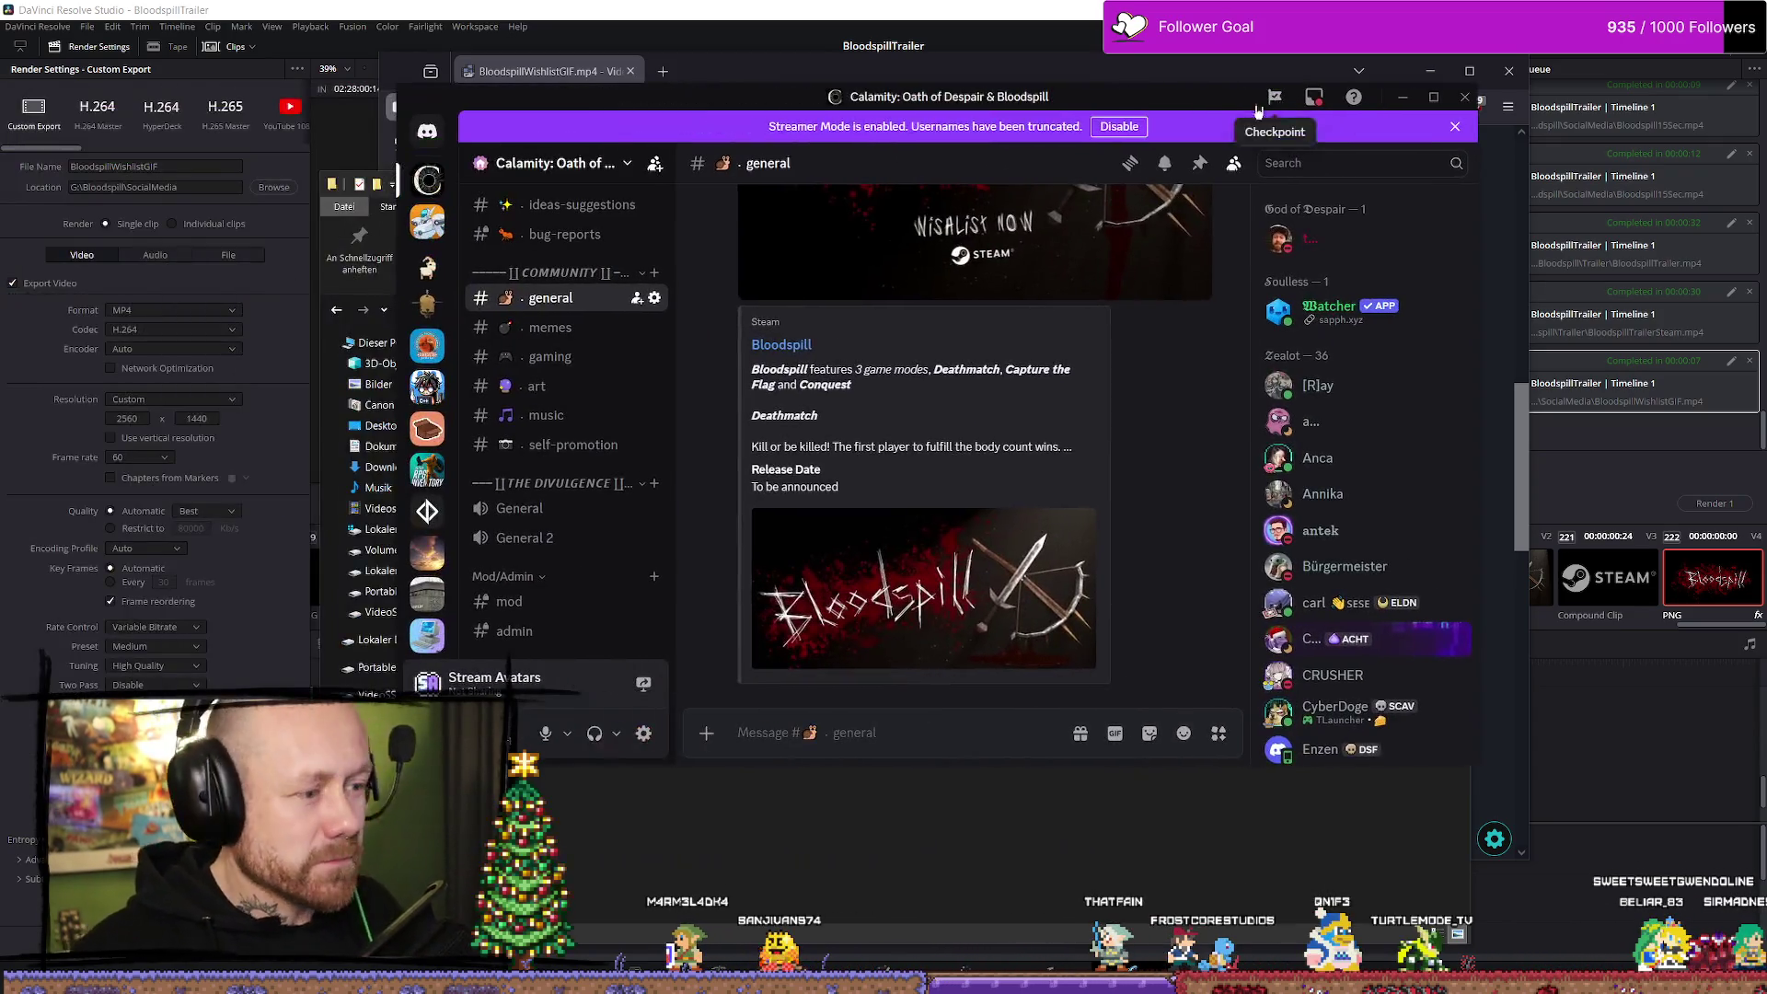
{"action": "scroll", "coordinate": [1167, 523], "scroll_direction": "up", "scroll_amount": 5}
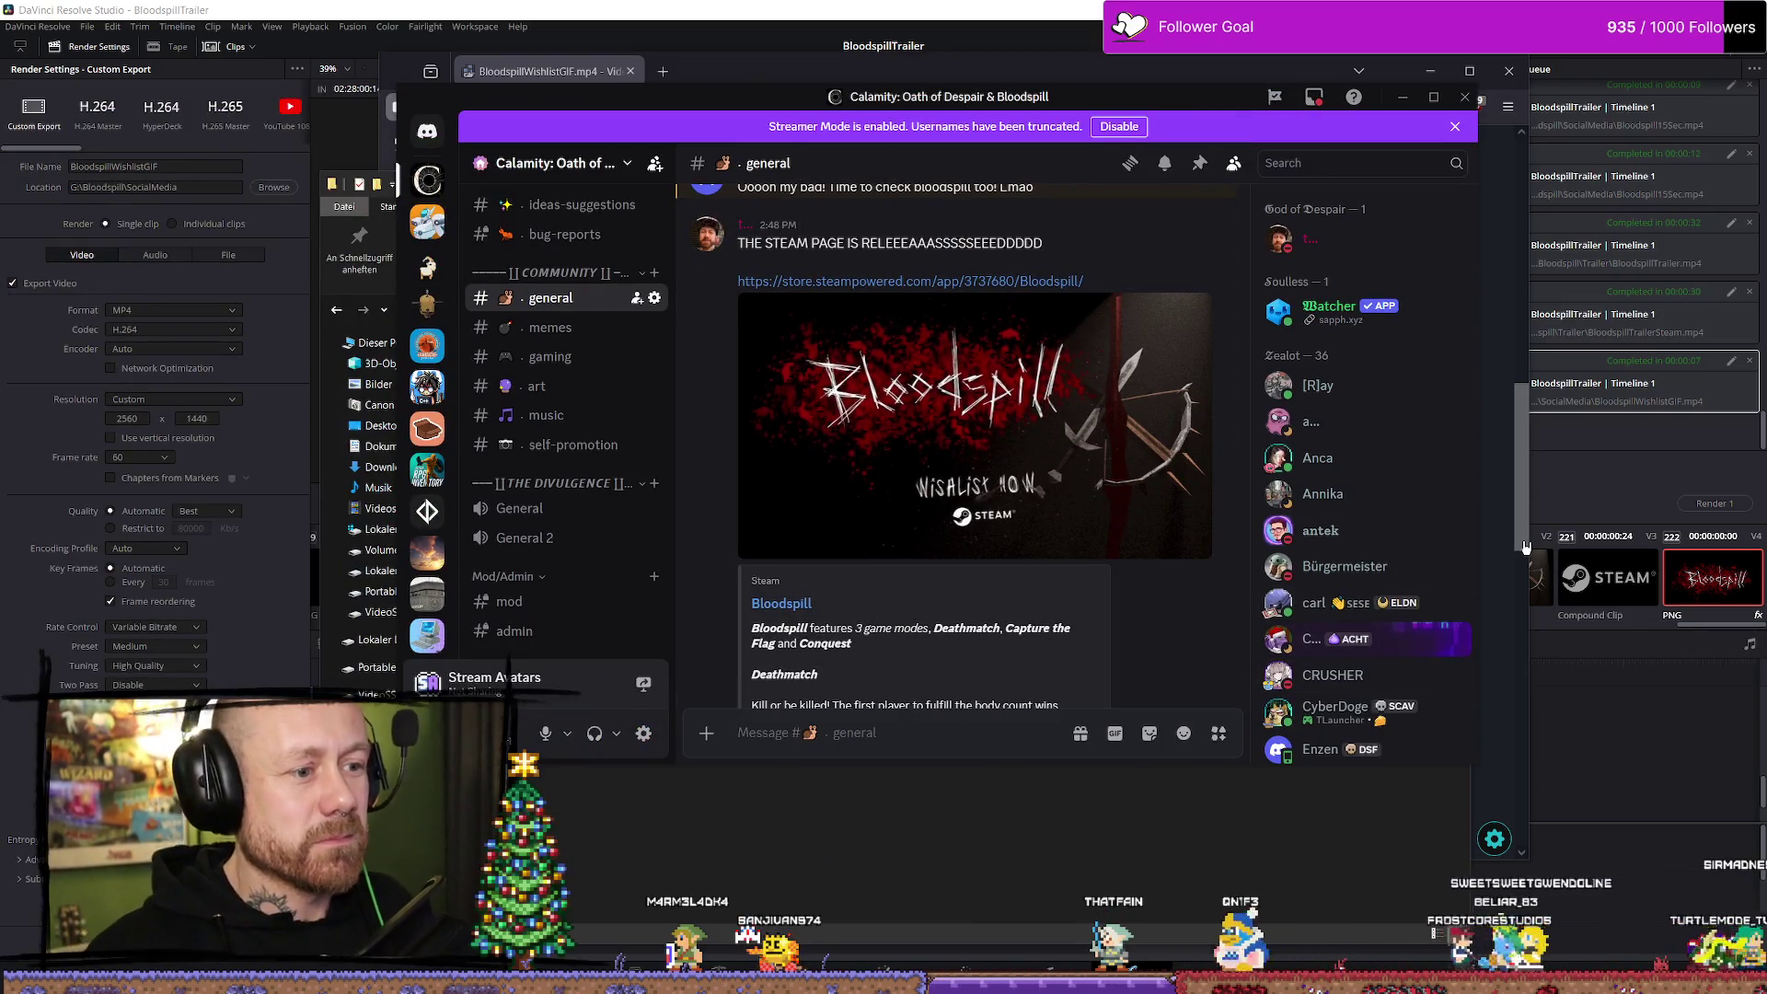
{"action": "scroll", "coordinate": [1086, 464], "scroll_direction": "down", "scroll_amount": 3}
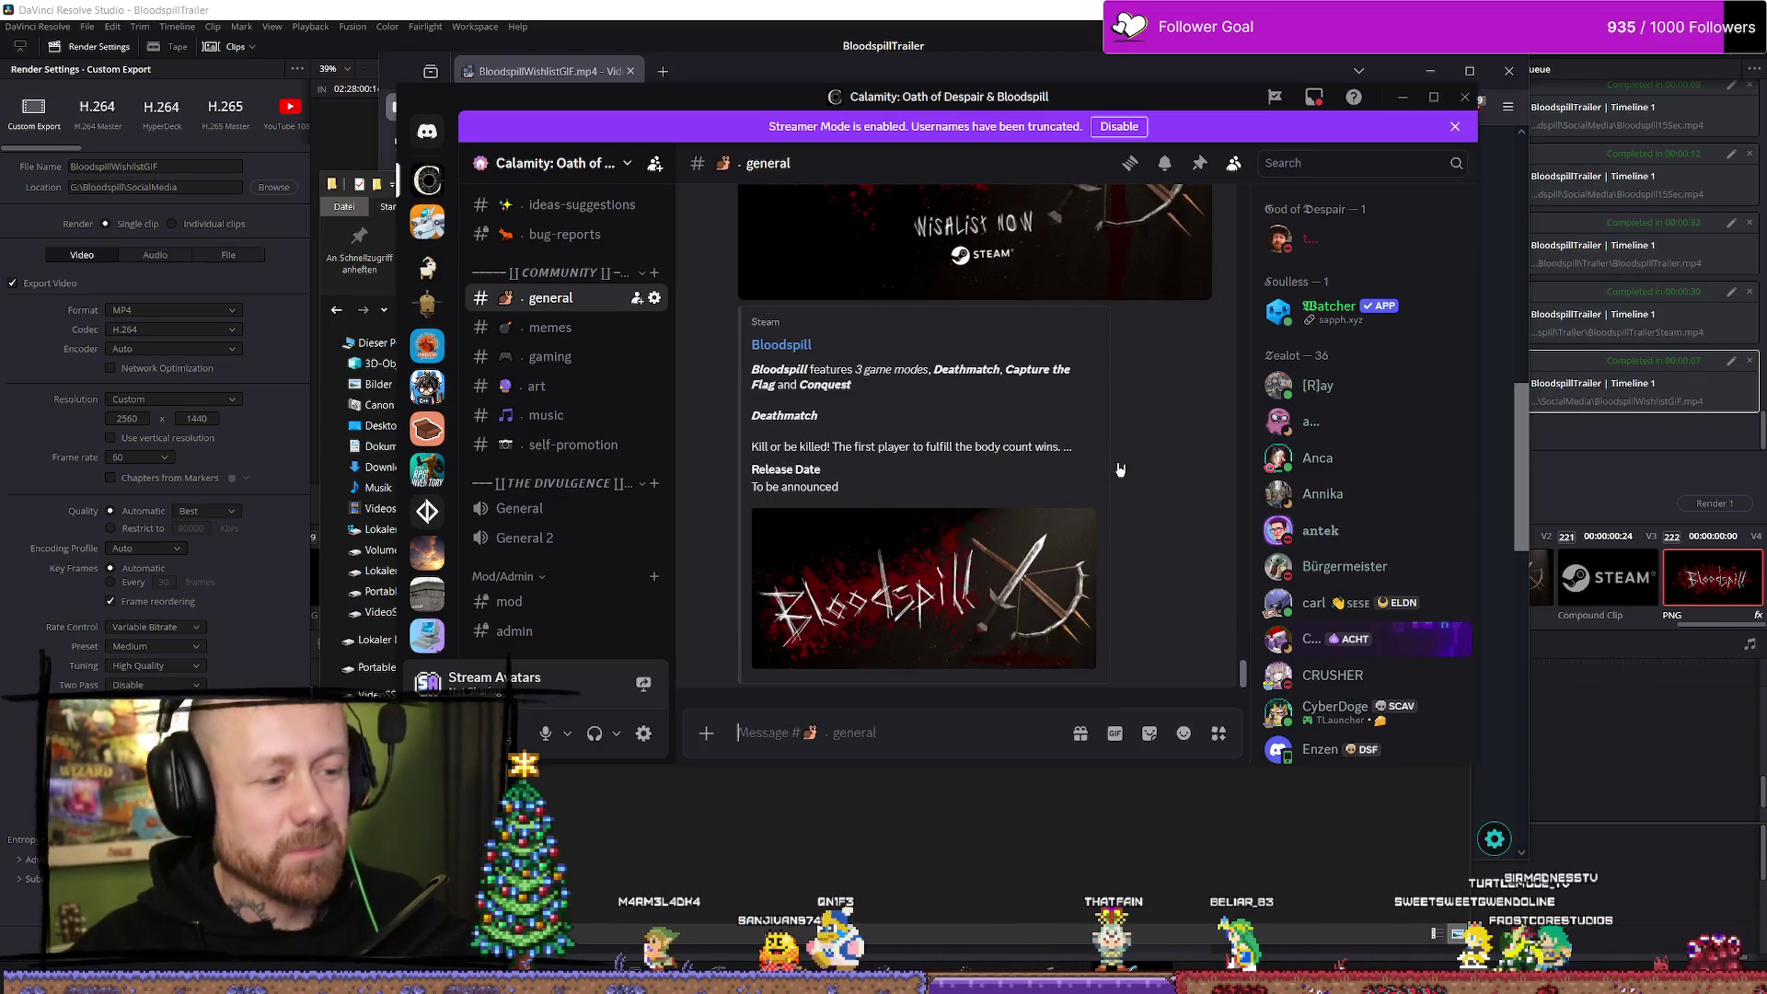
{"action": "scroll", "coordinate": [1142, 503], "scroll_direction": "up", "scroll_amount": 6}
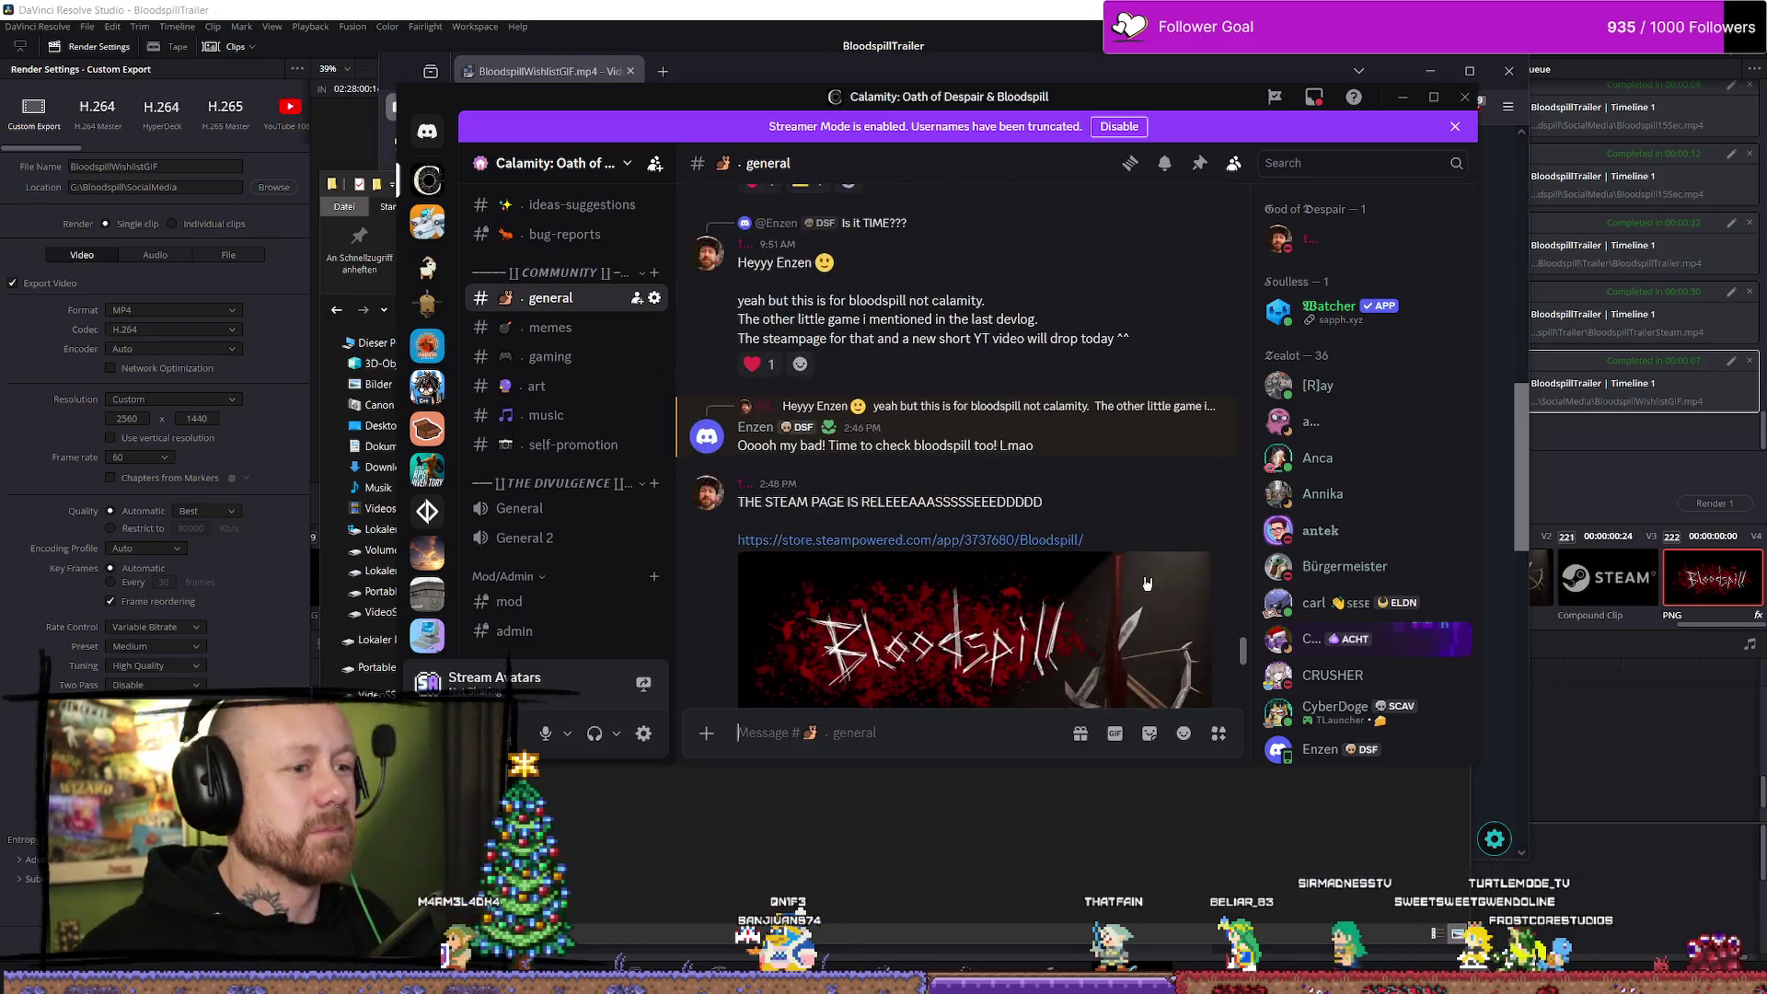
{"action": "scroll", "coordinate": [1162, 479], "scroll_direction": "down", "scroll_amount": 5}
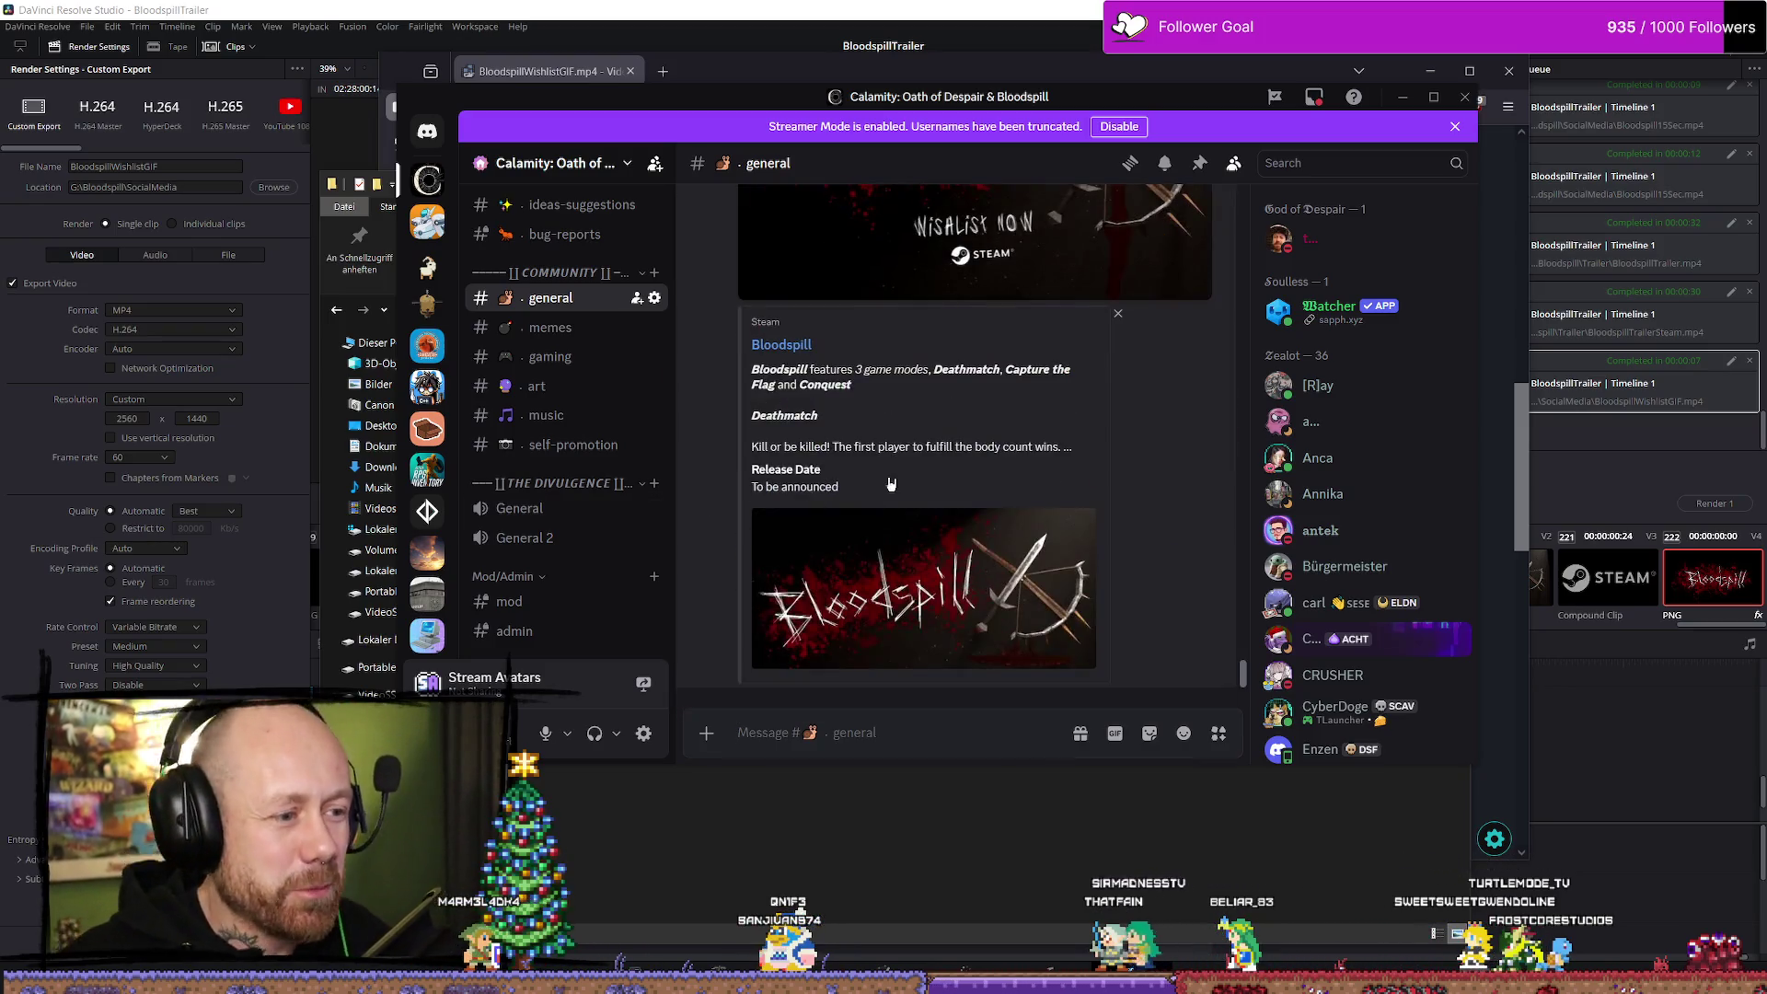
{"action": "scroll", "coordinate": [967, 497], "scroll_direction": "up", "scroll_amount": 8}
{"action": "scroll", "coordinate": [798, 521], "scroll_direction": "down", "scroll_amount": 1}
{"action": "key", "text": "Up"}
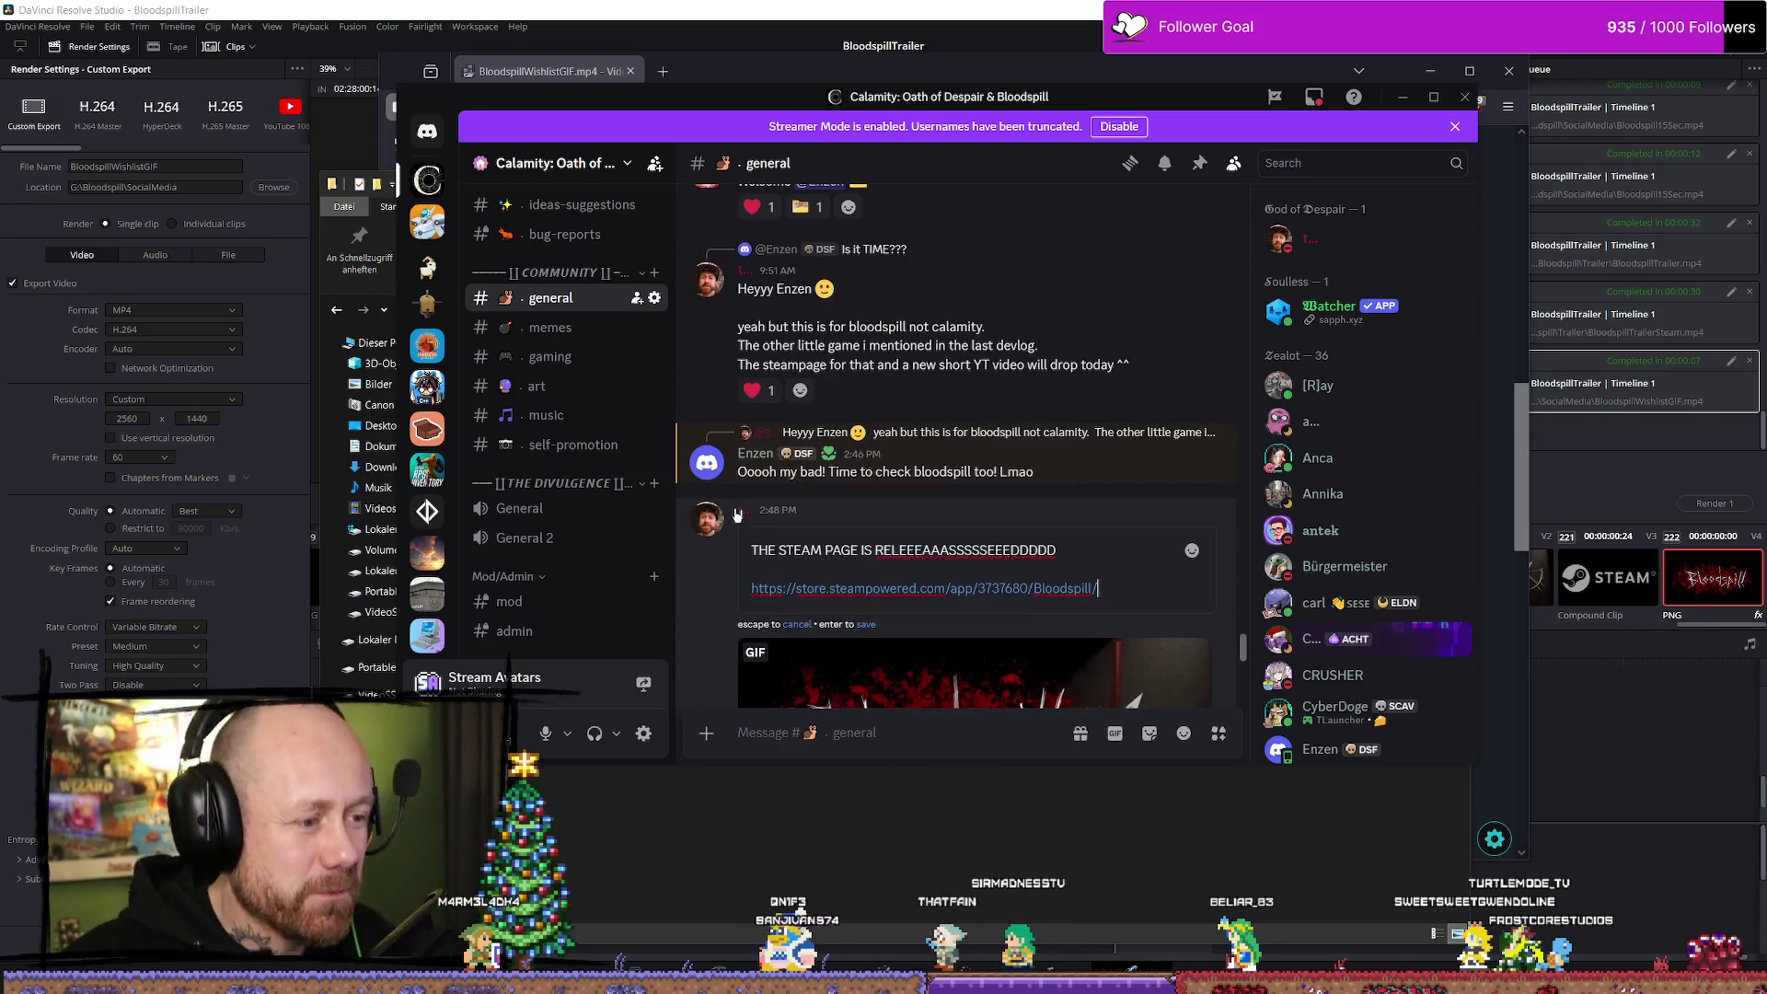
{"action": "type", "text": "@erver"}
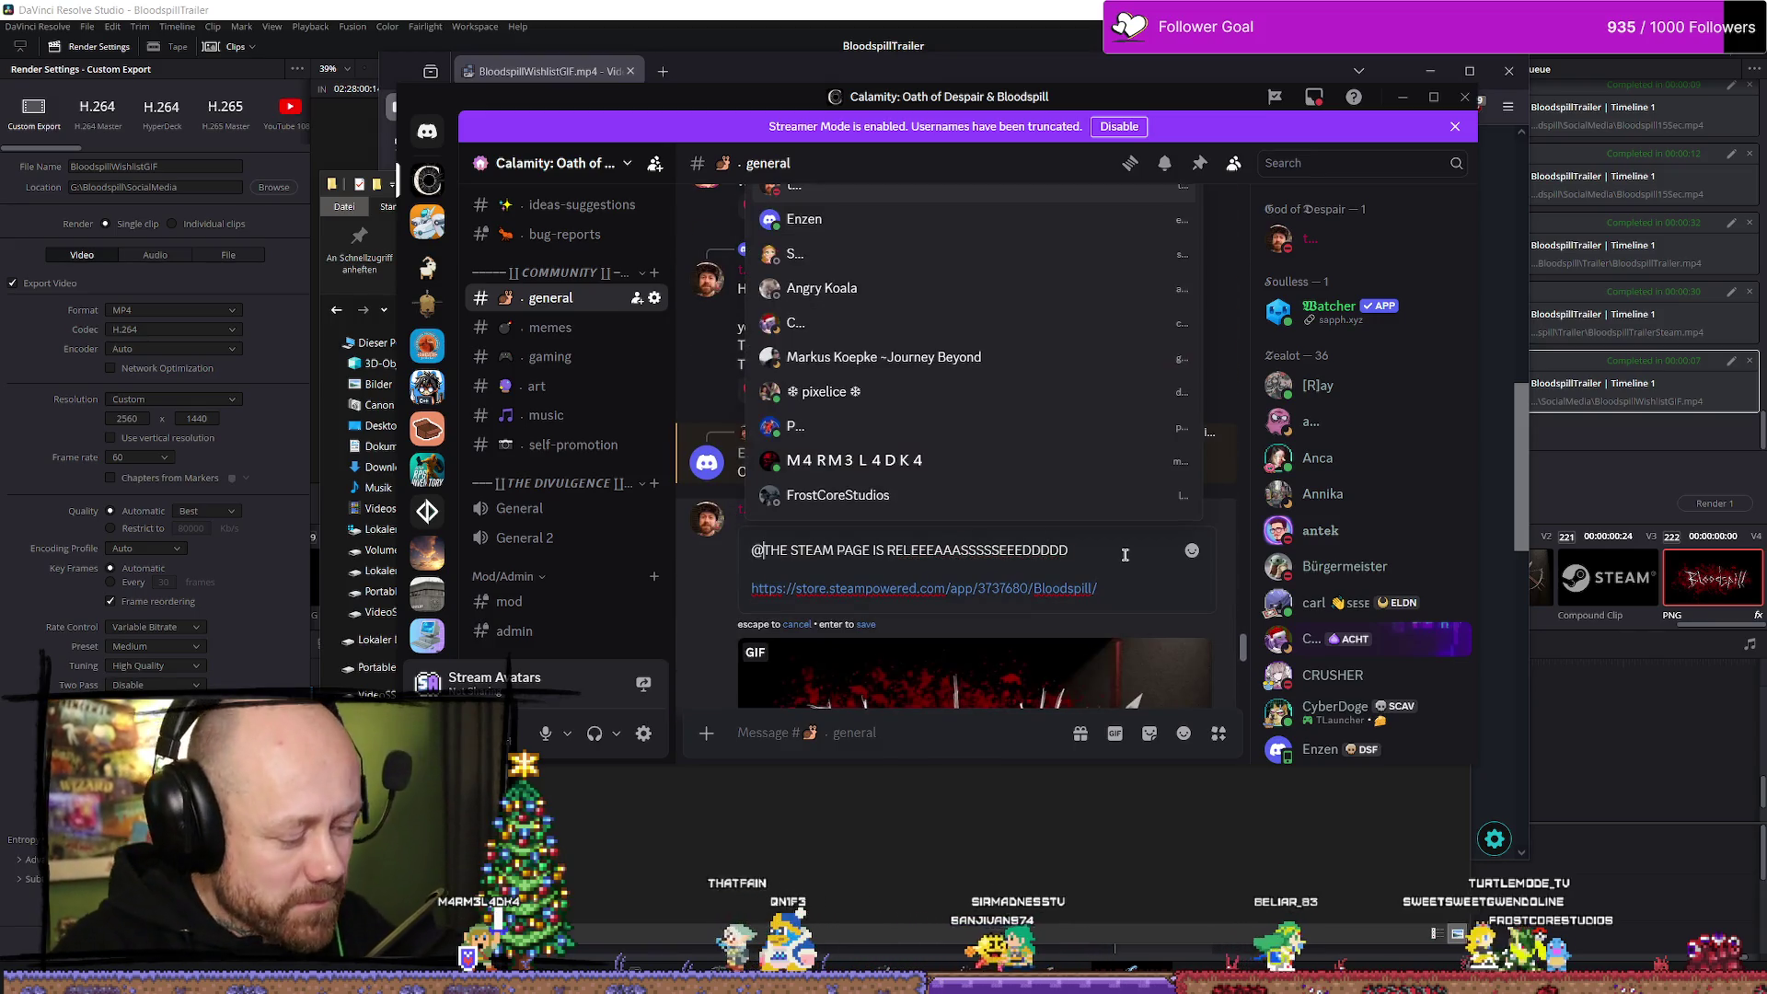
{"action": "key", "text": "BackSpace"}
{"action": "key", "text": "BackSpace"}
{"action": "key", "text": "BackSpace"}
{"action": "type", "text": "vers"}
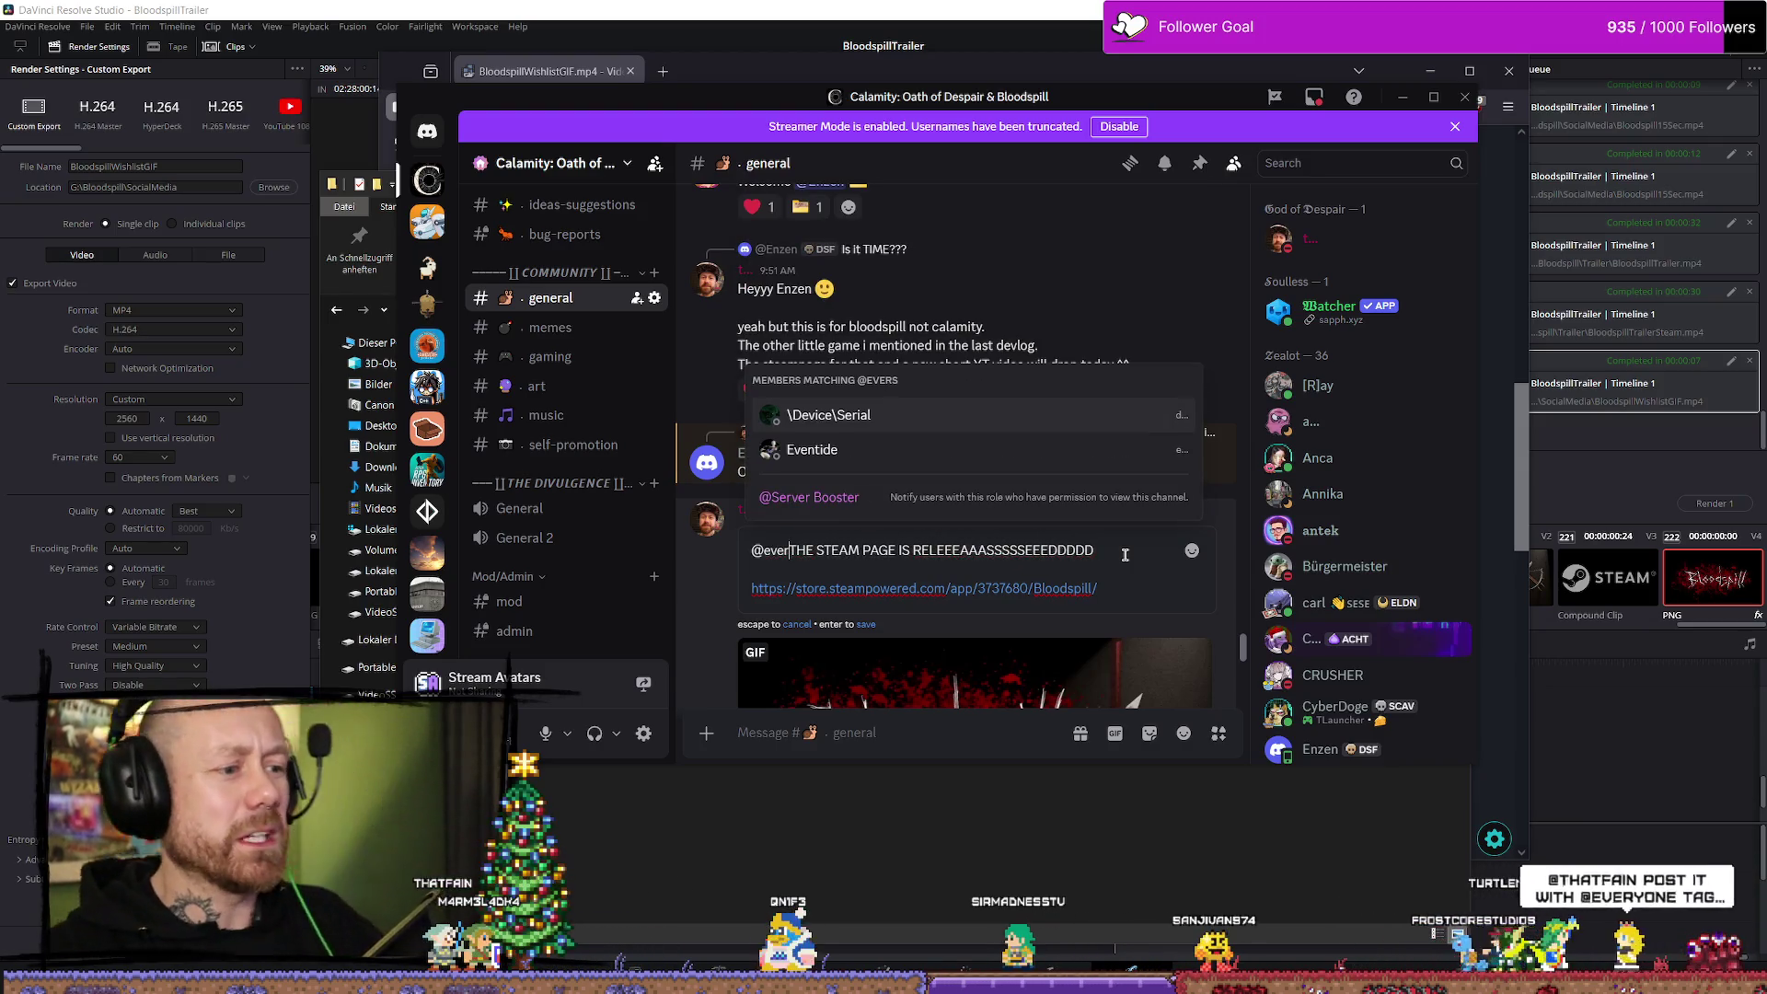
{"action": "key", "text": "BackSpace"}
{"action": "key", "text": "Down"}
{"action": "key", "text": "Down"}
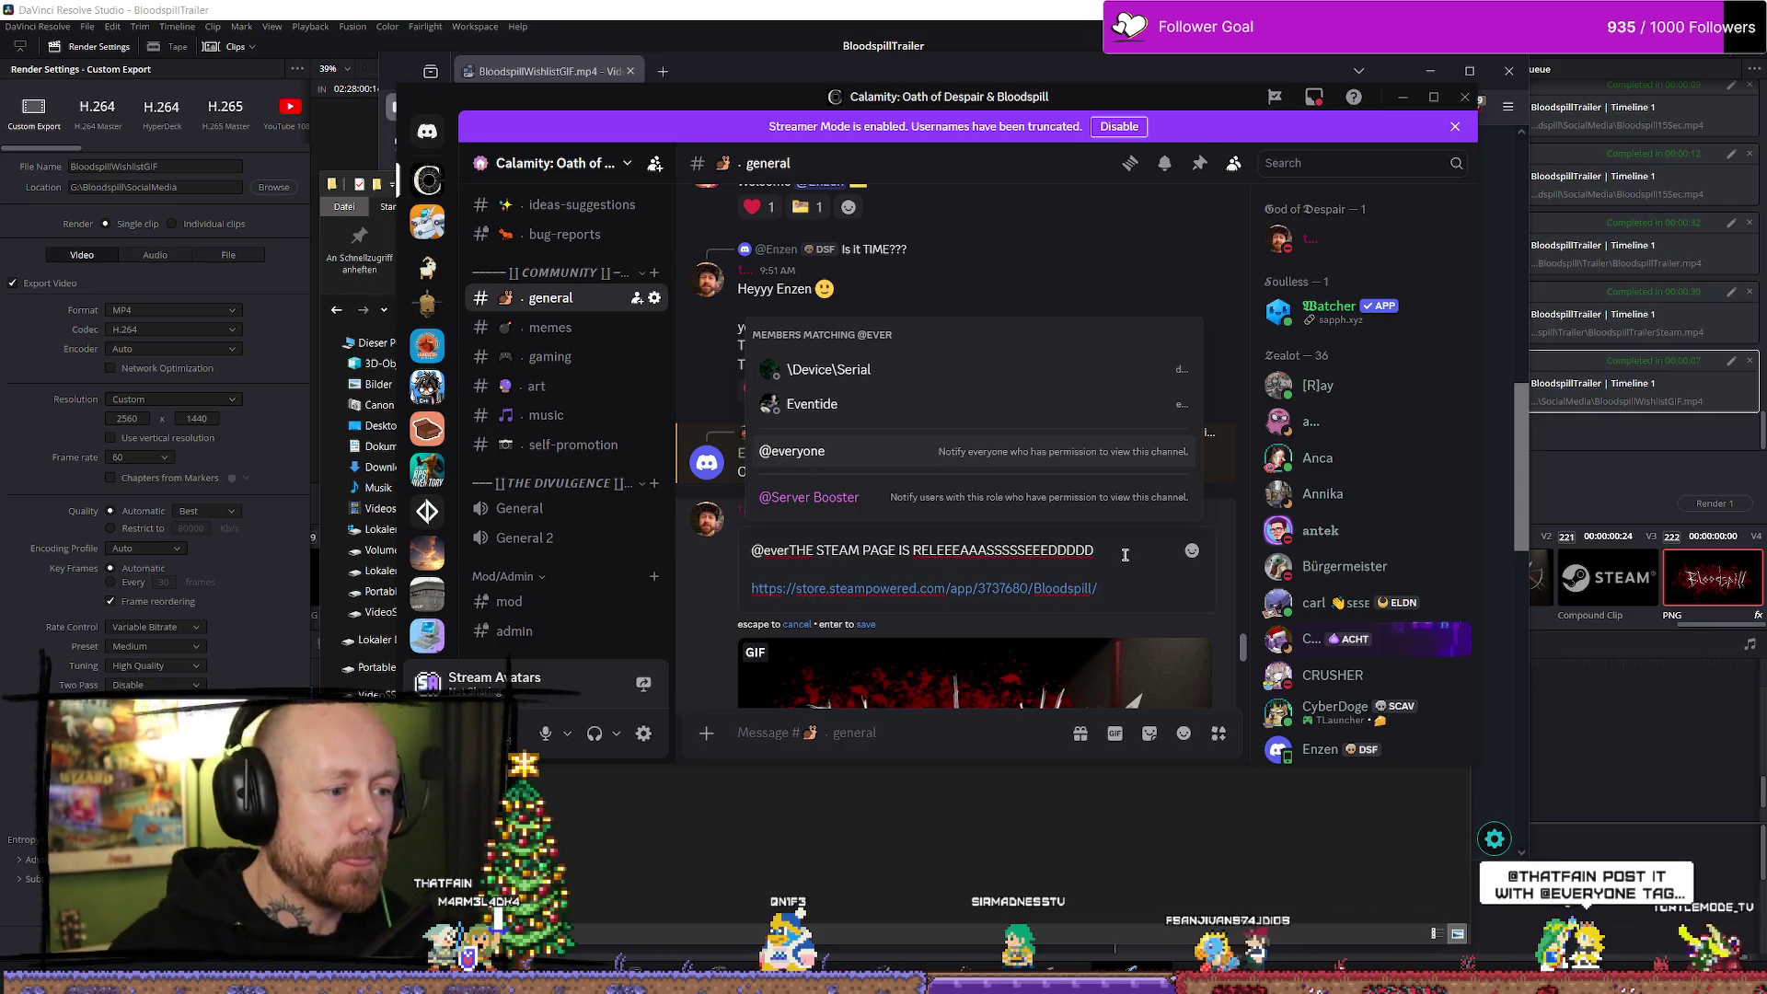
{"action": "key", "text": "Return"}
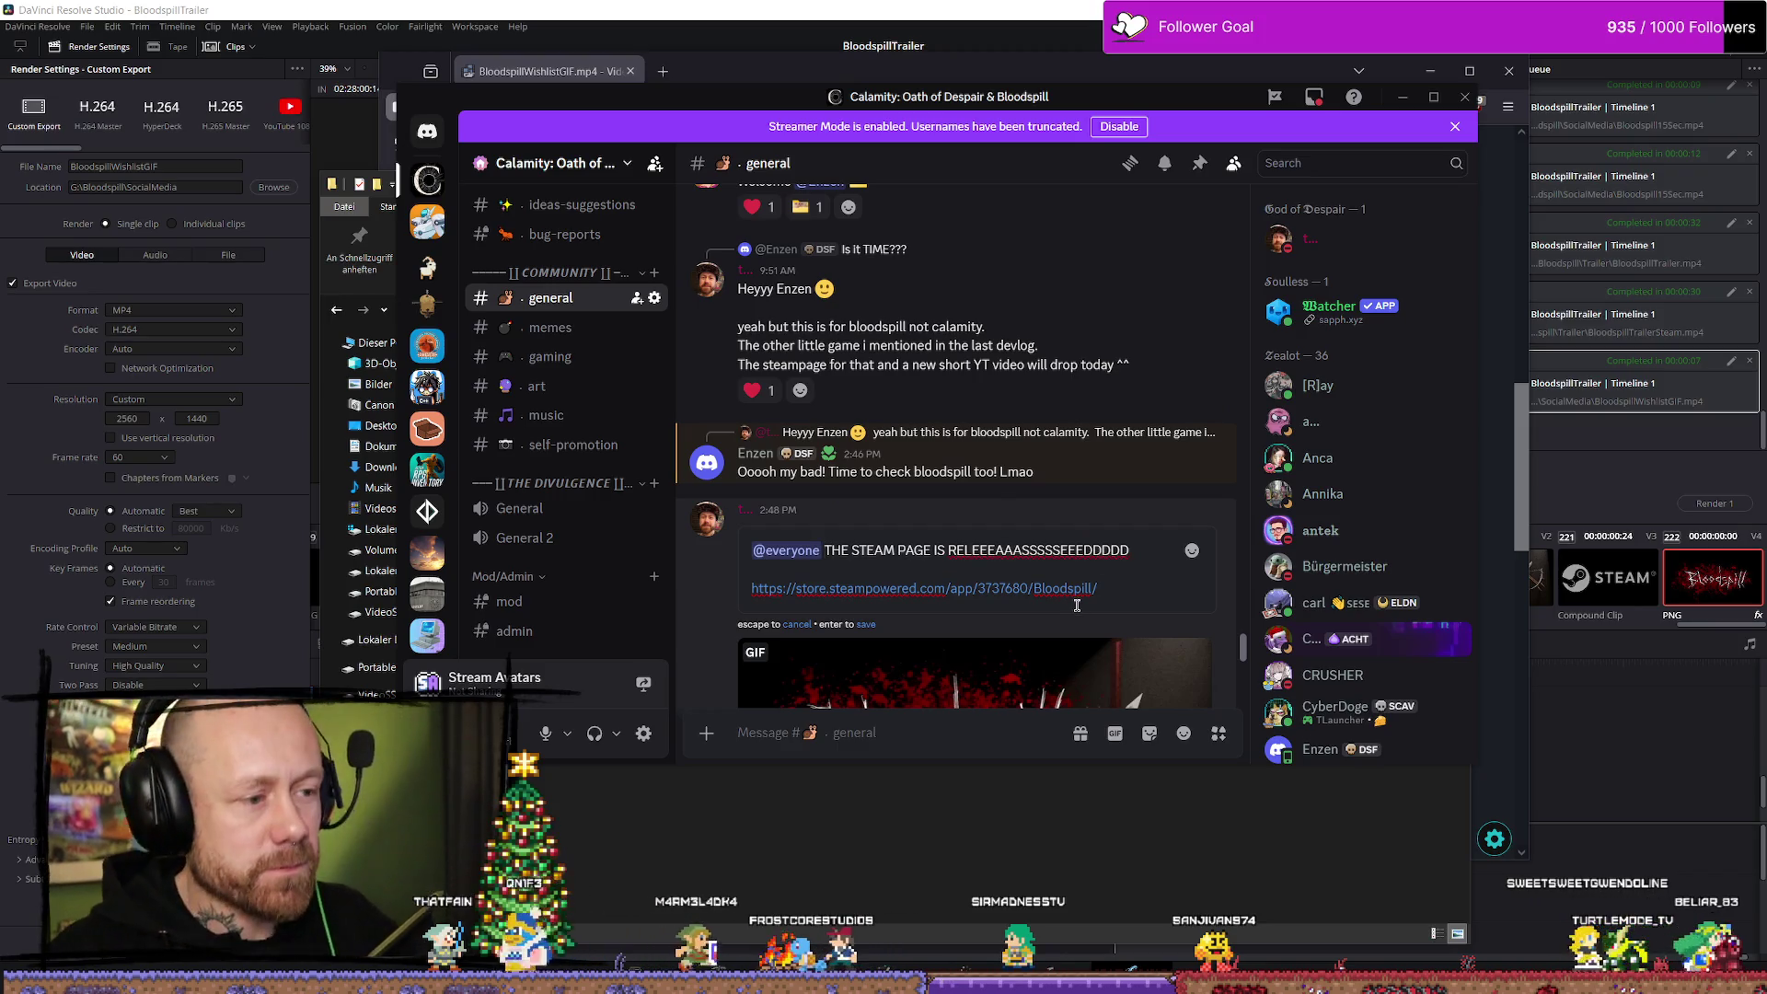
{"action": "key", "text": "Return"}
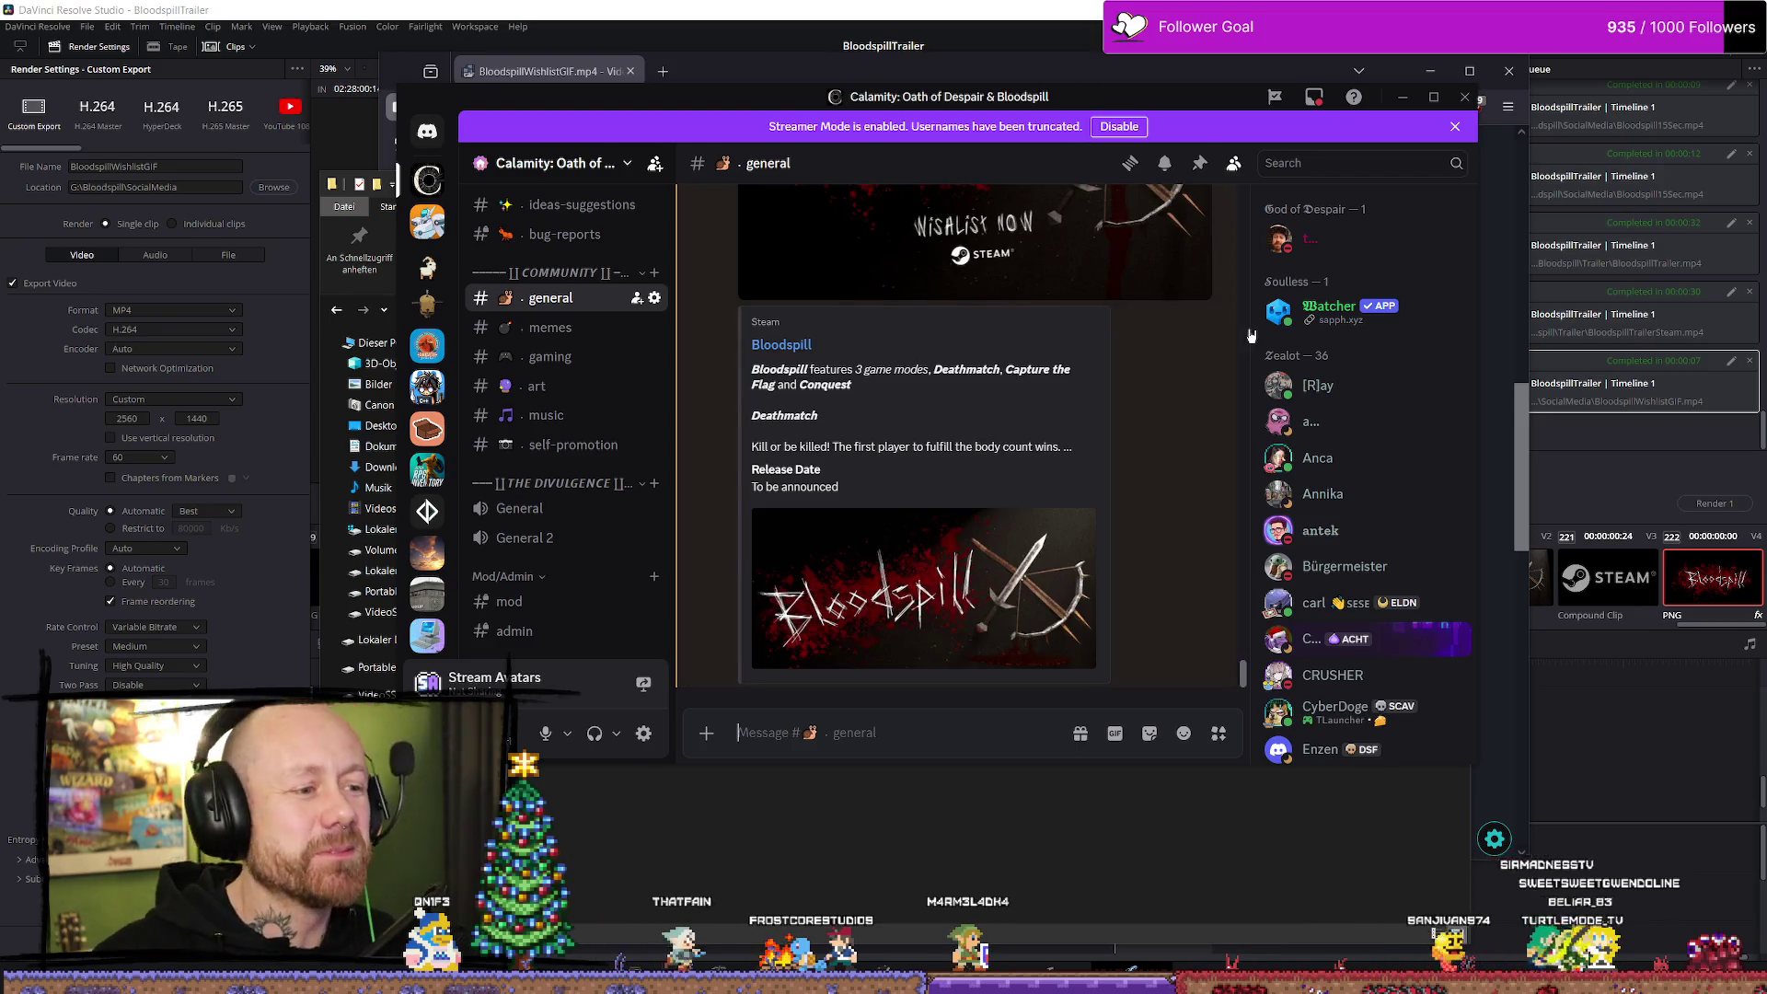
- Review the edited message in the chat, then go to the #annoucements channel
{"action": "scroll", "coordinate": [1177, 494], "scroll_direction": "up", "scroll_amount": 5}
{"action": "scroll", "coordinate": [1177, 495], "scroll_direction": "down", "scroll_amount": 2}
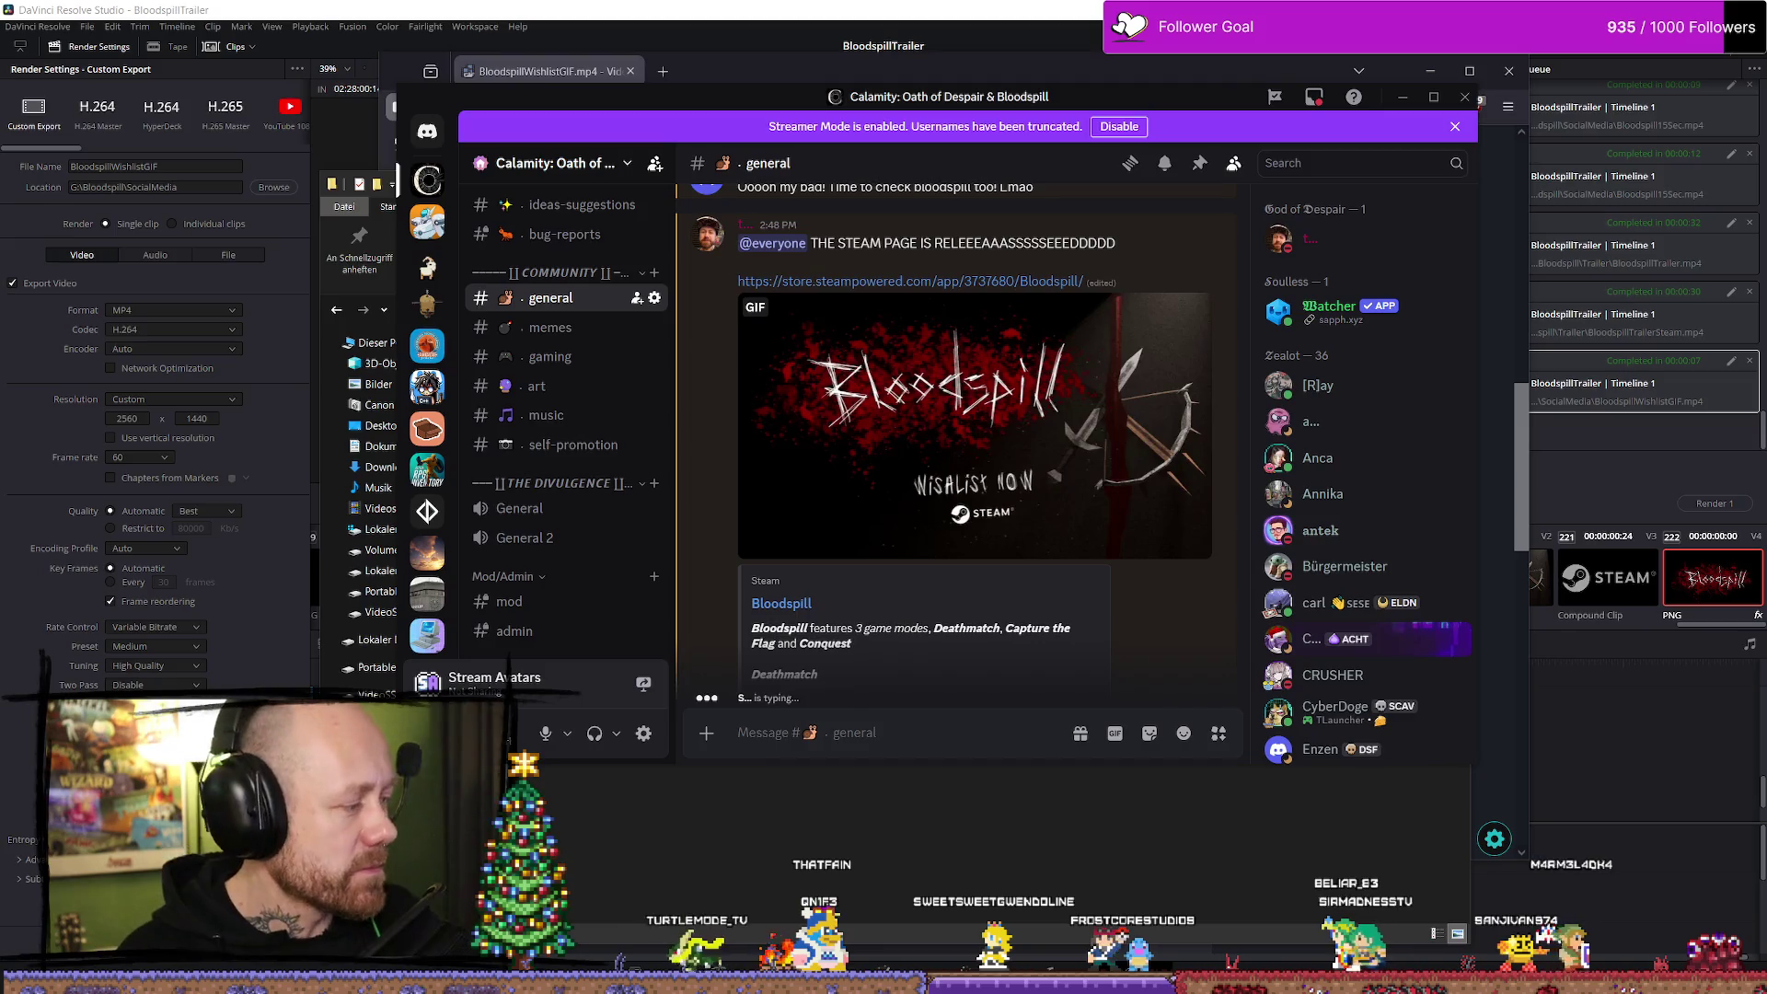
{"action": "scroll", "coordinate": [966, 384], "scroll_direction": "up", "scroll_amount": 2}
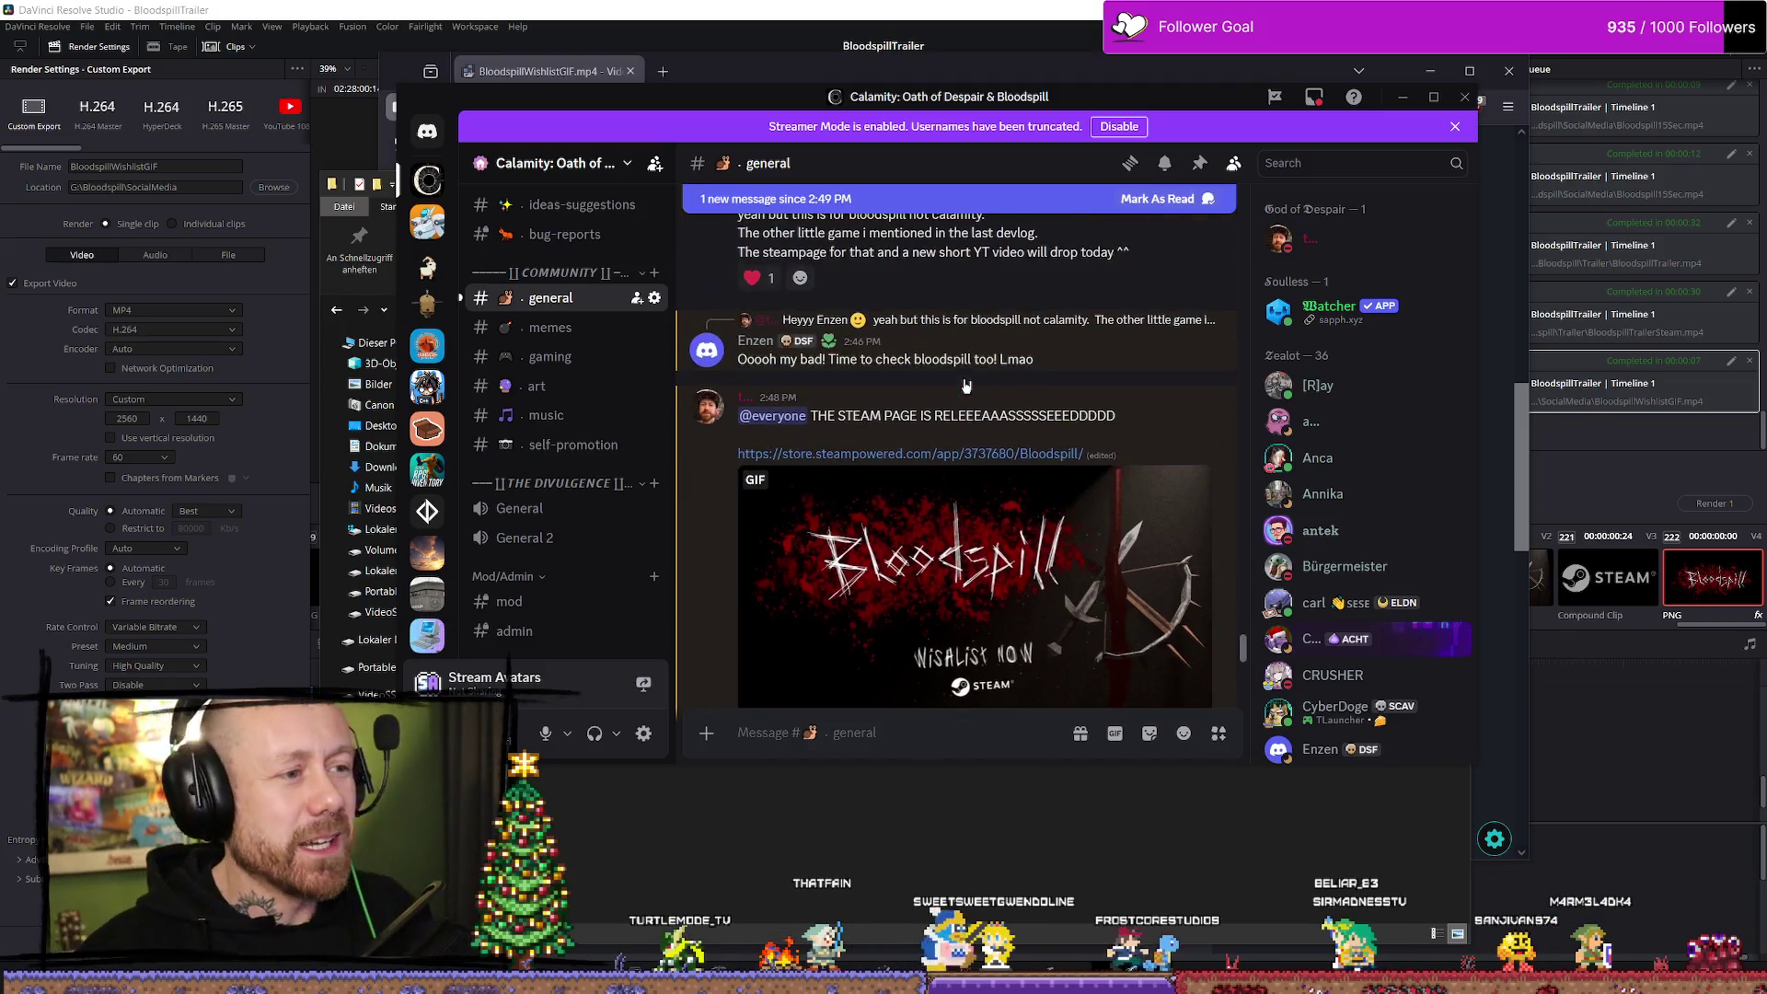
{"action": "scroll", "coordinate": [817, 410], "scroll_direction": "down", "scroll_amount": 5}
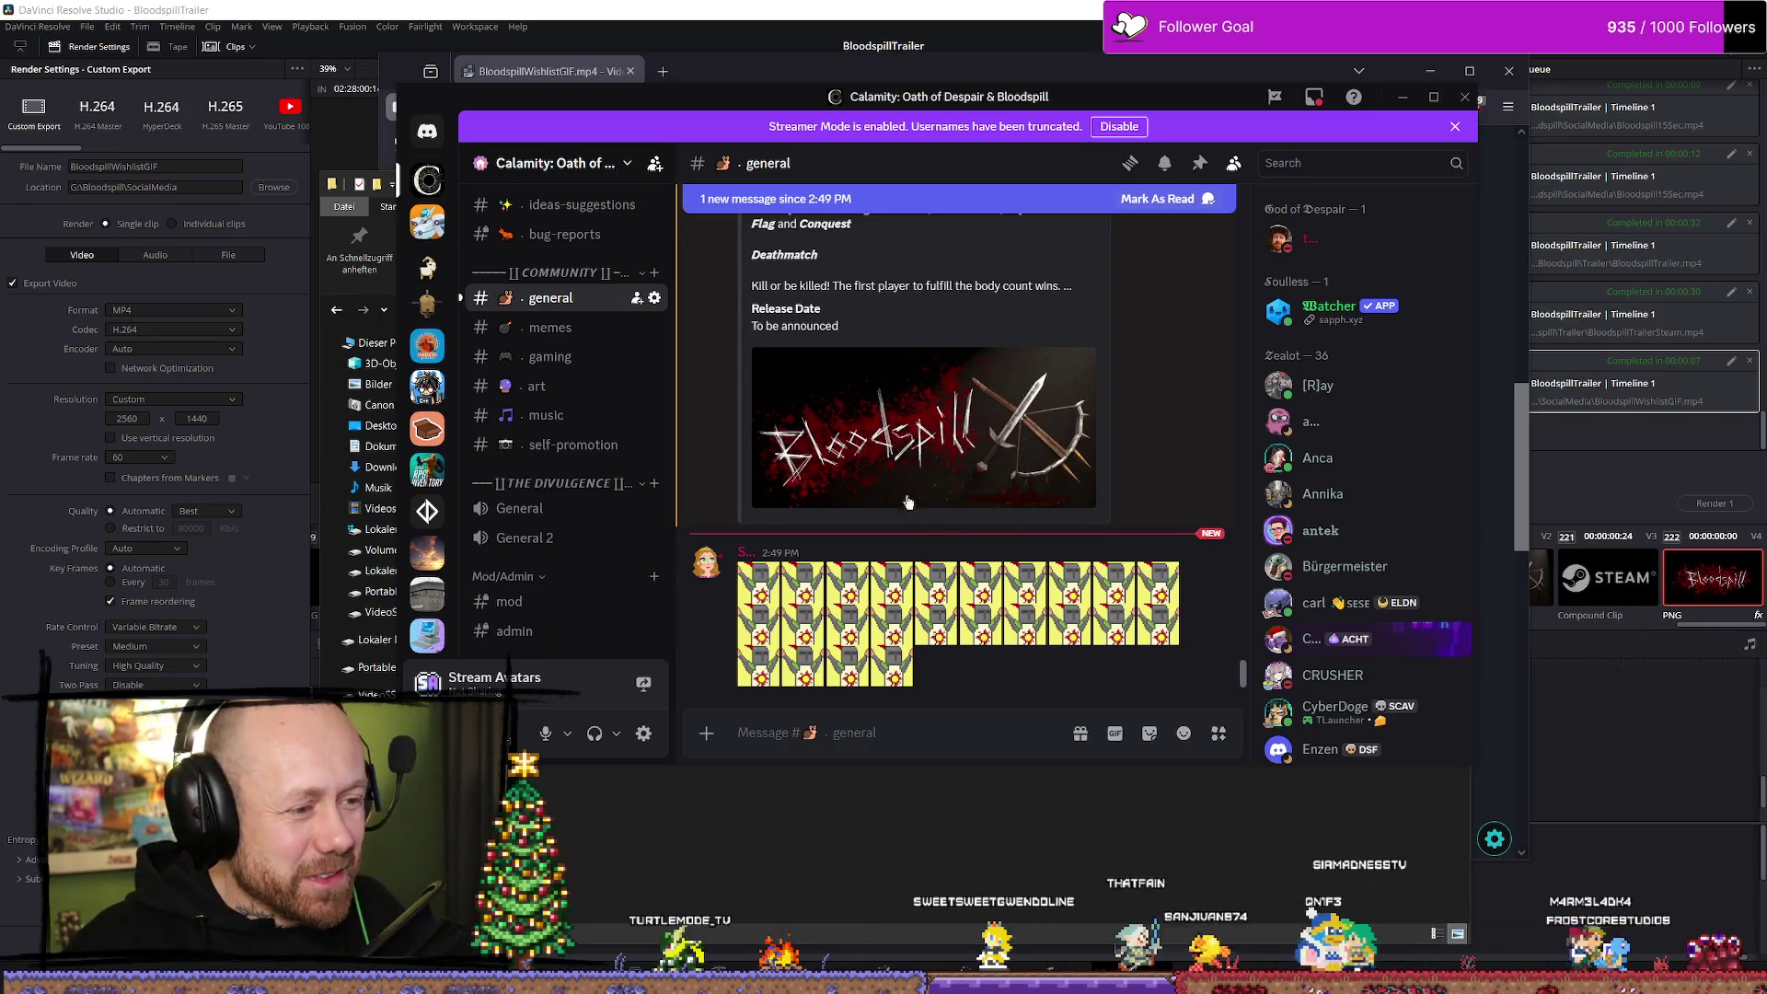
{"action": "scroll", "coordinate": [850, 426], "scroll_direction": "up", "scroll_amount": 2}
{"action": "scroll", "coordinate": [851, 426], "scroll_direction": "up", "scroll_amount": 3}
{"action": "scroll", "coordinate": [544, 420], "scroll_direction": "up", "scroll_amount": 5}
{"action": "scroll", "coordinate": [544, 419], "scroll_direction": "down", "scroll_amount": 3}
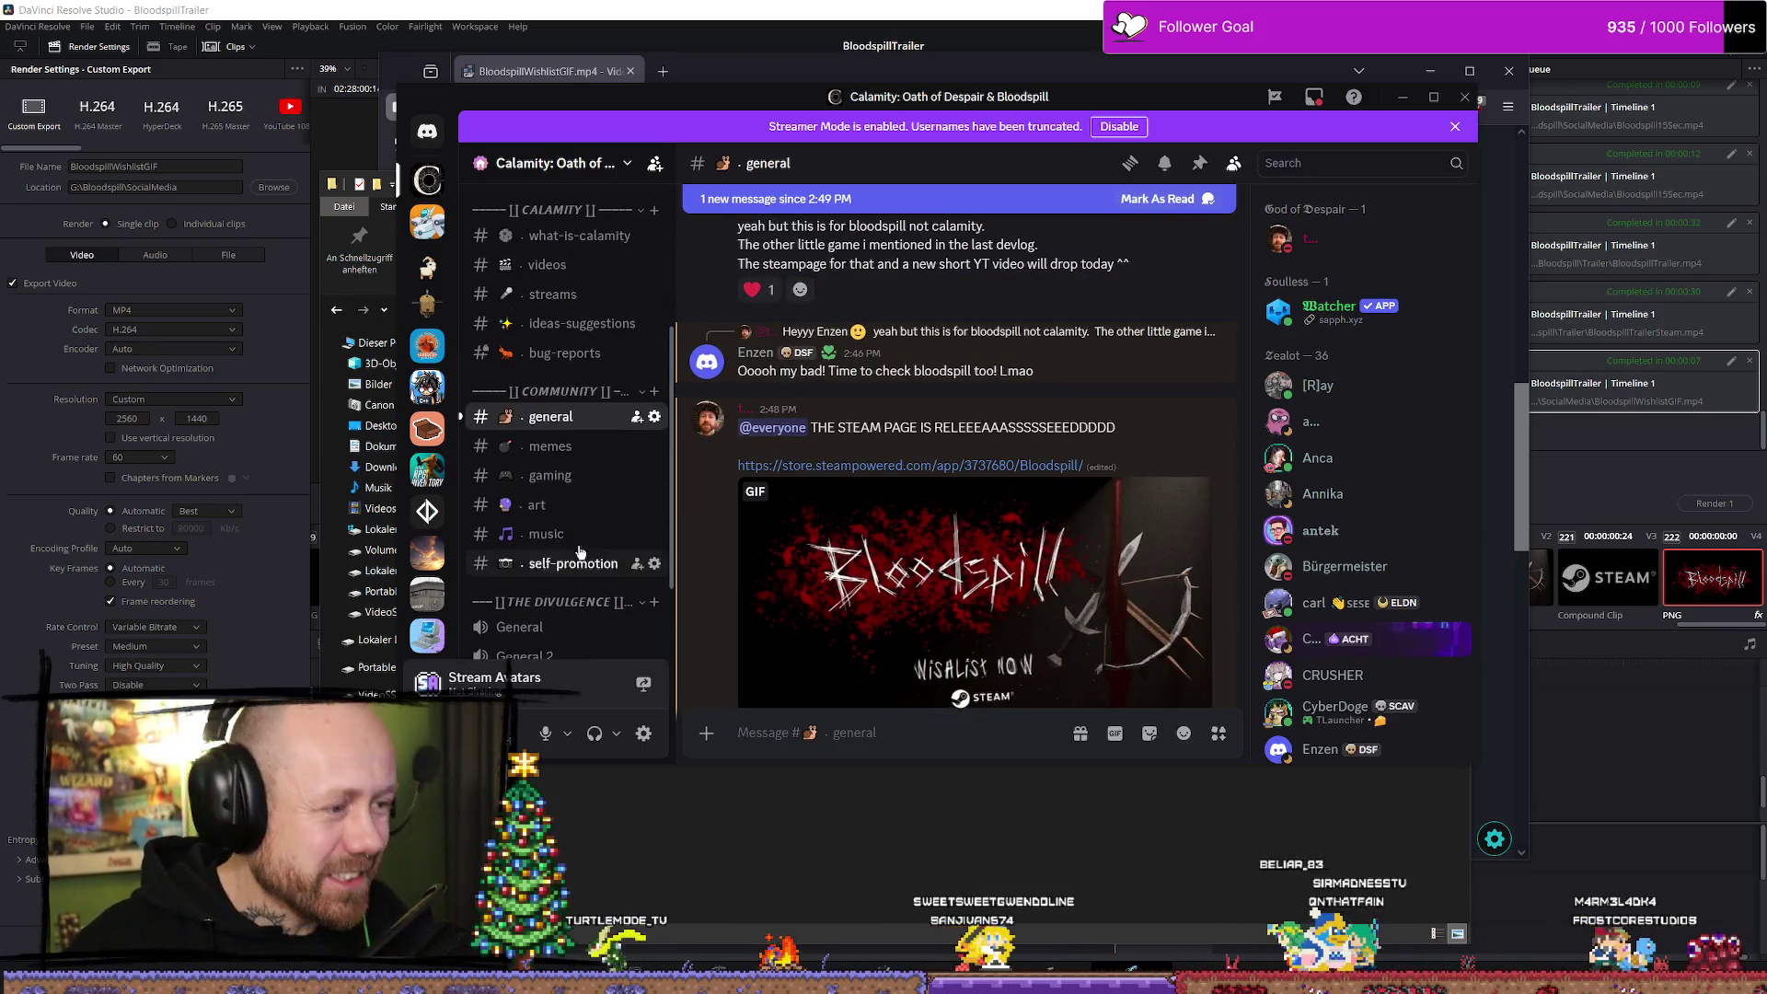
{"action": "scroll", "coordinate": [552, 433], "scroll_direction": "up", "scroll_amount": 3}
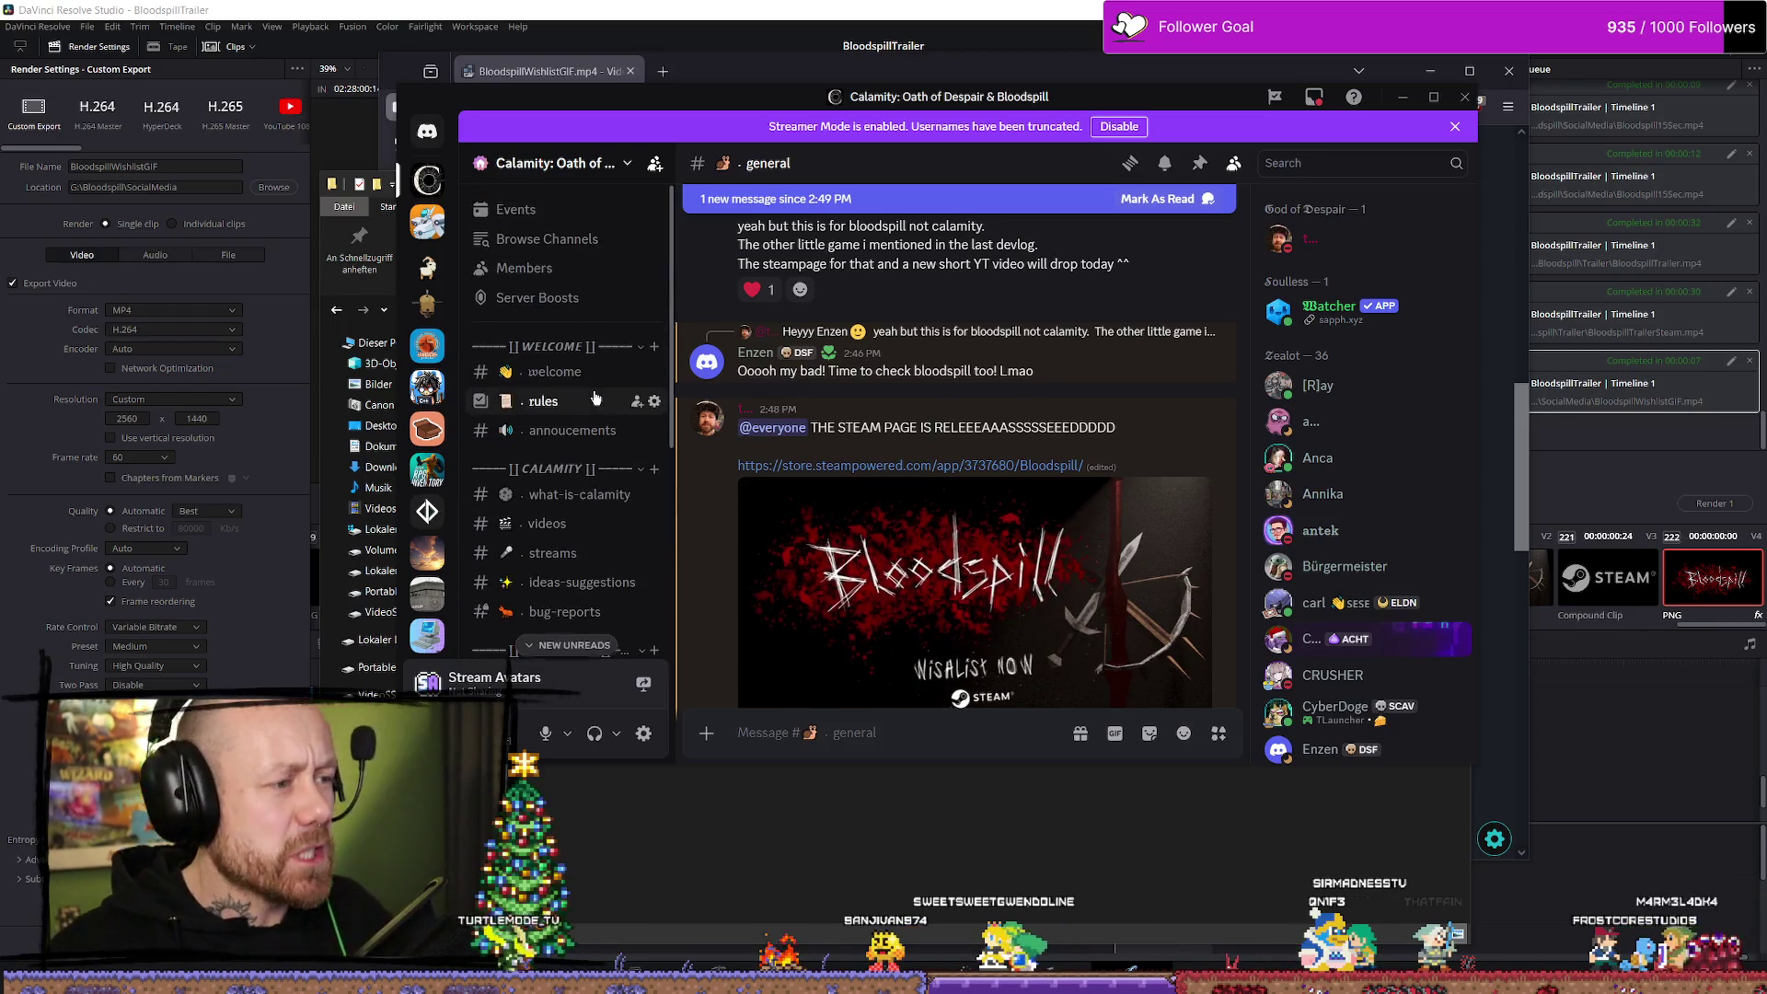
{"action": "left_click", "coordinate": [615, 435]}
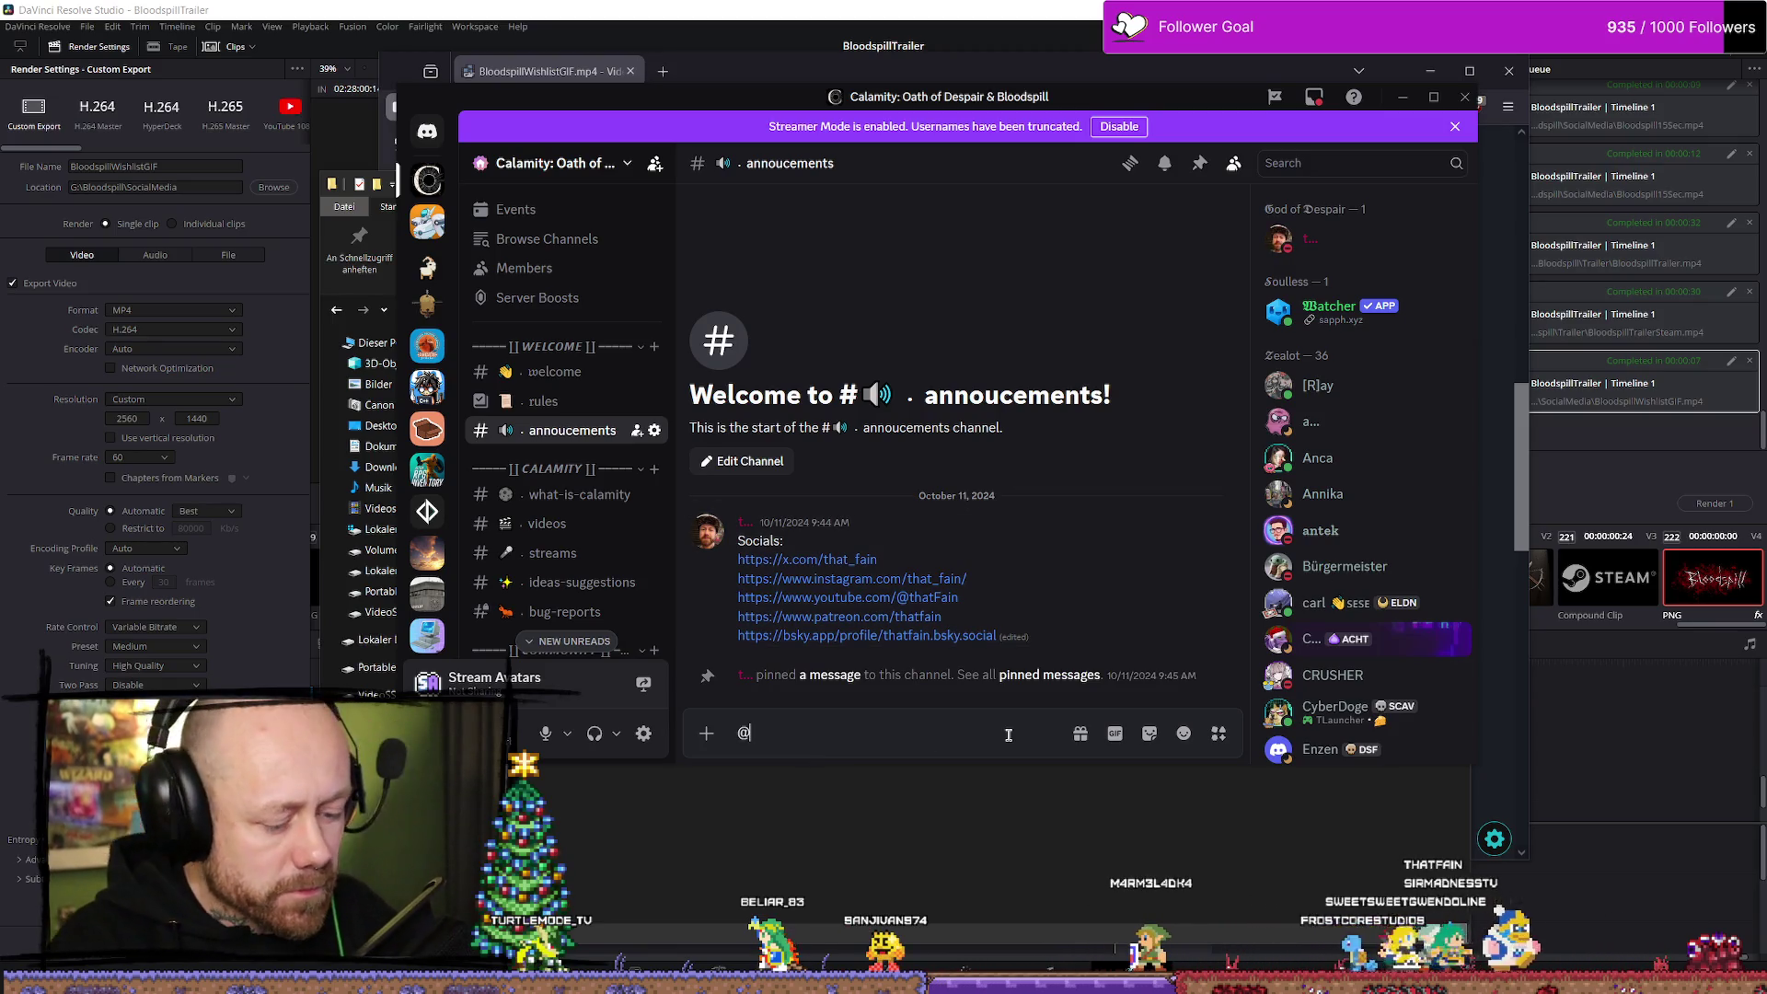
{"action": "type", "text": "@we"}
{"action": "key", "text": "BackSpace"}
{"action": "key", "text": "BackSpace"}
{"action": "type", "text": "every"}
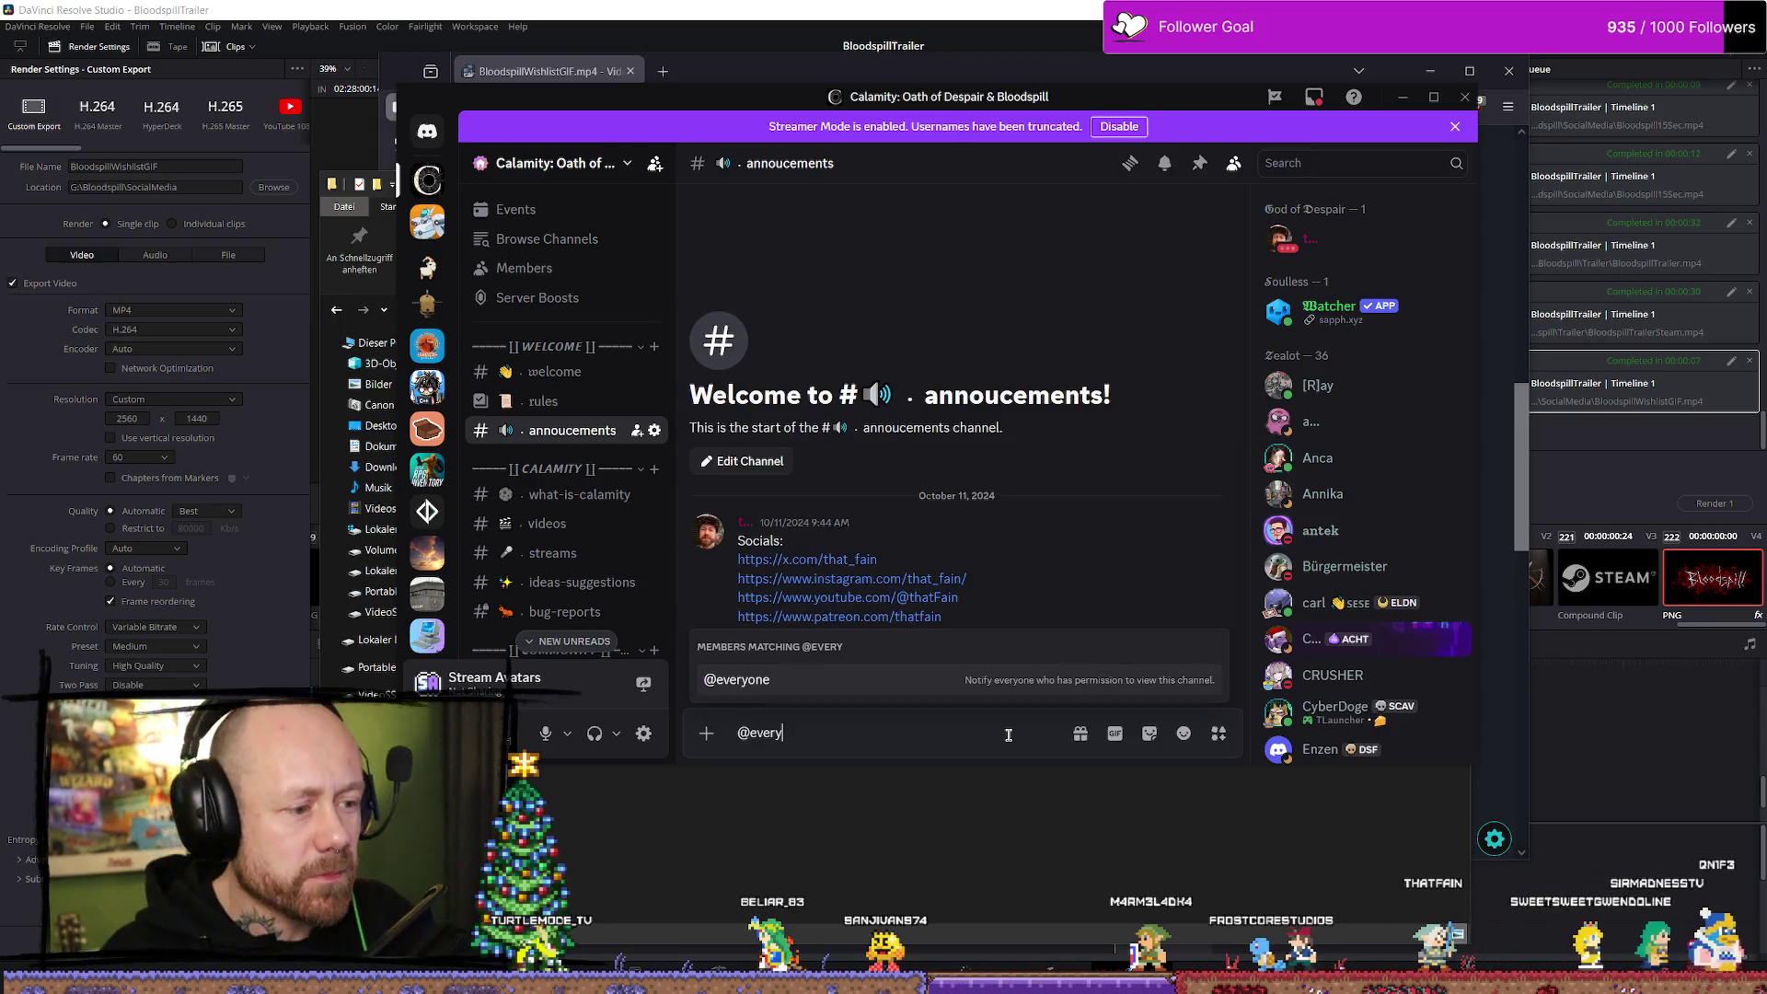
{"action": "left_click", "coordinate": [791, 686]}
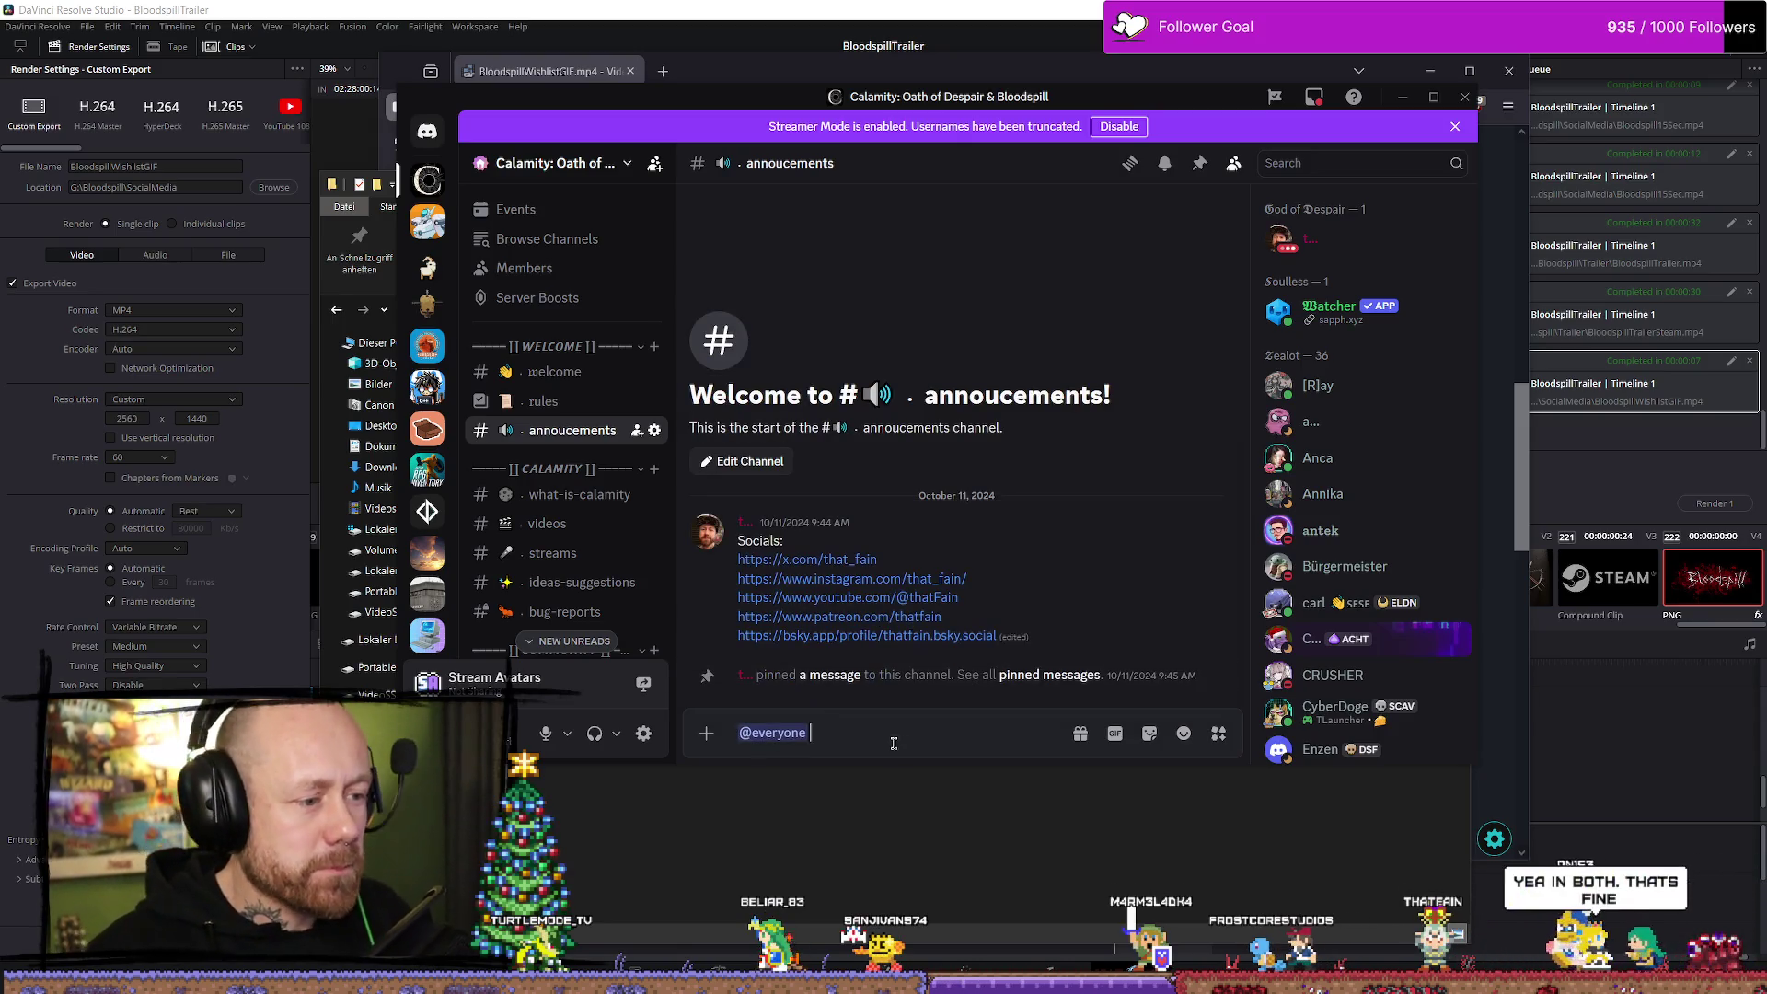
{"action": "type", "text": "https://store.steampowered.com/app/3737680/Bloodspill/"}
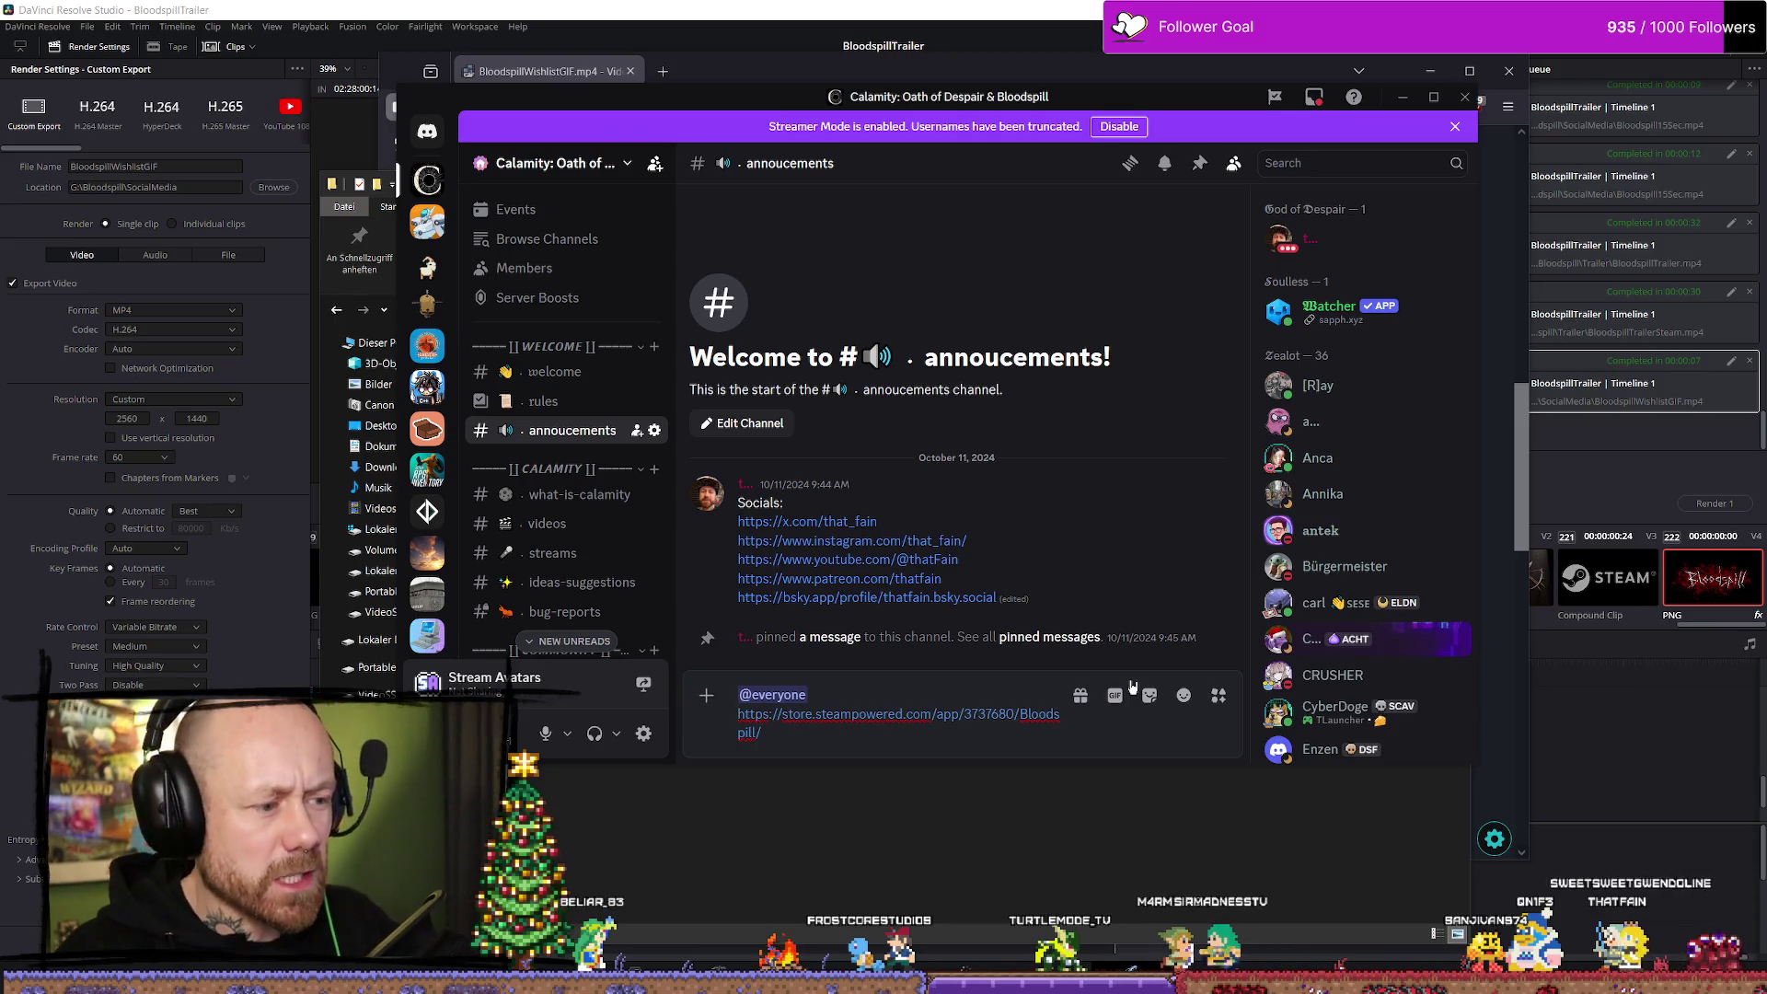
{"action": "key", "text": "shift+Return"}
{"action": "key", "text": "shift+Return"}
{"action": "key", "text": "shift+Return"}
{"action": "type", "text": "Steam page is"}
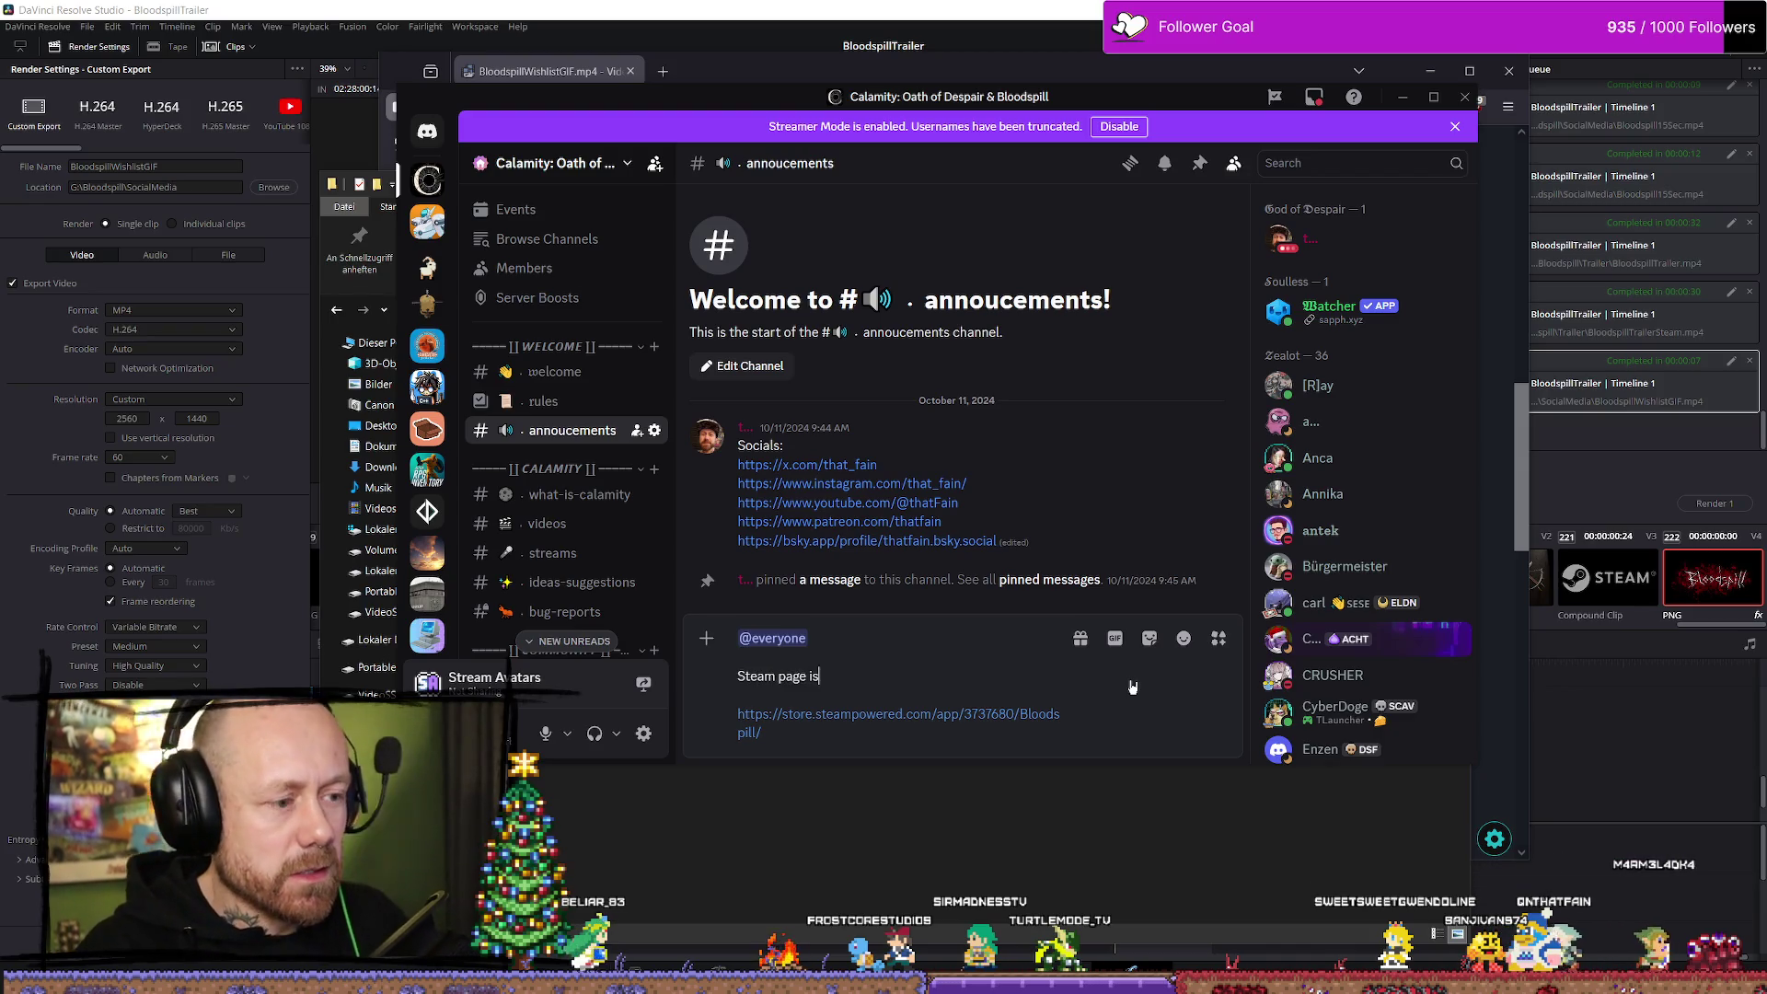
{"action": "type", "text": "ooo"}
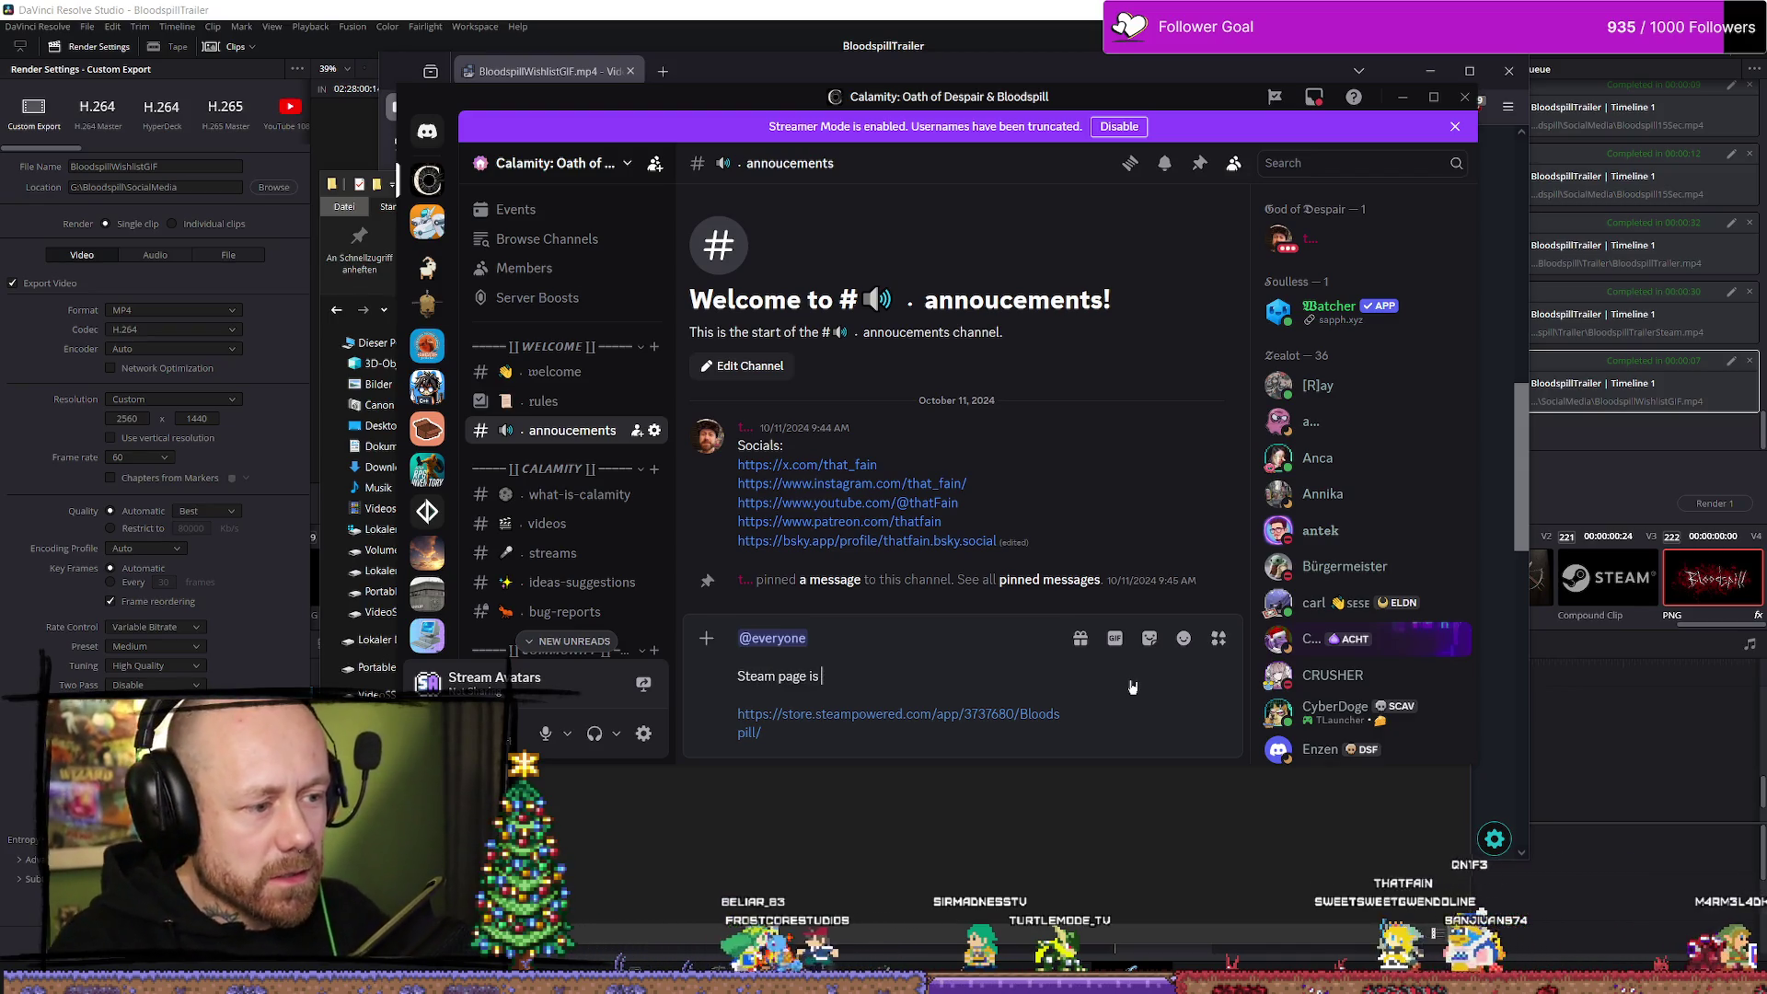
{"action": "type", "text": "uuuutttt !!"}
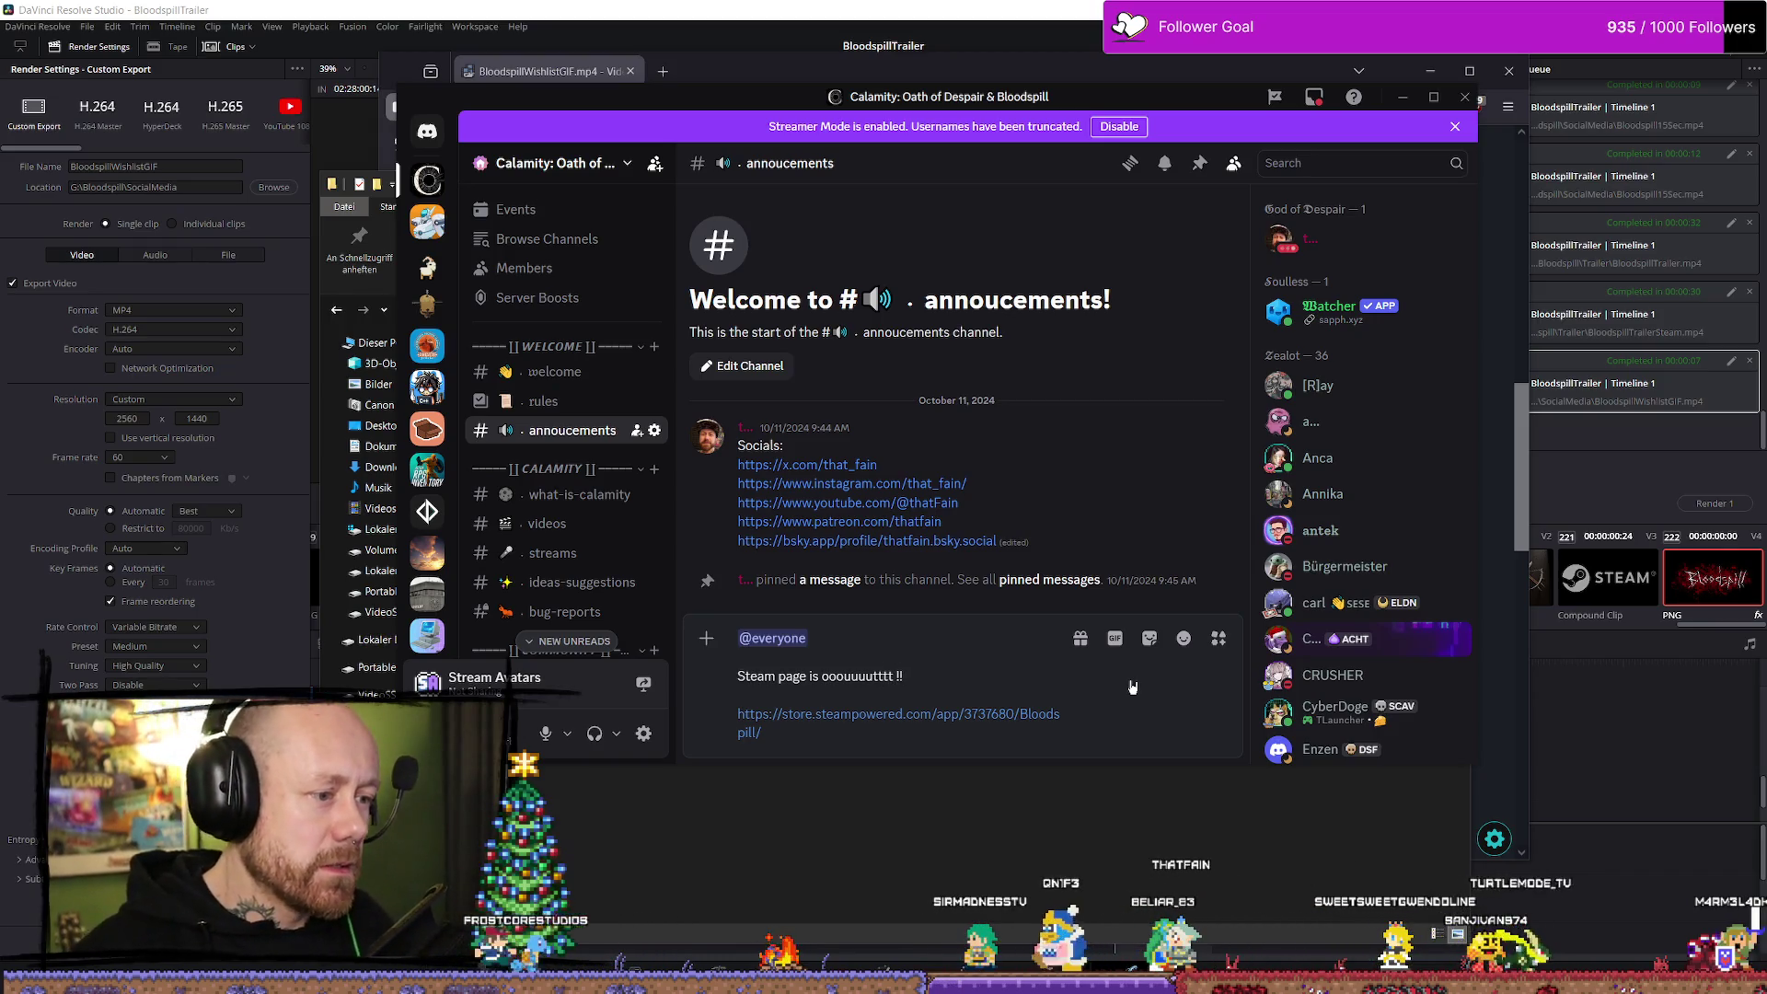
{"action": "key", "text": "Return"}
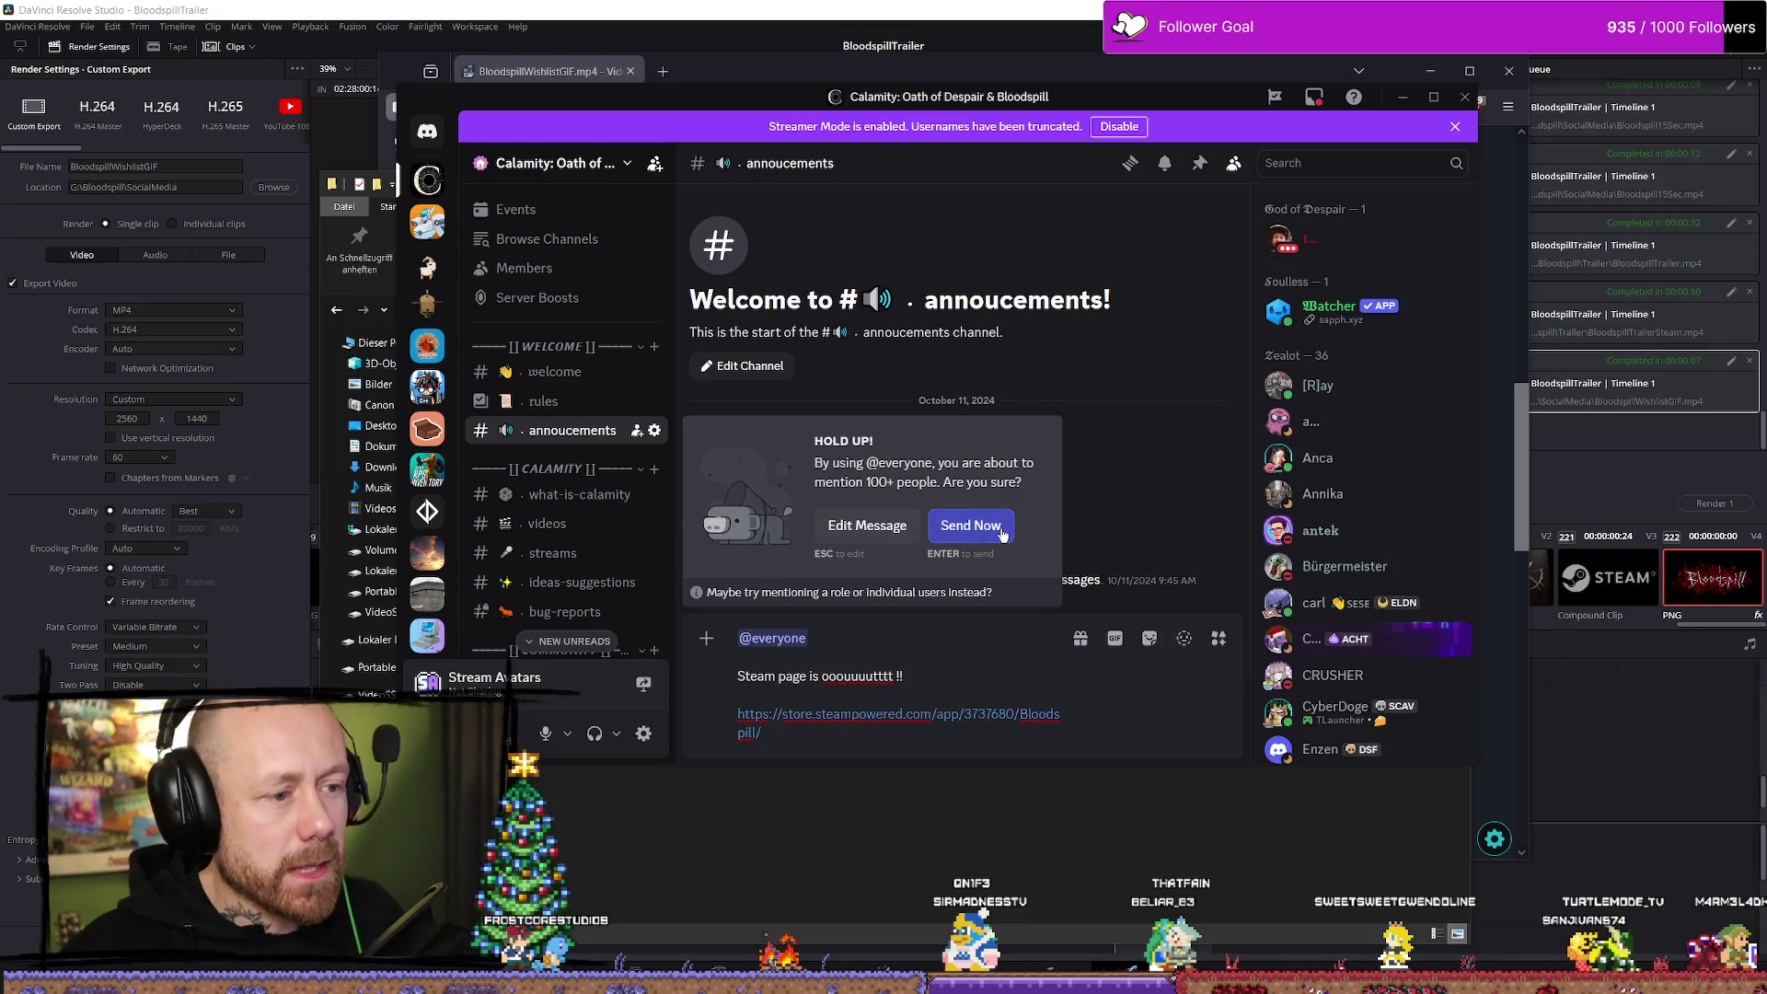
{"action": "left_click", "coordinate": [1003, 534]}
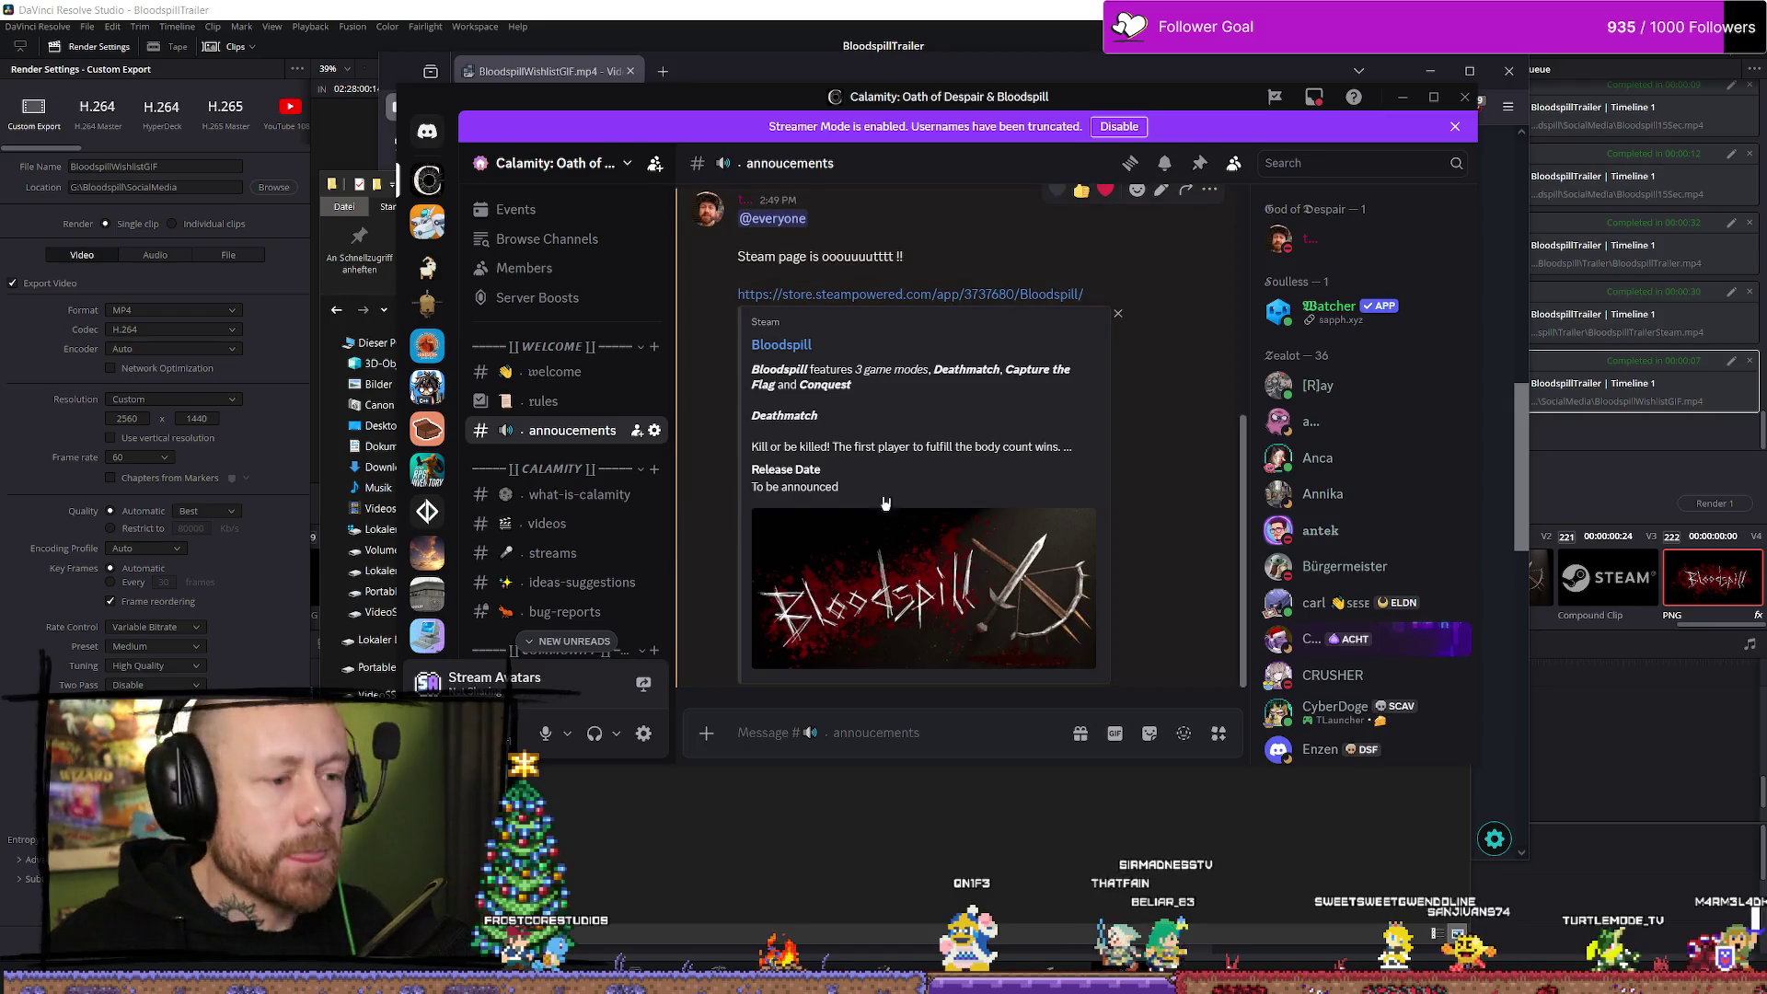
- Return to #general in the Calamity: Oath of Despair & Bloodspill server, then leave Discord
{"action": "scroll", "coordinate": [589, 608], "scroll_direction": "down", "scroll_amount": 2}
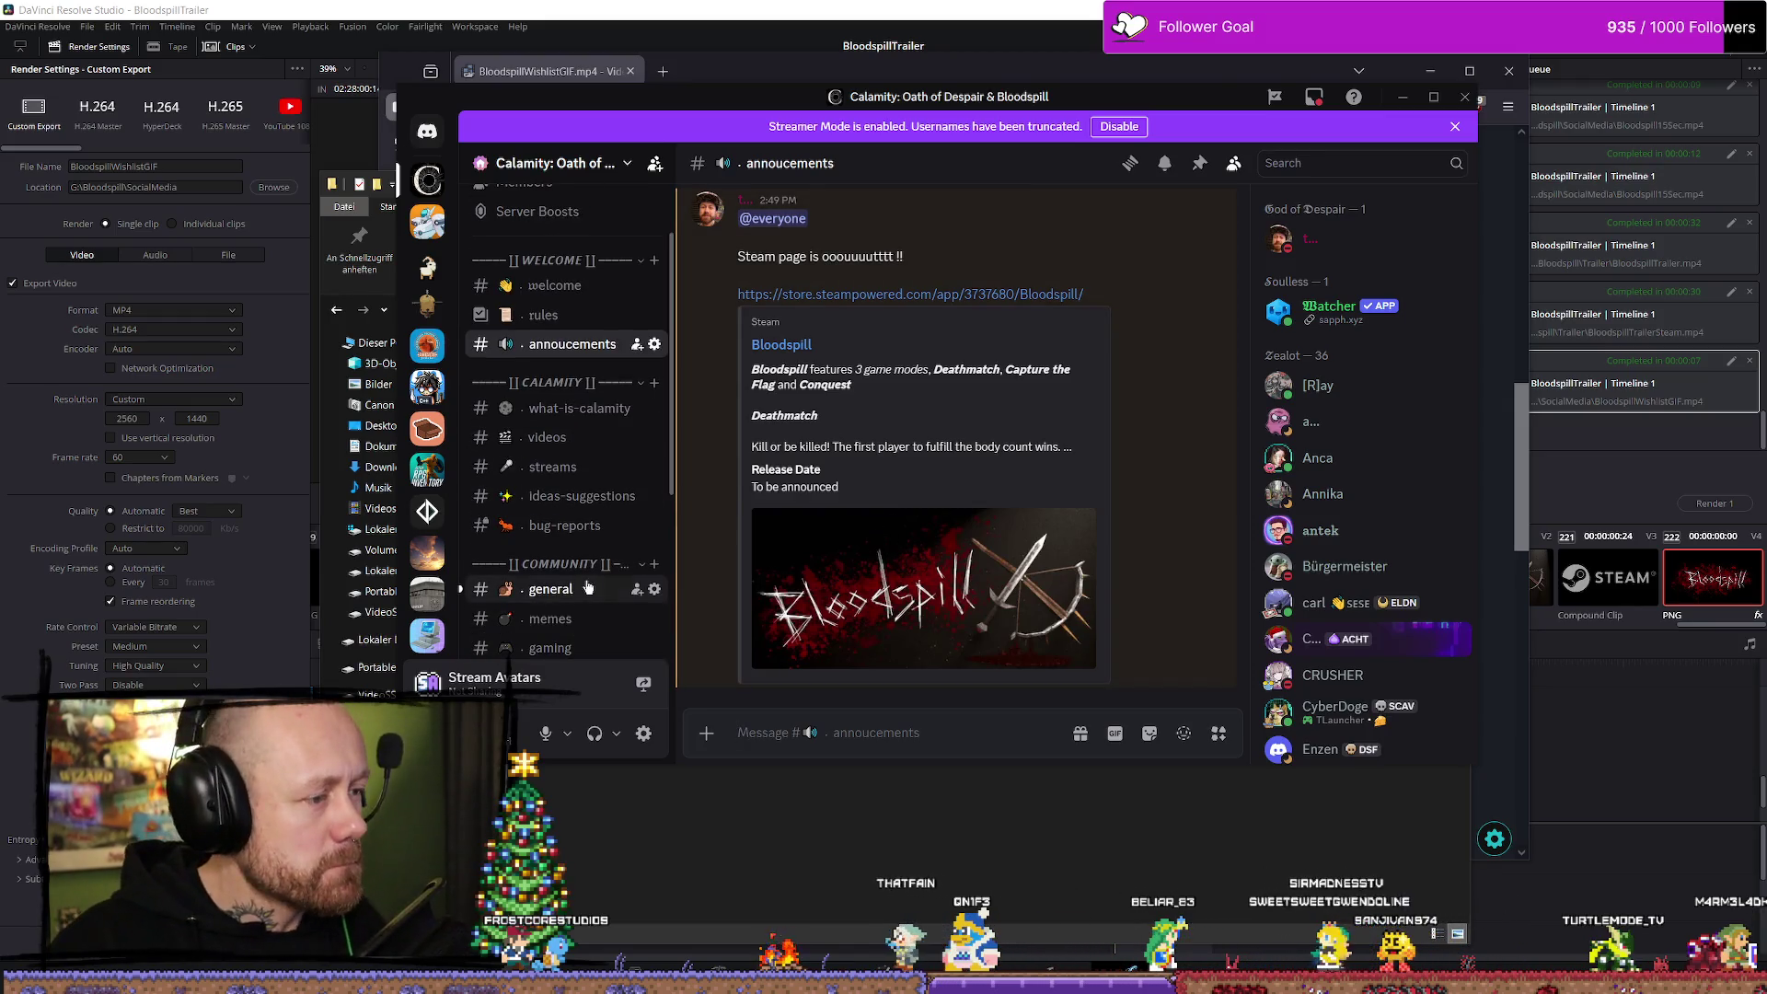
{"action": "left_click", "coordinate": [600, 598]}
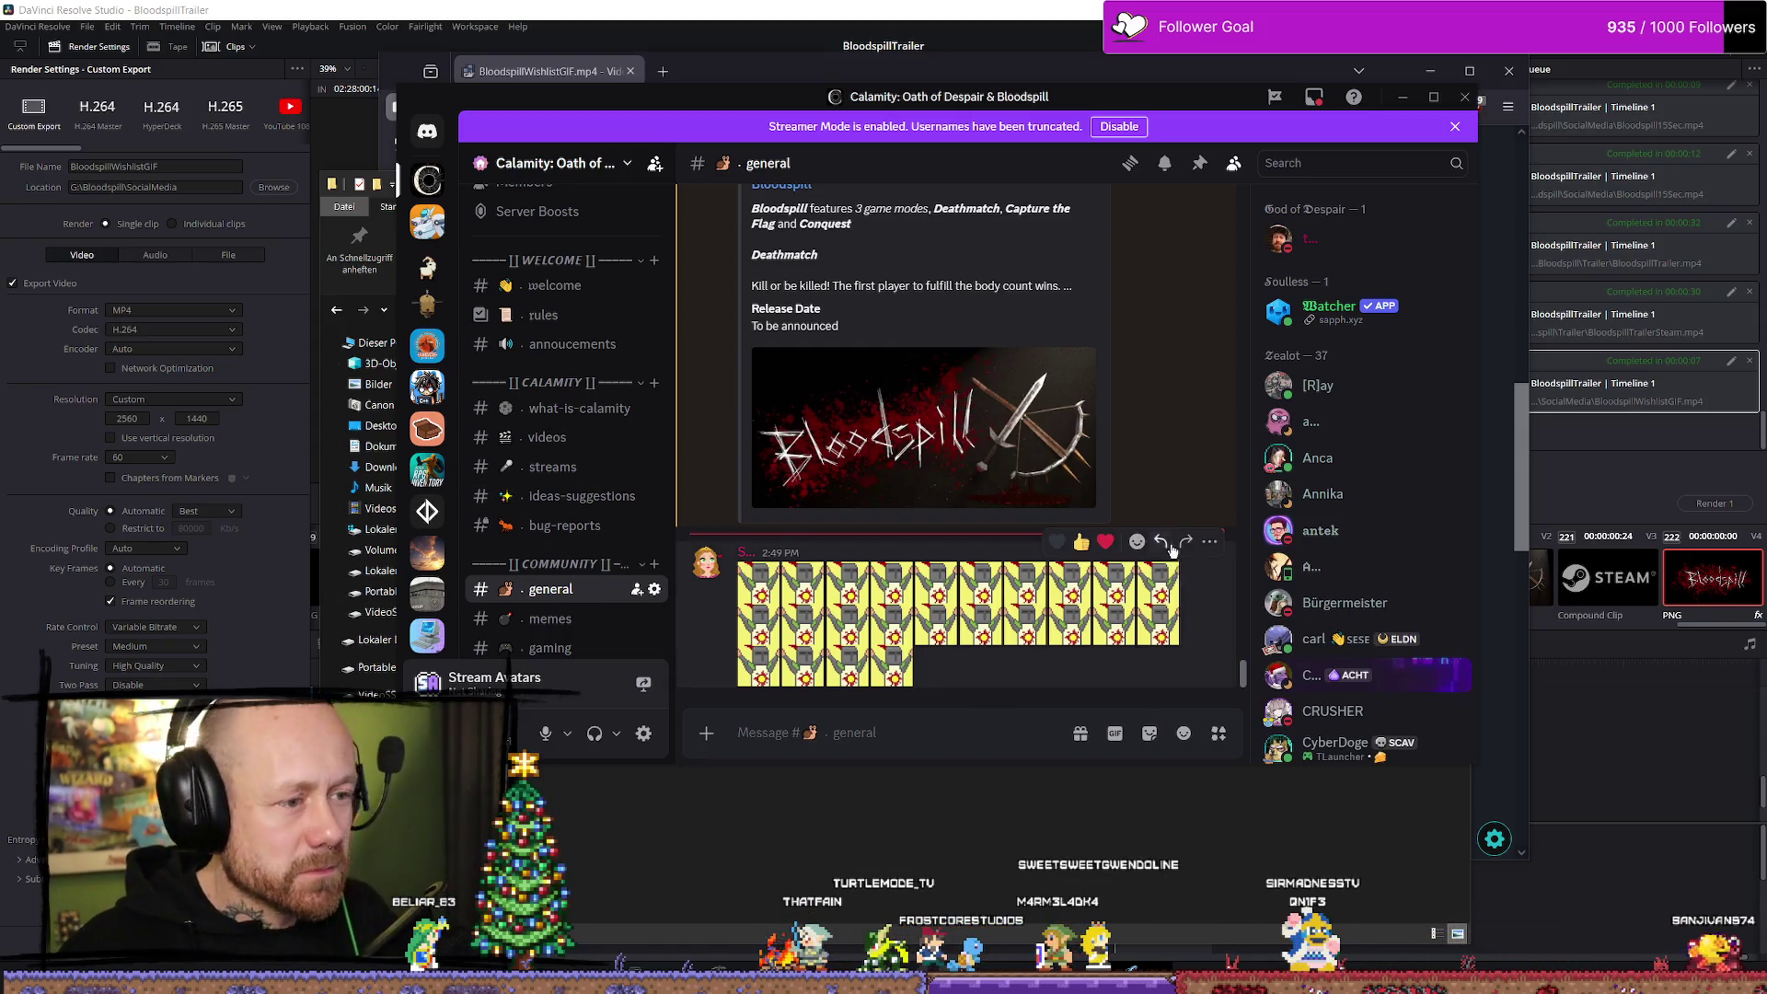
{"action": "scroll", "coordinate": [1157, 538], "scroll_direction": "up", "scroll_amount": 8}
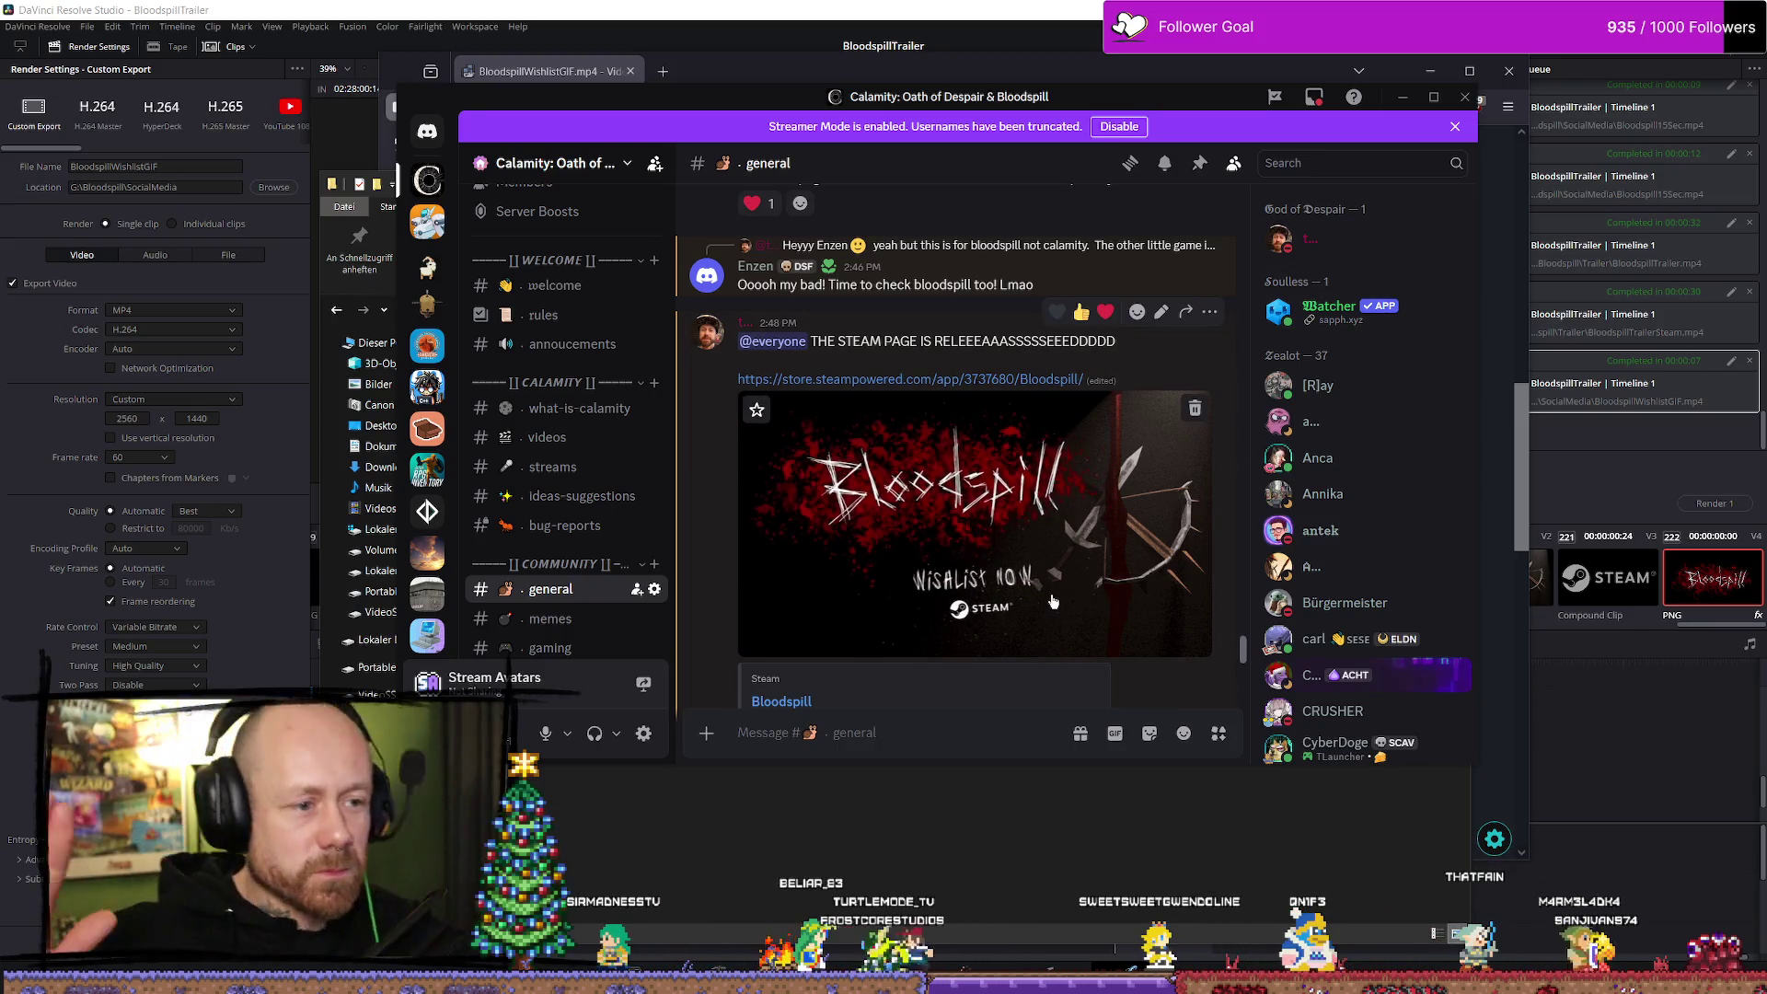
{"action": "scroll", "coordinate": [1086, 534], "scroll_direction": "down", "scroll_amount": 5}
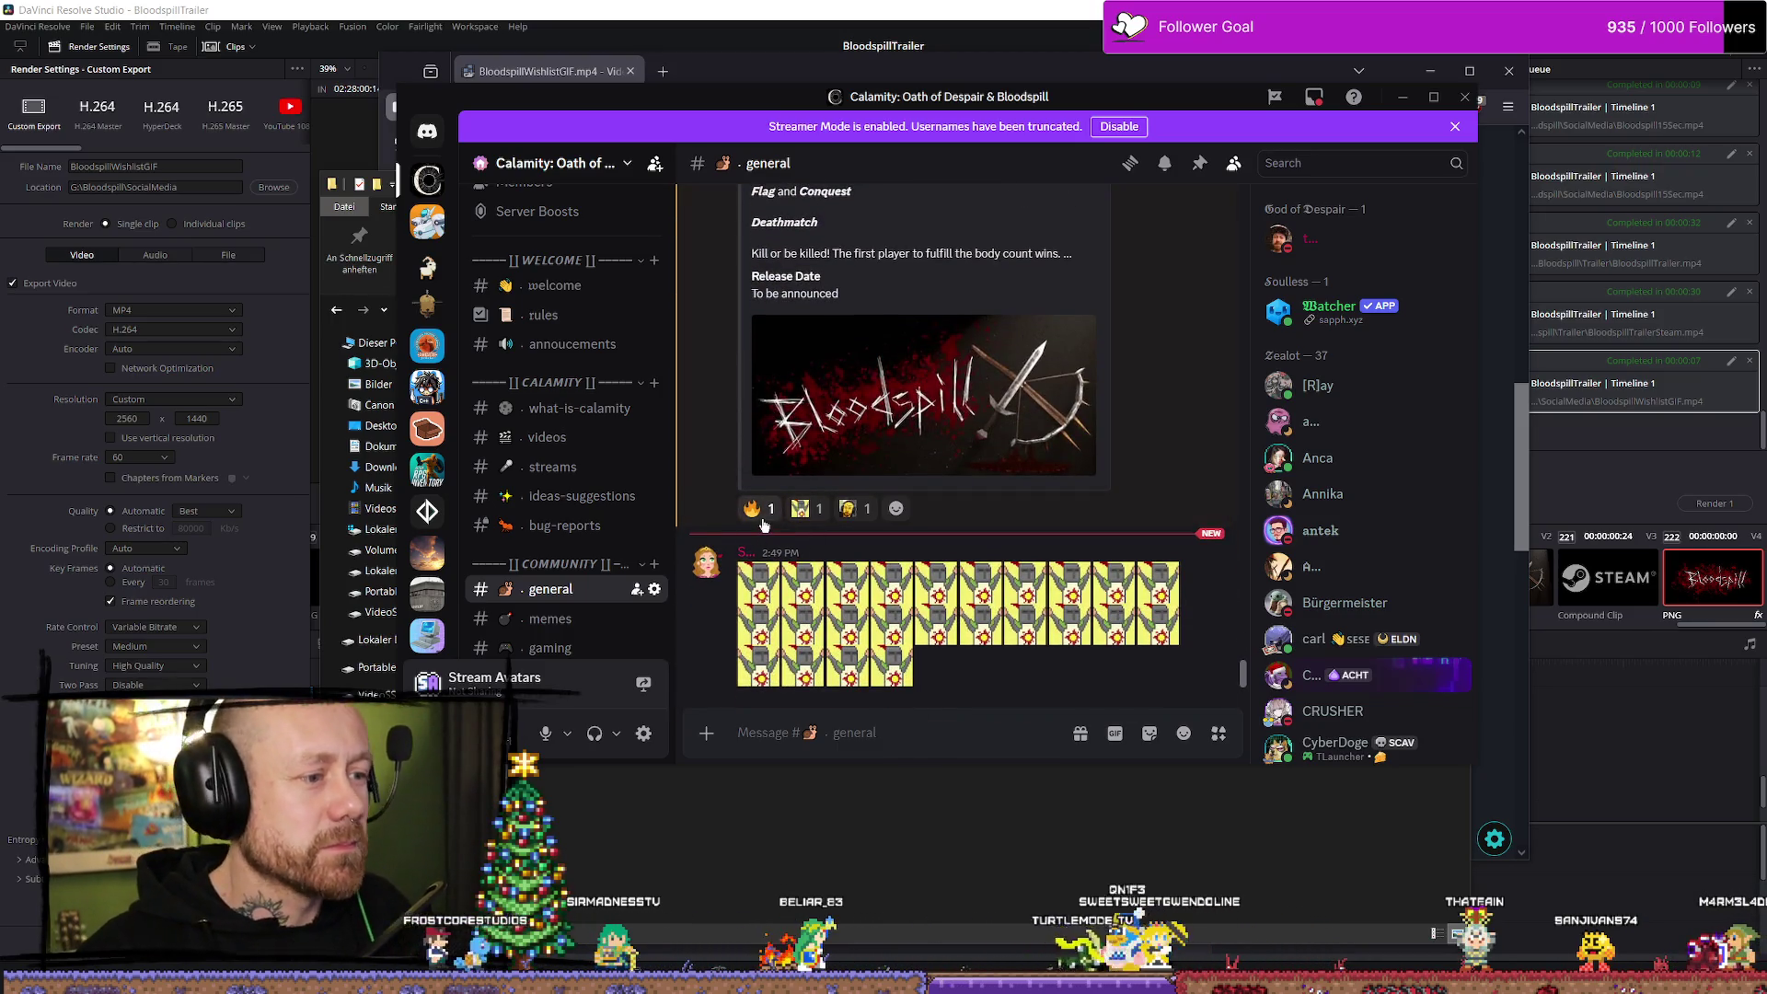
{"action": "mouse_move", "coordinate": [764, 525]}
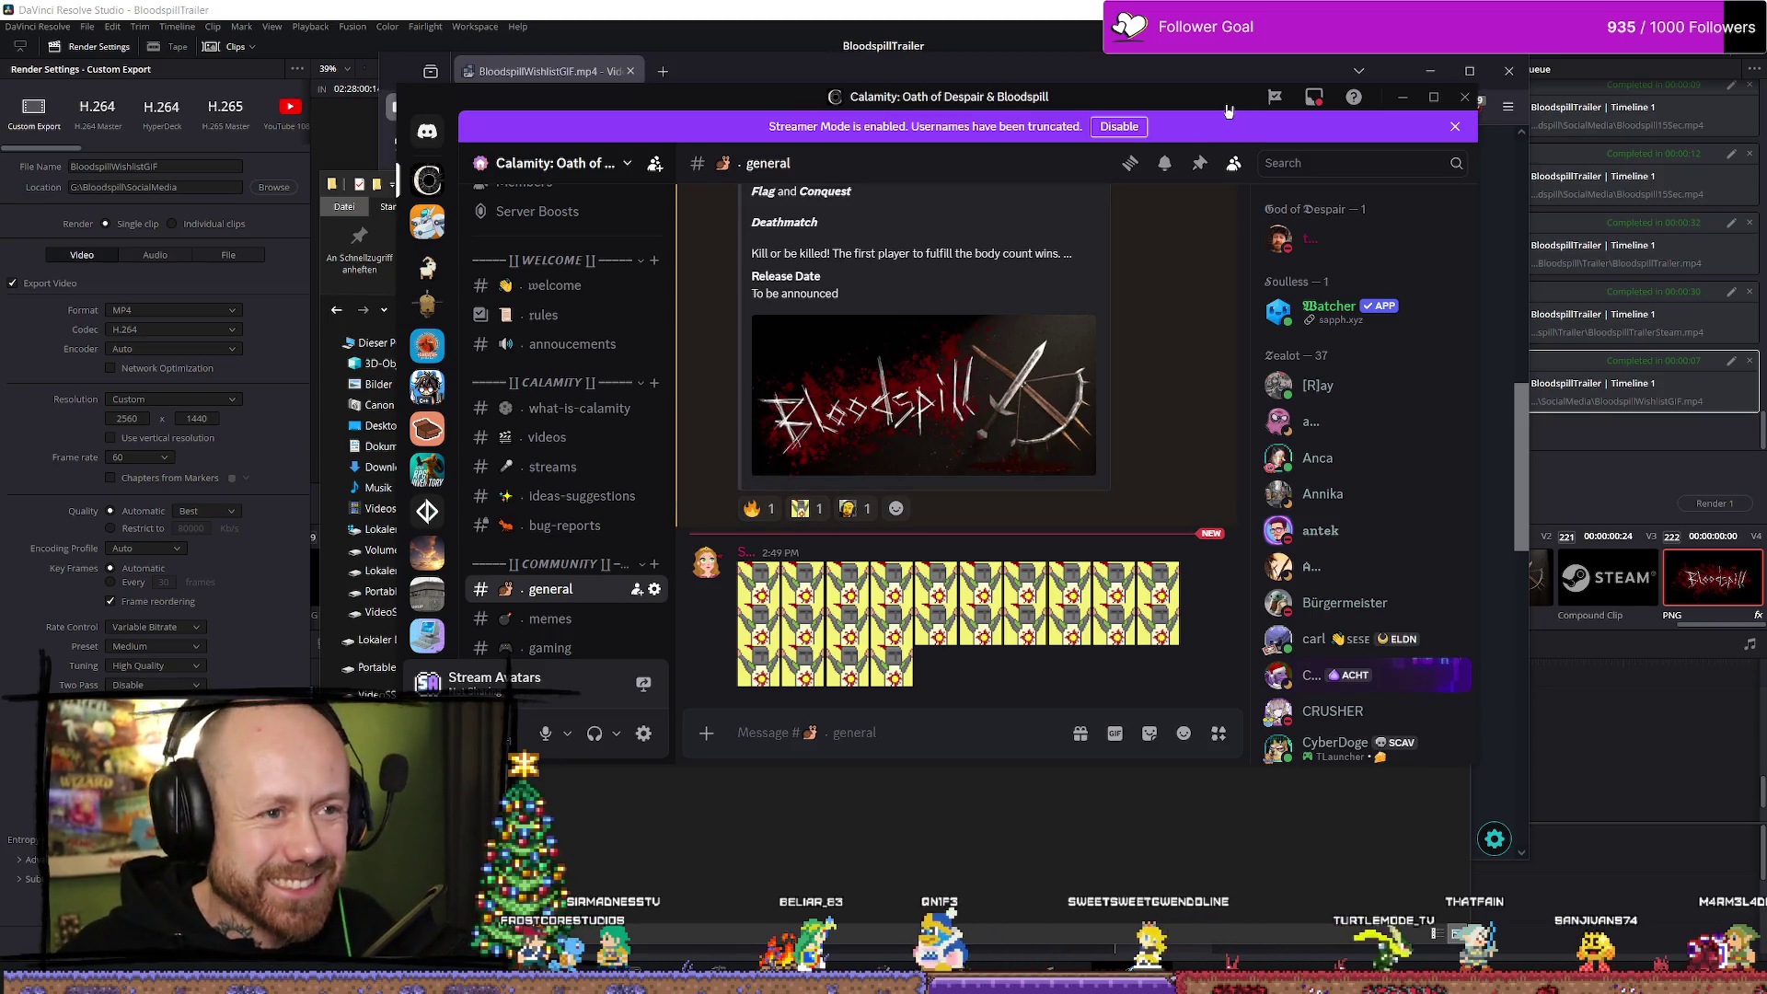
{"action": "key", "text": "alt+Tab"}
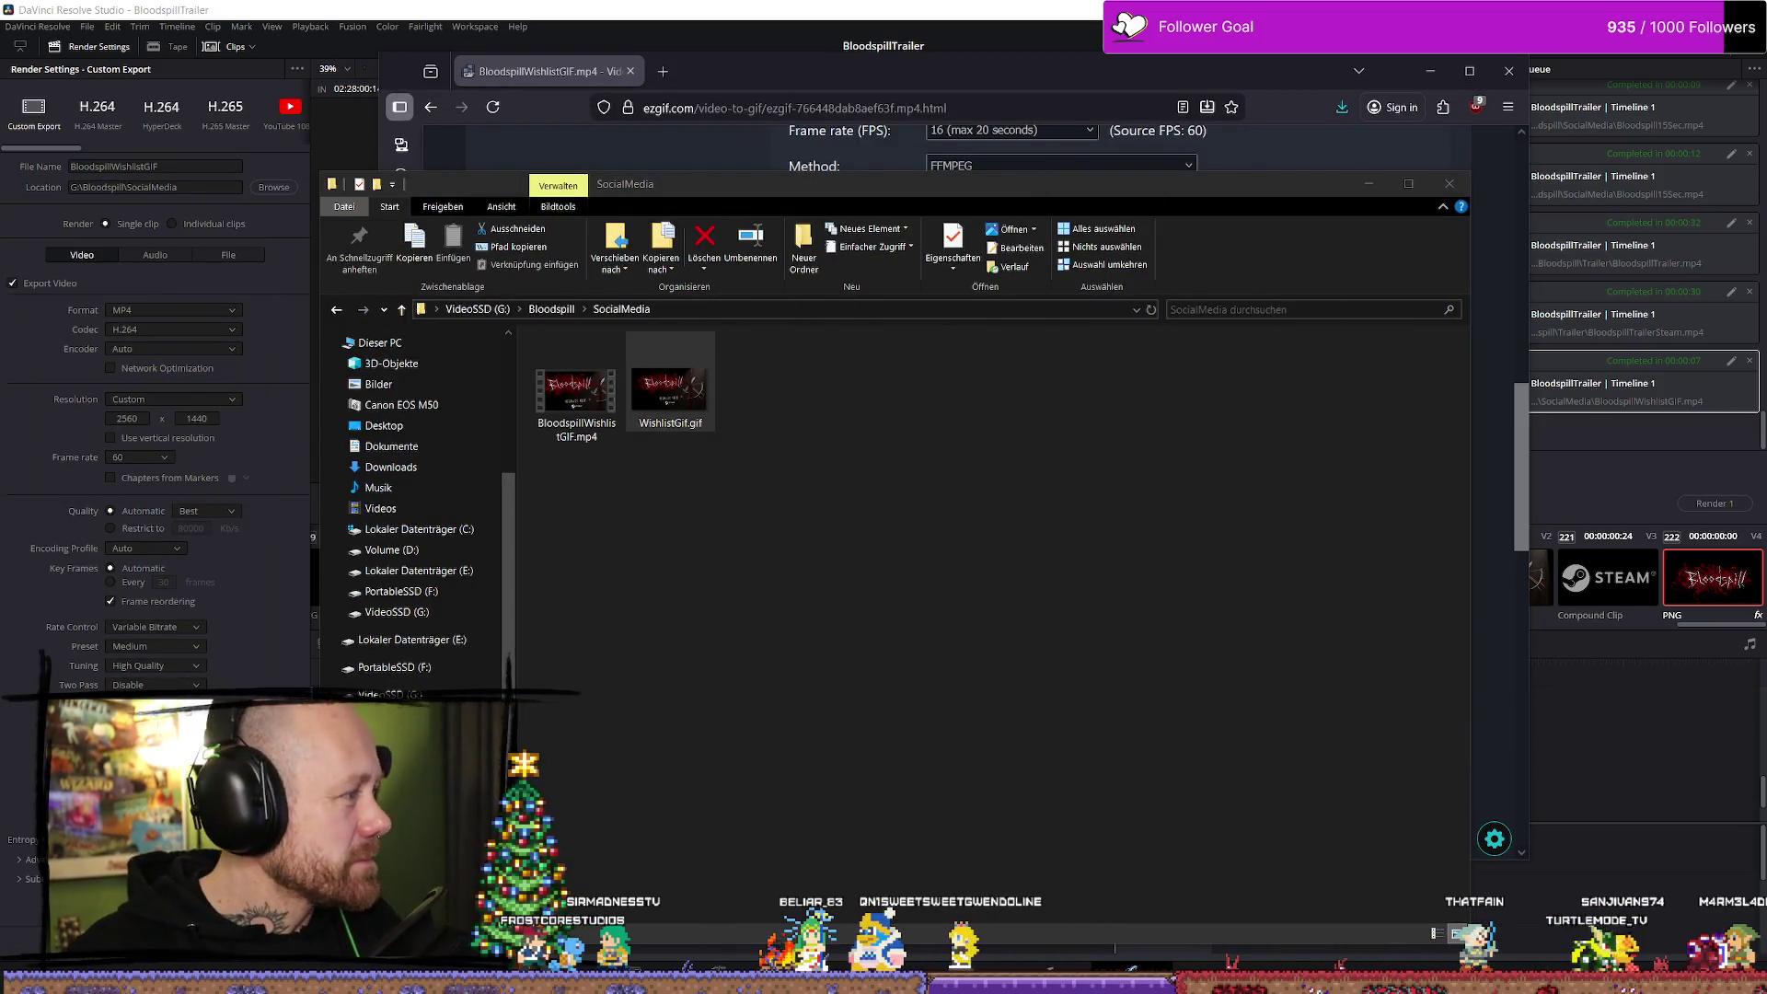
- Minimize the SocialMedia folder, then show the SocialMedia timeline on Resolve's Edit page
{"action": "left_click", "coordinate": [1279, 603]}
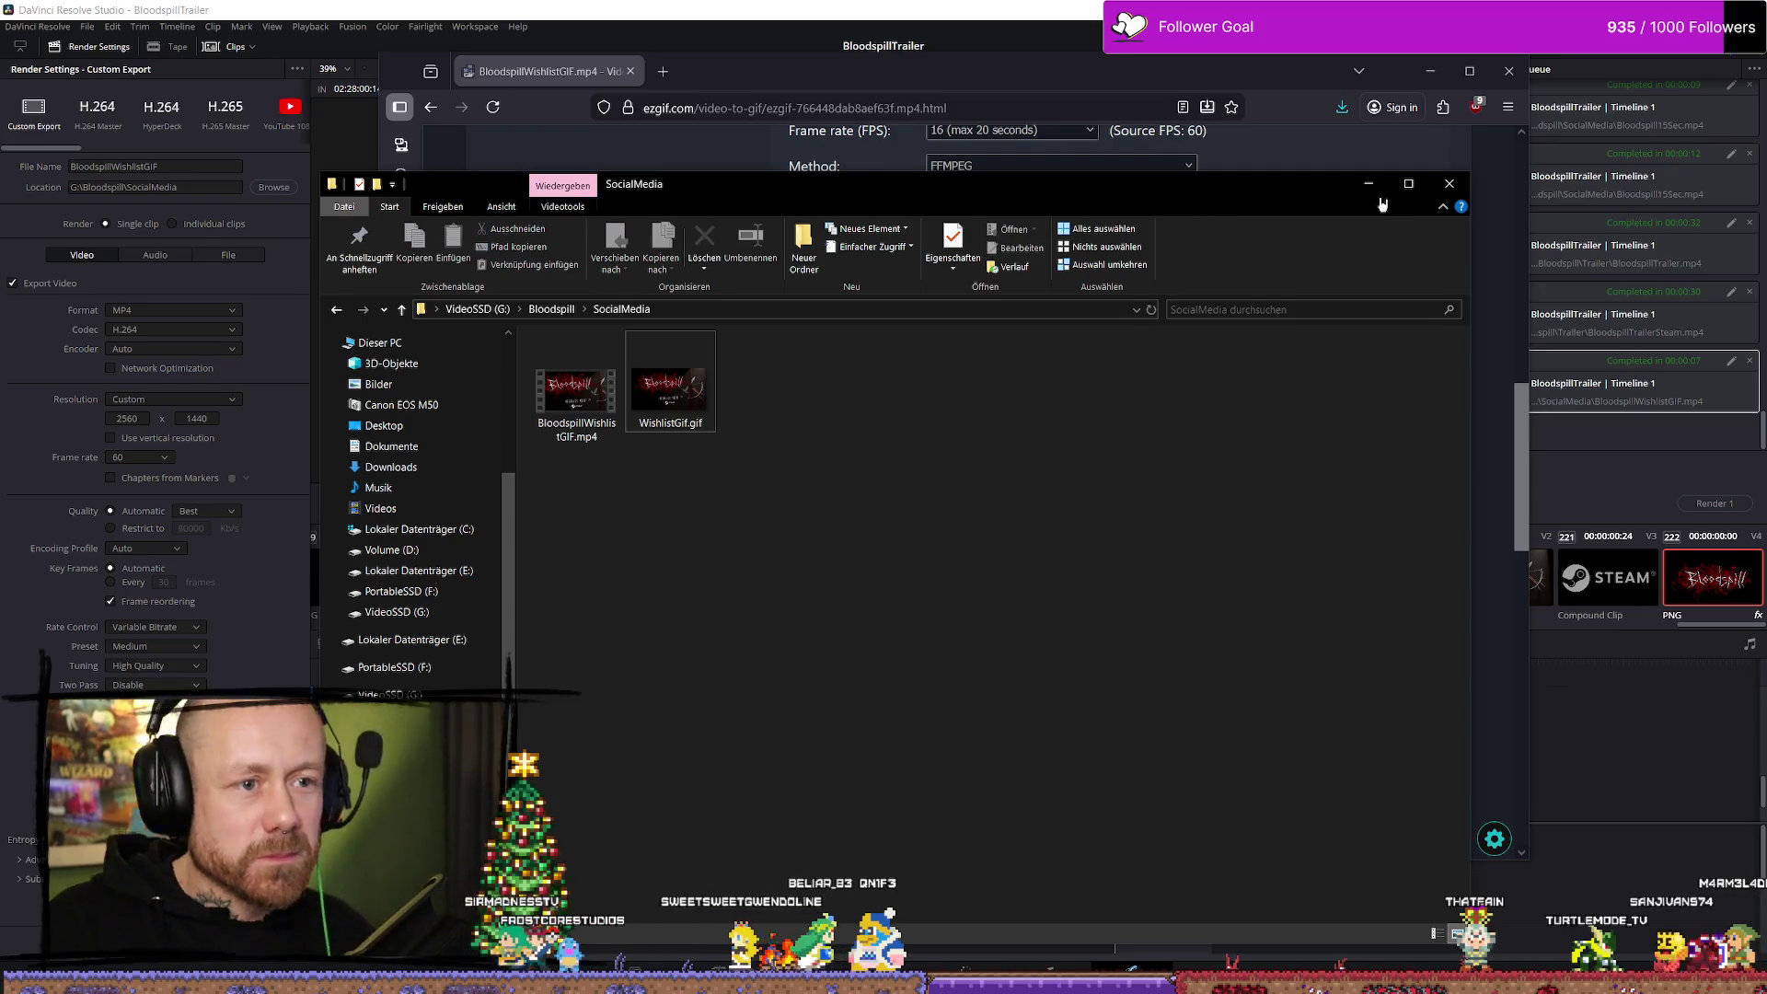
{"action": "left_click", "coordinate": [1369, 184]}
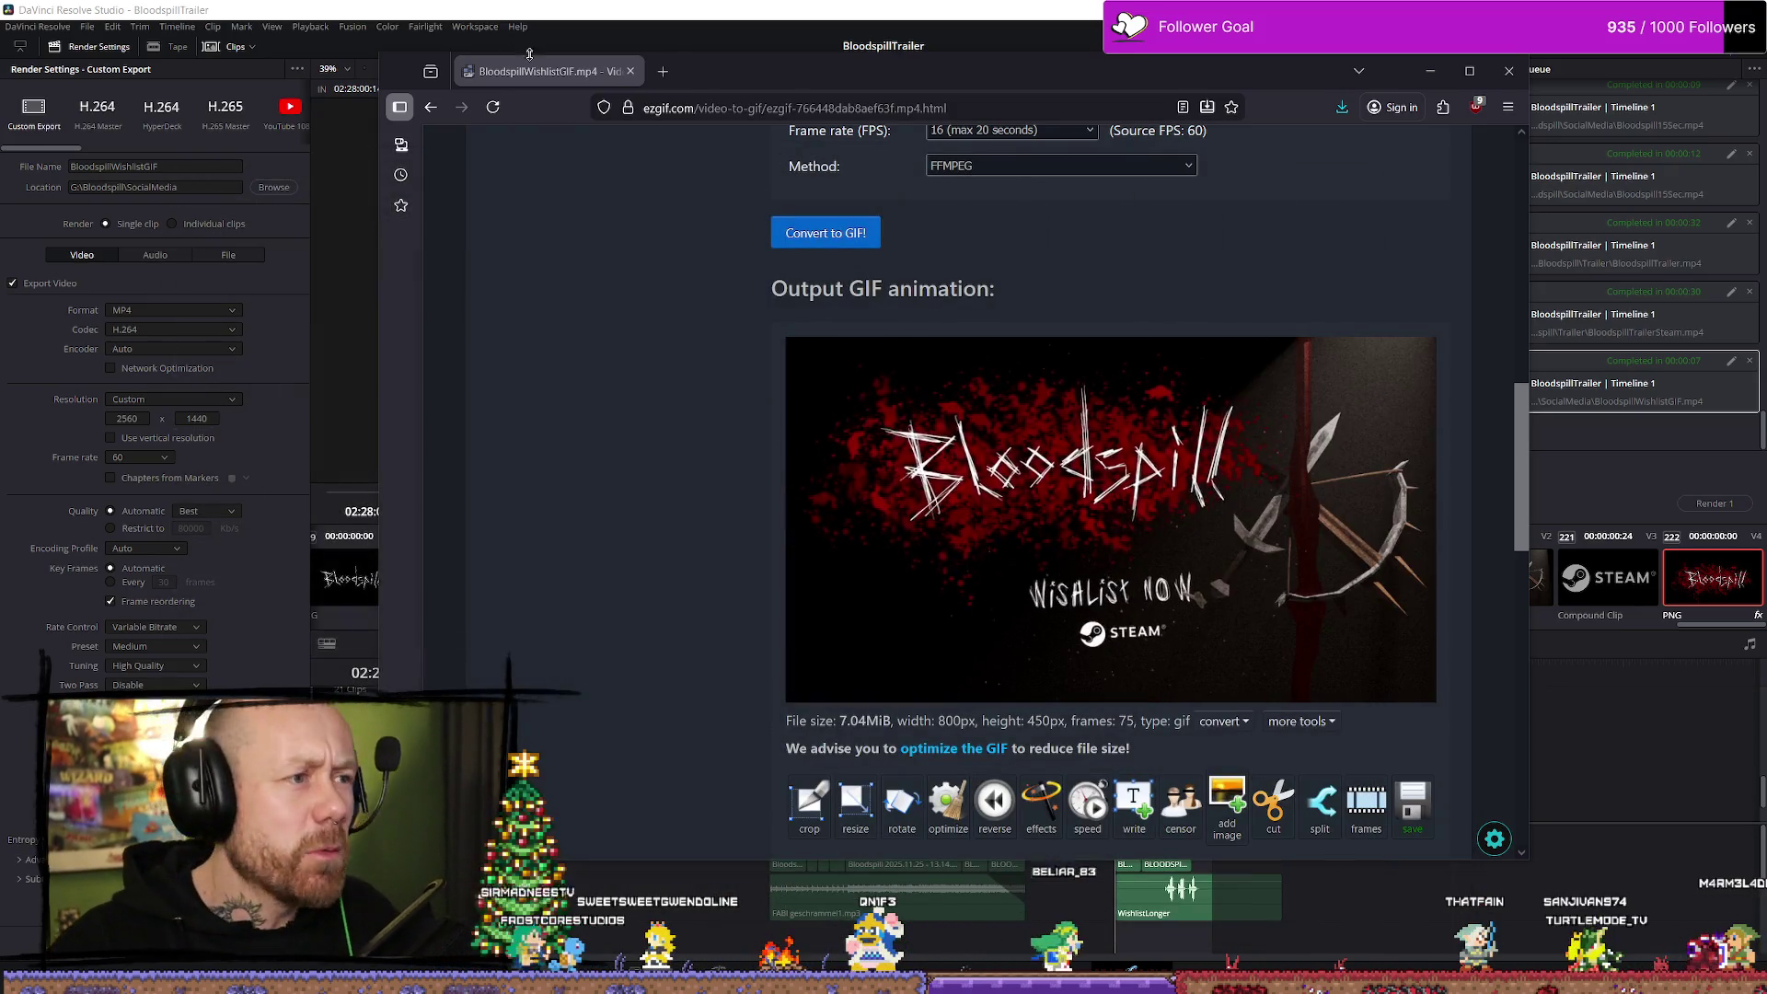
{"action": "key", "text": "alt+Tab"}
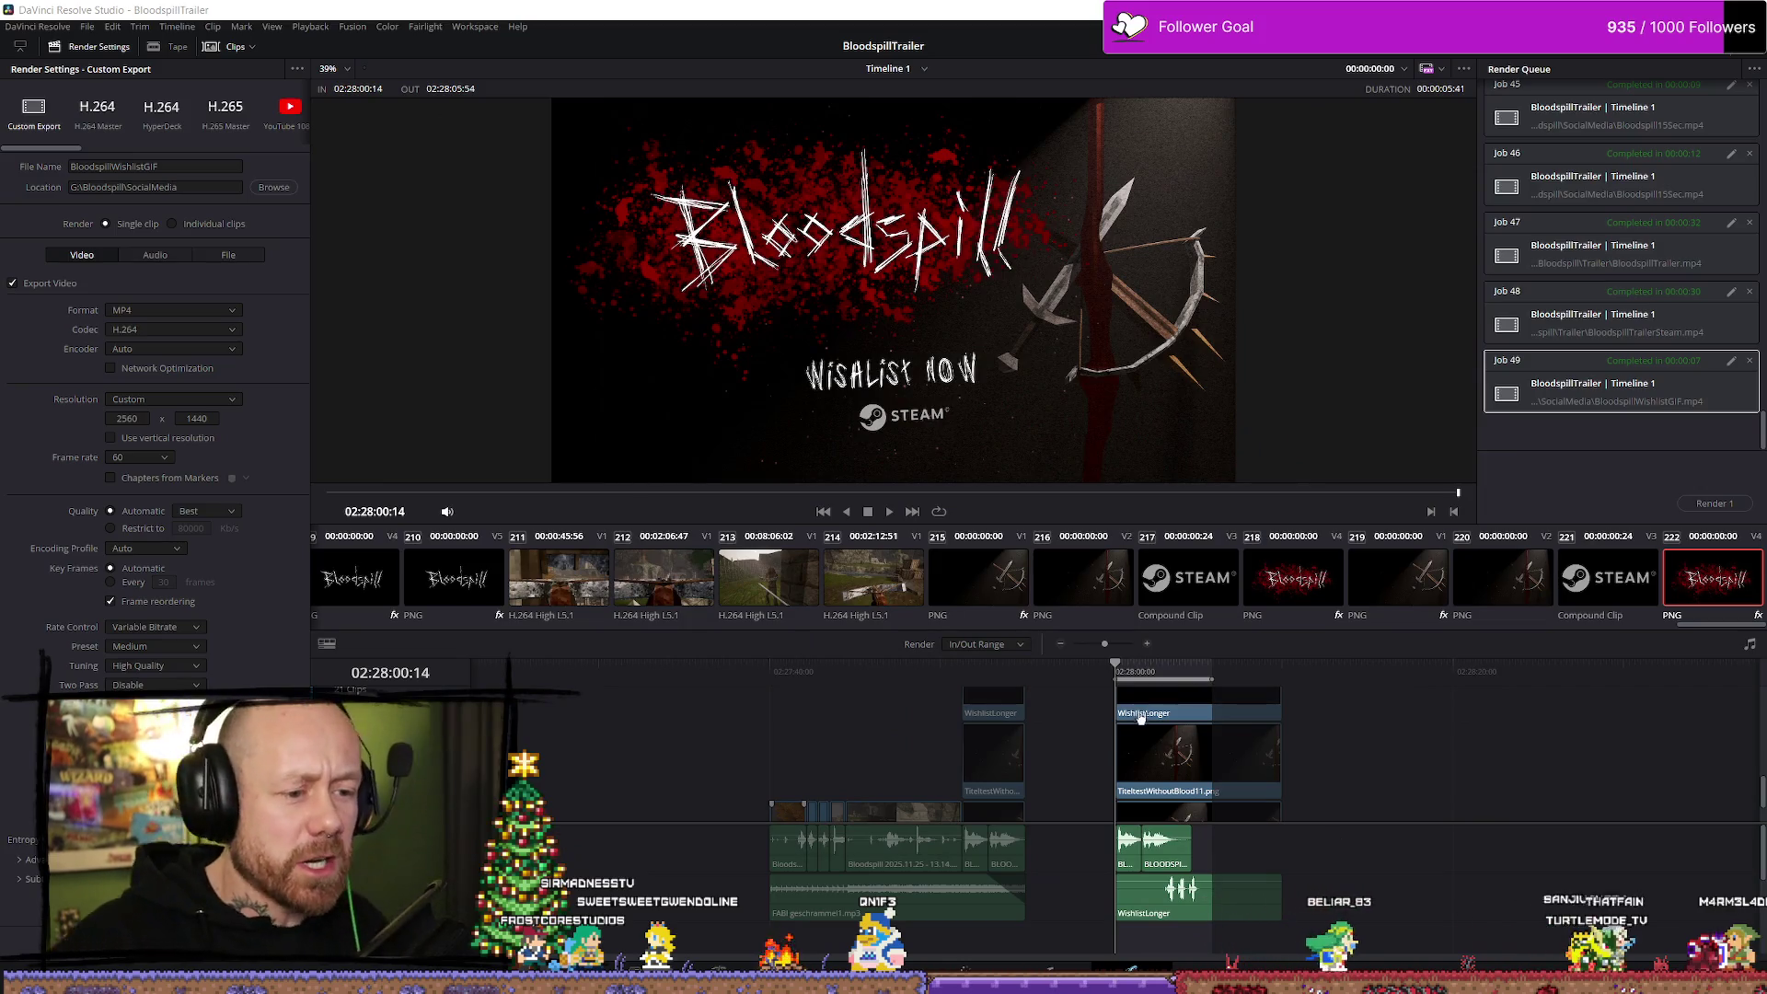
{"action": "scroll", "coordinate": [1114, 737], "scroll_direction": "down", "scroll_amount": 3}
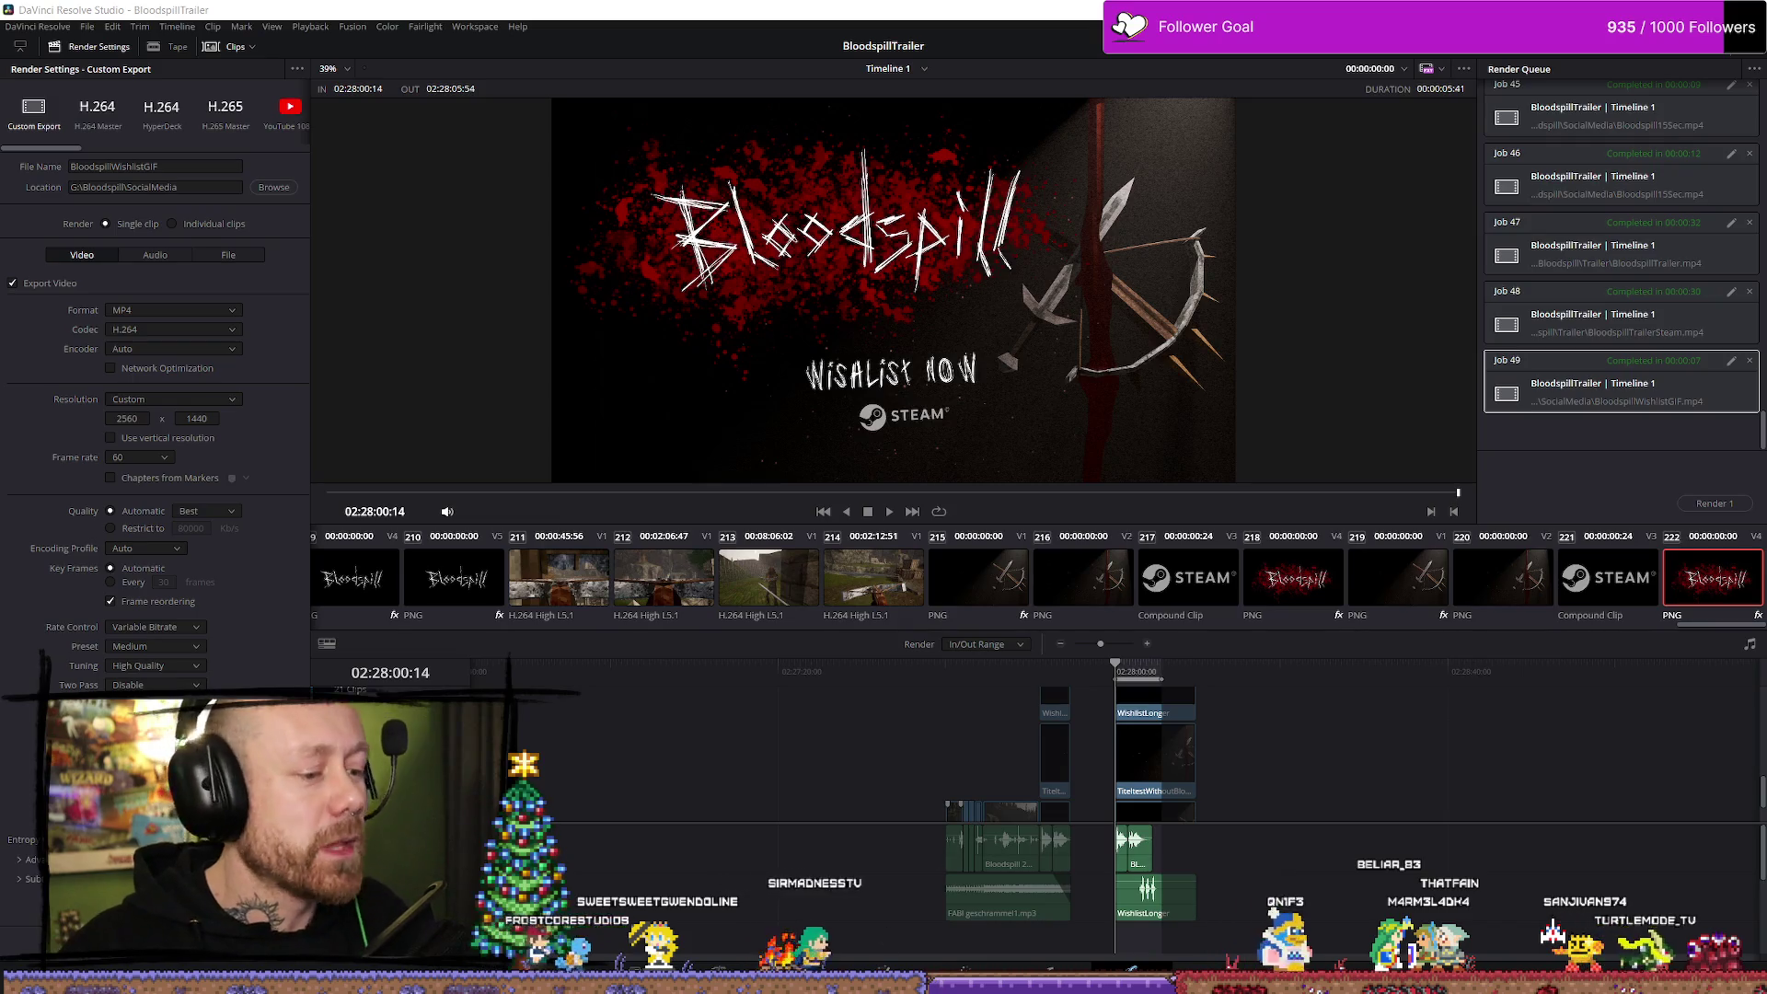
{"action": "key", "text": "shift+4"}
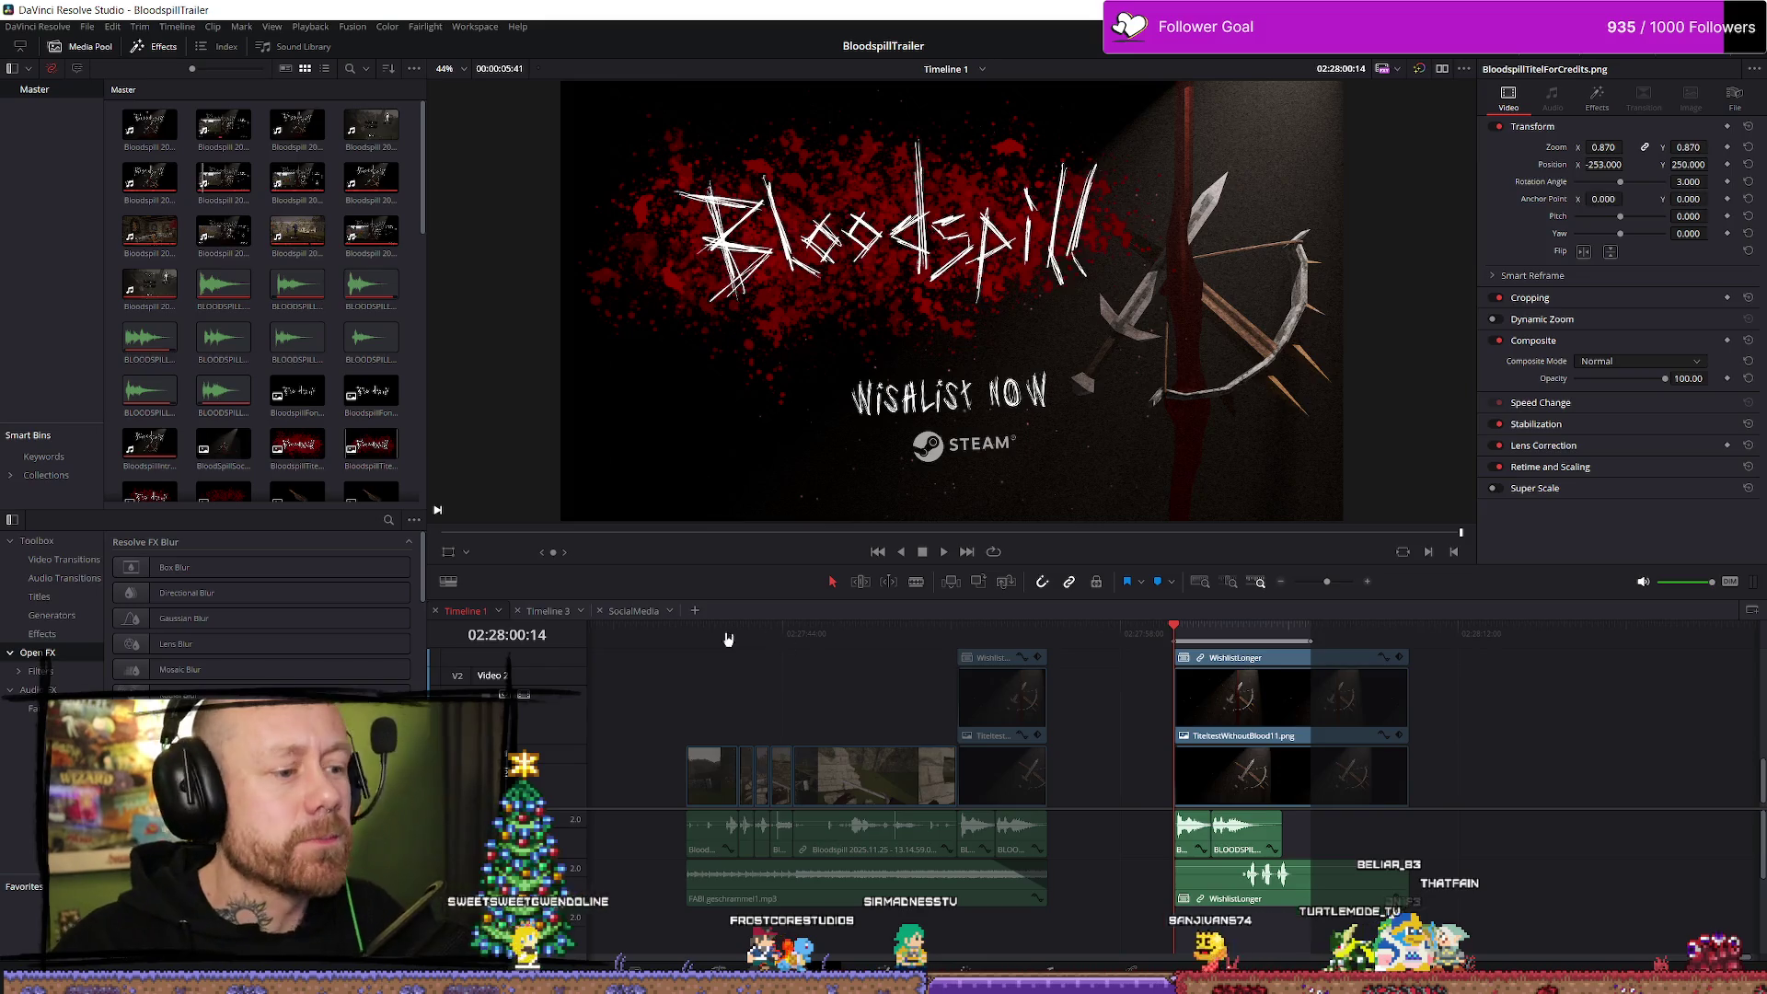
{"action": "left_click", "coordinate": [621, 610]}
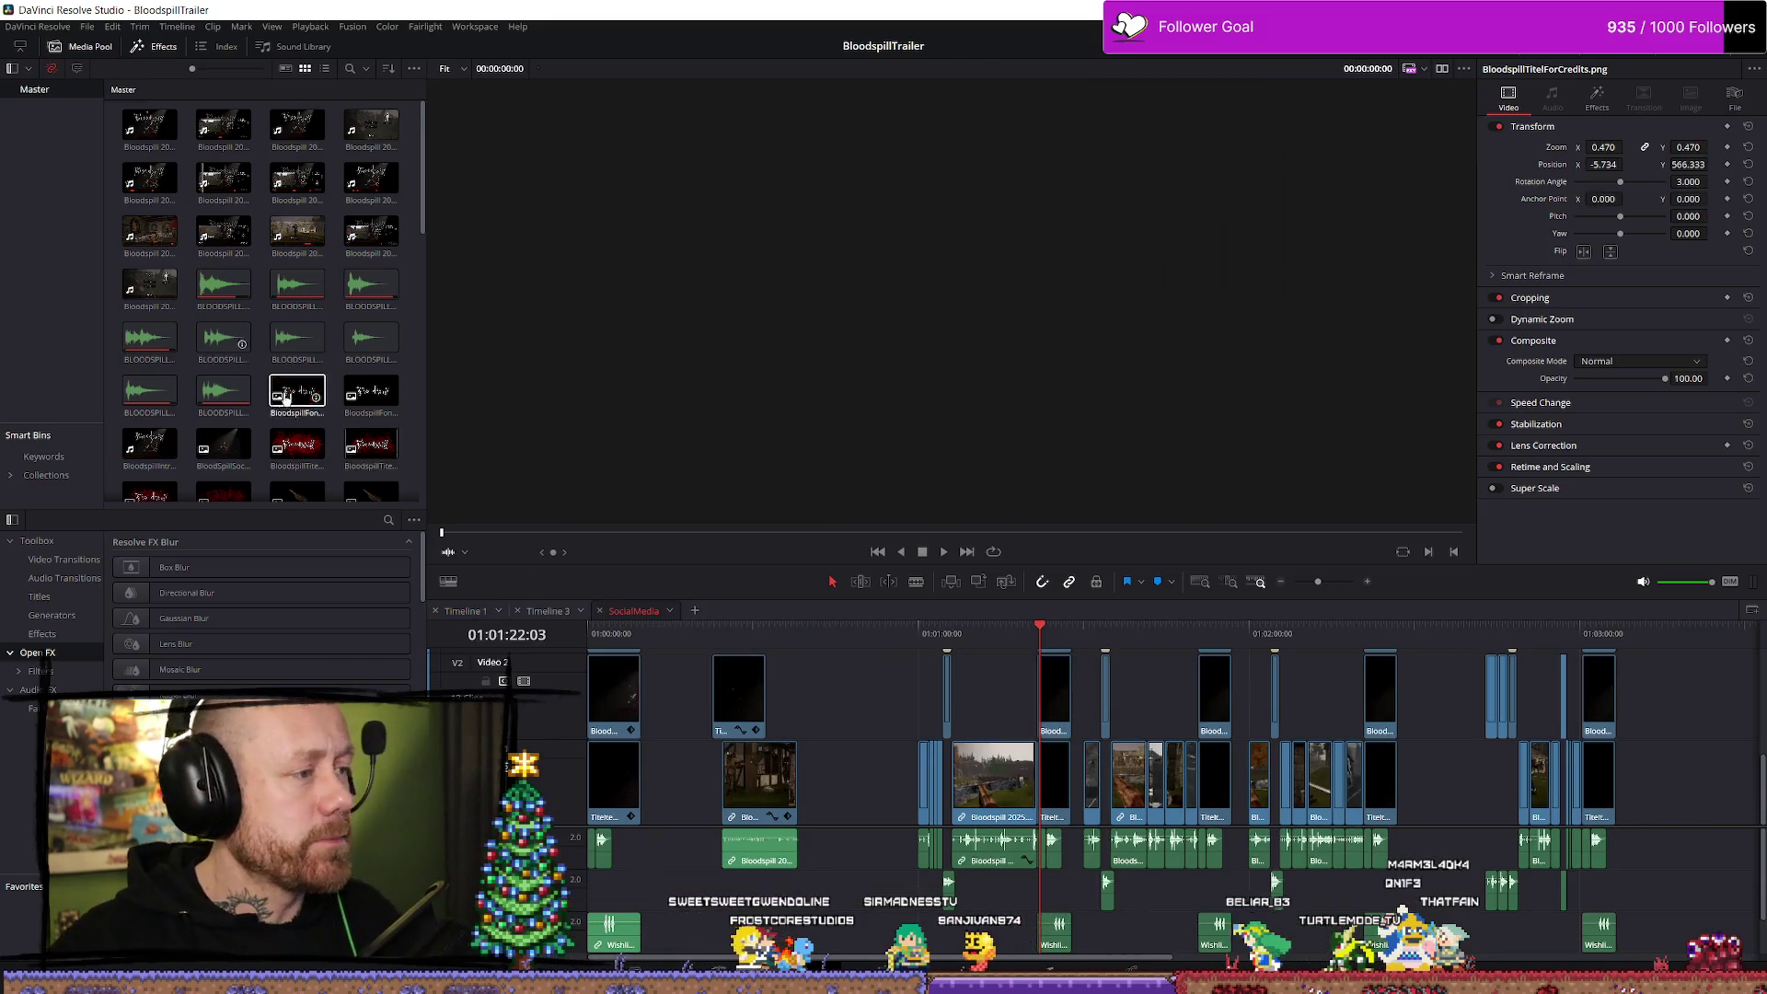
- Create a new timeline named SocialMedia169 from the Media Pool
{"action": "scroll", "coordinate": [309, 397], "scroll_direction": "down", "scroll_amount": 5}
{"action": "scroll", "coordinate": [307, 398], "scroll_direction": "down", "scroll_amount": 2}
{"action": "right_click", "coordinate": [304, 461]}
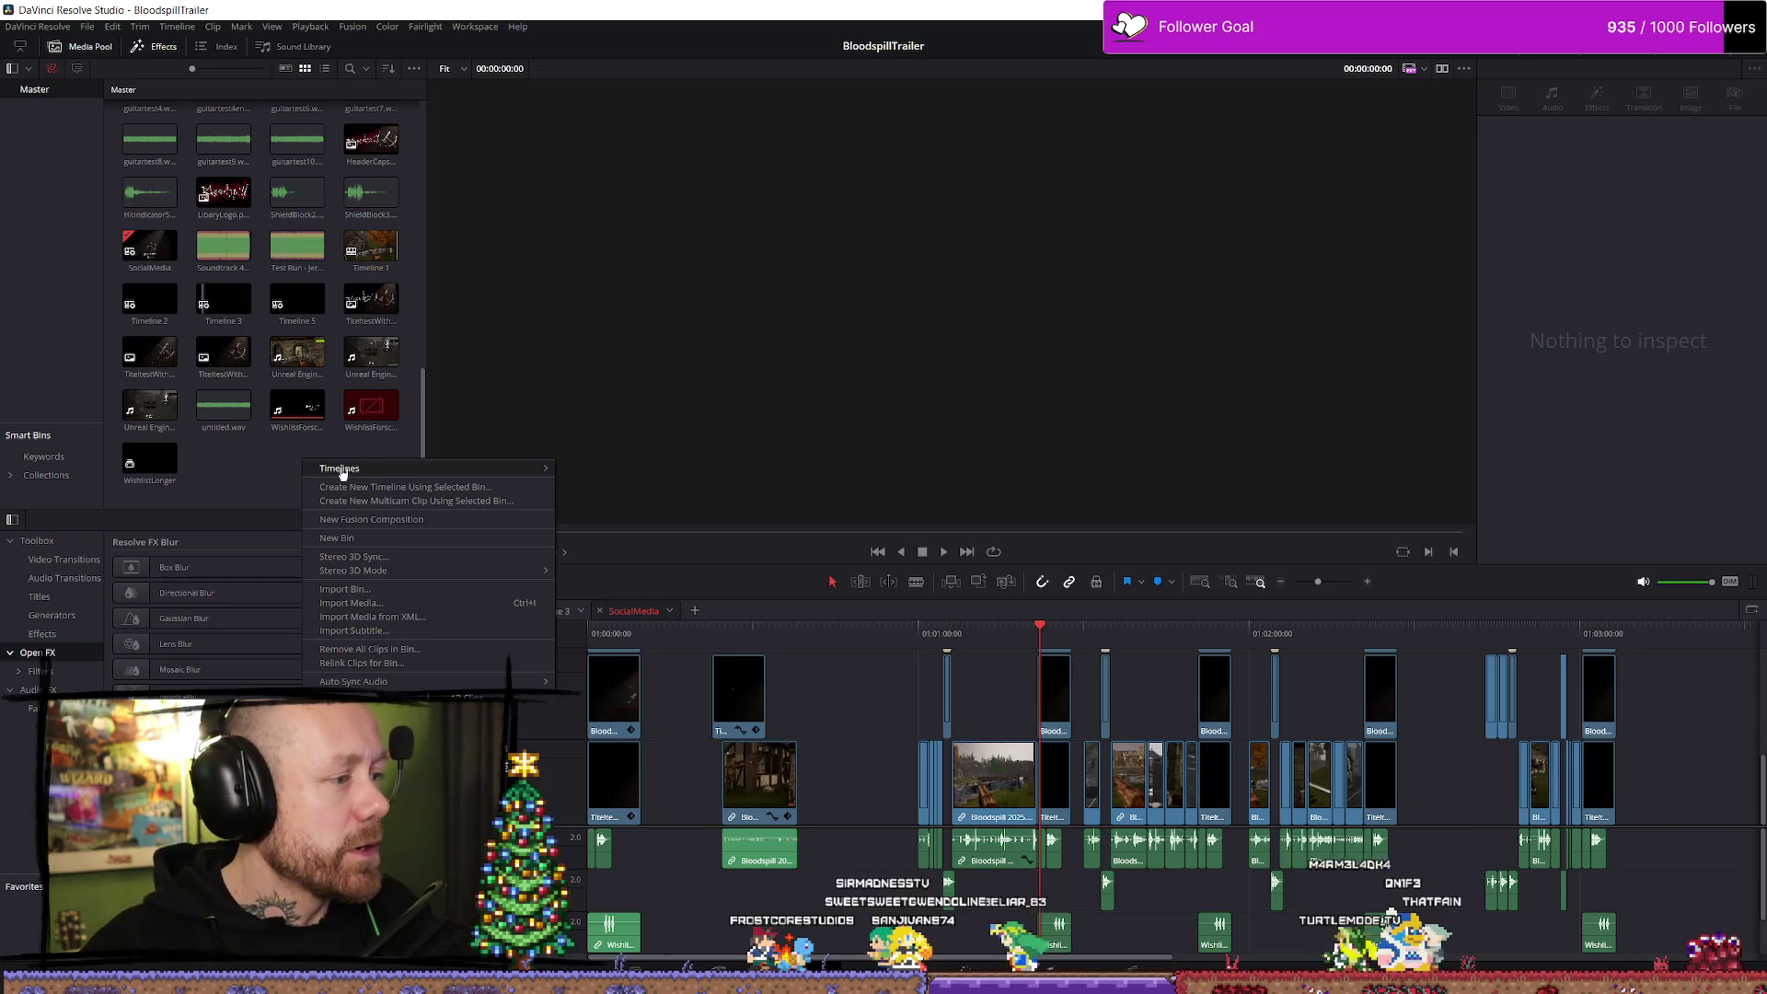
{"action": "mouse_move", "coordinate": [385, 472]}
{"action": "left_click", "coordinate": [635, 468]}
{"action": "type", "text": "Soc"}
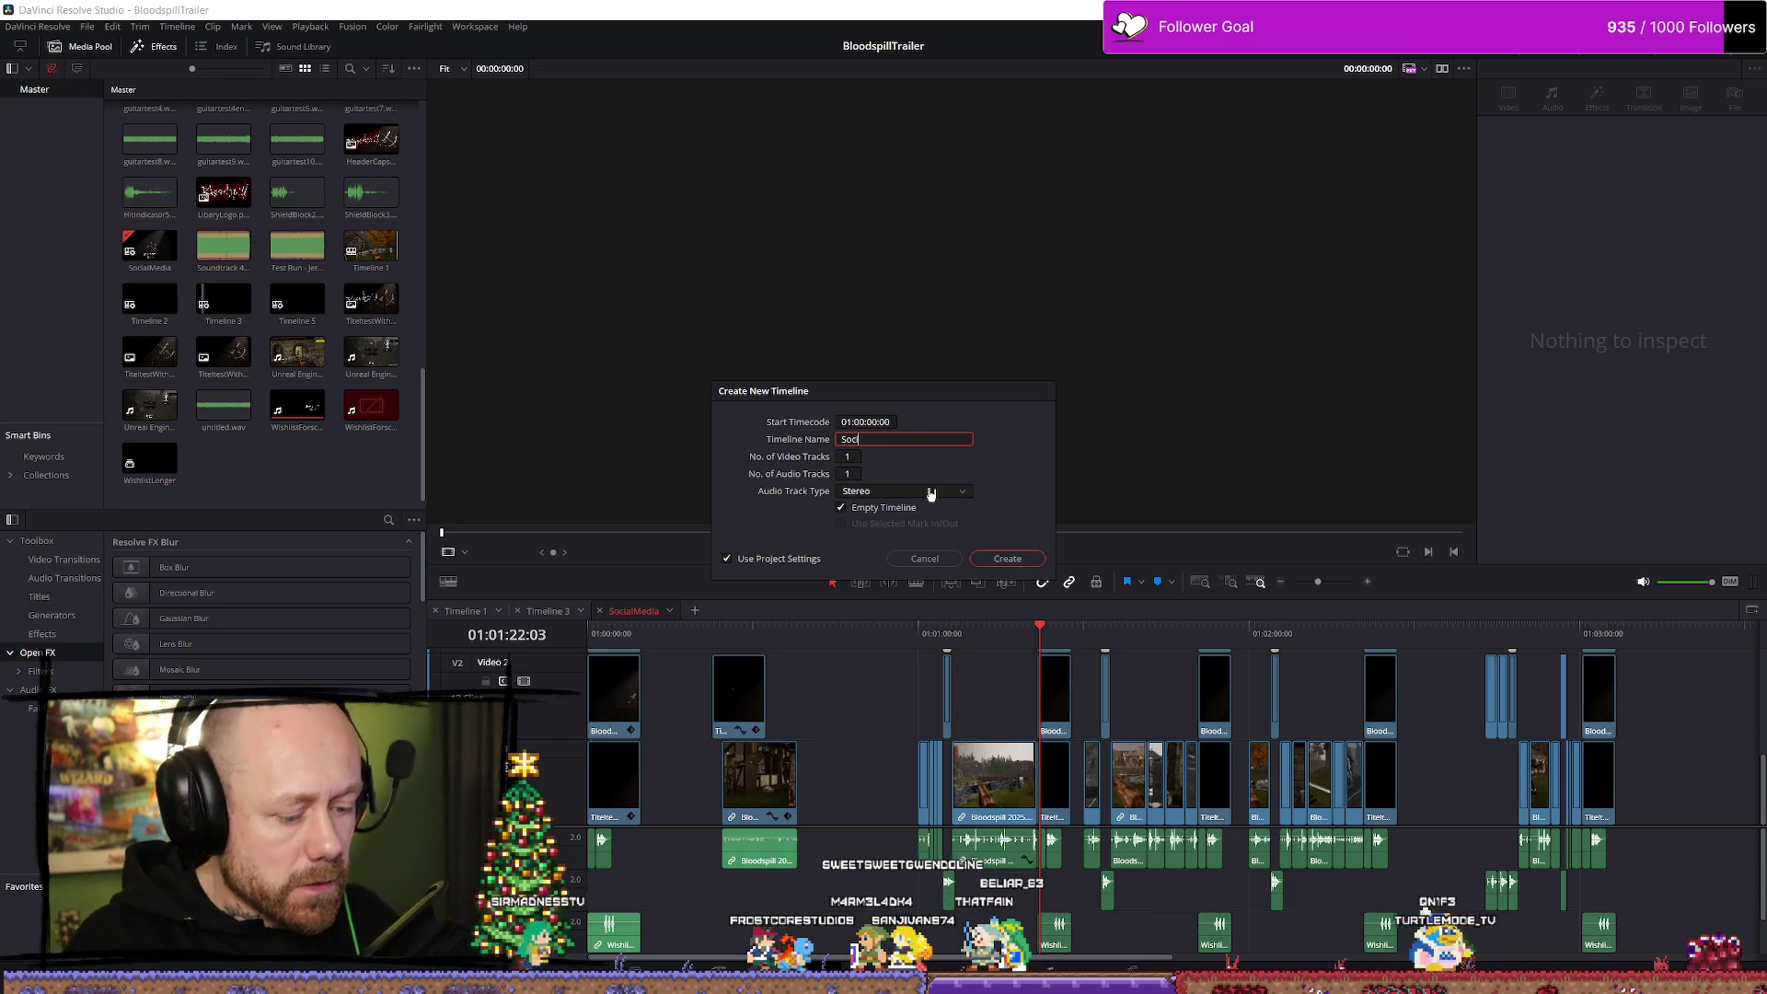
{"action": "type", "text": "alMedai"}
{"action": "key", "text": "BackSpace"}
{"action": "key", "text": "BackSpace"}
{"action": "type", "text": "ia19"}
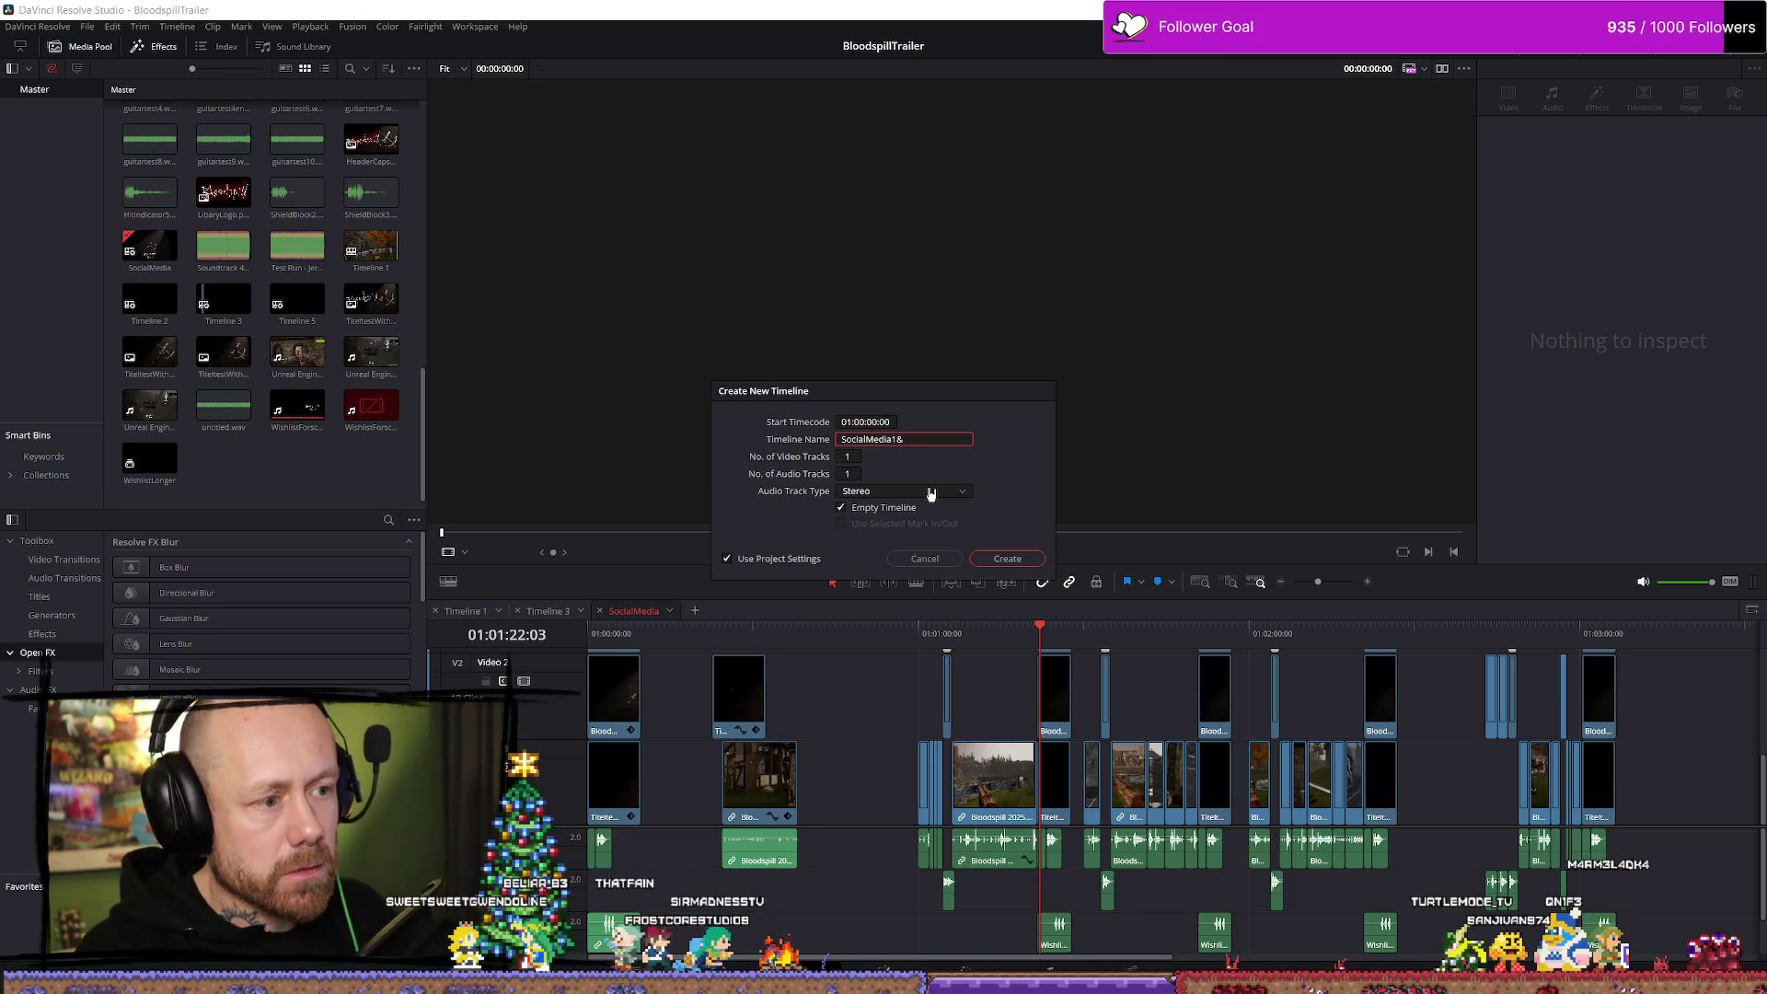
{"action": "type", "text": "69"}
{"action": "key", "text": "Return"}
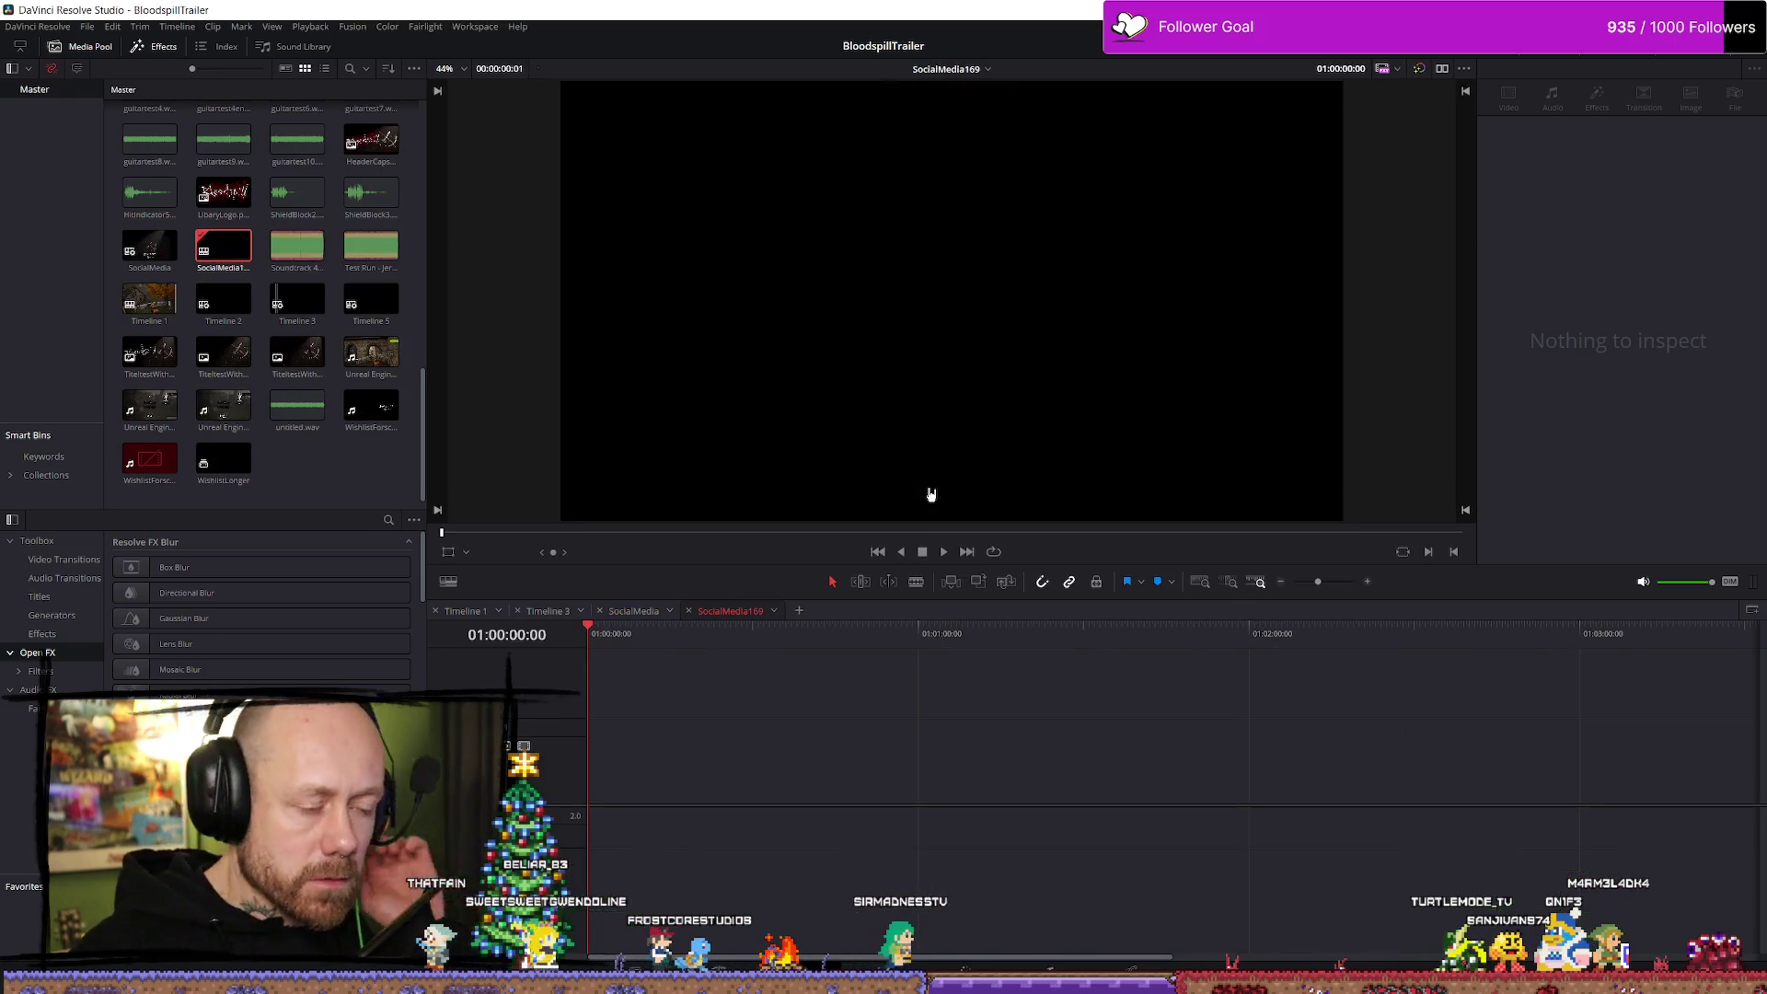
- Reopen the SocialMedia timeline and minimize the Resolve window
{"action": "left_click", "coordinate": [635, 610]}
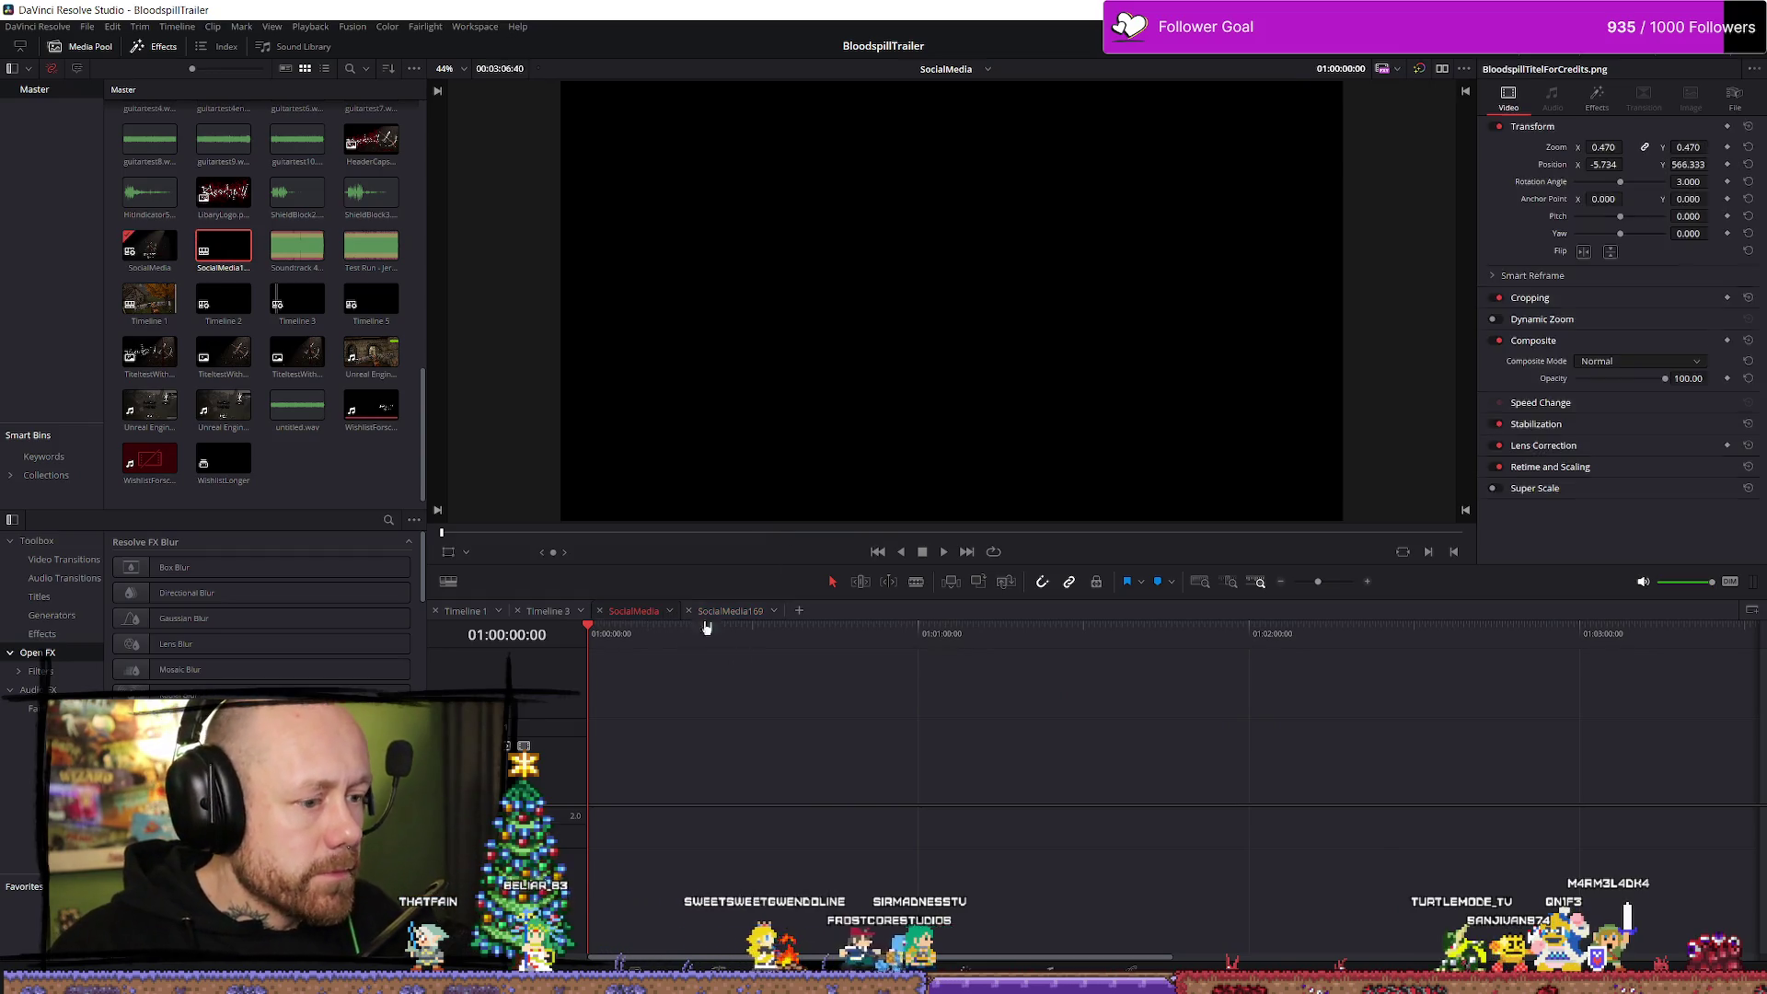
{"action": "scroll", "coordinate": [1067, 813], "scroll_direction": "up", "scroll_amount": 2}
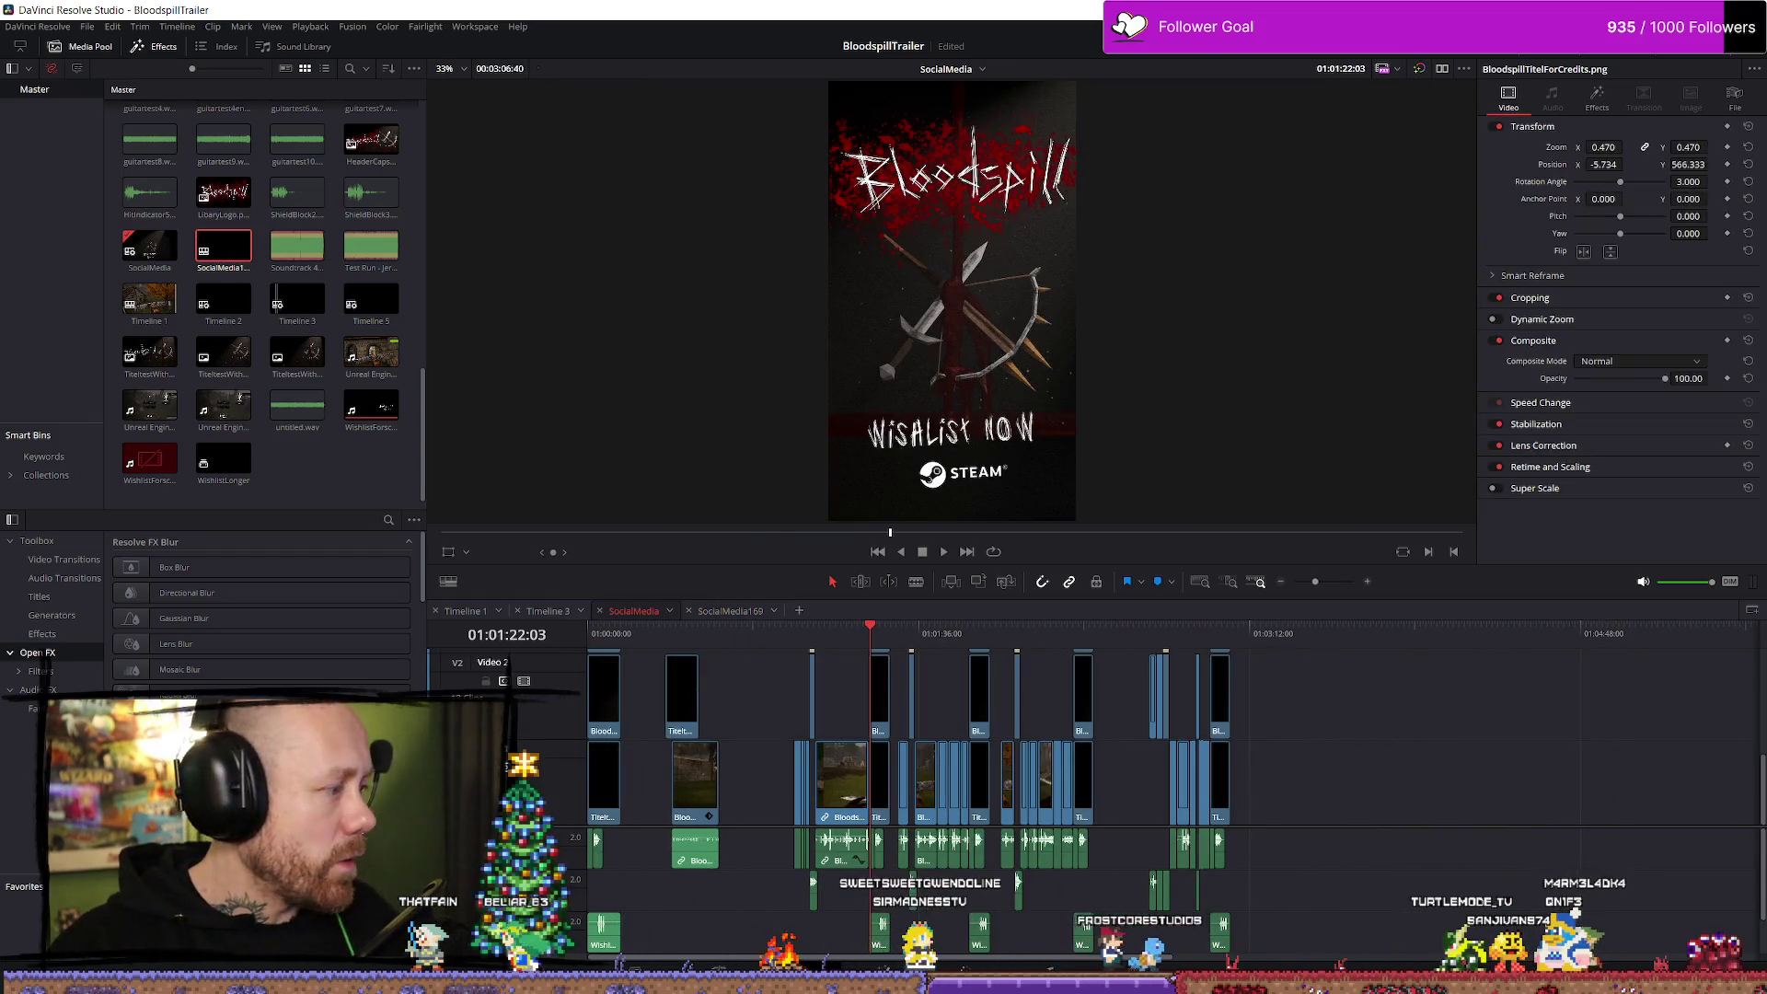
{"action": "key", "text": "super+Down"}
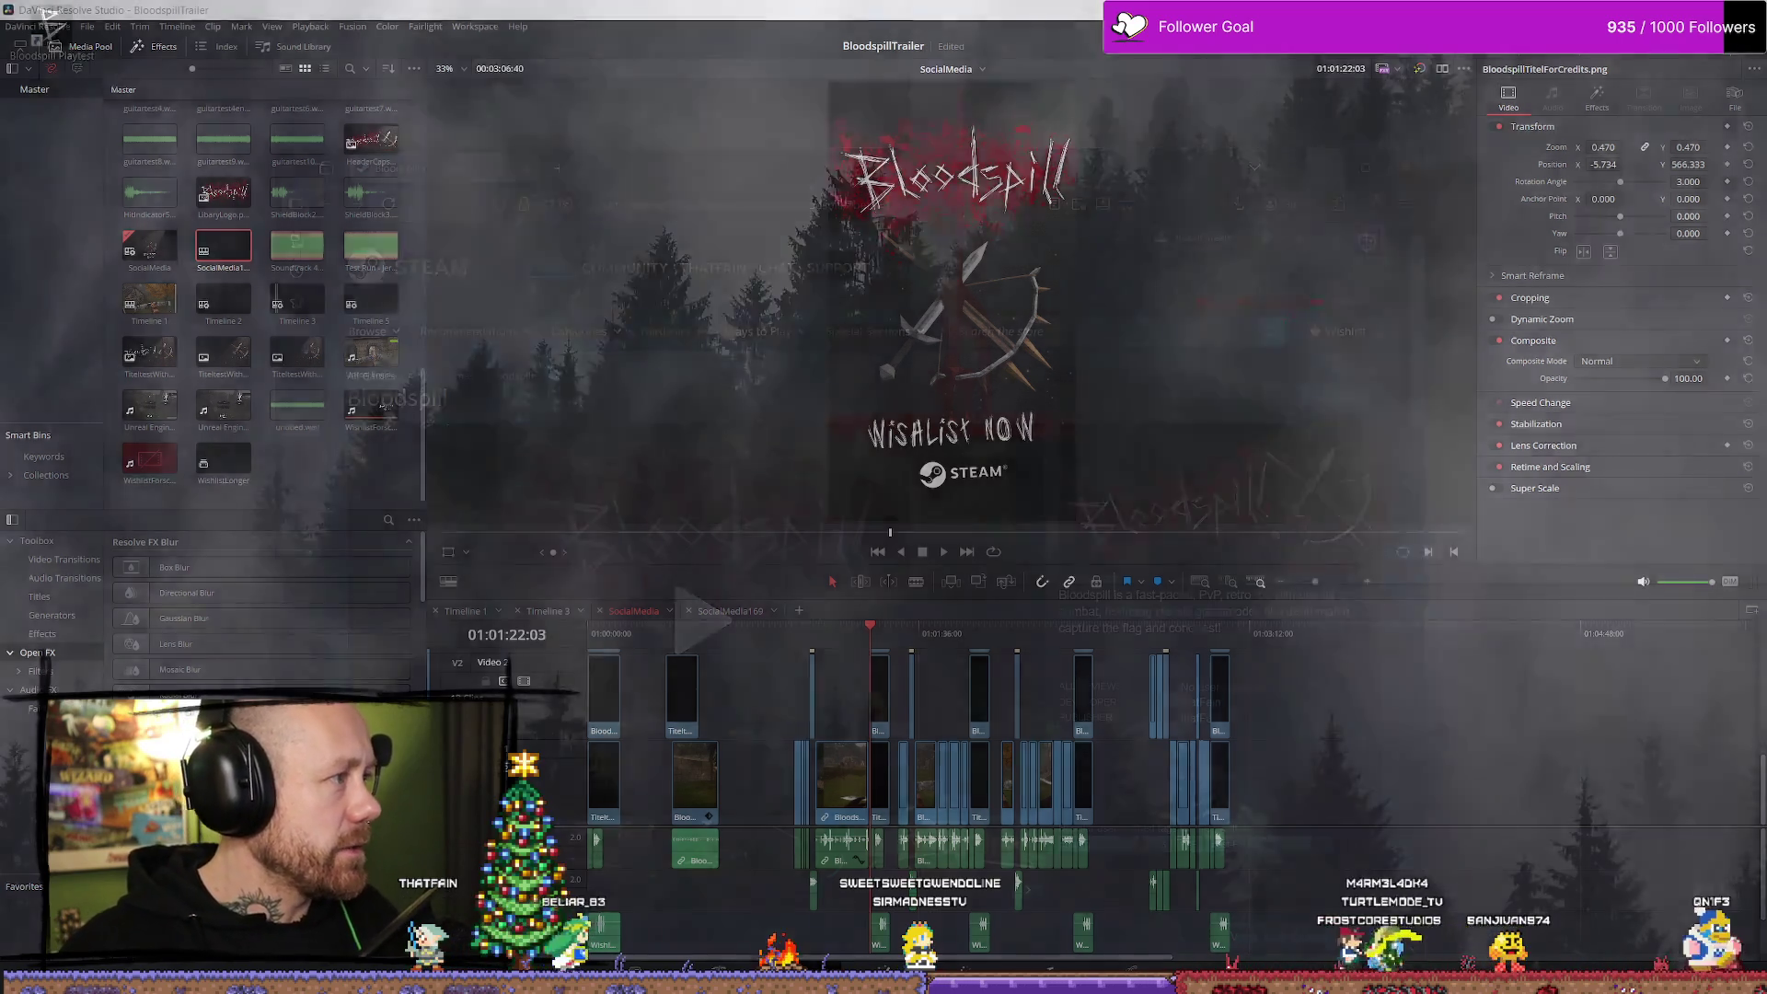
- Restore the Resolve window, then bring Firefox with the YouTube video to the front
{"action": "left_click", "coordinate": [1325, 168]}
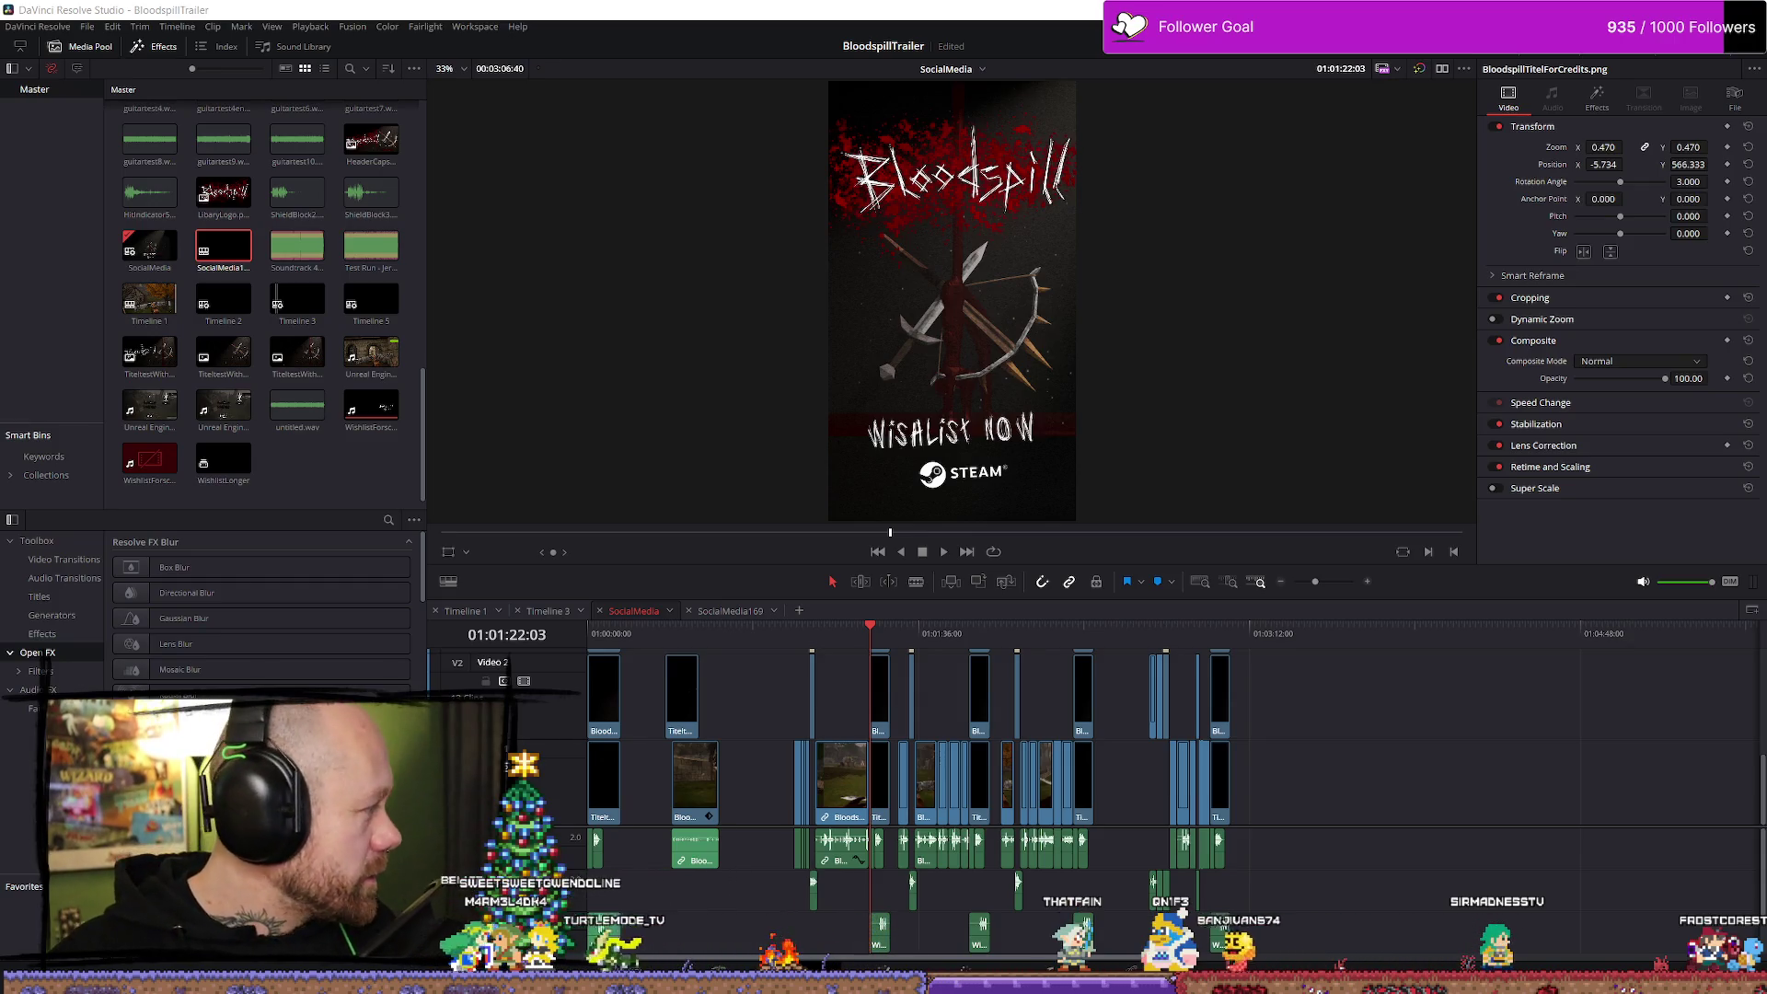
{"action": "key", "text": "alt+Tab"}
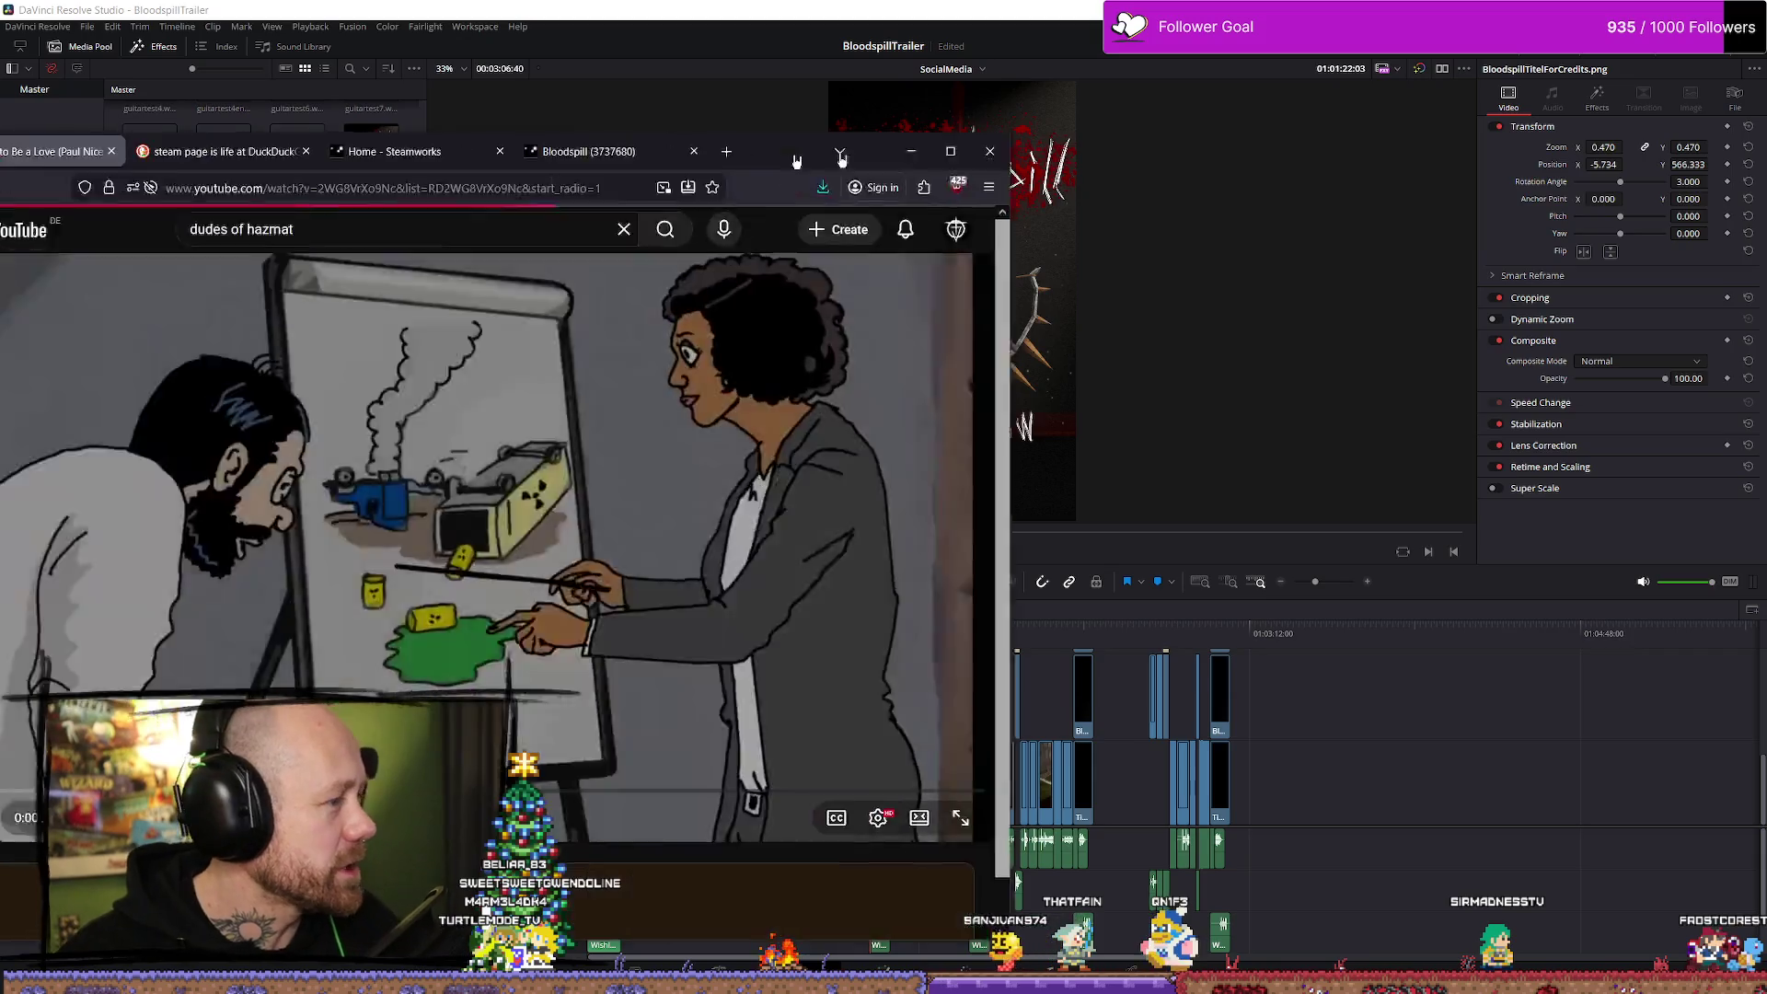
- Move the browser window and close the Bloodspill and Home - Steamworks tabs
{"action": "left_click_drag", "start_coordinate": [953, 149], "coordinate": [1449, 127]}
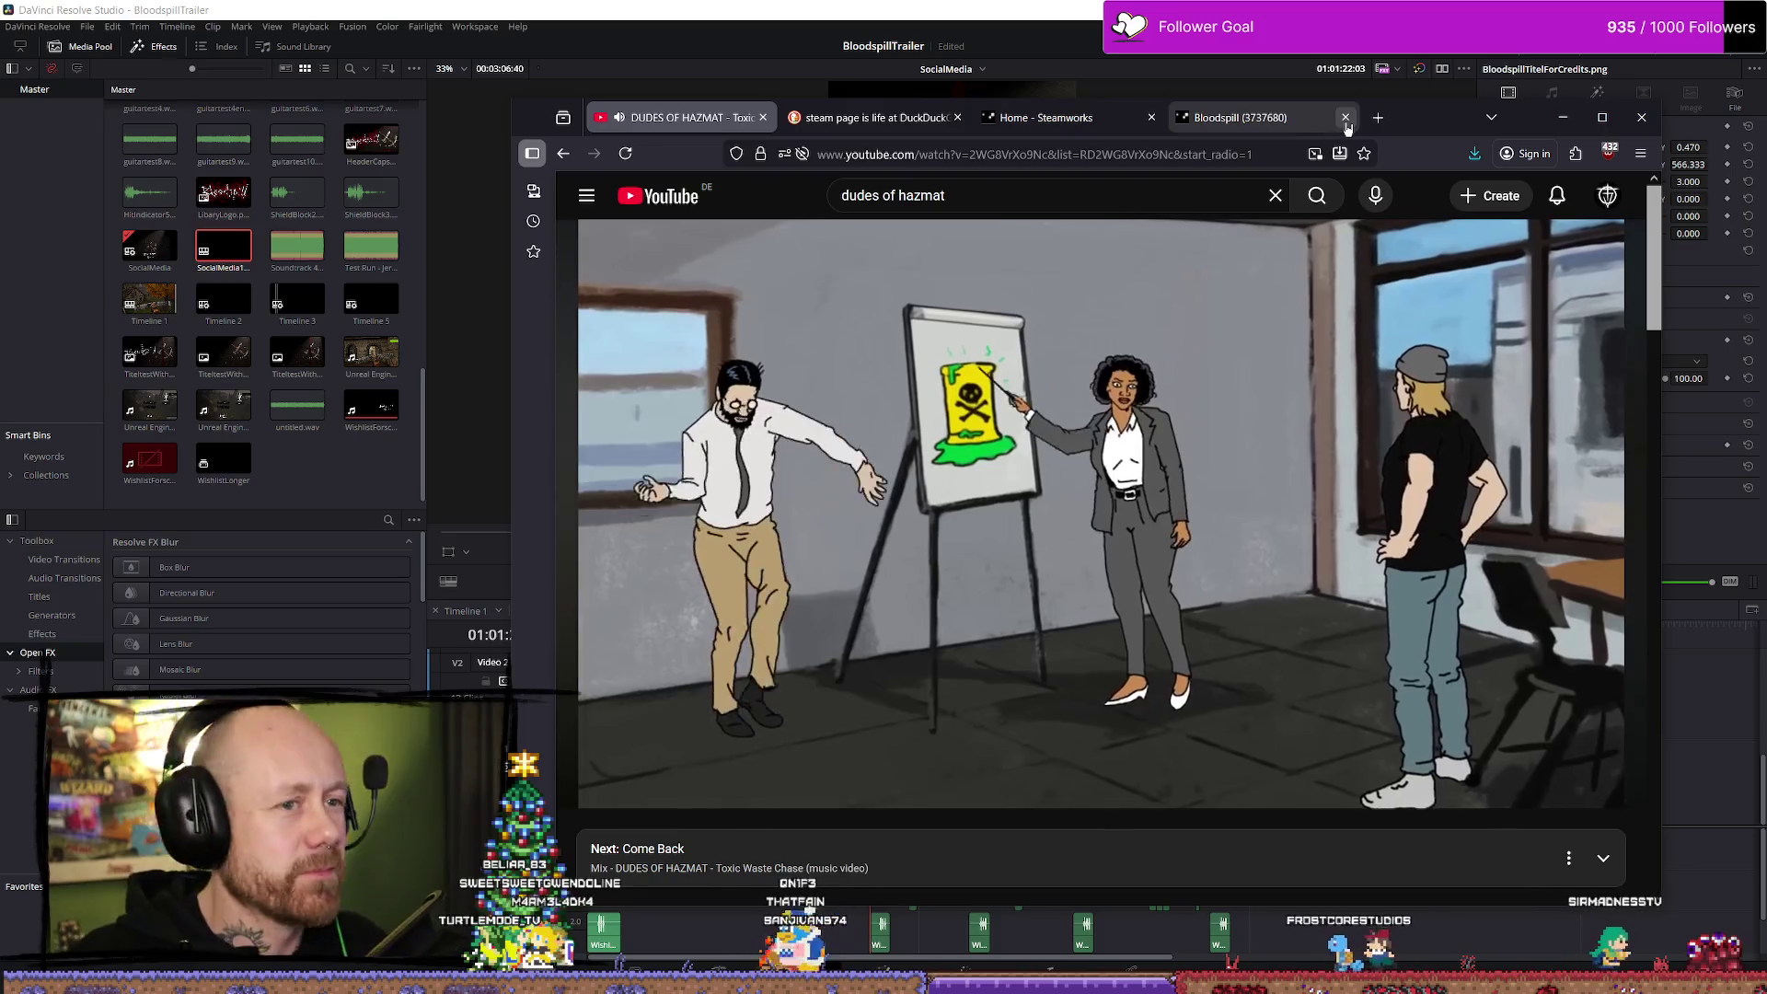
{"action": "left_click", "coordinate": [1346, 117]}
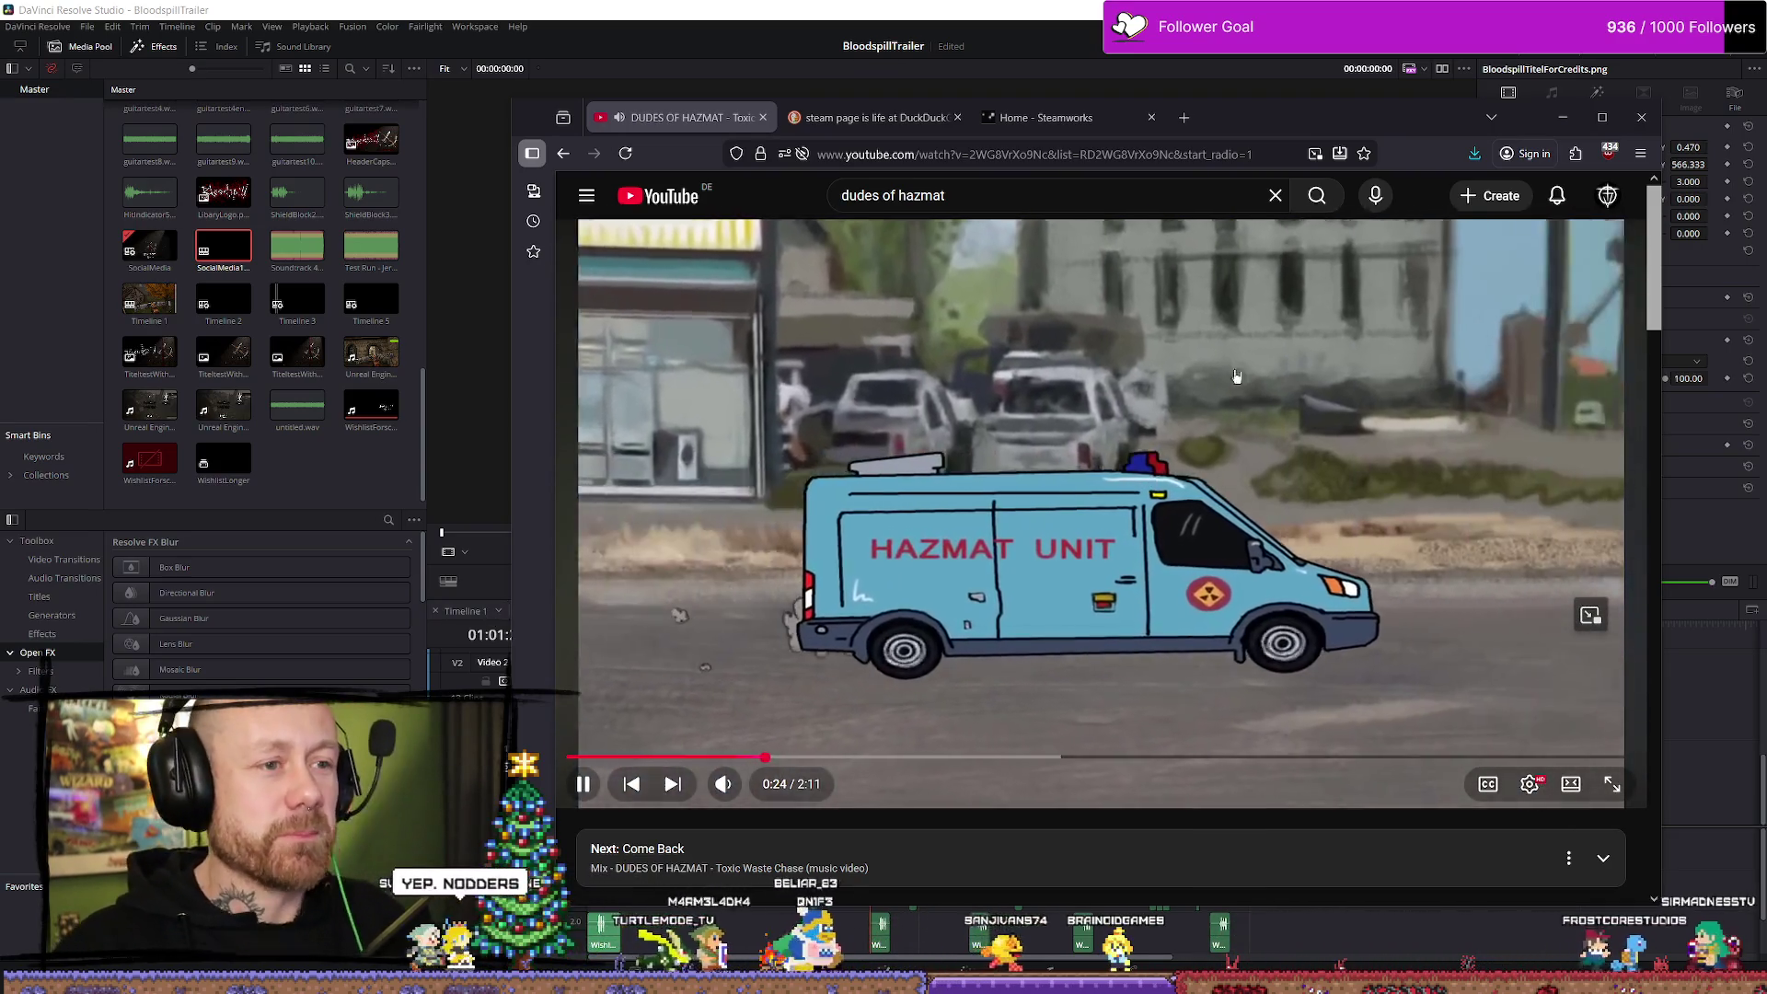
{"action": "left_click", "coordinate": [1151, 116]}
- Glance at the search results tab, return to the DUDES OF HAZMAT video, then bring up the SocialMedia folder
{"action": "left_click", "coordinate": [865, 116]}
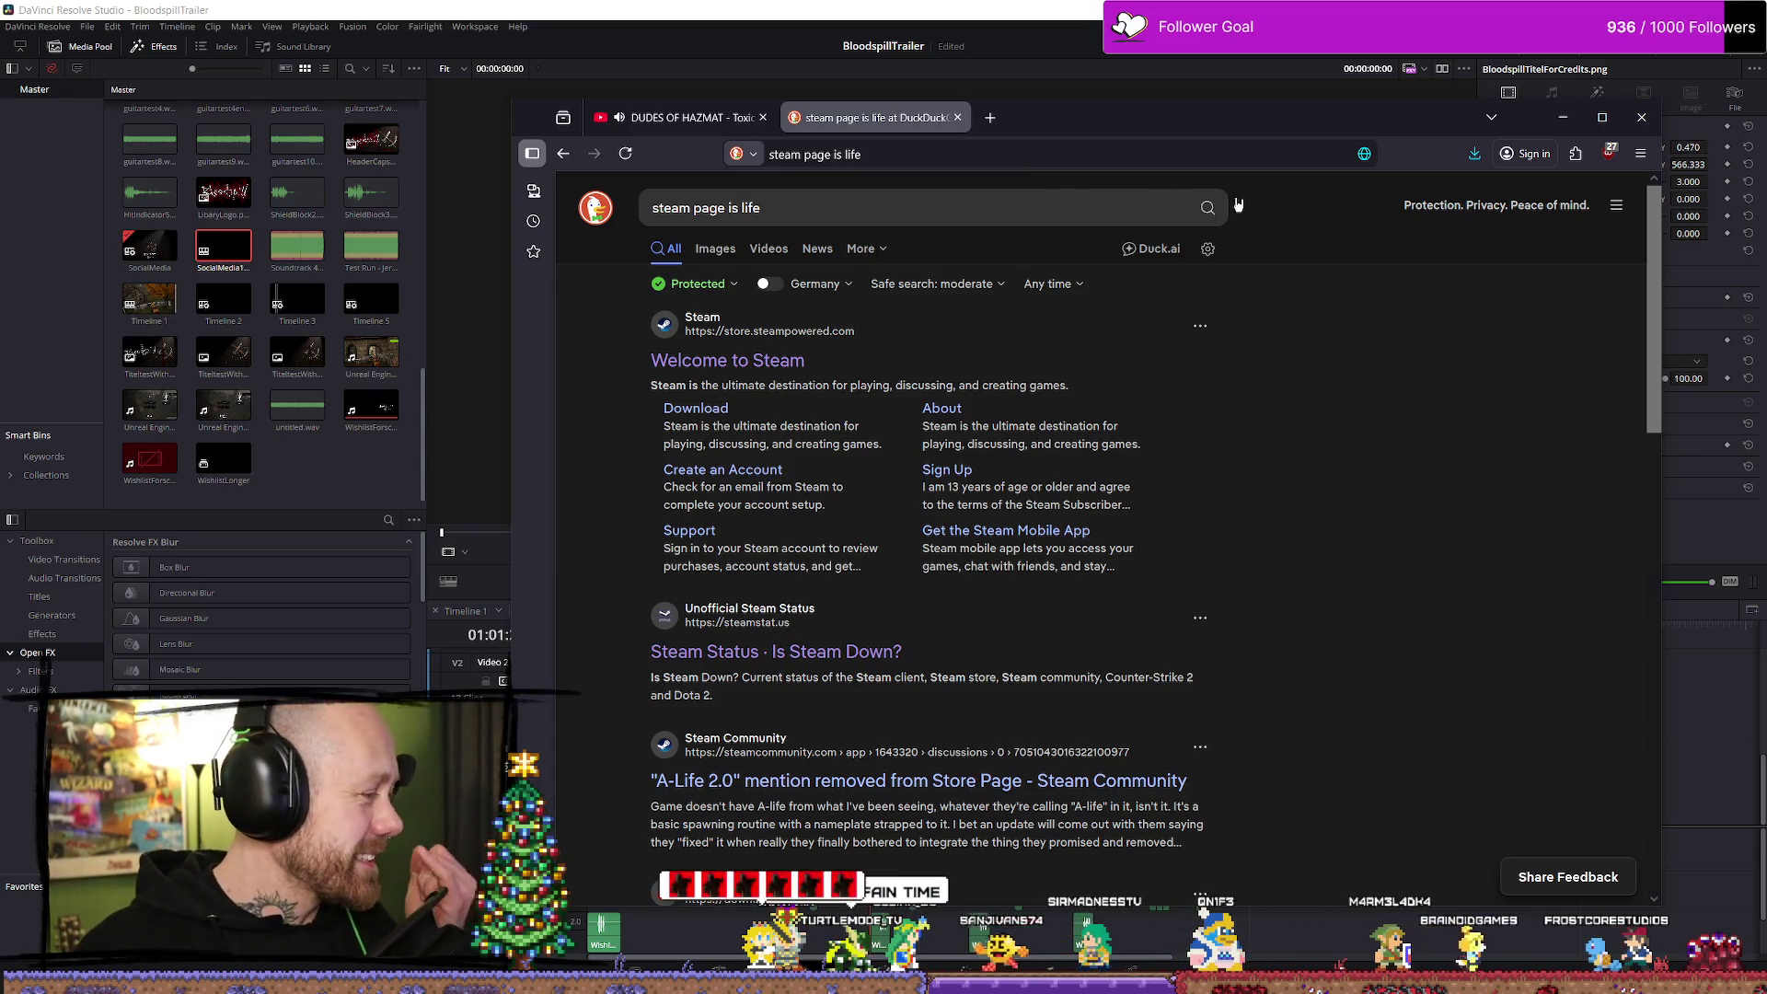
{"action": "left_click", "coordinate": [708, 118]}
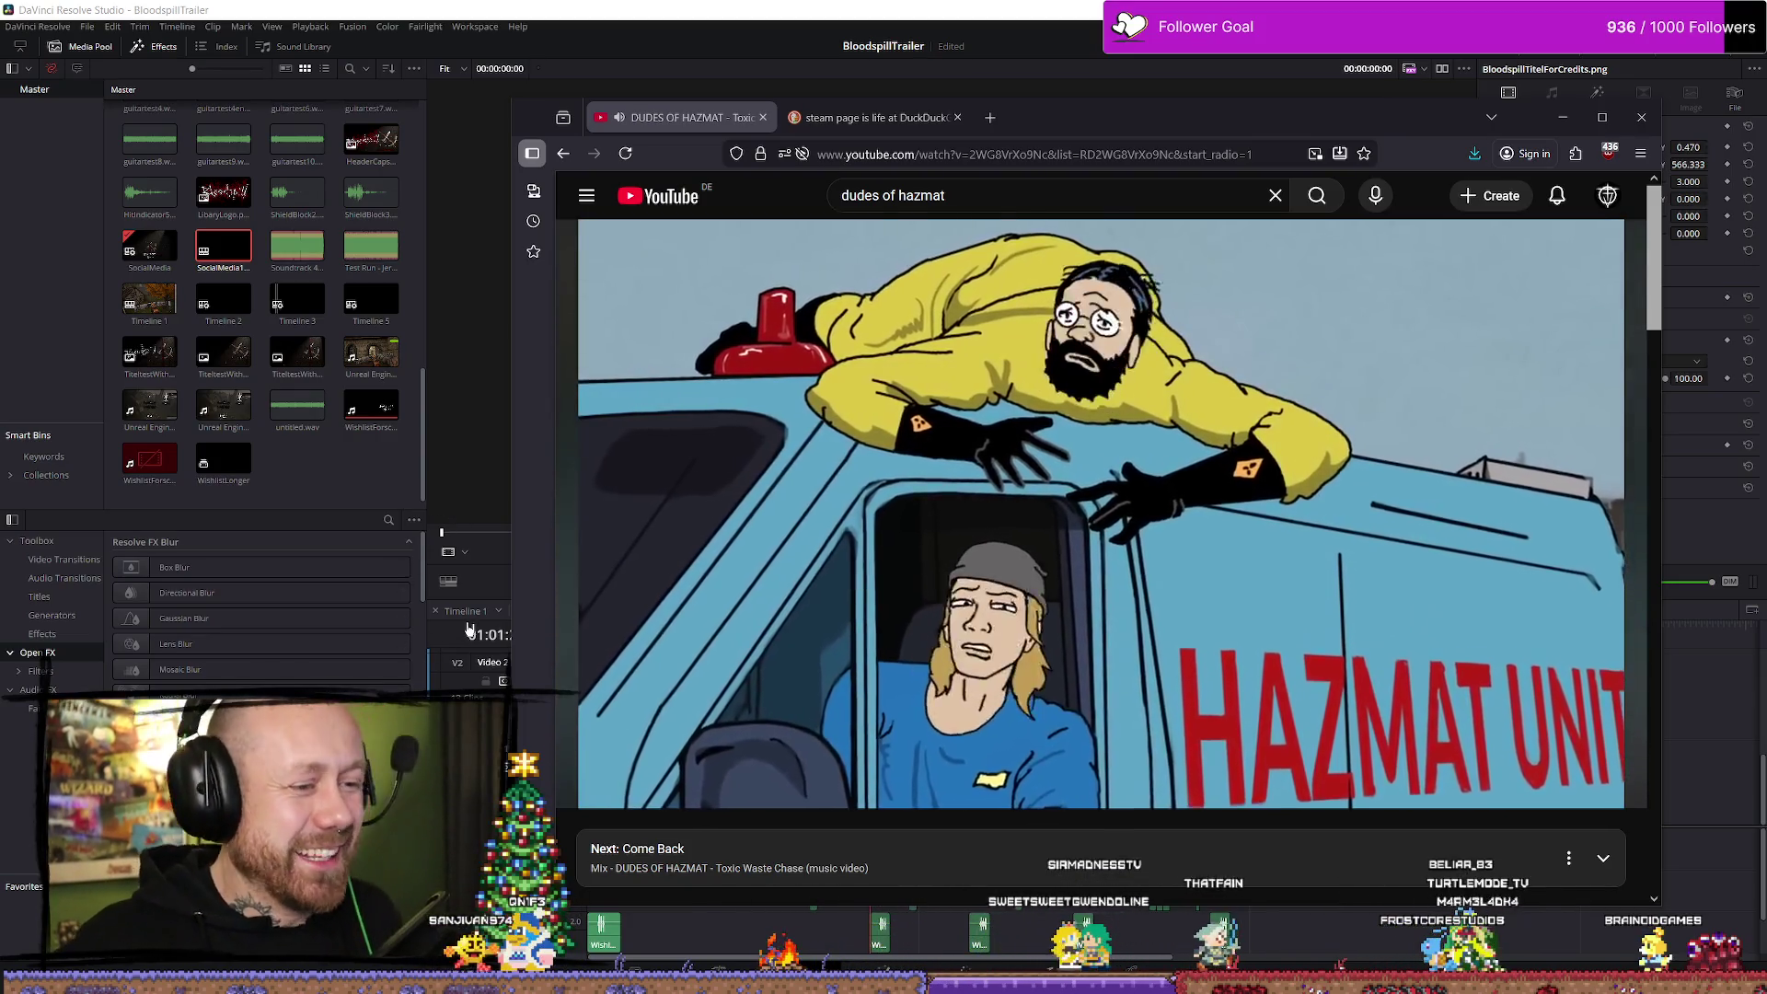
{"action": "left_click", "coordinate": [398, 596]}
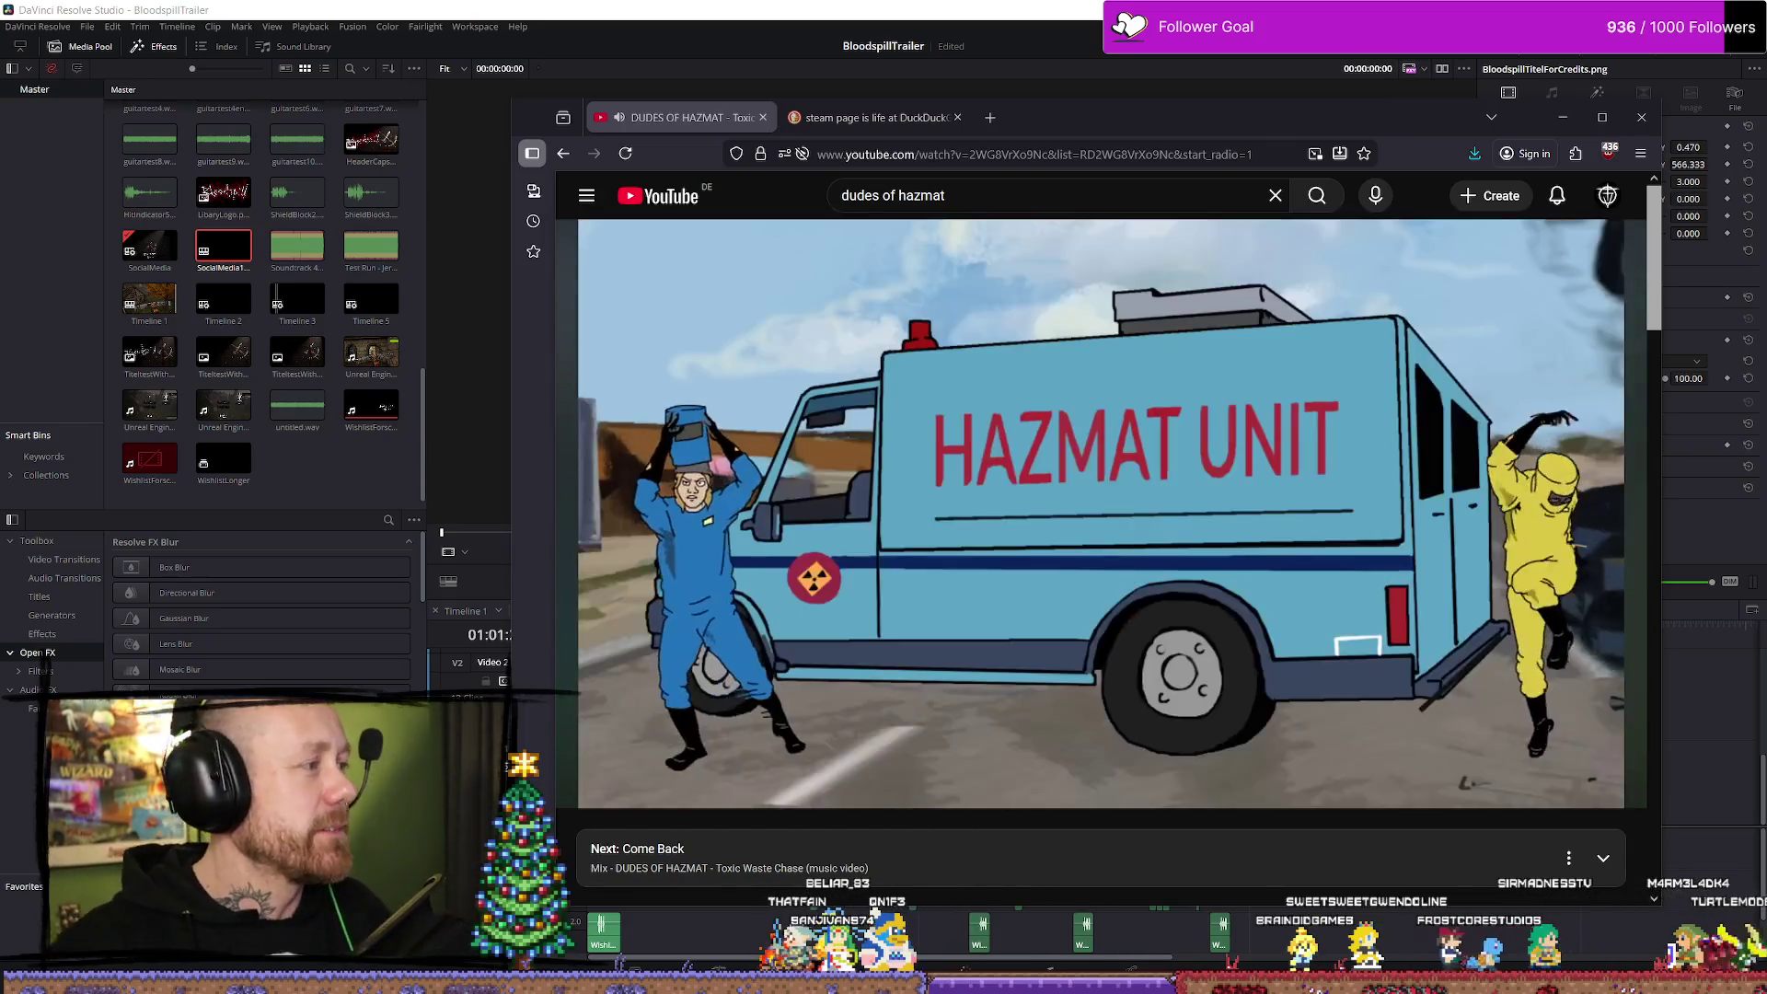
{"action": "mouse_move", "coordinate": [1766, 993]}
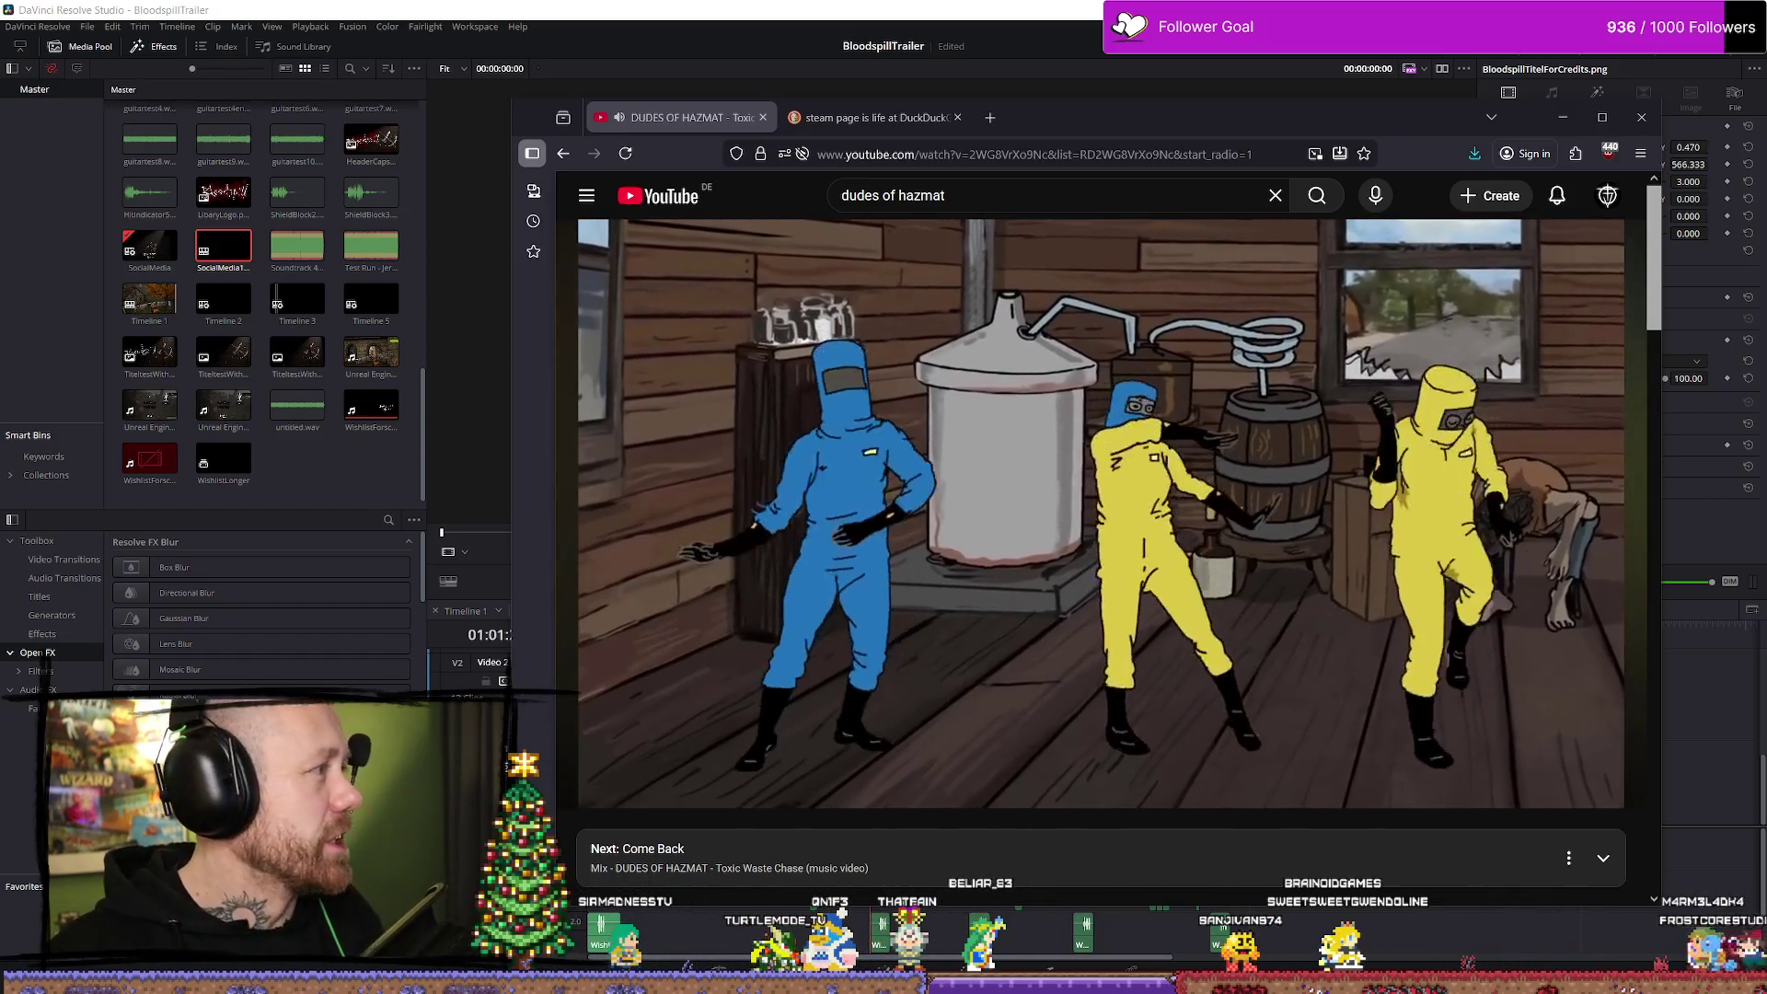
{"action": "key", "text": "alt+Tab"}
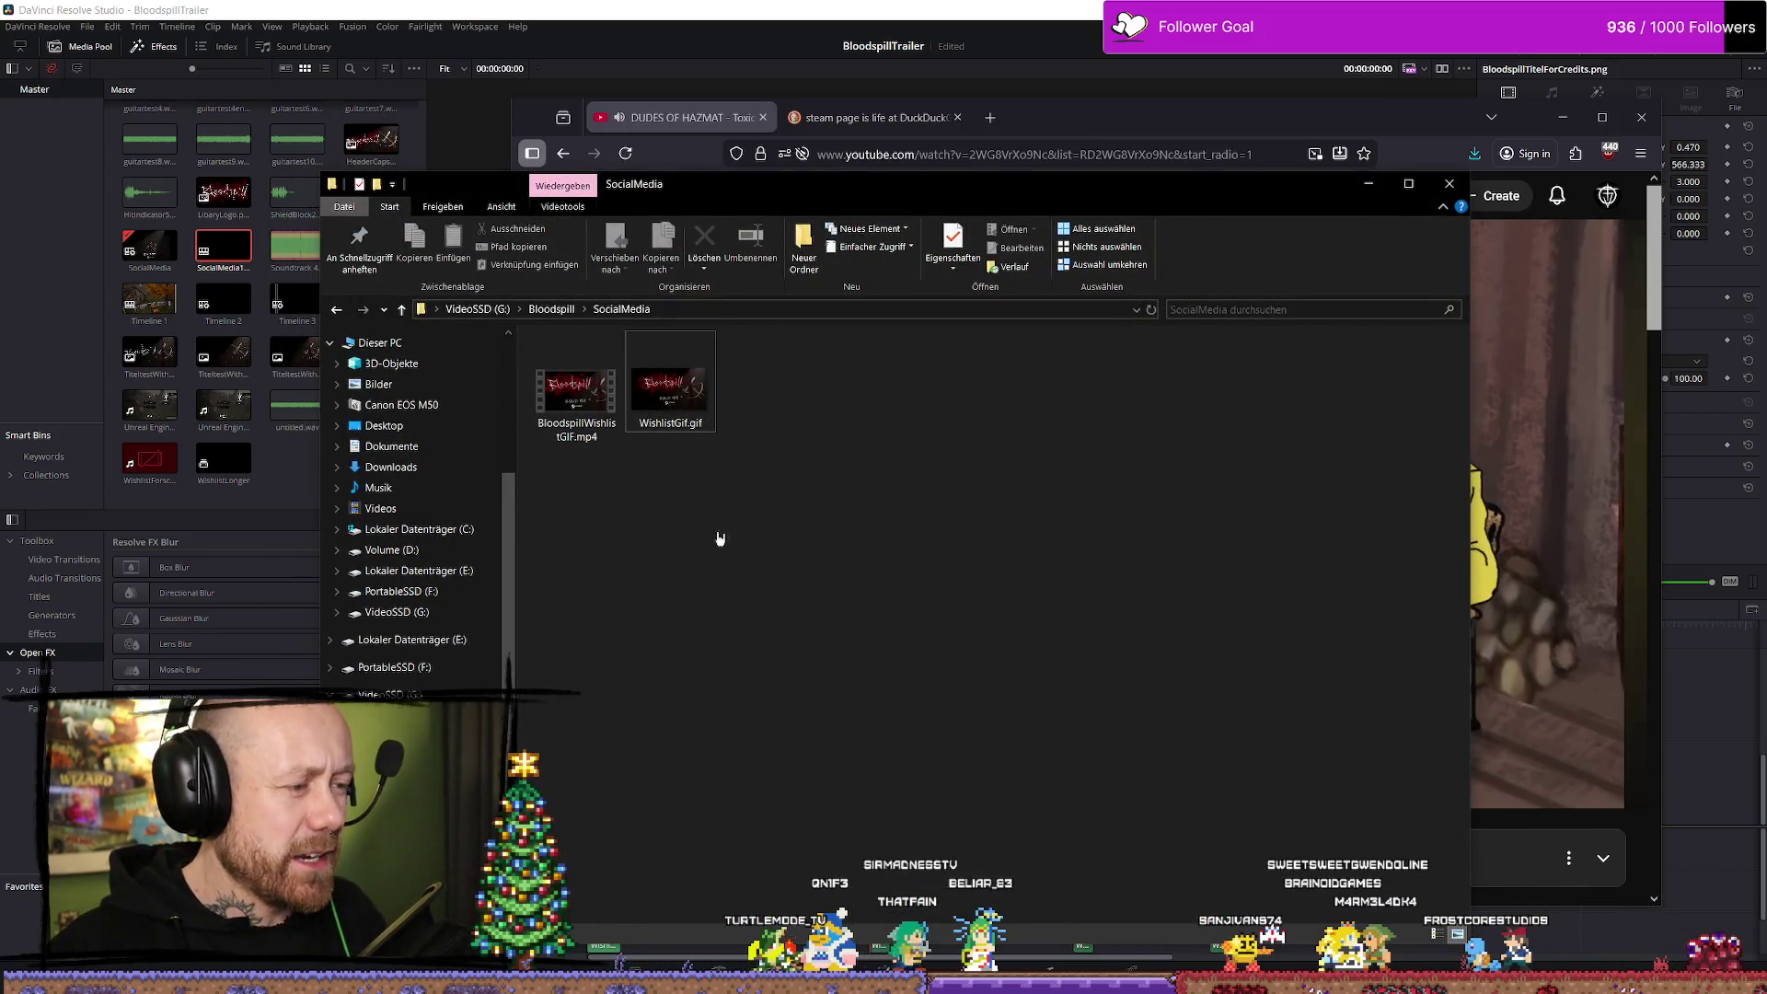
- Send the SocialMedia folder behind the browser and close the DudesOfHazmat.png preview
{"action": "key", "text": "alt+Tab"}
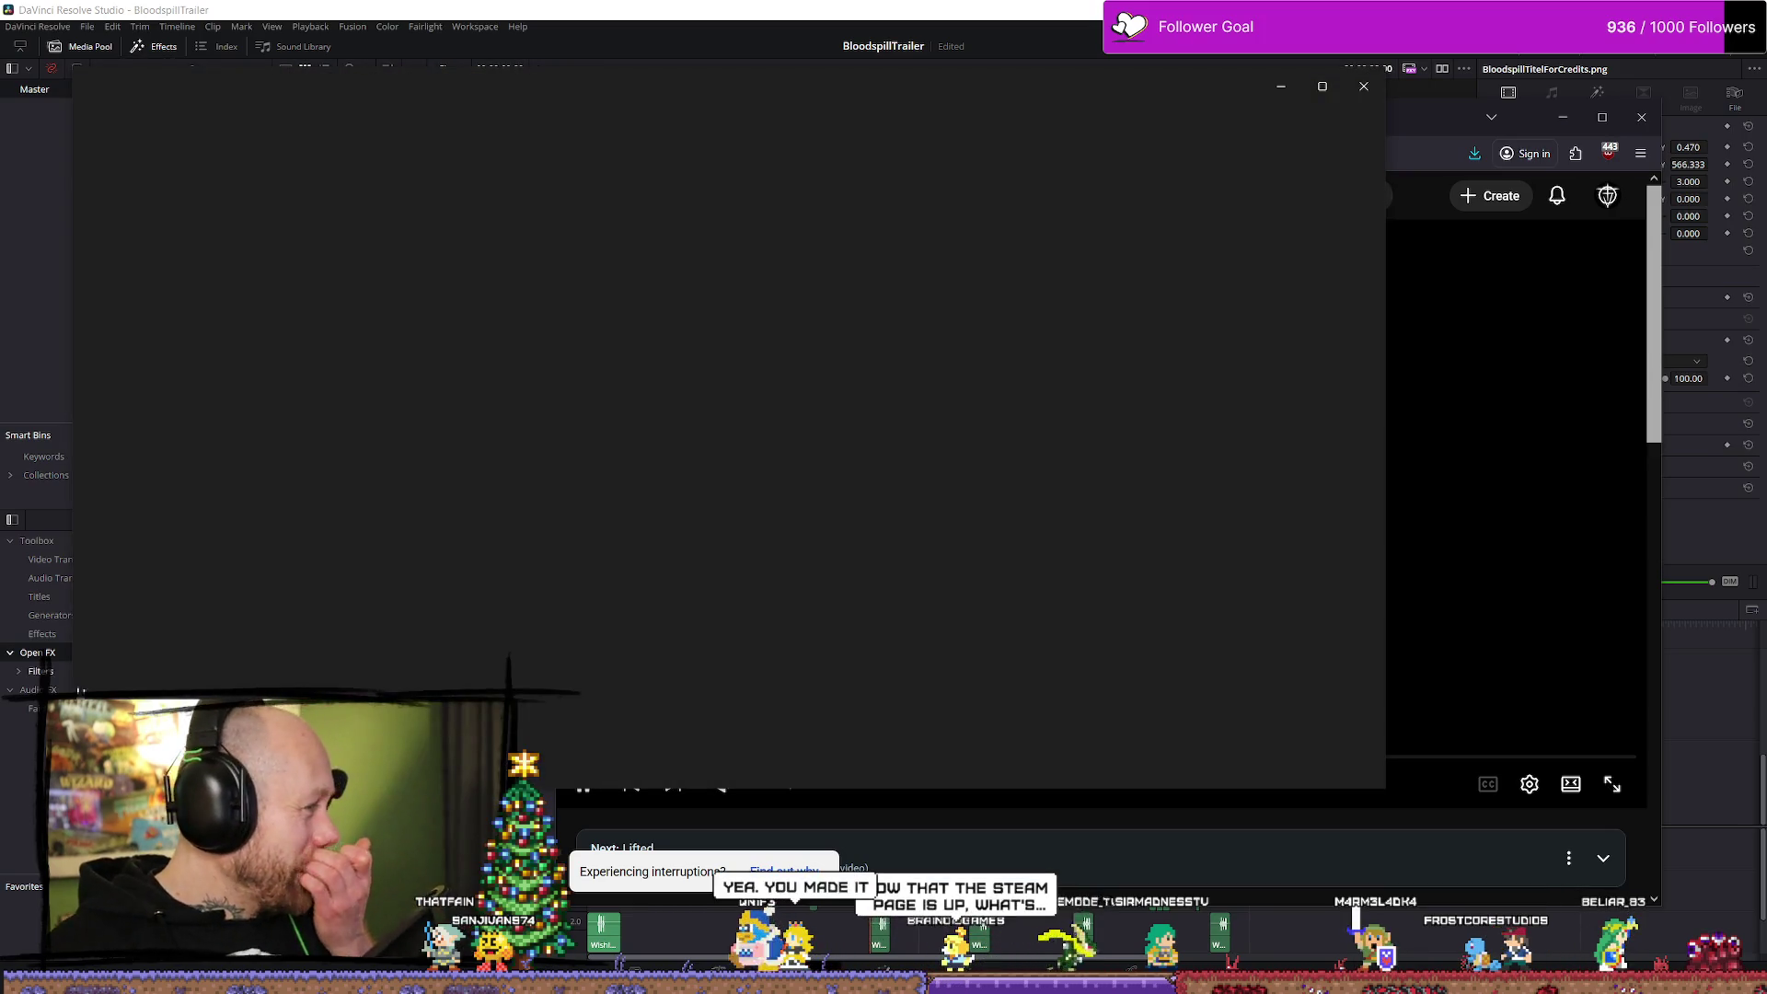
{"action": "key", "text": "alt+F4"}
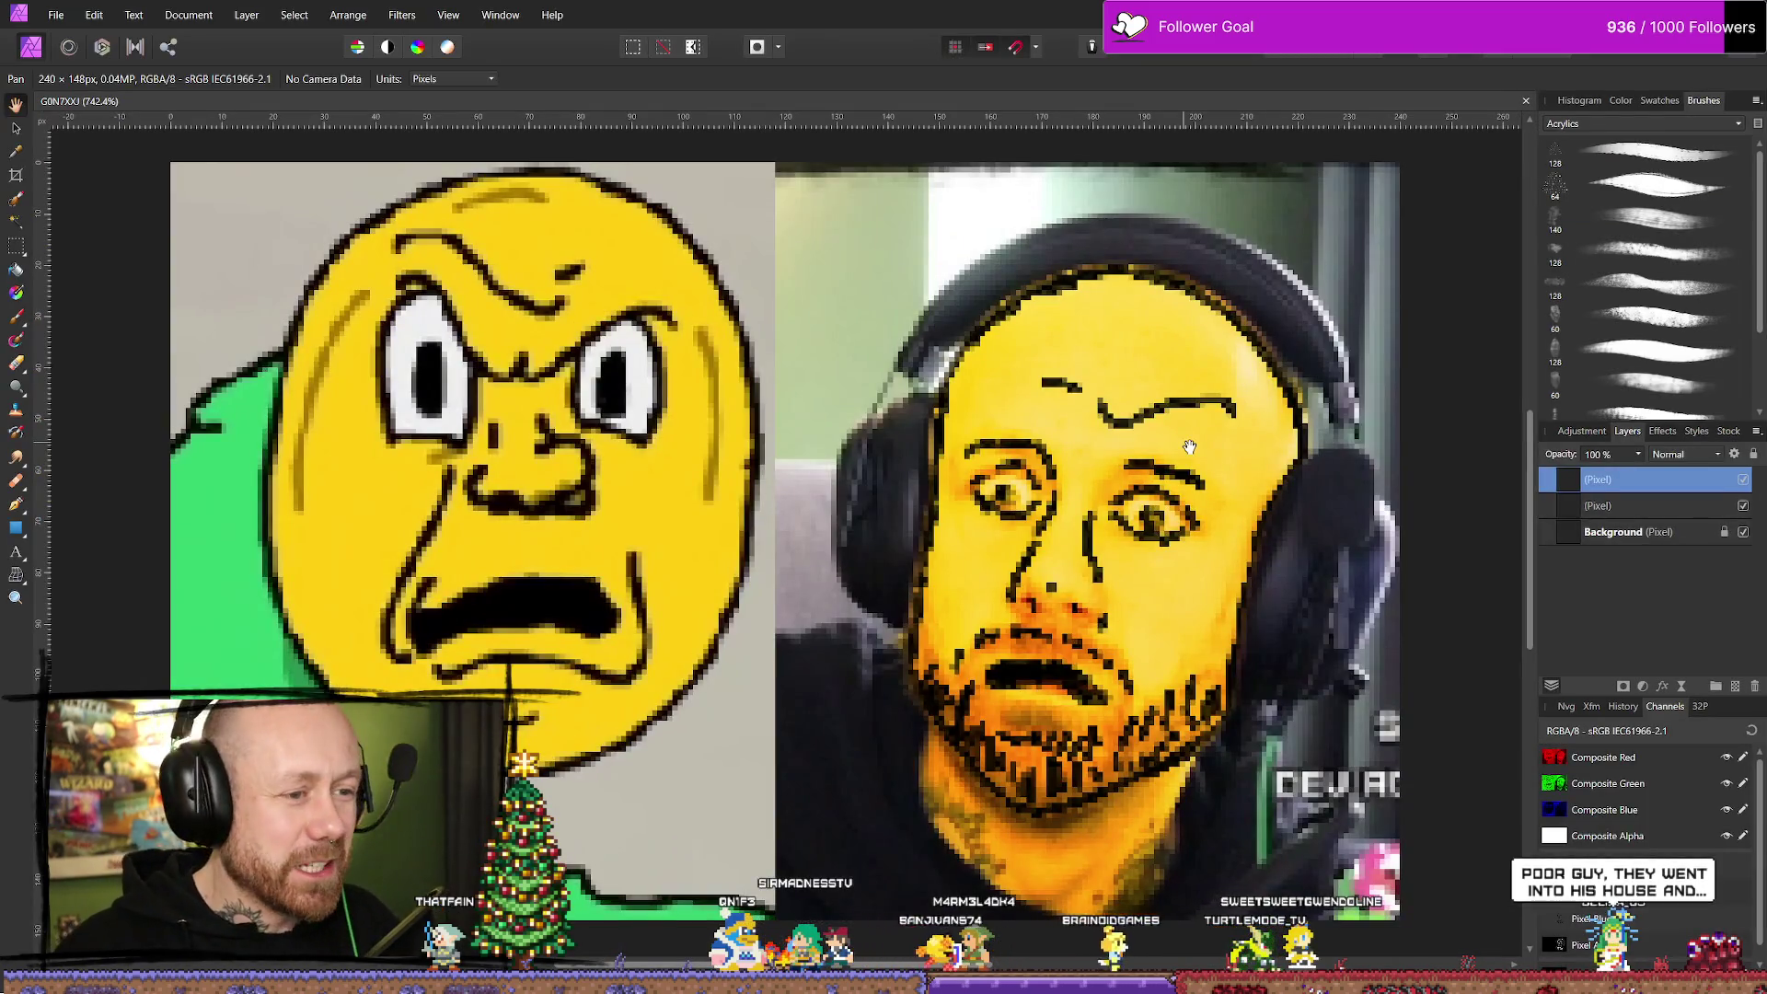
- Crop the image to just the right-hand yellow-tinted portrait, 120 × 148 px
{"action": "scroll", "coordinate": [1189, 446], "scroll_direction": "down", "scroll_amount": 5}
{"action": "left_click_drag", "start_coordinate": [1244, 425], "coordinate": [1101, 473]}
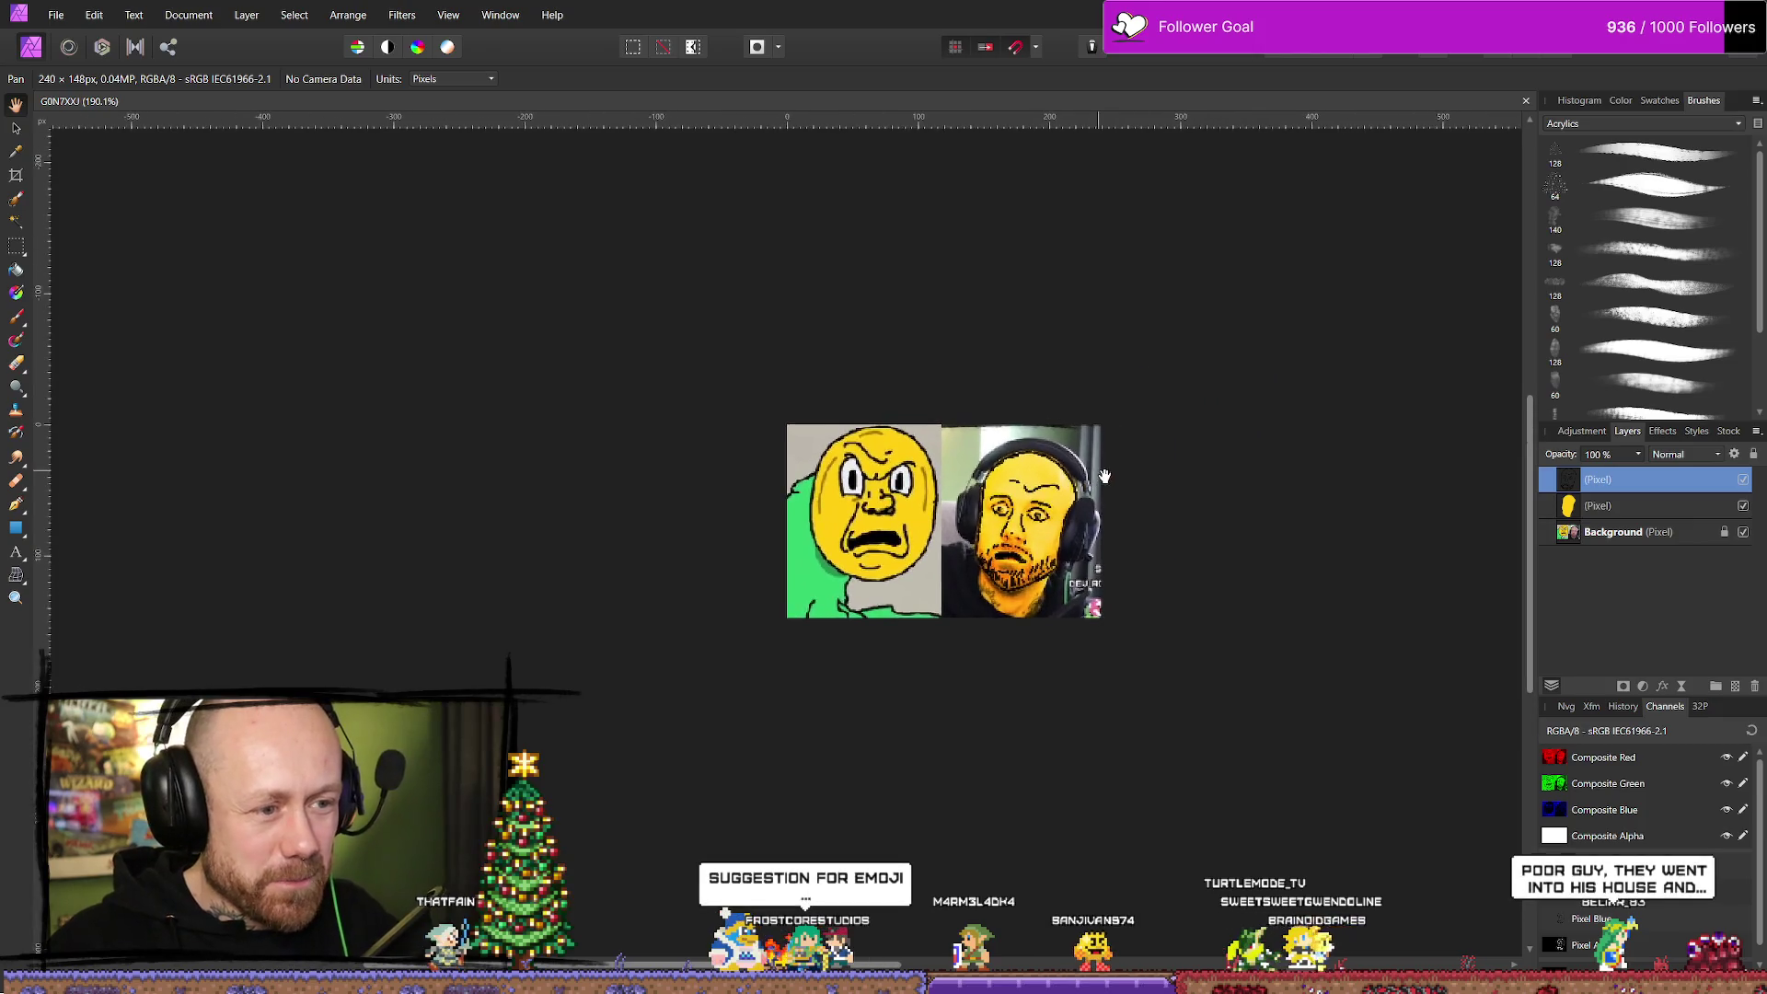
{"action": "scroll", "coordinate": [1171, 473], "scroll_direction": "up", "scroll_amount": 2}
{"action": "left_click_drag", "start_coordinate": [1255, 508], "coordinate": [1184, 462]}
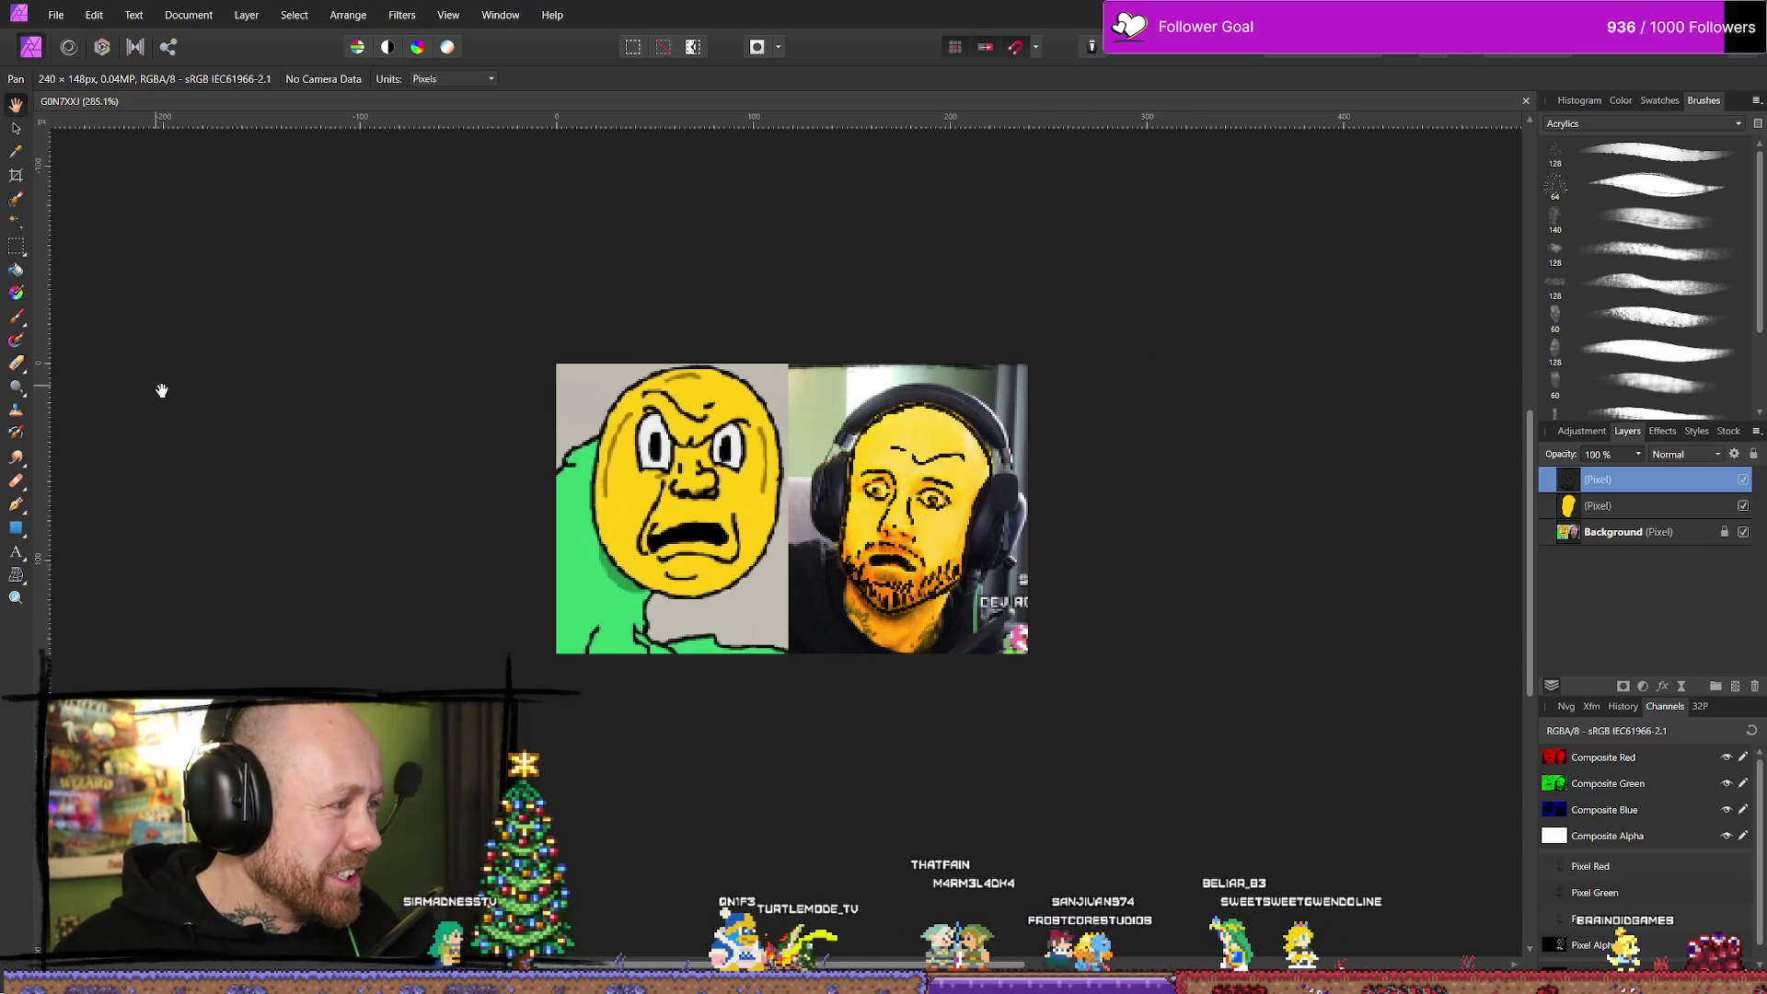
{"action": "left_click", "coordinate": [18, 176]}
{"action": "left_click_drag", "start_coordinate": [557, 509], "coordinate": [788, 523]}
{"action": "left_click", "coordinate": [455, 78]}
{"action": "type", "text": "120"}
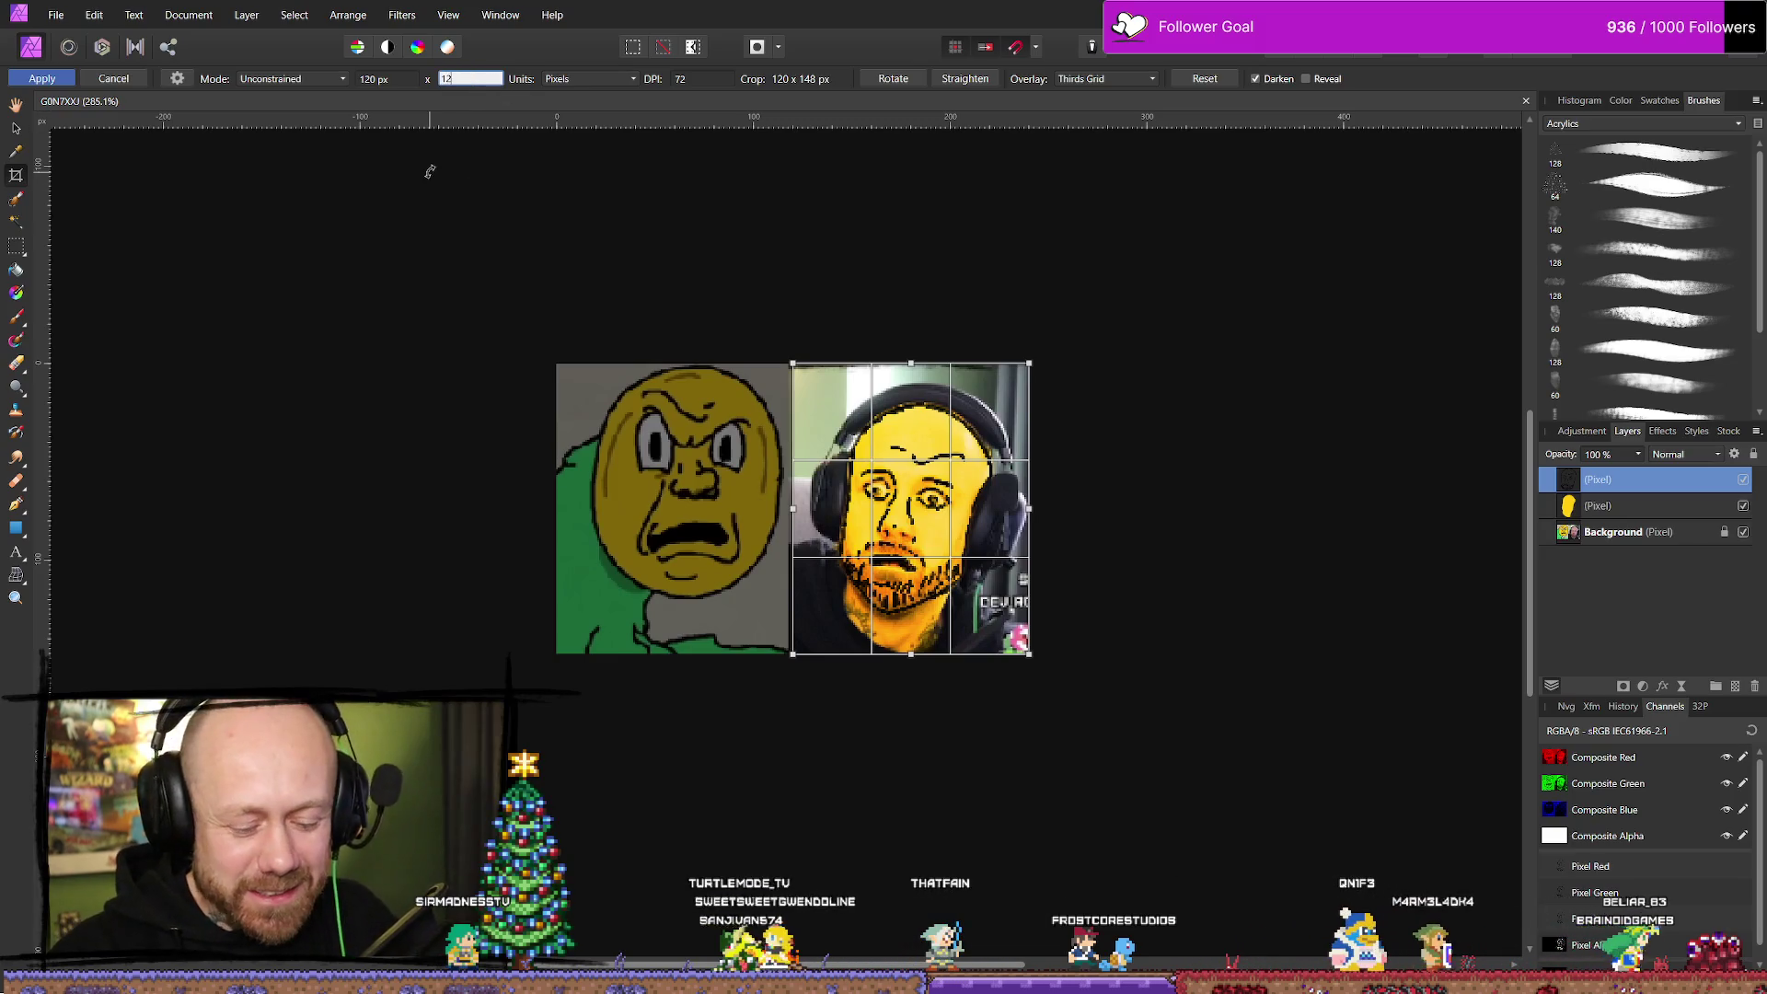
{"action": "key", "text": "Return"}
{"action": "left_click_drag", "start_coordinate": [905, 563], "coordinate": [905, 560]}
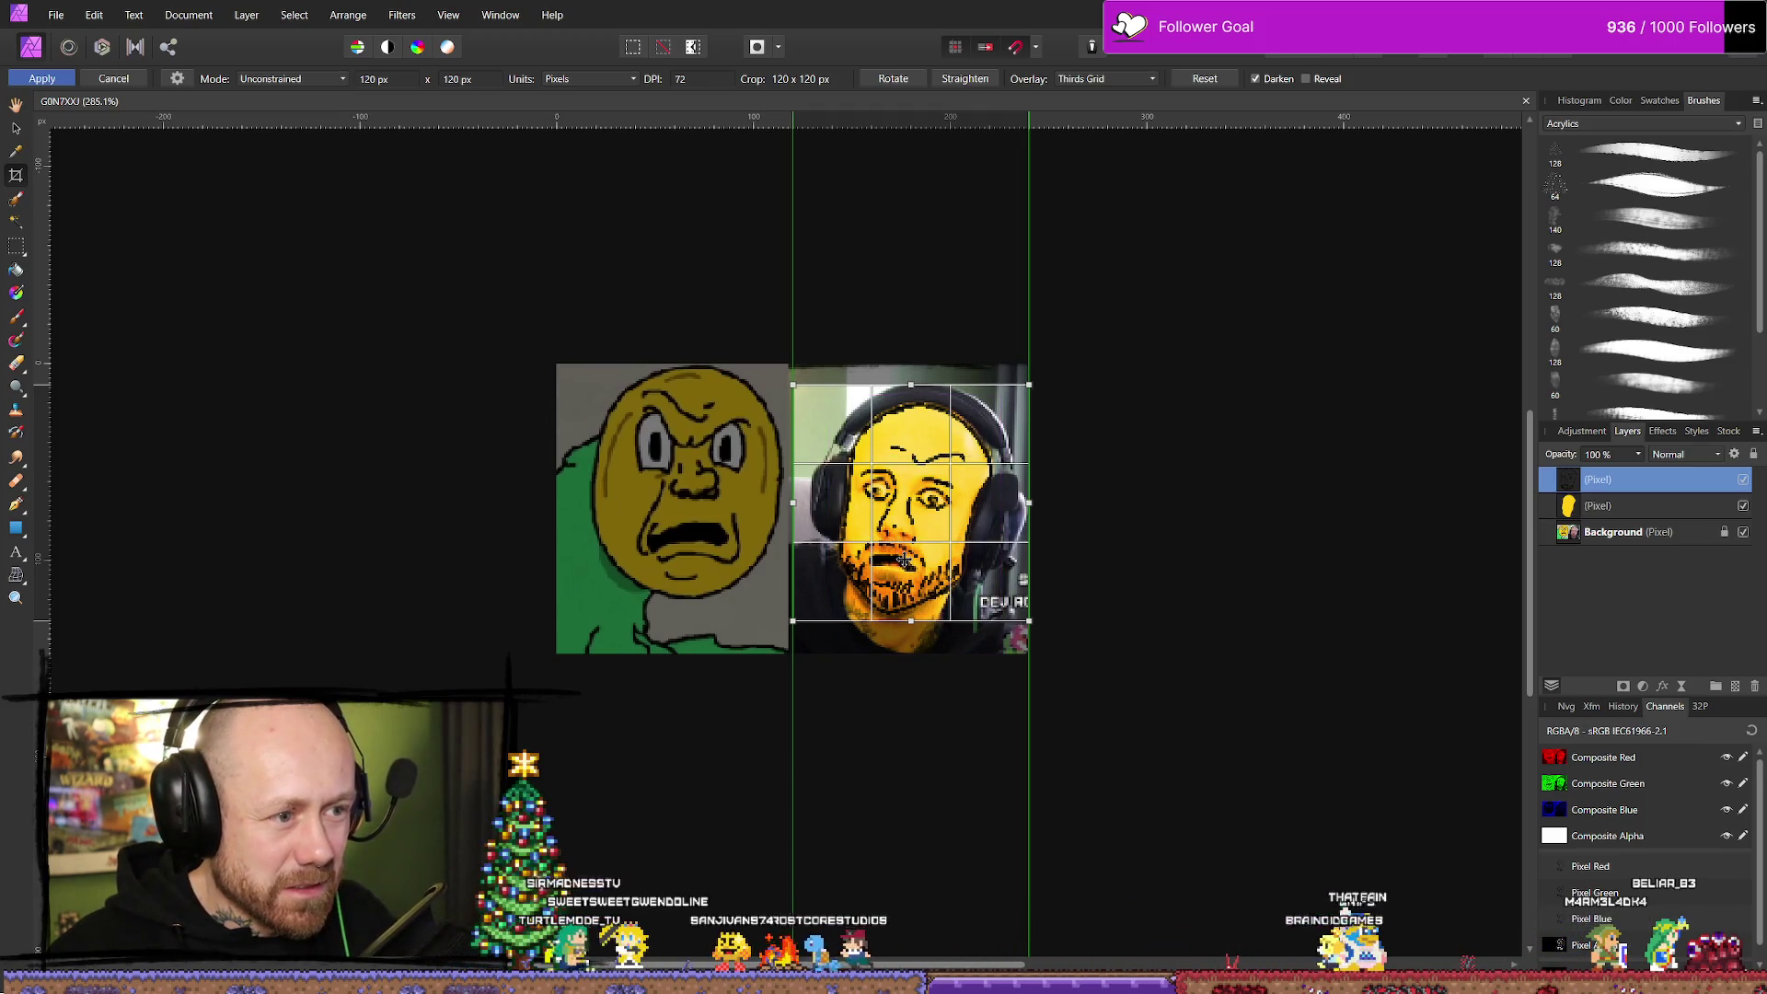
{"action": "key", "text": "Return"}
{"action": "scroll", "coordinate": [1159, 608], "scroll_direction": "down", "scroll_amount": 3}
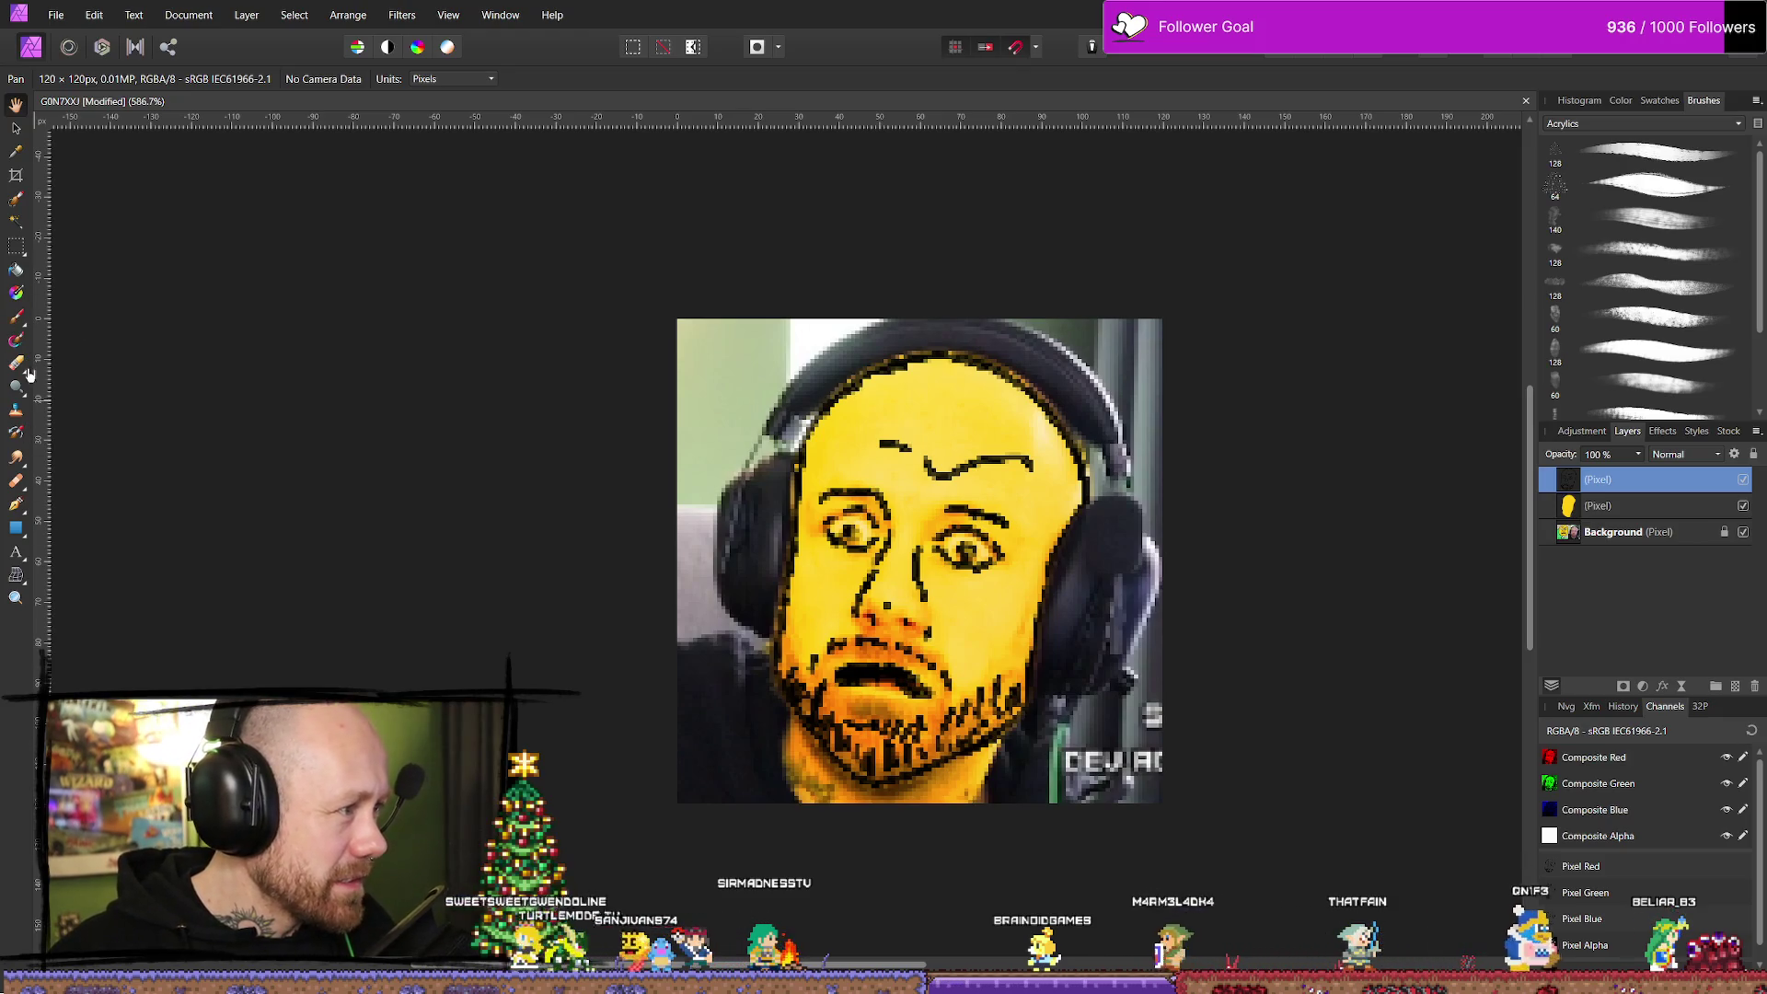
- Paint a Selection Brush selection of the background around the head's left edge, top and right headphone
{"action": "key", "text": "w"}
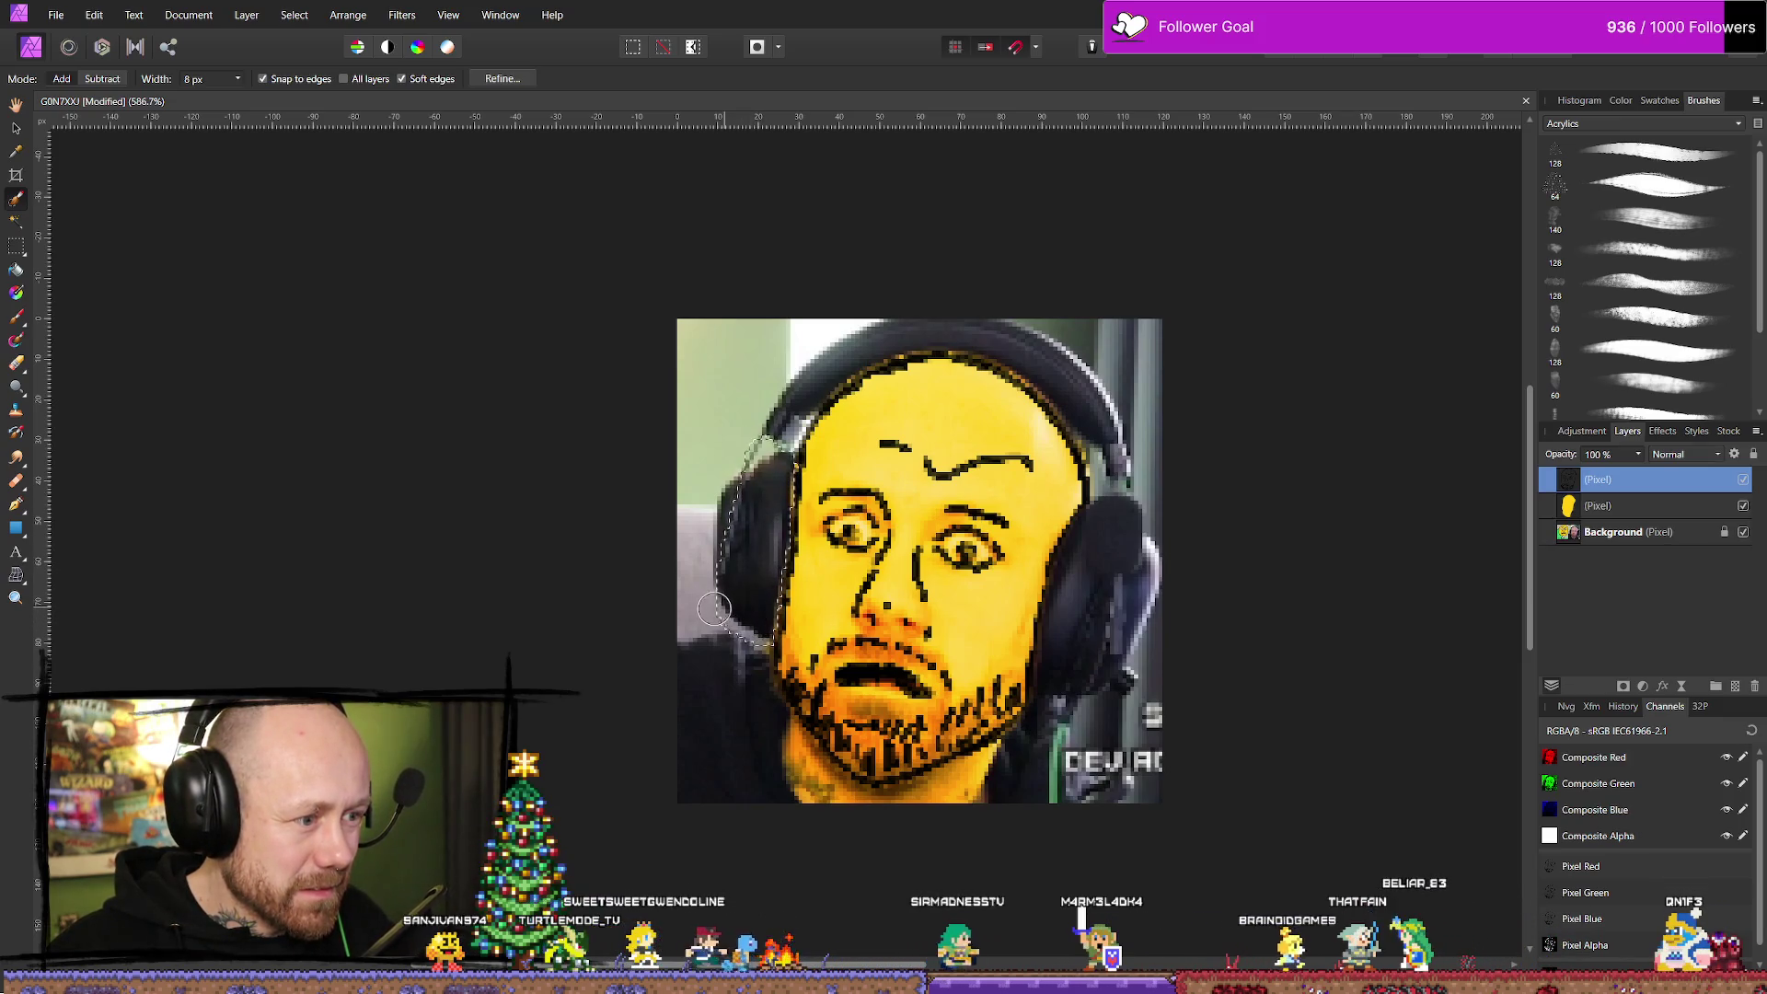
{"action": "mouse_move", "coordinate": [680, 631]}
{"action": "left_mouse_down"}
{"action": "mouse_move", "coordinate": [762, 408]}
{"action": "mouse_move", "coordinate": [821, 309]}
{"action": "left_mouse_up"}
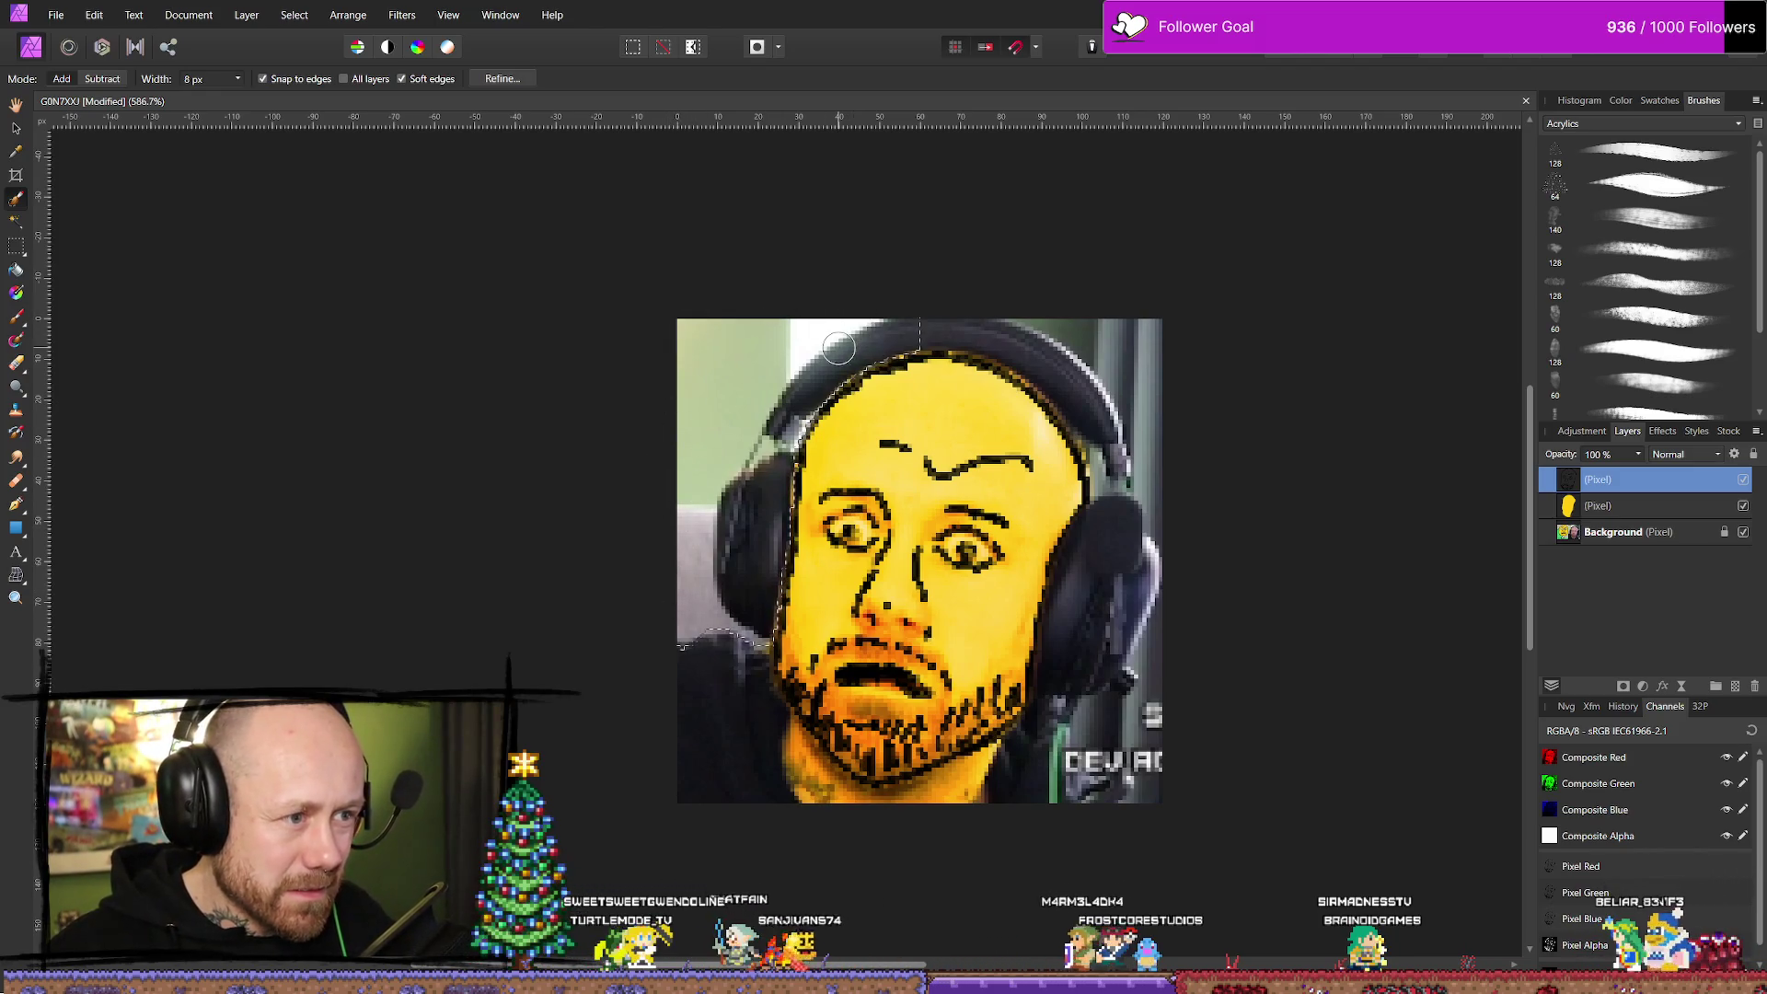
{"action": "mouse_move", "coordinate": [982, 329]}
{"action": "left_mouse_down"}
{"action": "mouse_move", "coordinate": [1068, 354]}
{"action": "mouse_move", "coordinate": [1118, 414]}
{"action": "mouse_move", "coordinate": [1115, 645]}
{"action": "mouse_move", "coordinate": [1073, 643]}
{"action": "mouse_move", "coordinate": [1057, 737]}
{"action": "mouse_move", "coordinate": [1075, 769]}
{"action": "mouse_move", "coordinate": [1163, 781]}
{"action": "mouse_move", "coordinate": [1164, 816]}
{"action": "left_mouse_up"}
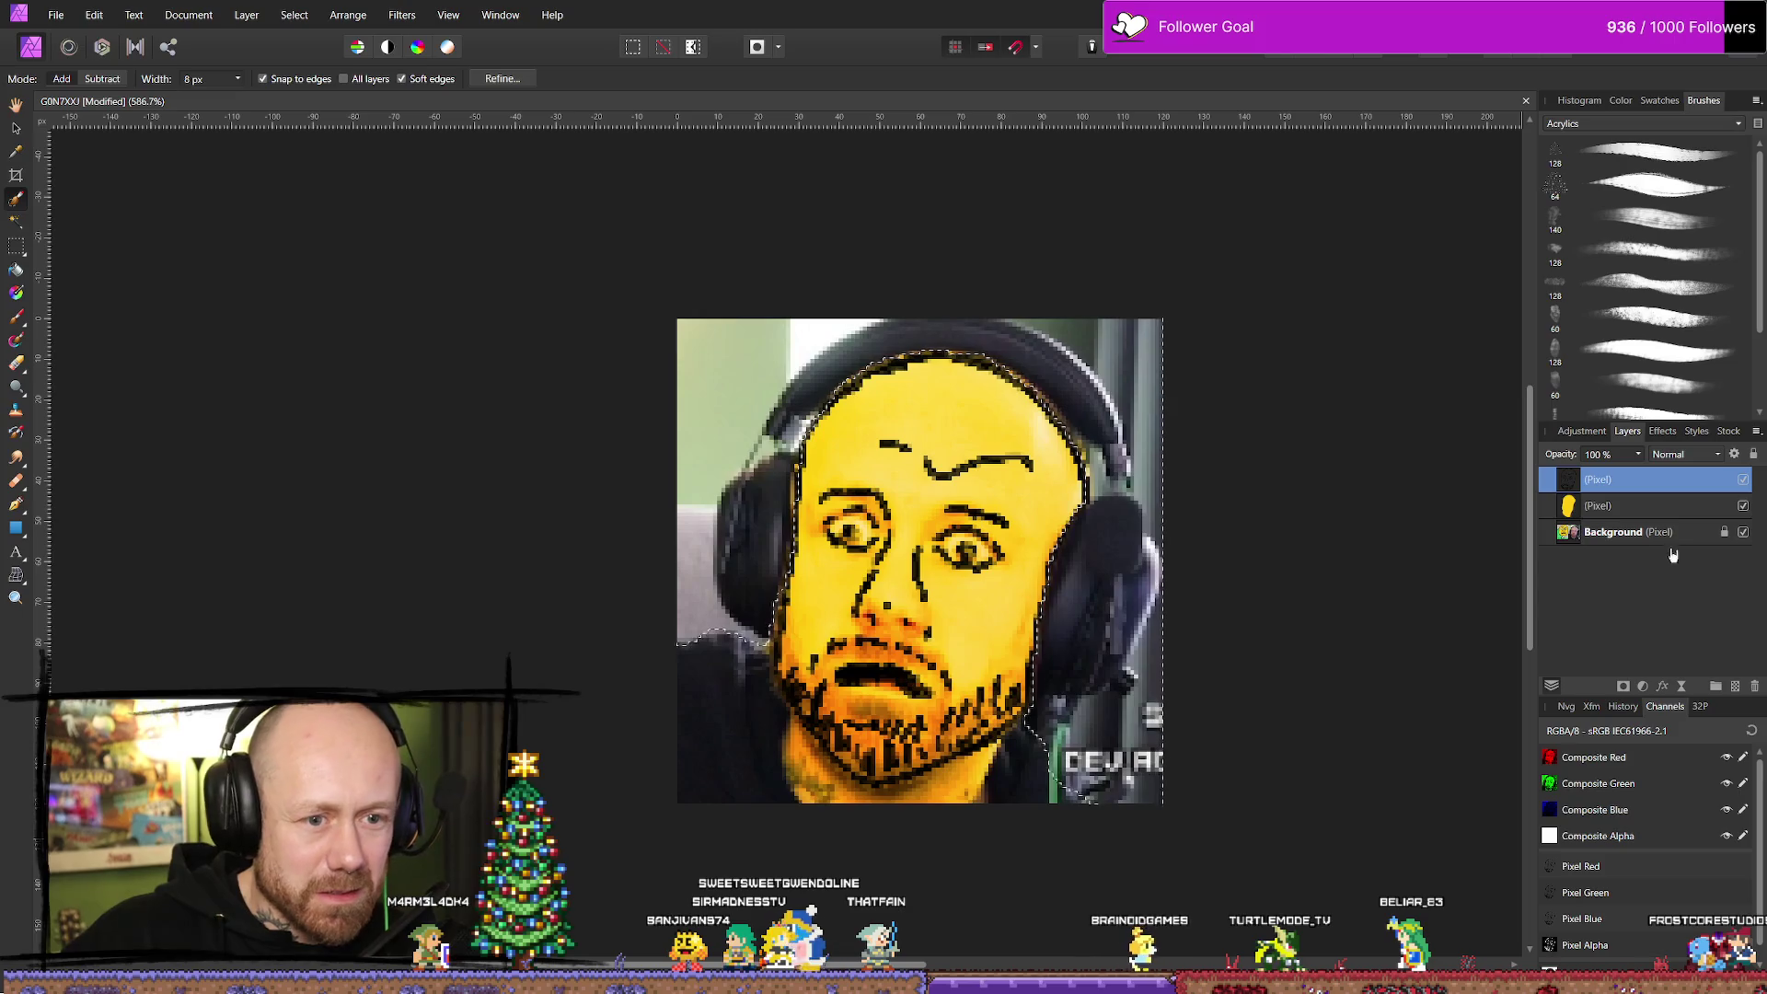
{"action": "right_click", "coordinate": [1621, 482]}
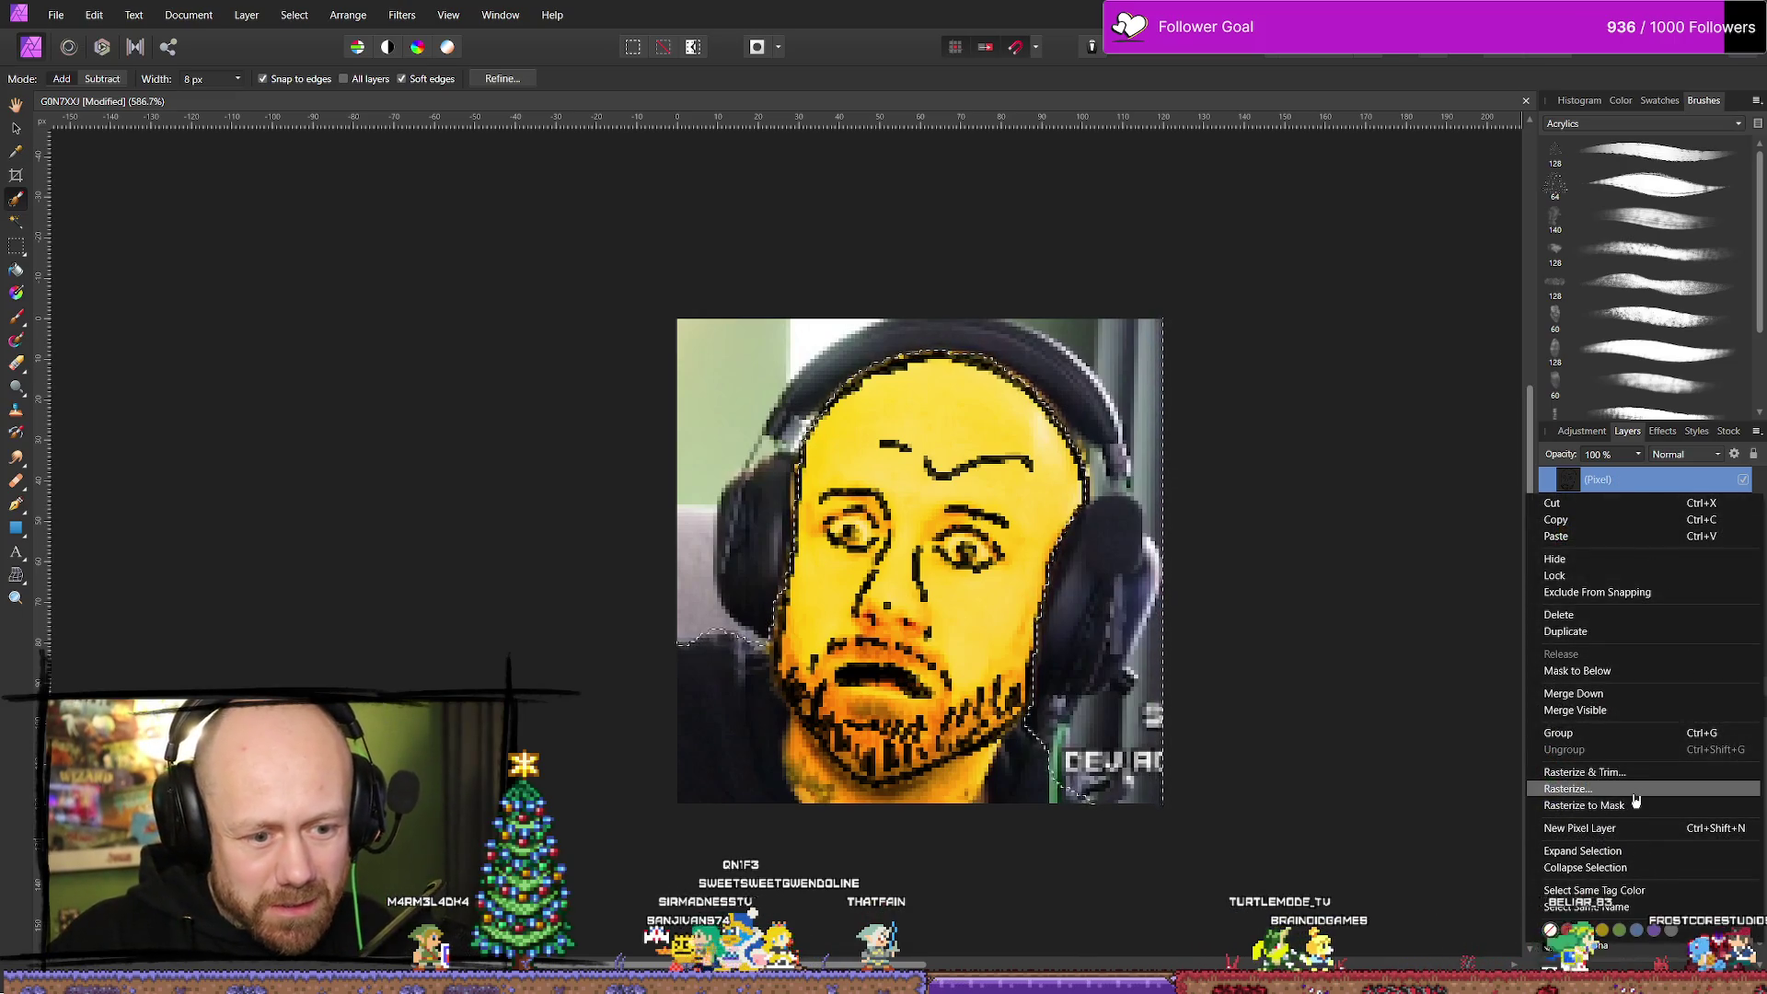
- Merge visible layers into a new layer, hide the others, and delete the background around the head
{"action": "left_click", "coordinate": [1629, 632]}
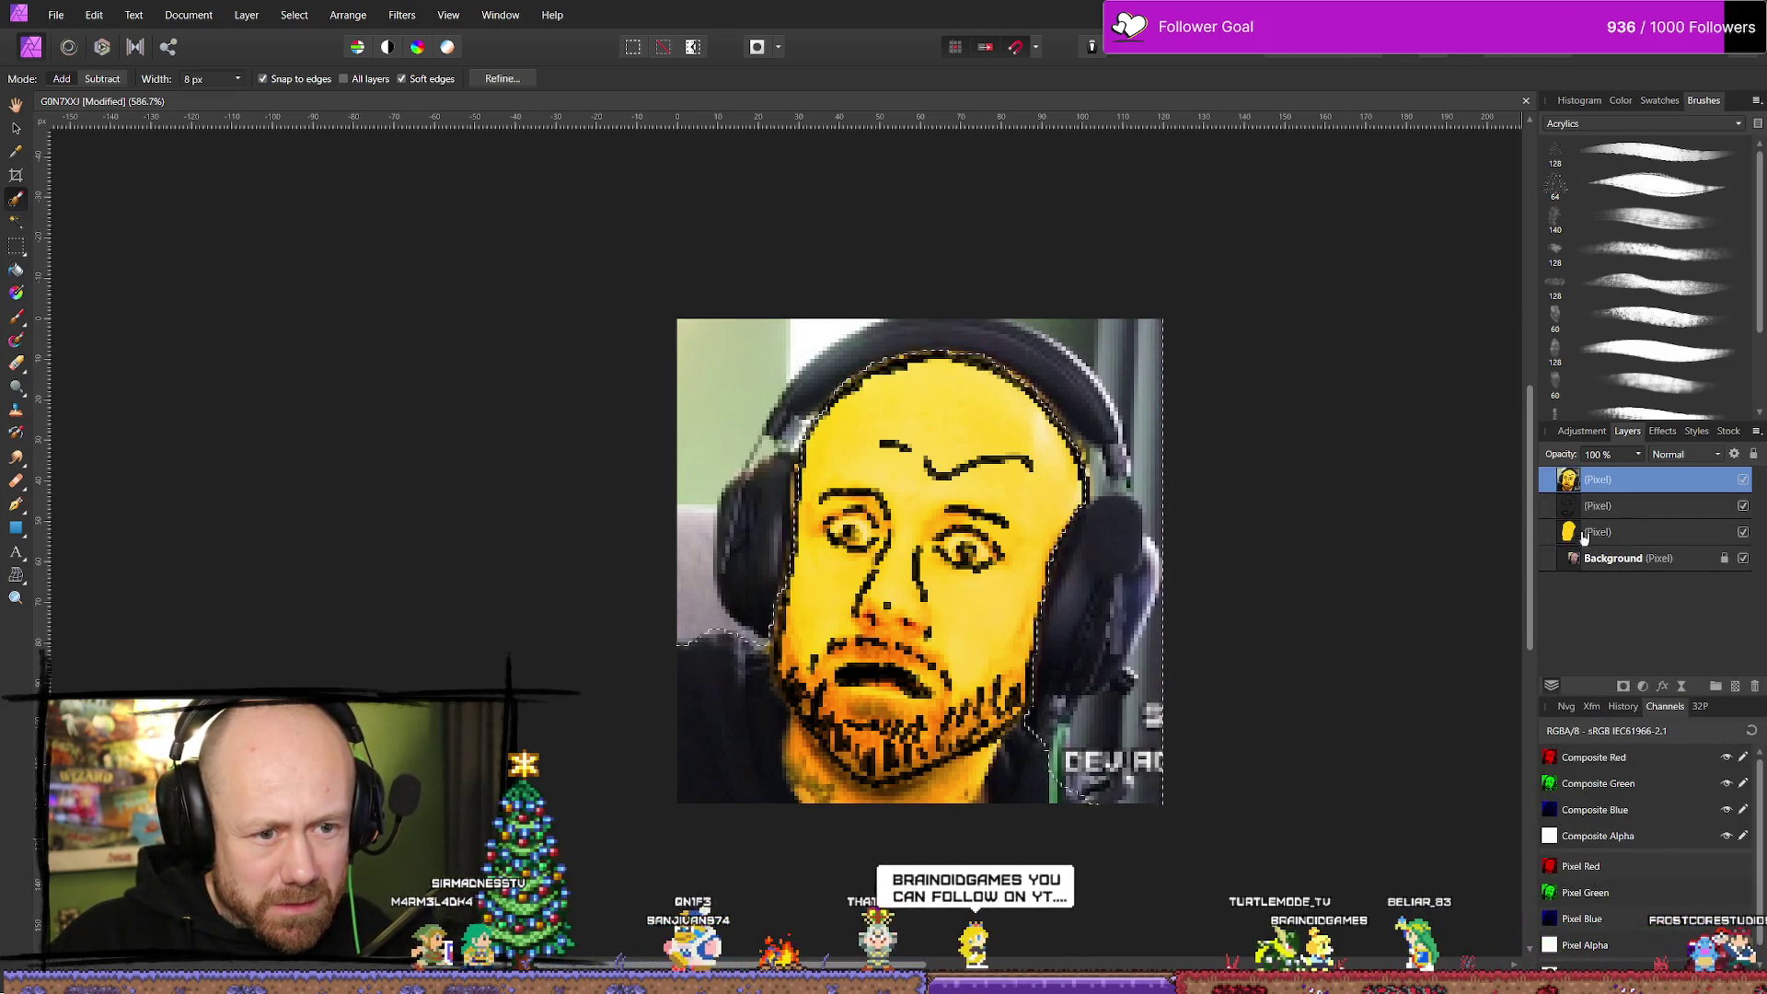
{"action": "left_click", "coordinate": [1726, 509]}
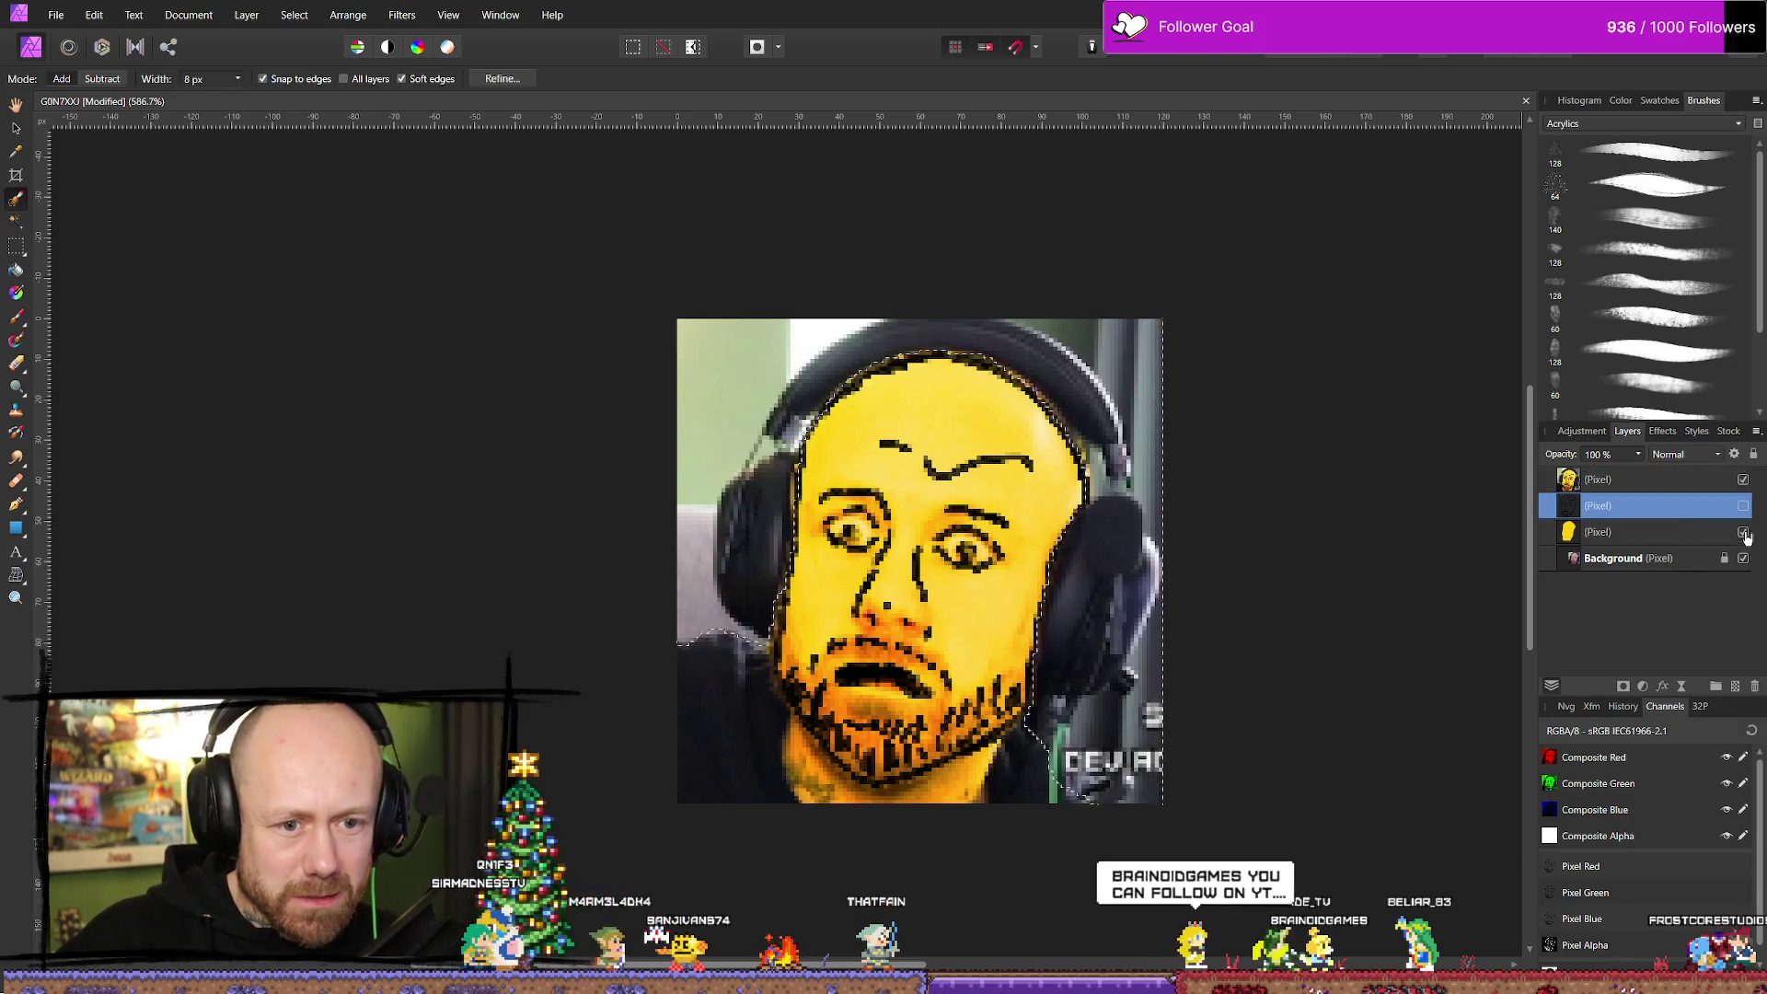
{"action": "left_click", "coordinate": [1744, 479], "text": "alt"}
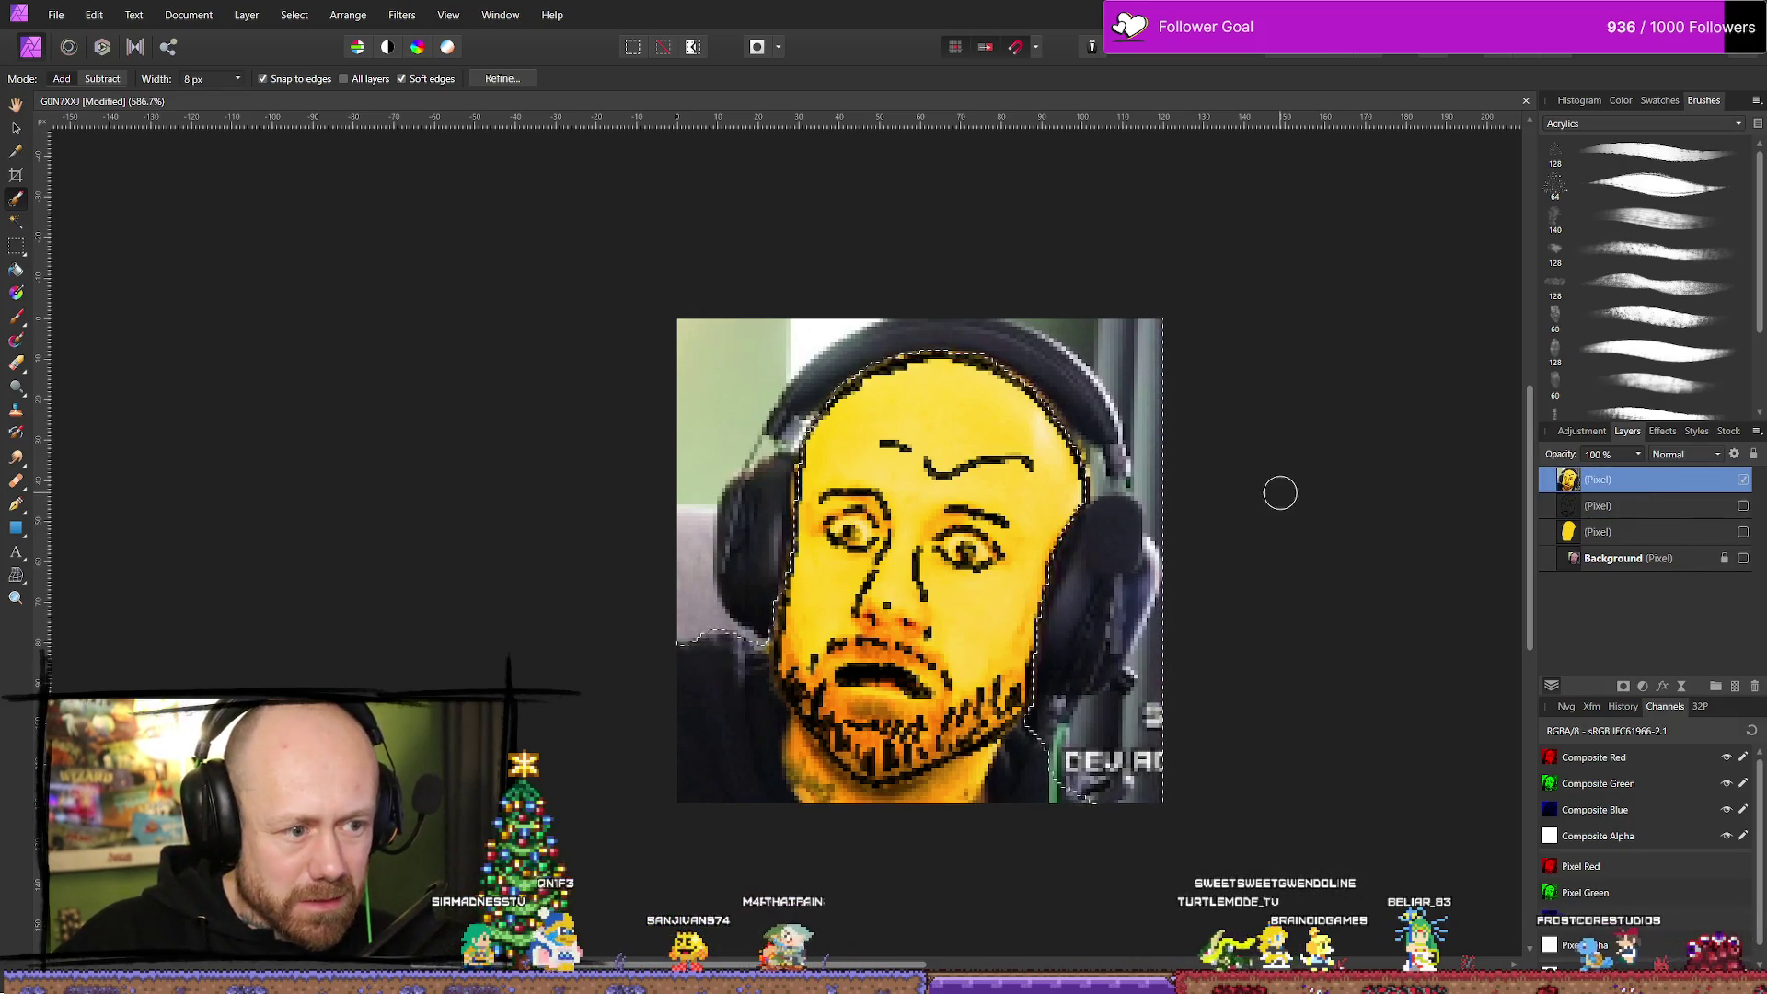
{"action": "key", "text": "Delete"}
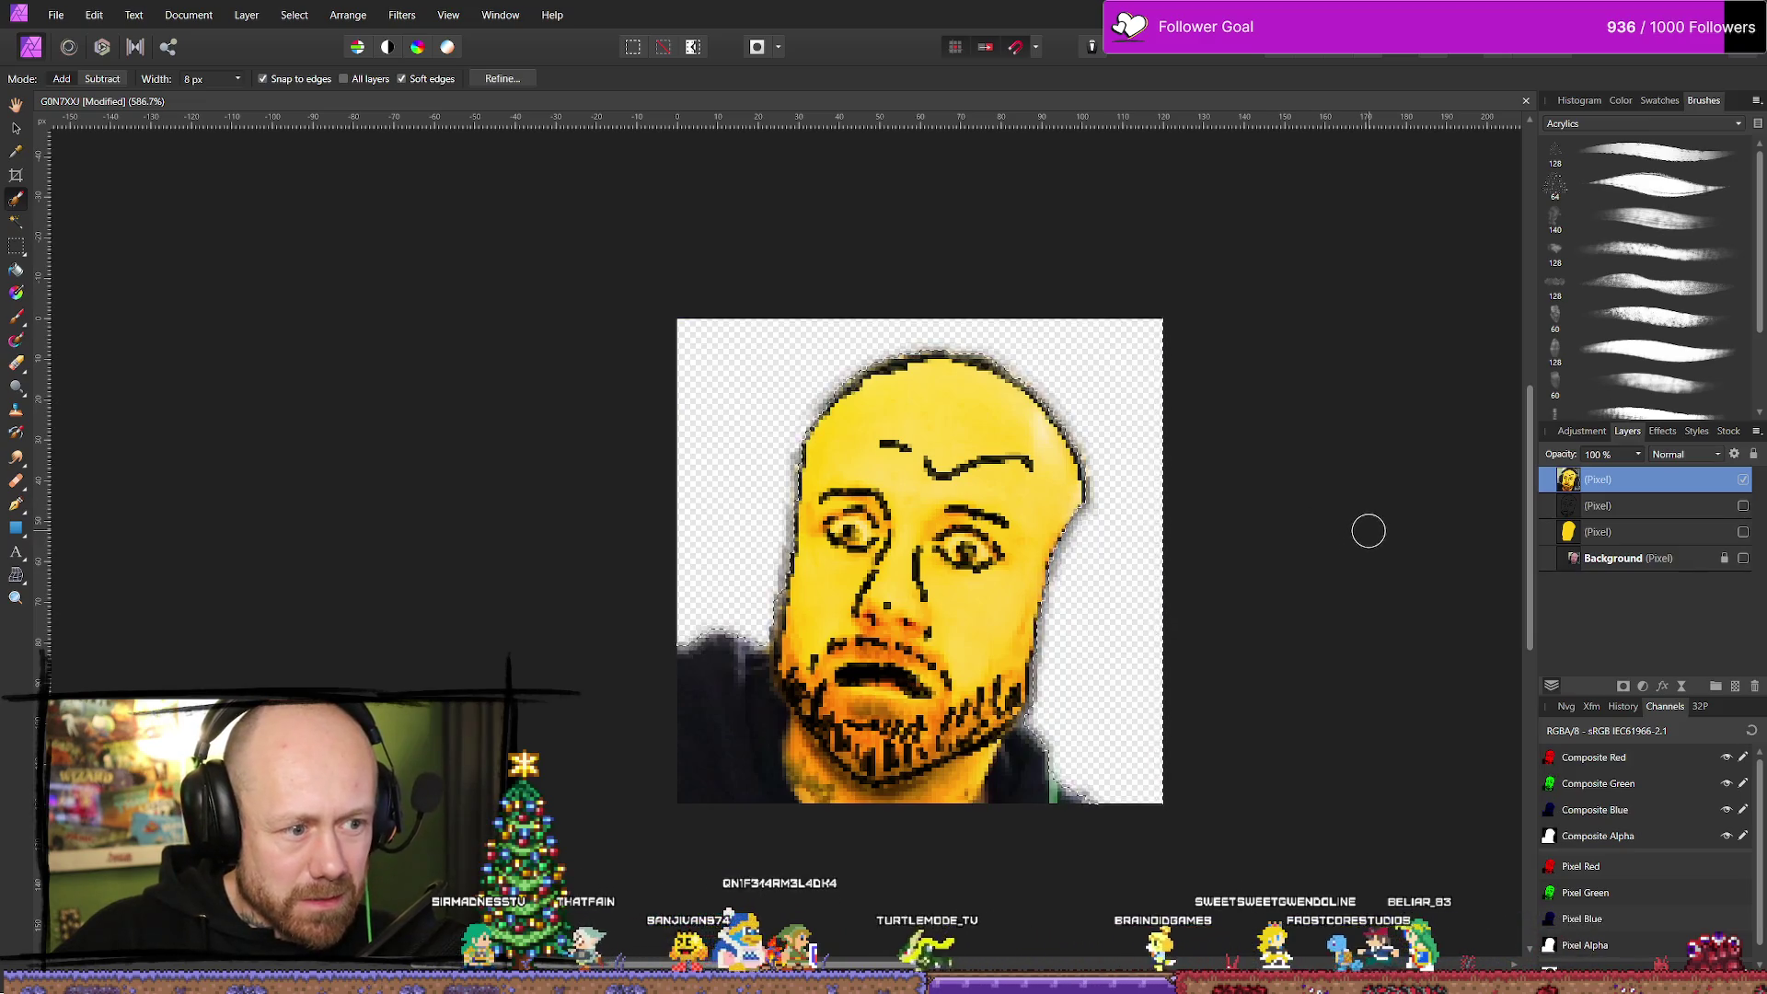
{"action": "scroll", "coordinate": [1334, 548], "scroll_direction": "down", "scroll_amount": 3}
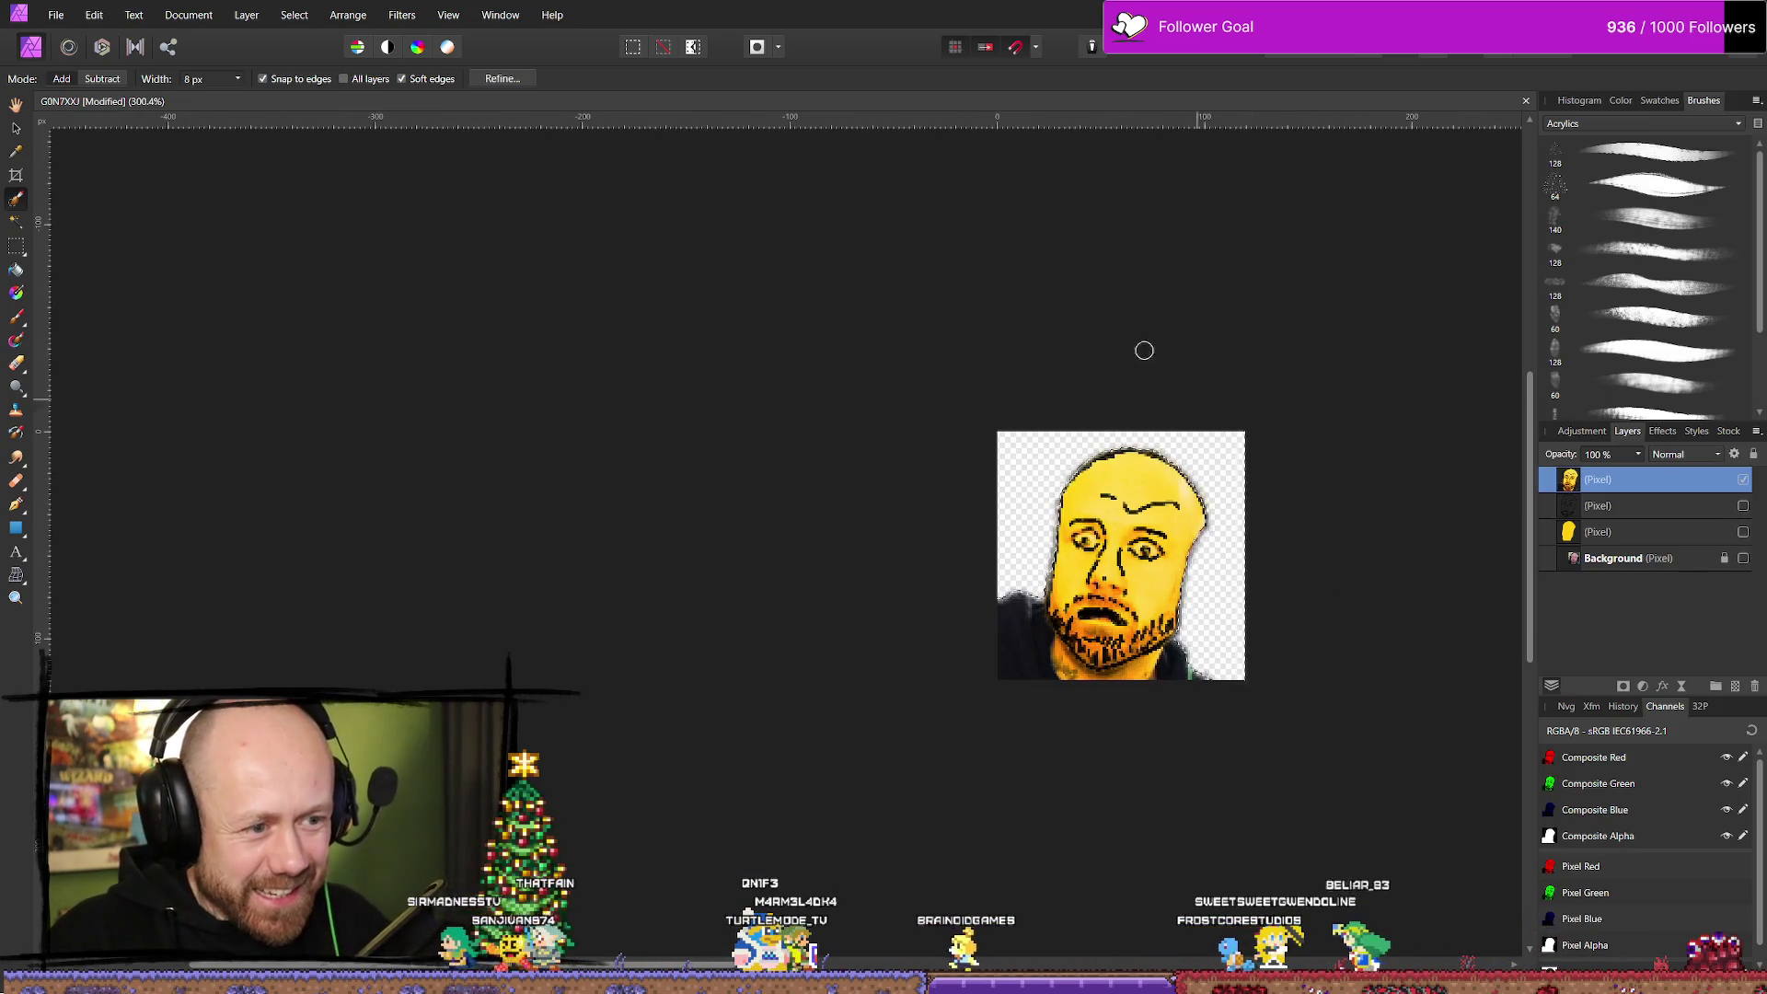
- Pick the Rectangular Marquee tool, then switch to the Firefox window playing 'I'm A Potato - Portal 2 Remix'
{"action": "left_click", "coordinate": [44, 11]}
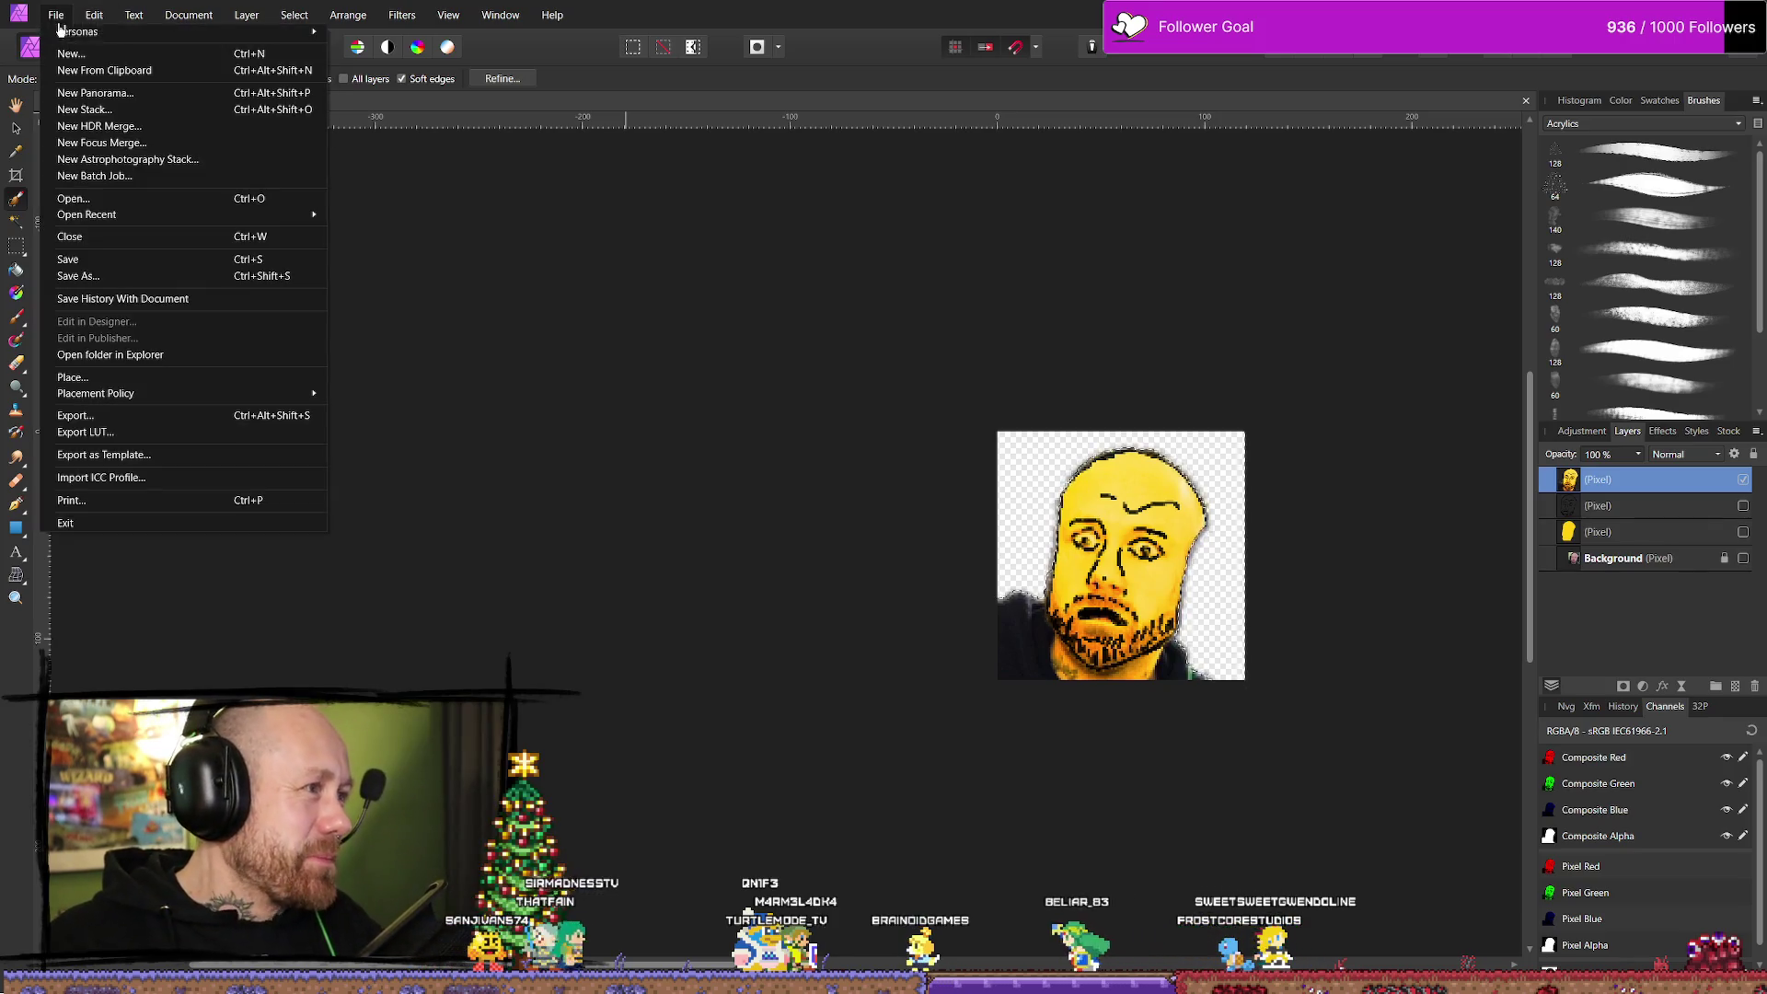
{"action": "key", "text": "Escape"}
{"action": "key", "text": "m"}
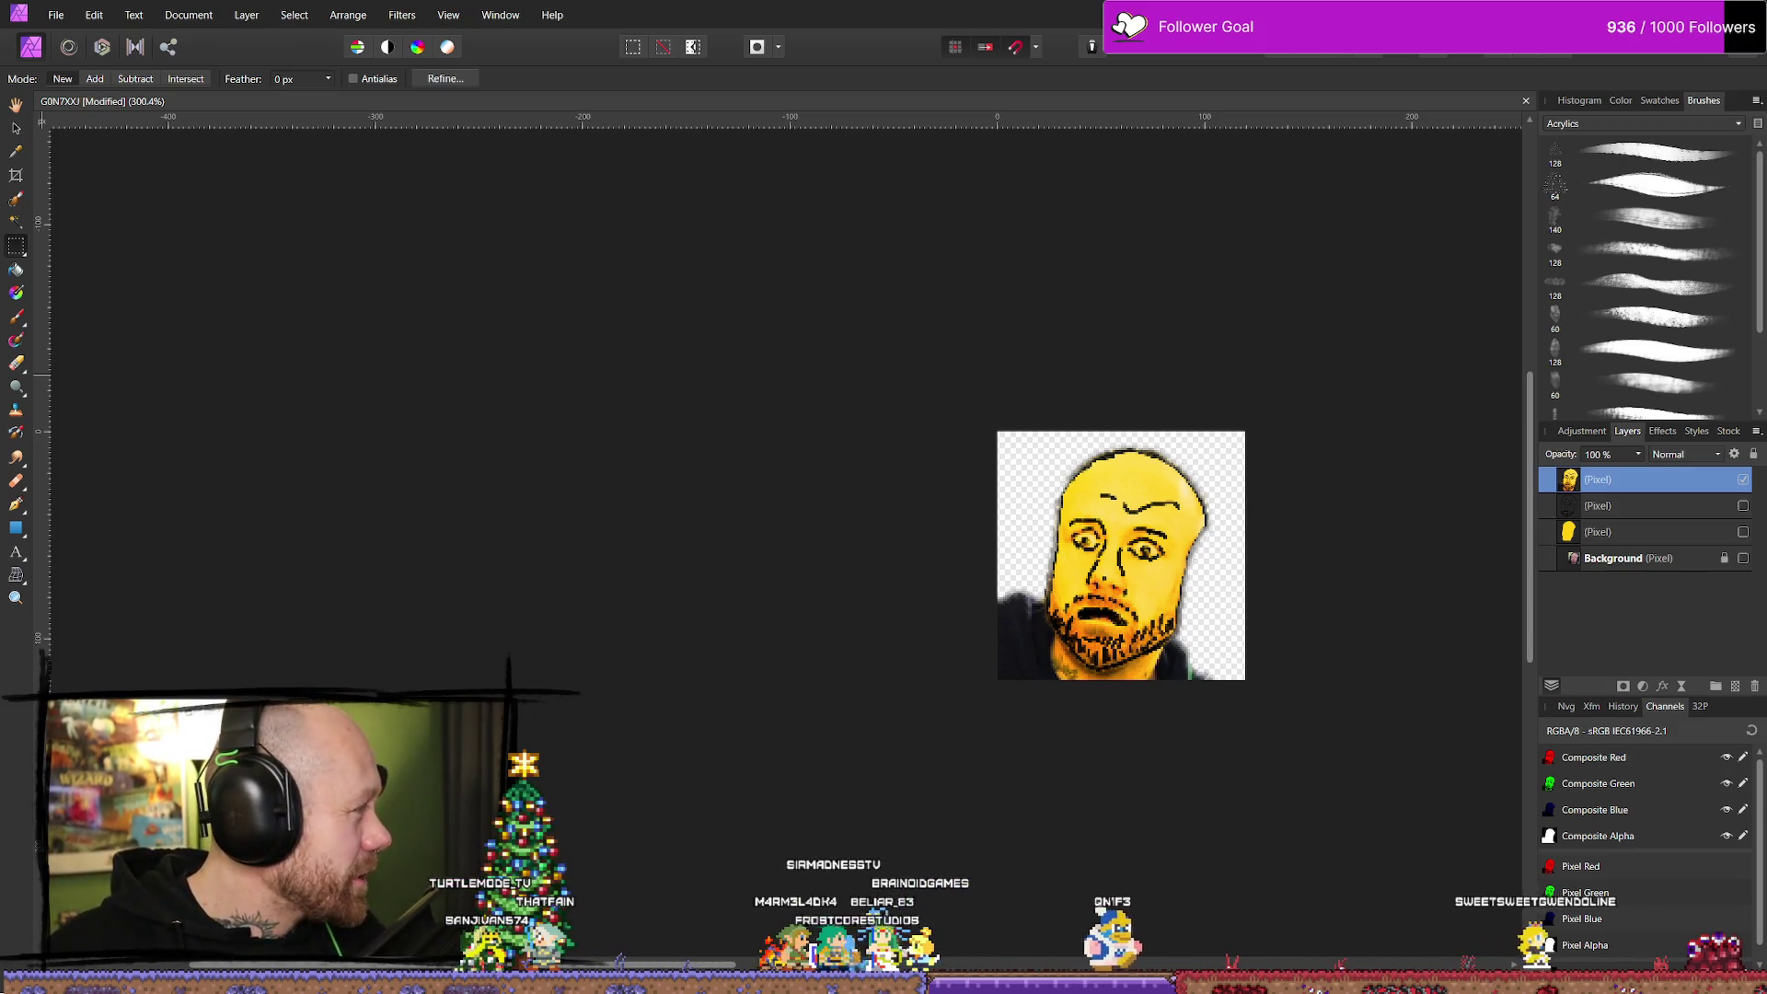
{"action": "key", "text": "alt+Tab"}
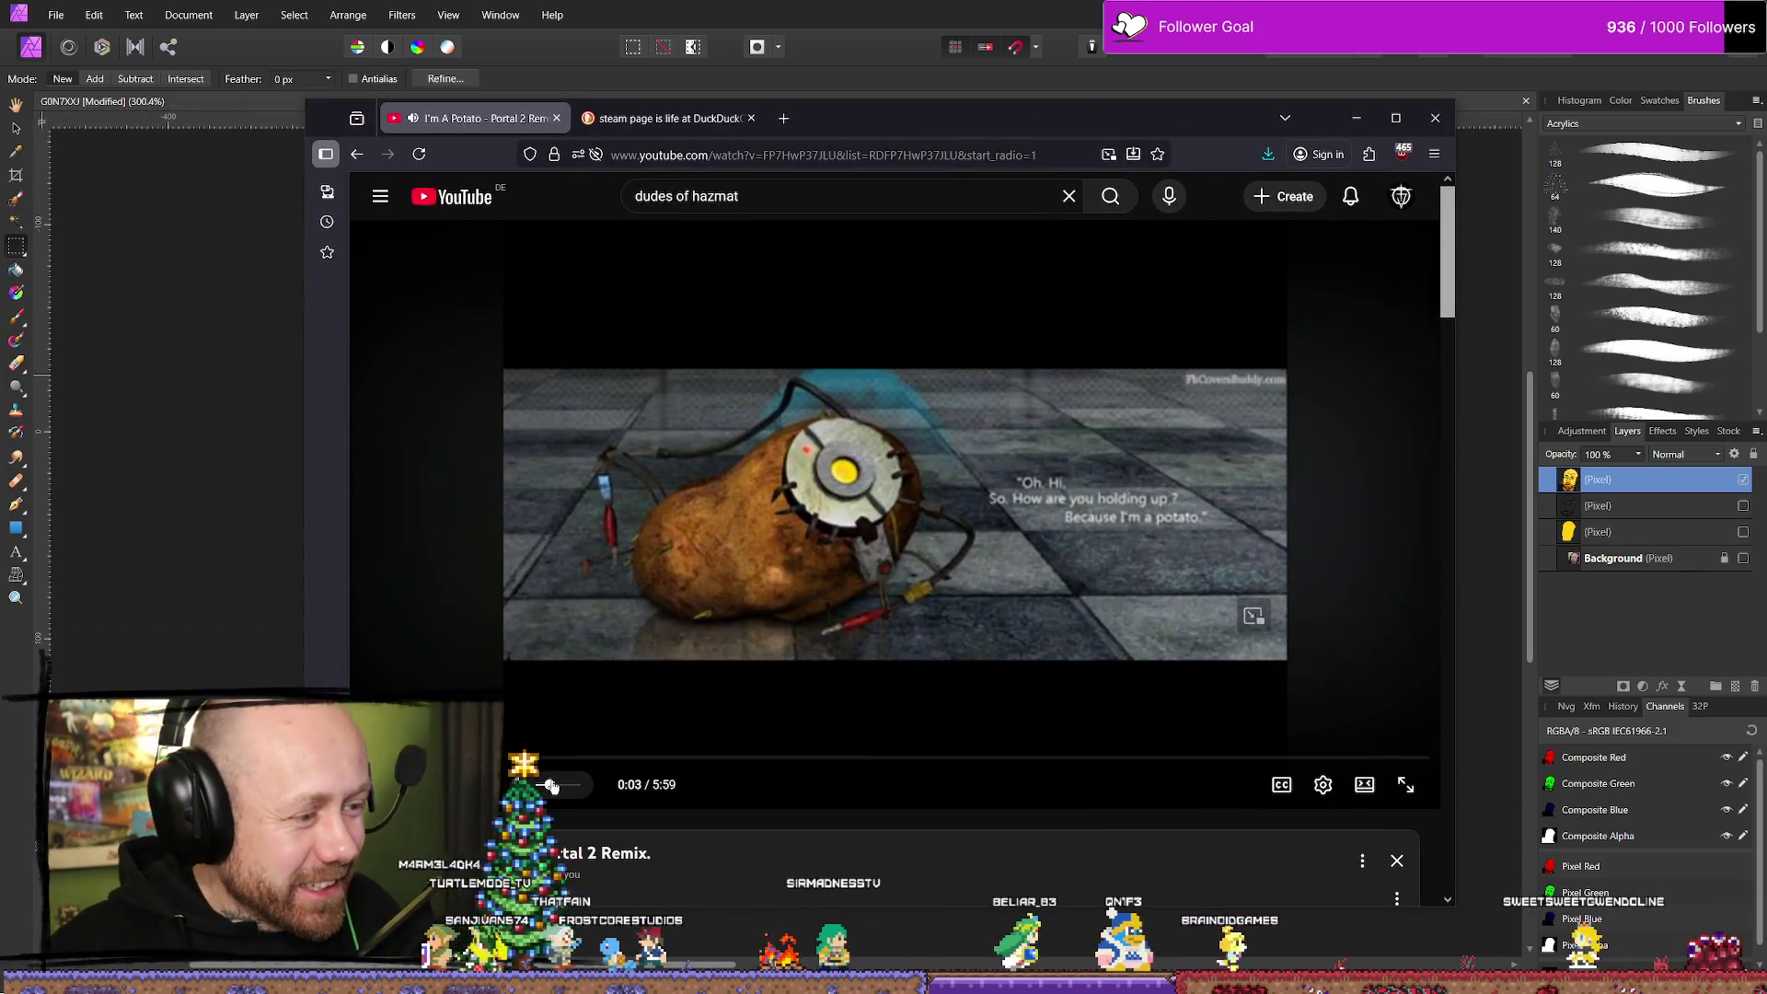
- Scroll the YouTube page down and back up, then return to the Affinity Photo portrait
{"action": "scroll", "coordinate": [999, 584], "scroll_direction": "down", "scroll_amount": 3}
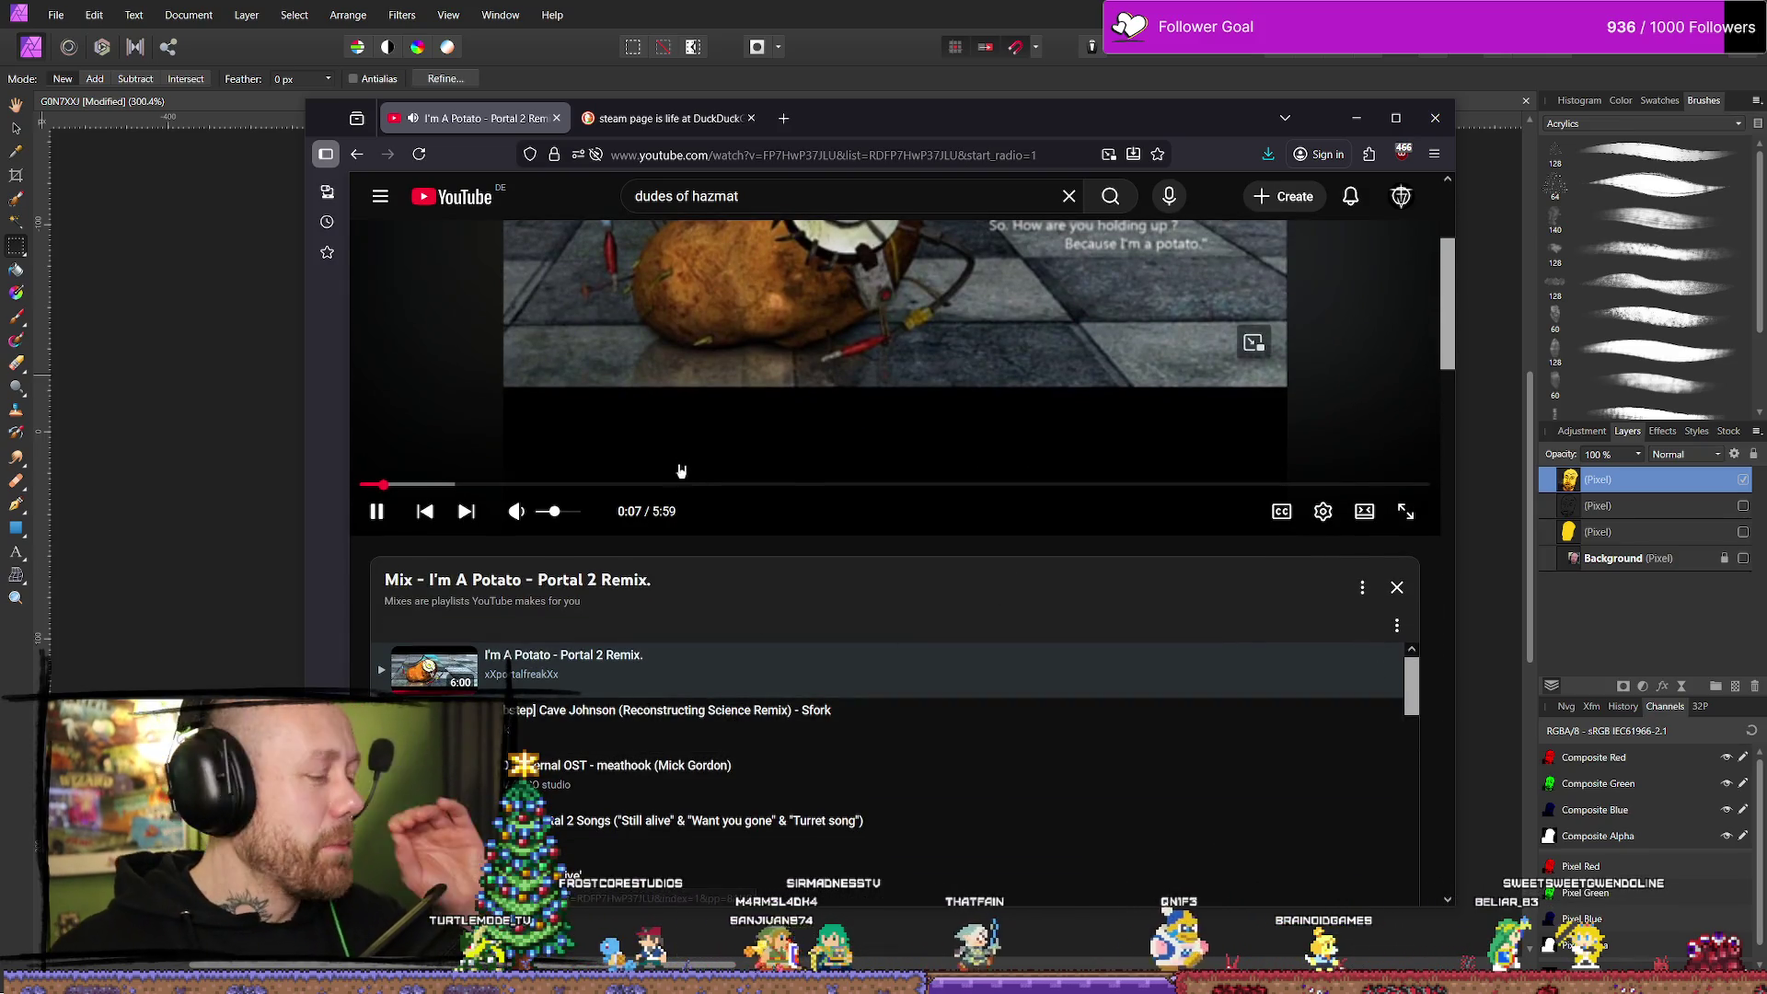
{"action": "scroll", "coordinate": [934, 537], "scroll_direction": "up", "scroll_amount": 3}
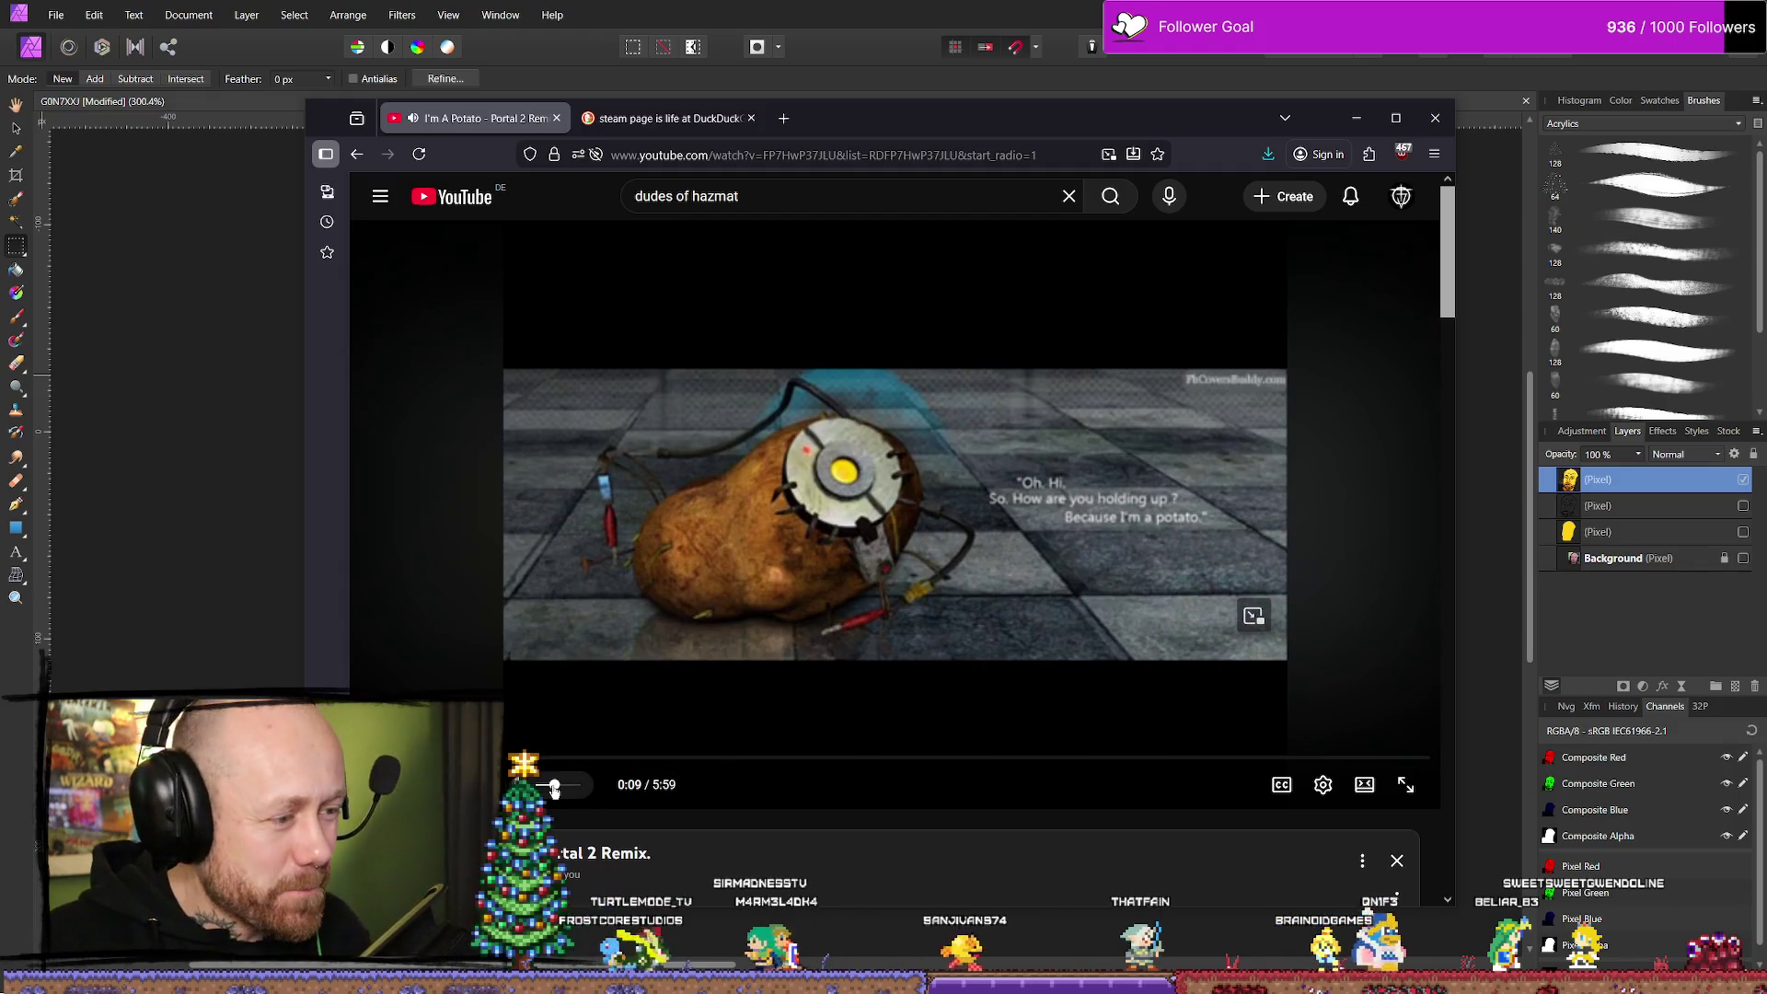
{"action": "key", "text": "alt+Tab"}
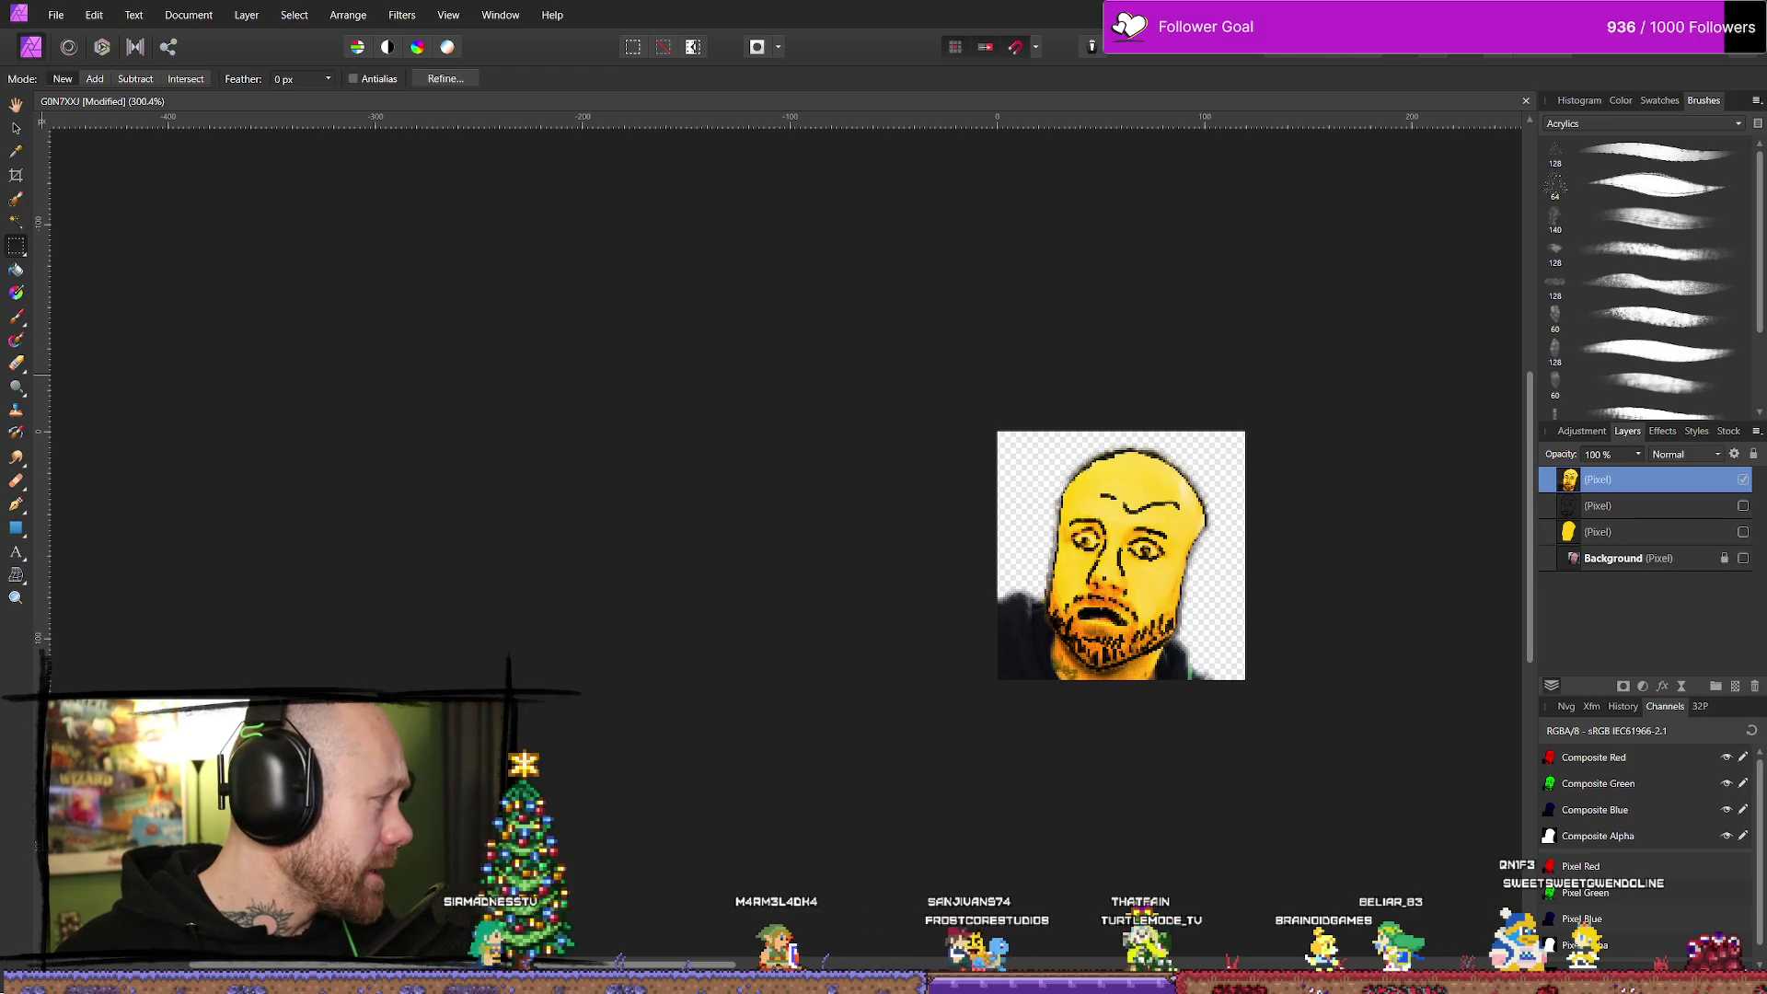
- Zoom out on the portrait and bring up File > Export for a 120 × 120 px PNG
{"action": "scroll", "coordinate": [1254, 554], "scroll_direction": "down", "scroll_amount": 5}
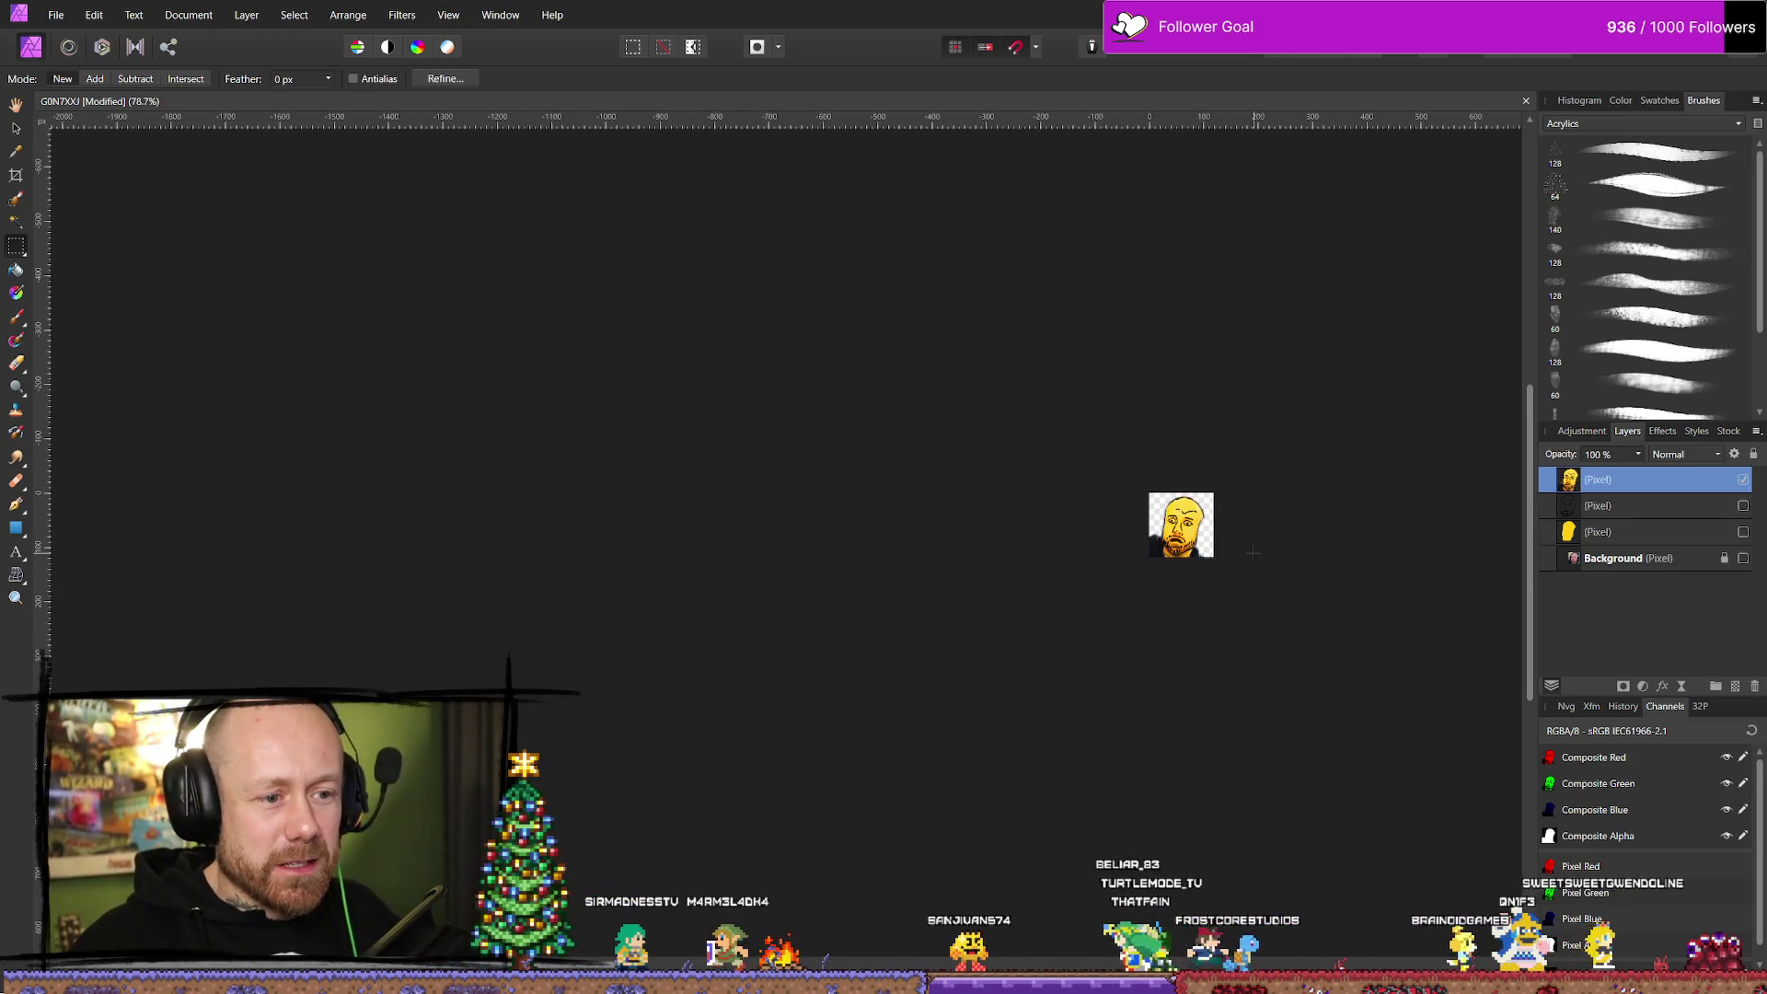
{"action": "scroll", "coordinate": [1381, 580], "scroll_direction": "right", "scroll_amount": 1}
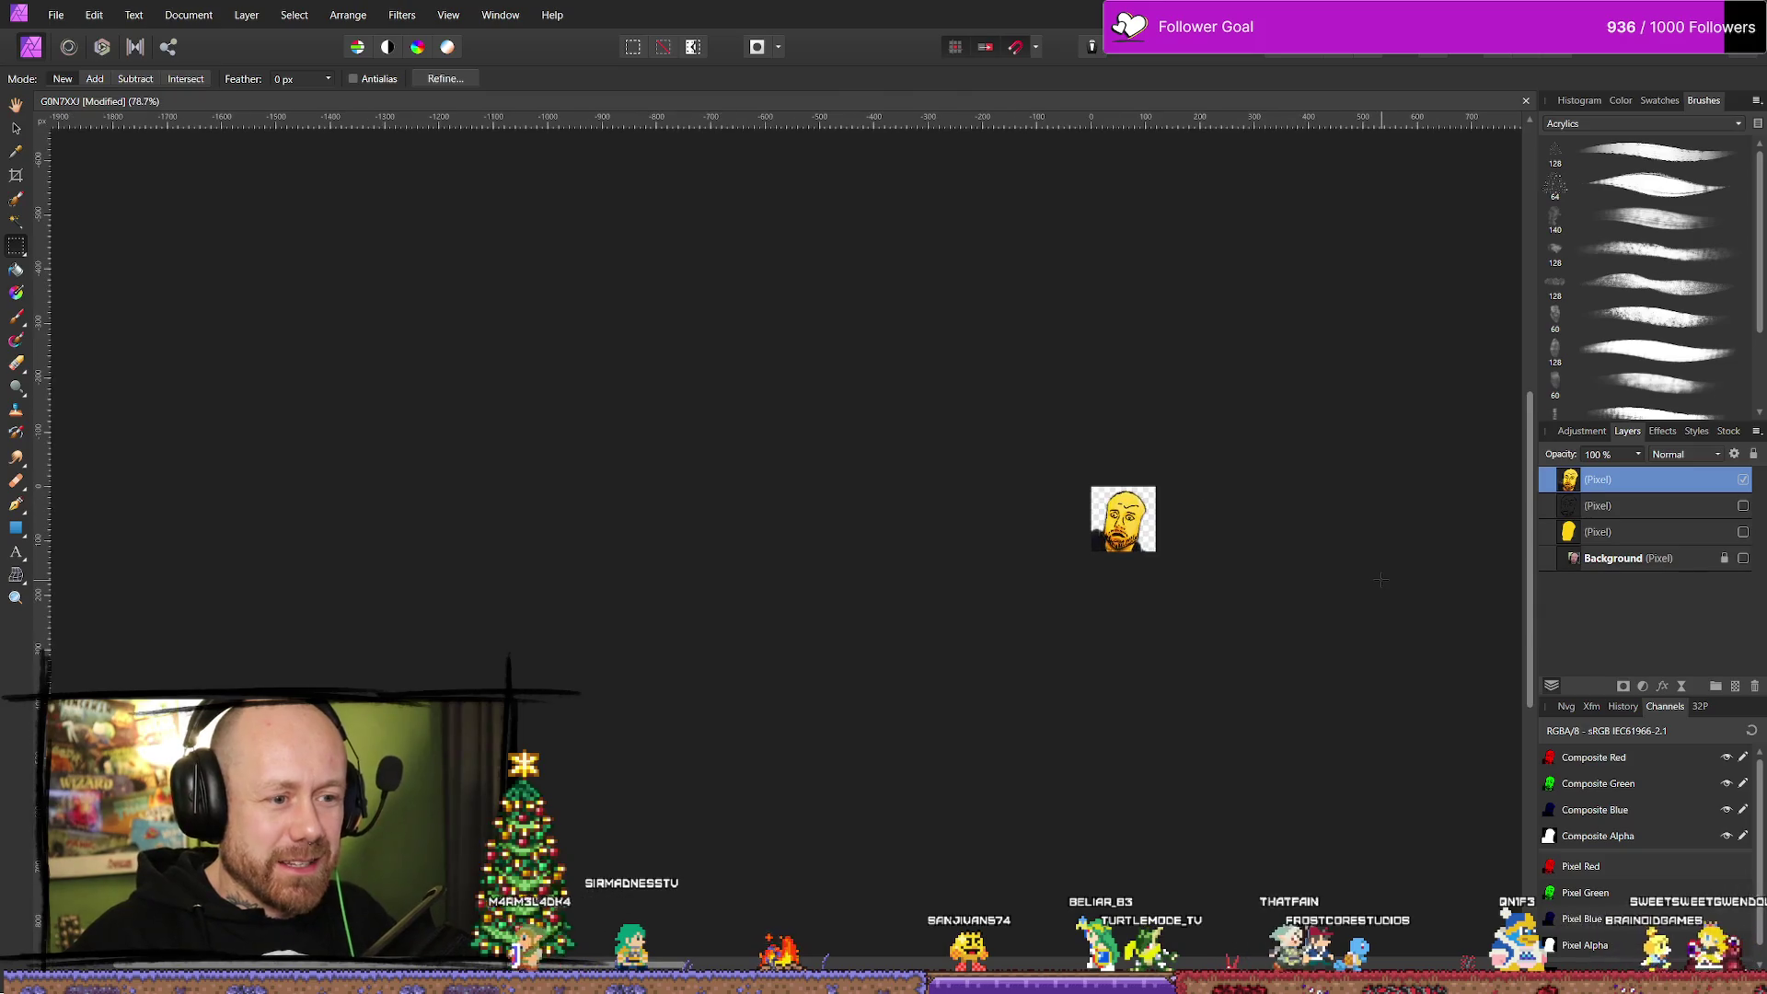
{"action": "scroll", "coordinate": [1104, 570], "scroll_direction": "right", "scroll_amount": 5}
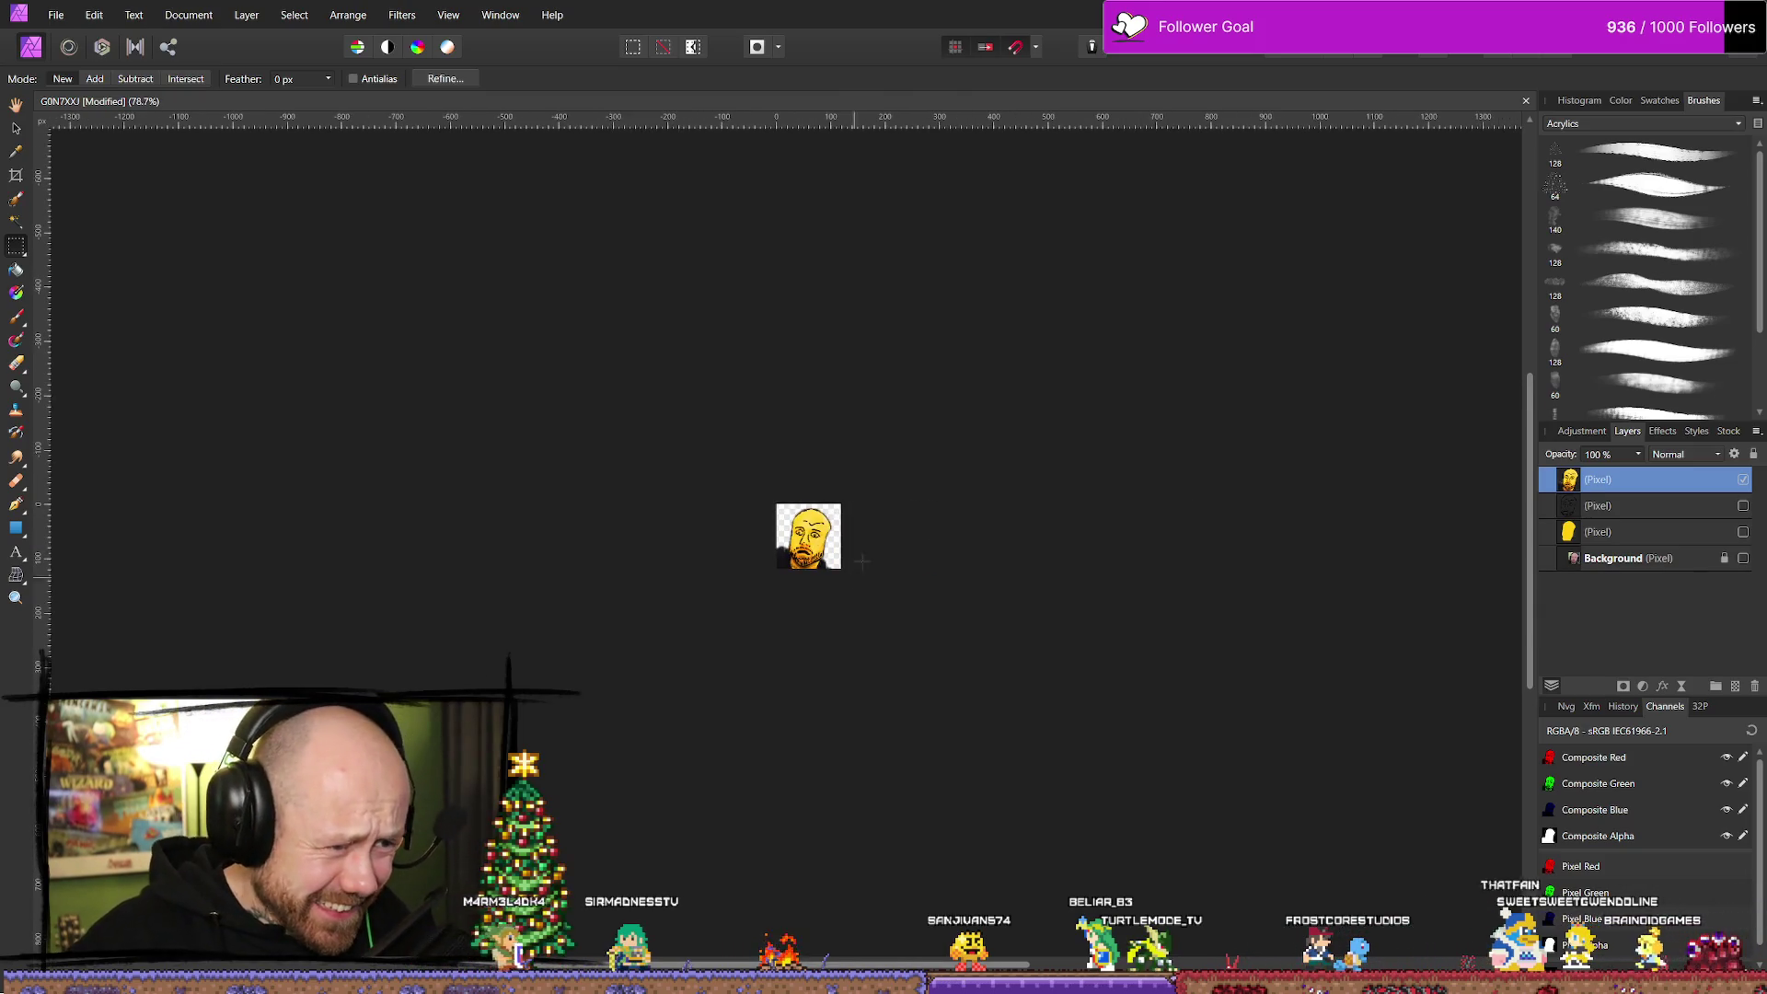
{"action": "left_click", "coordinate": [55, 15]}
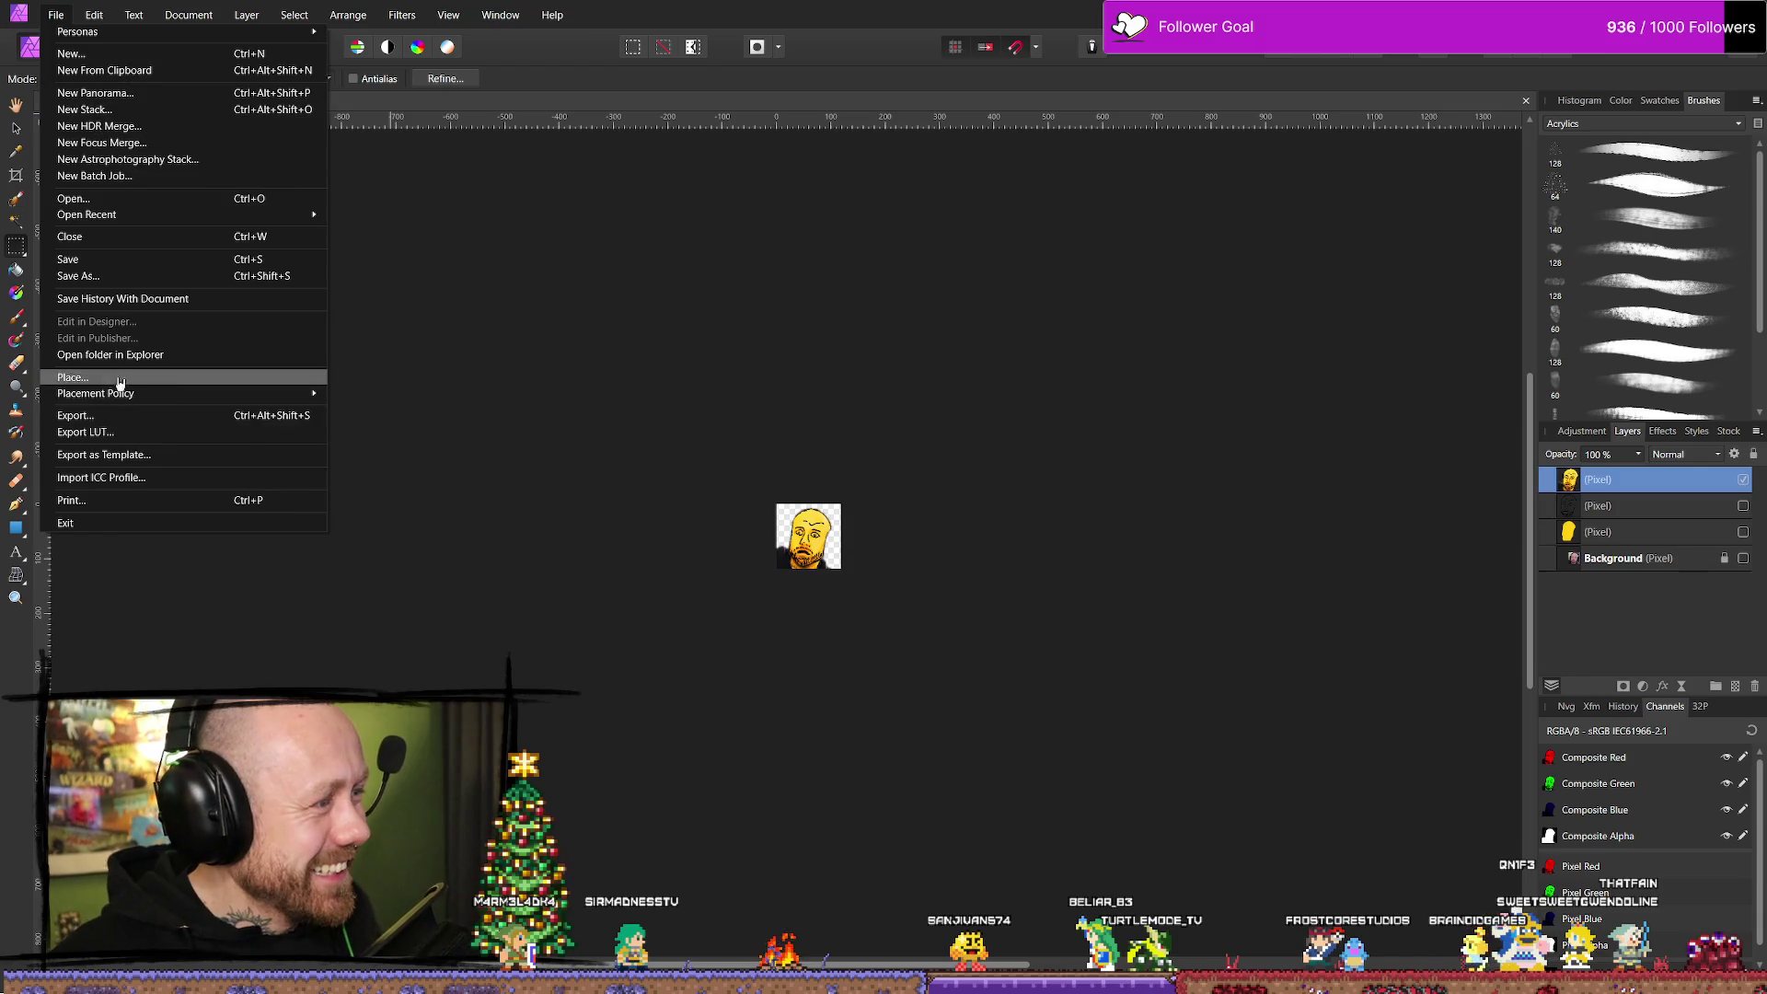
{"action": "left_click", "coordinate": [125, 420]}
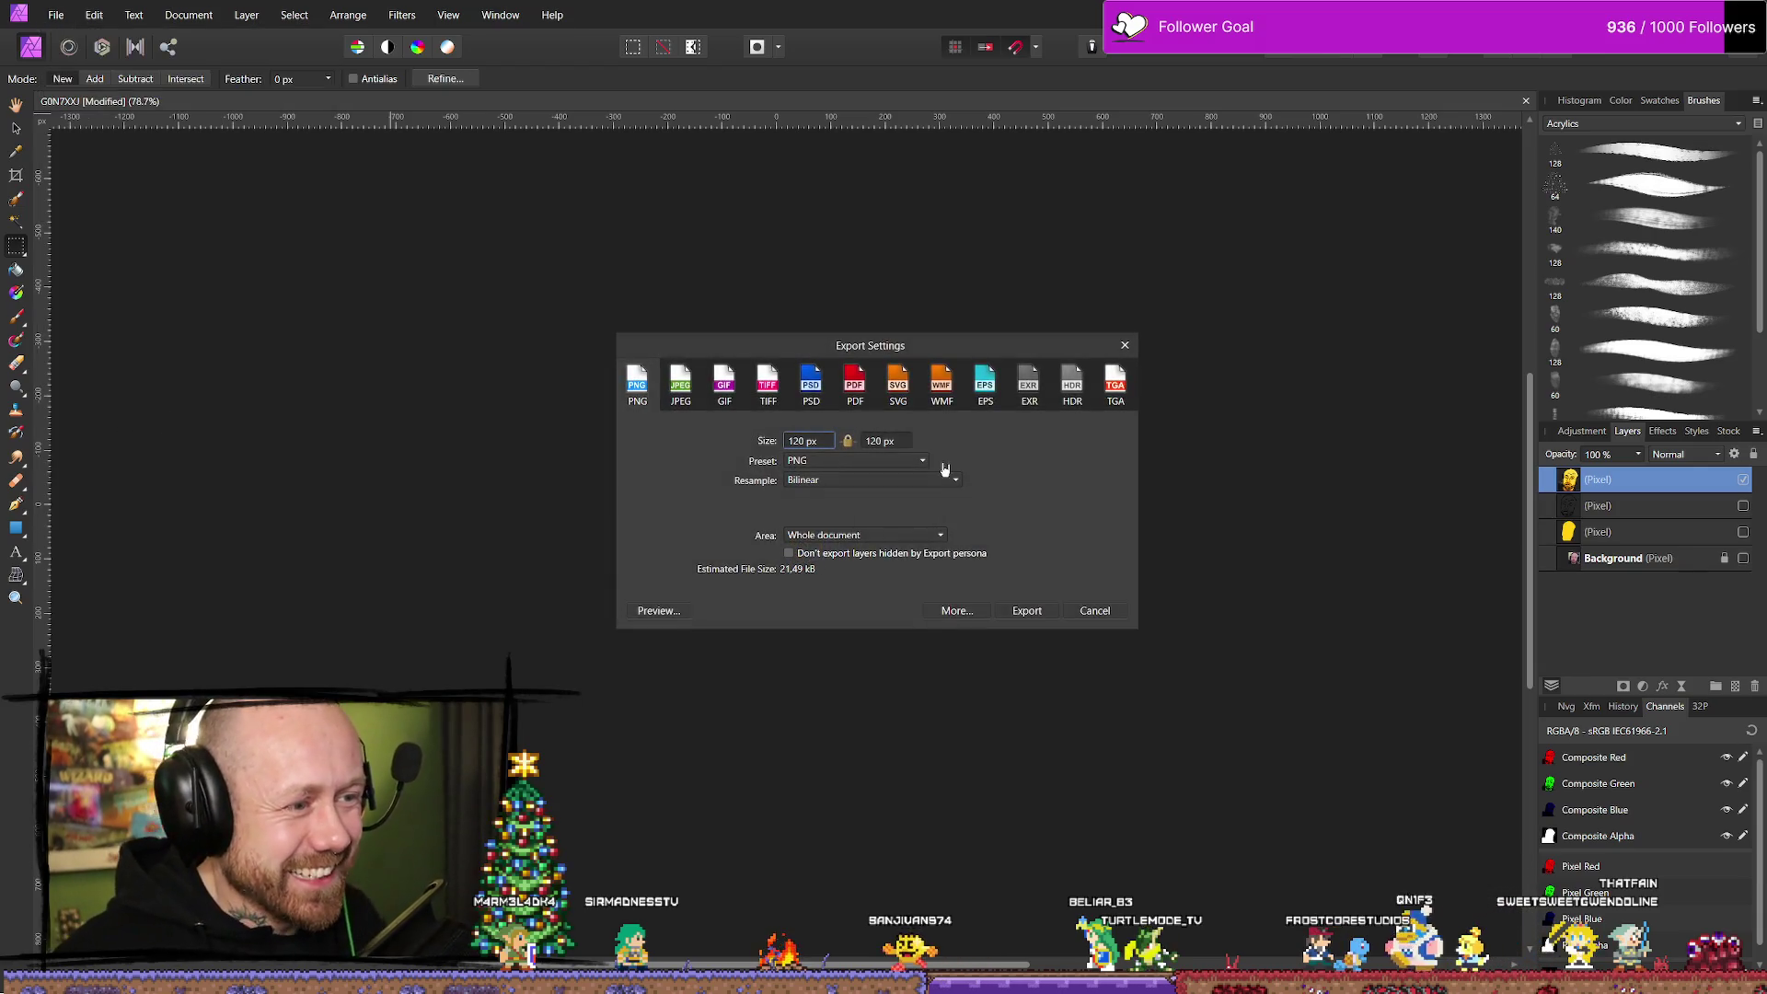
- Export the cut-out face as a PNG into the Emotes folder and switch to the Twitch form
{"action": "left_click", "coordinate": [1028, 611]}
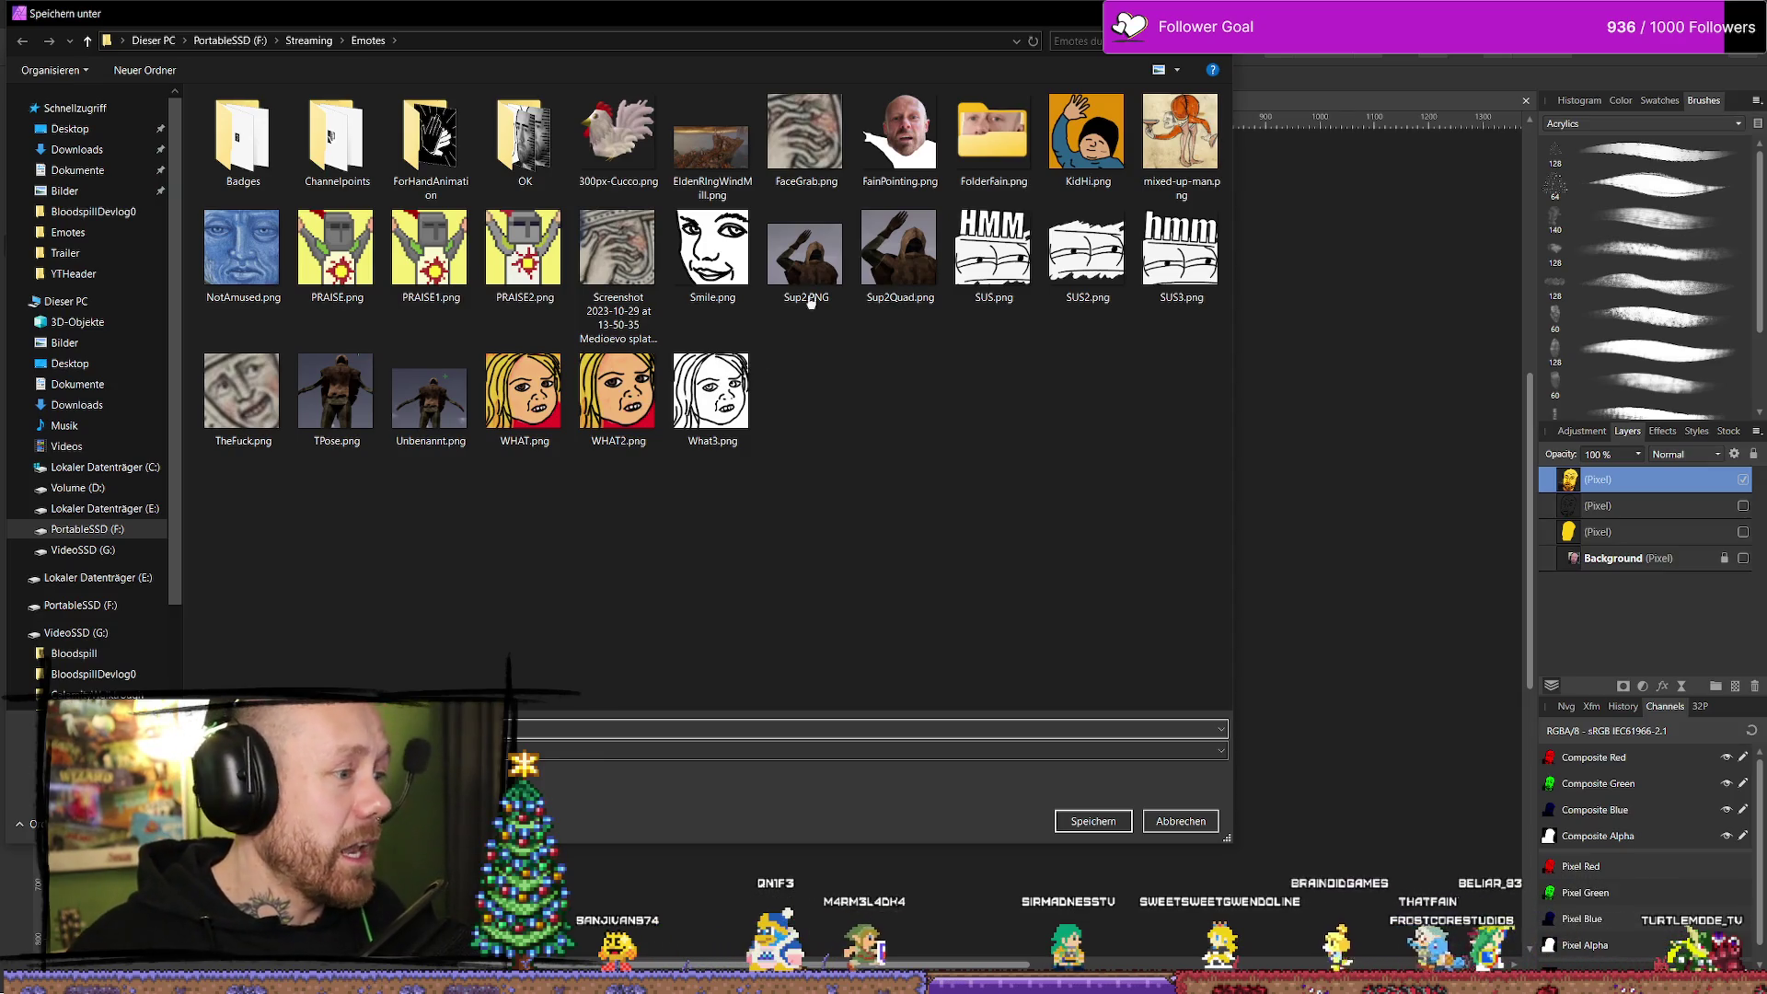
{"action": "key", "text": "Escape"}
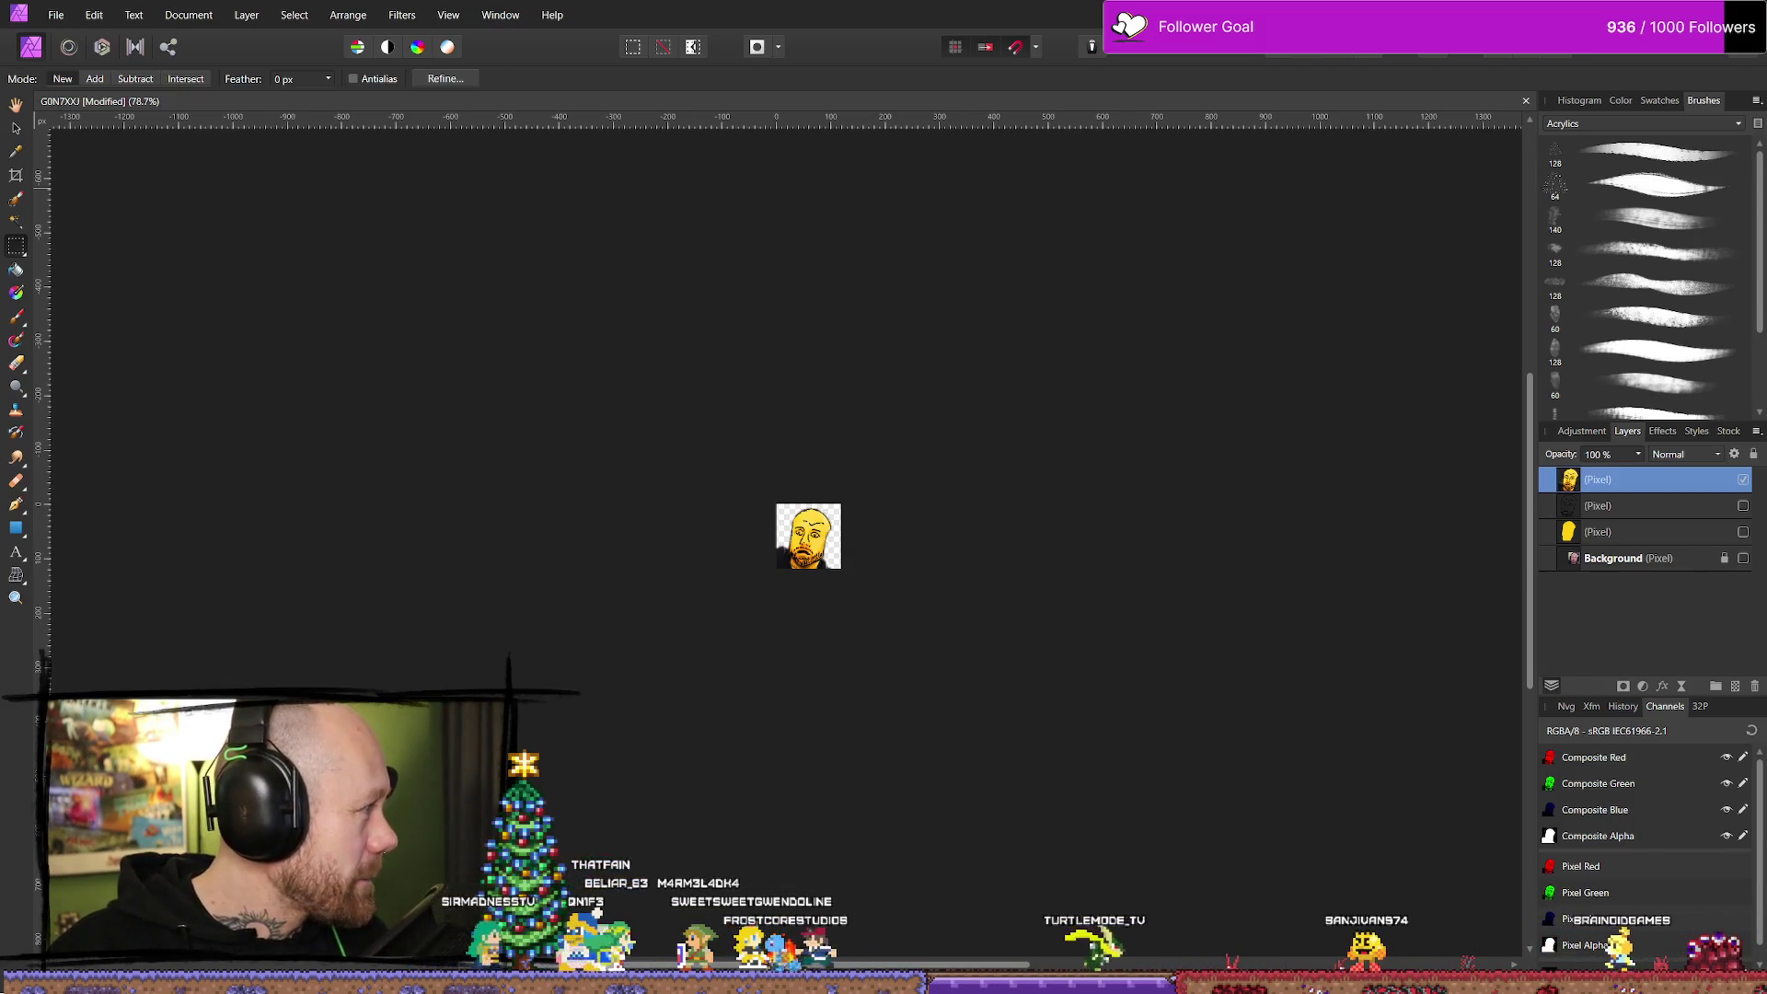
{"action": "key", "text": "alt+Tab"}
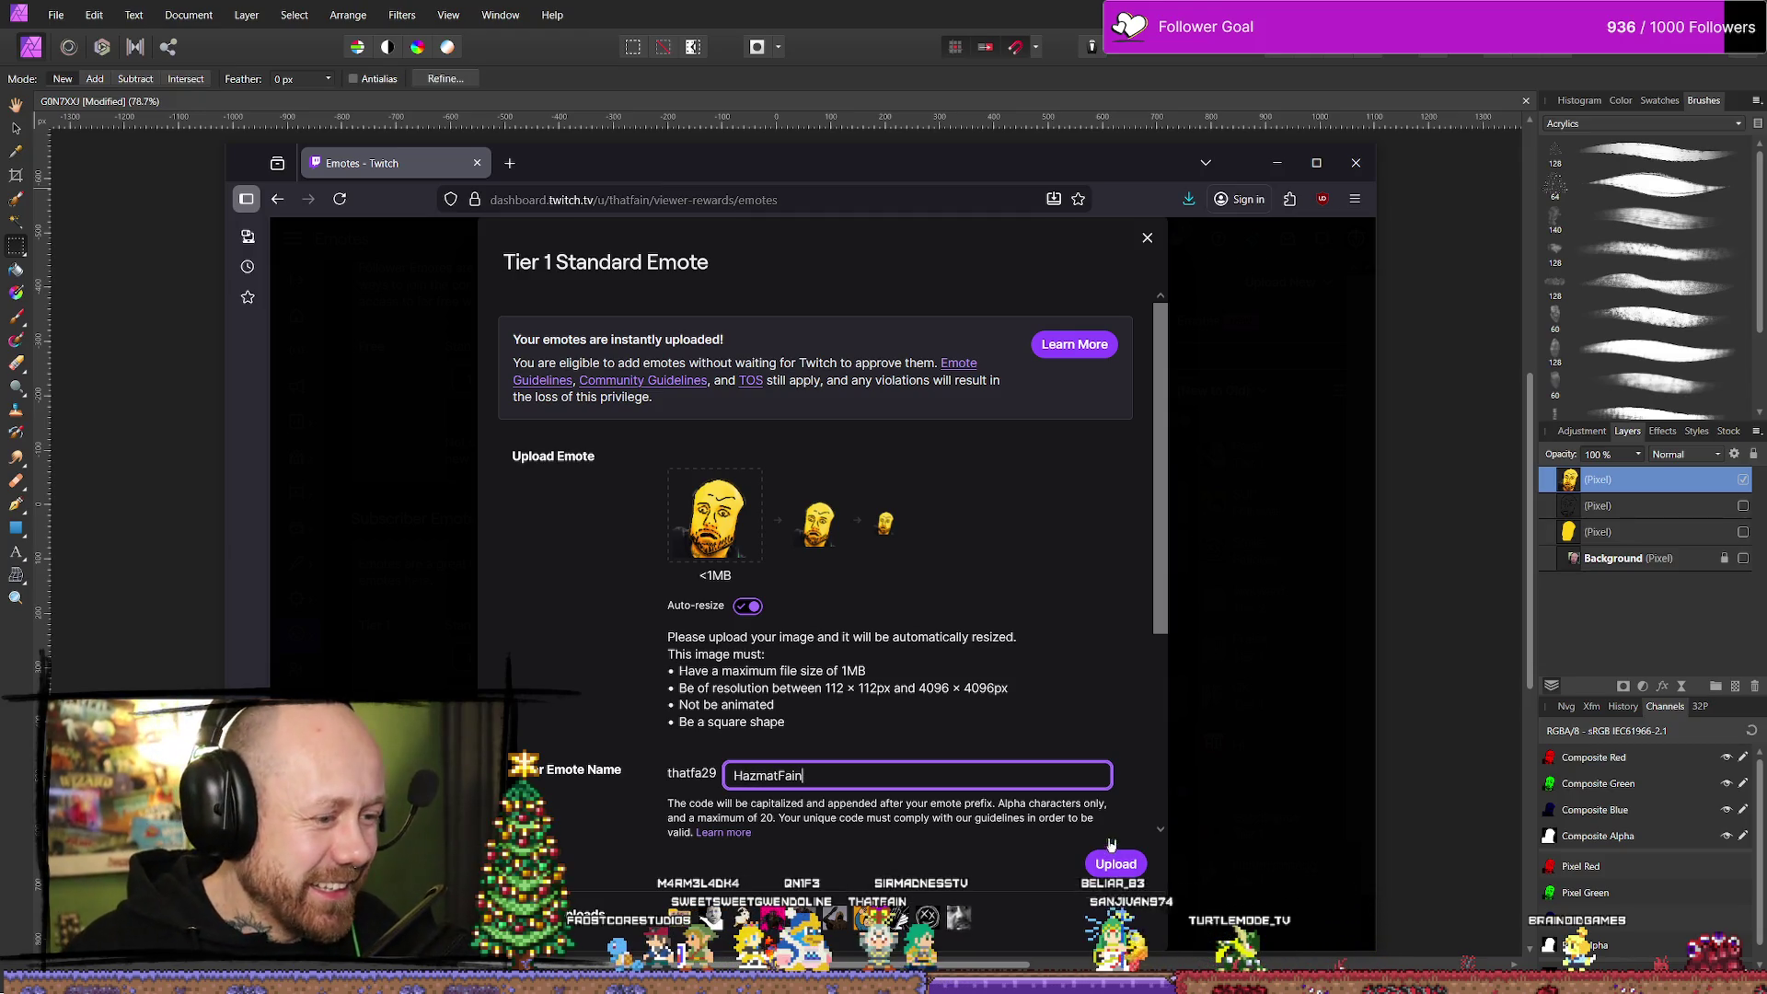
- Upload the face as the Tier 1 emote, then close the Affinity Photo document without saving
{"action": "left_click", "coordinate": [1117, 865]}
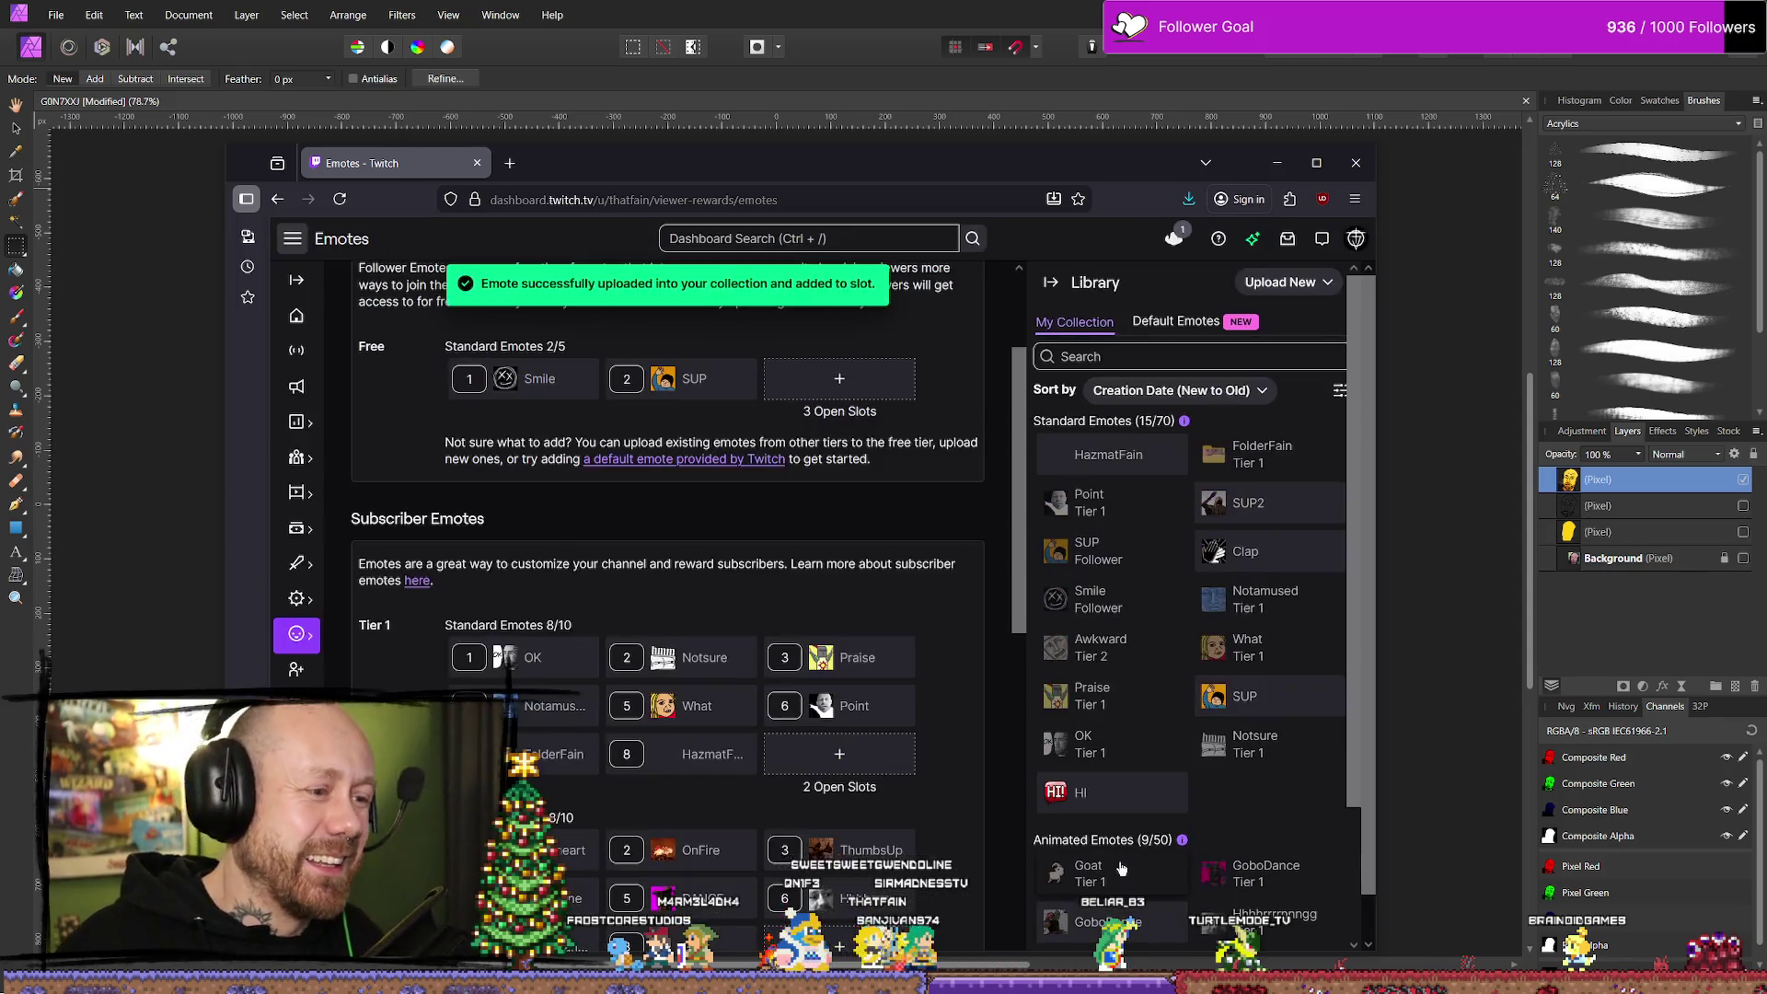
{"action": "key", "text": "alt+Tab"}
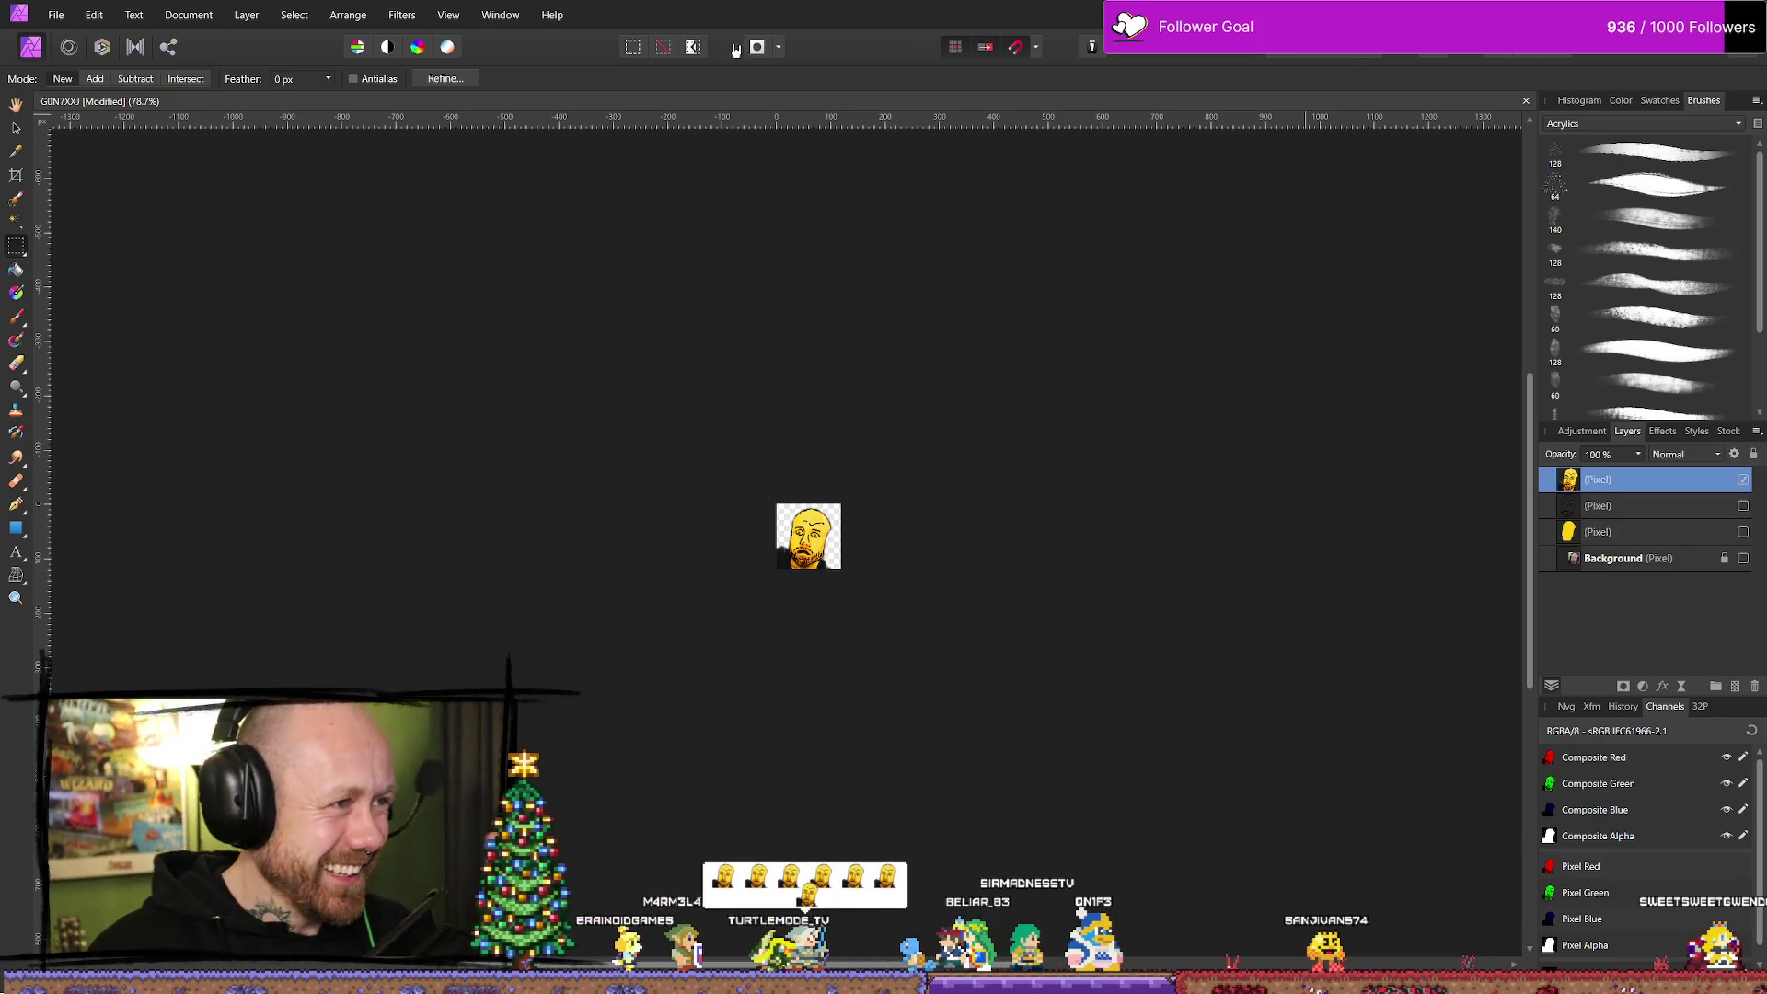
{"action": "key", "text": "ctrl+w"}
{"action": "left_click", "coordinate": [856, 521]}
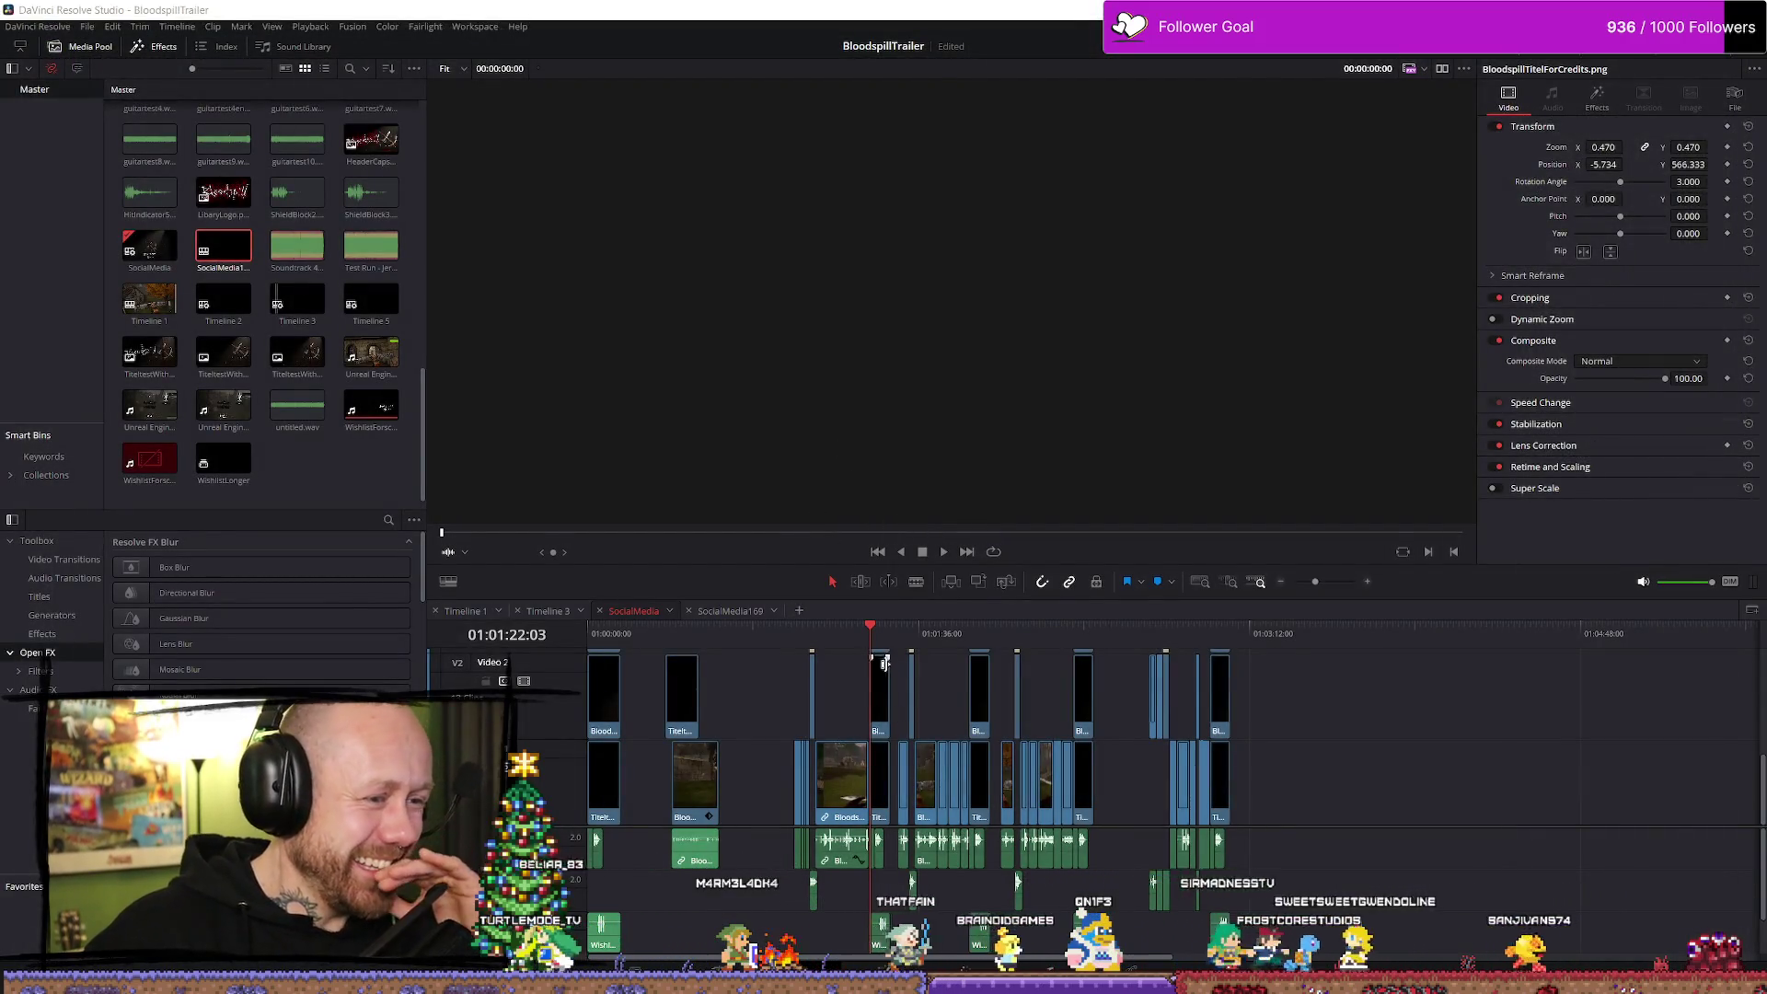
- Play the SocialMedia cut from the start and scrub to the Fast-Paced Movement title frame
{"action": "left_click", "coordinate": [792, 637]}
{"action": "key", "text": "space"}
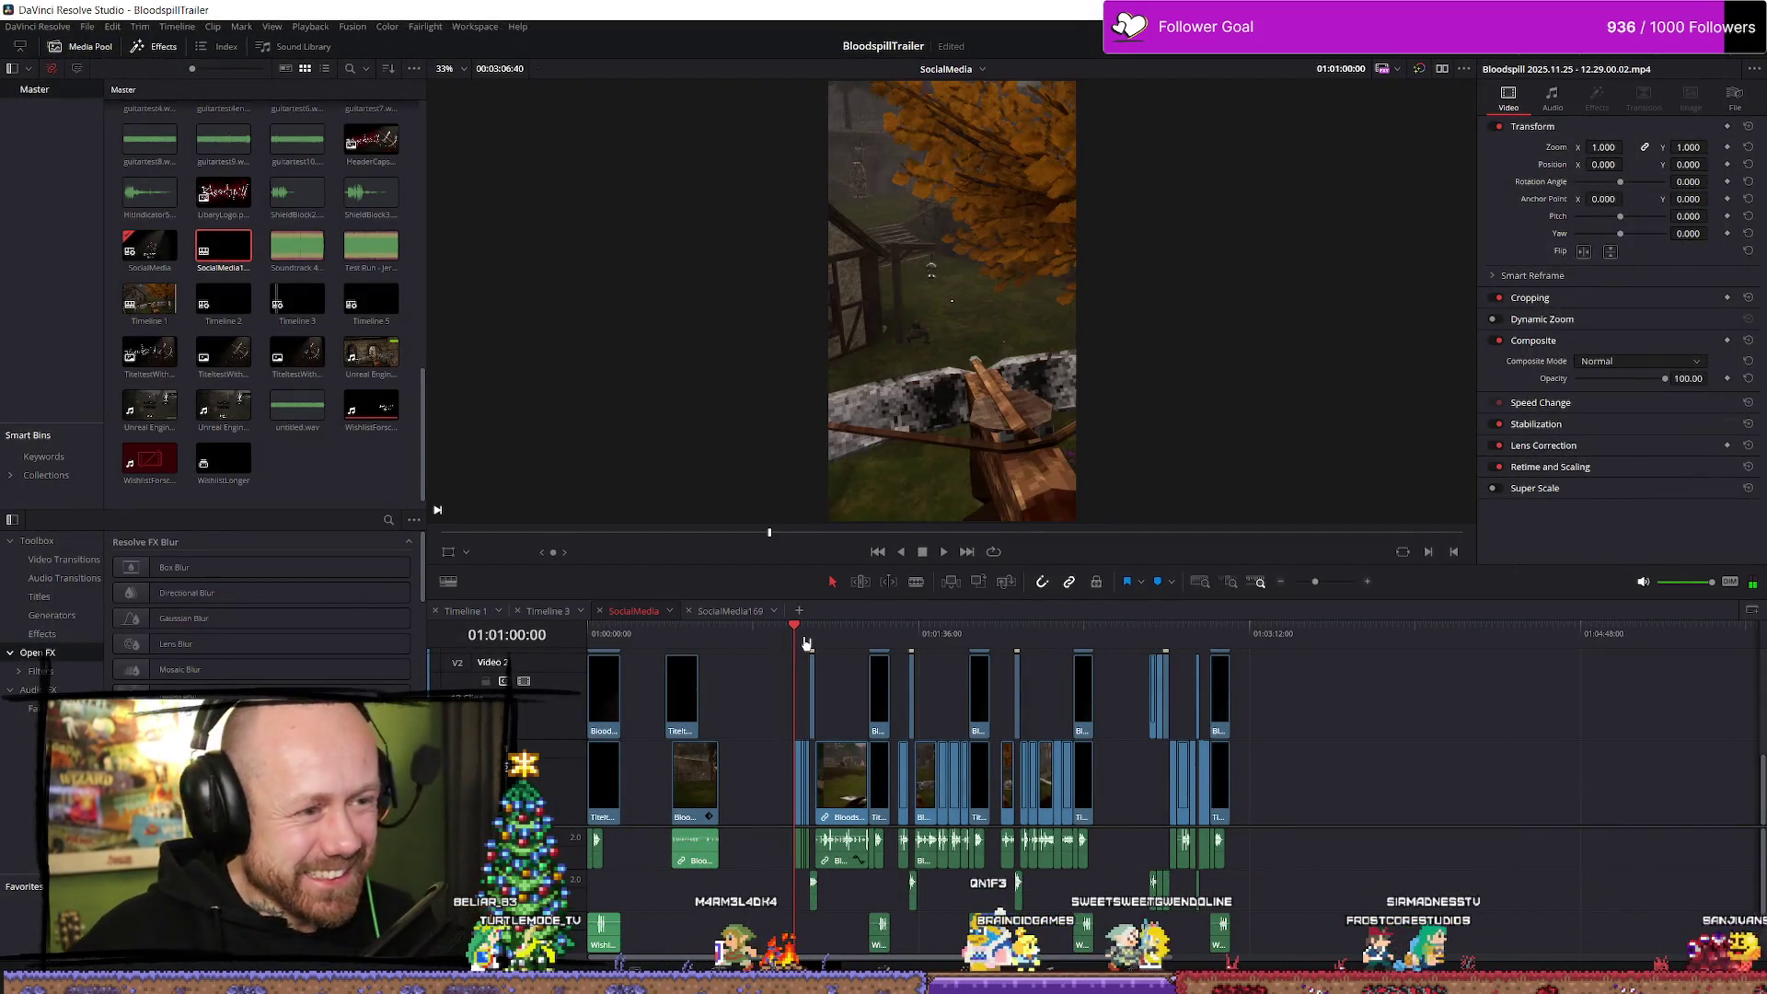
{"action": "scroll", "coordinate": [900, 646], "scroll_direction": "up", "scroll_amount": 1}
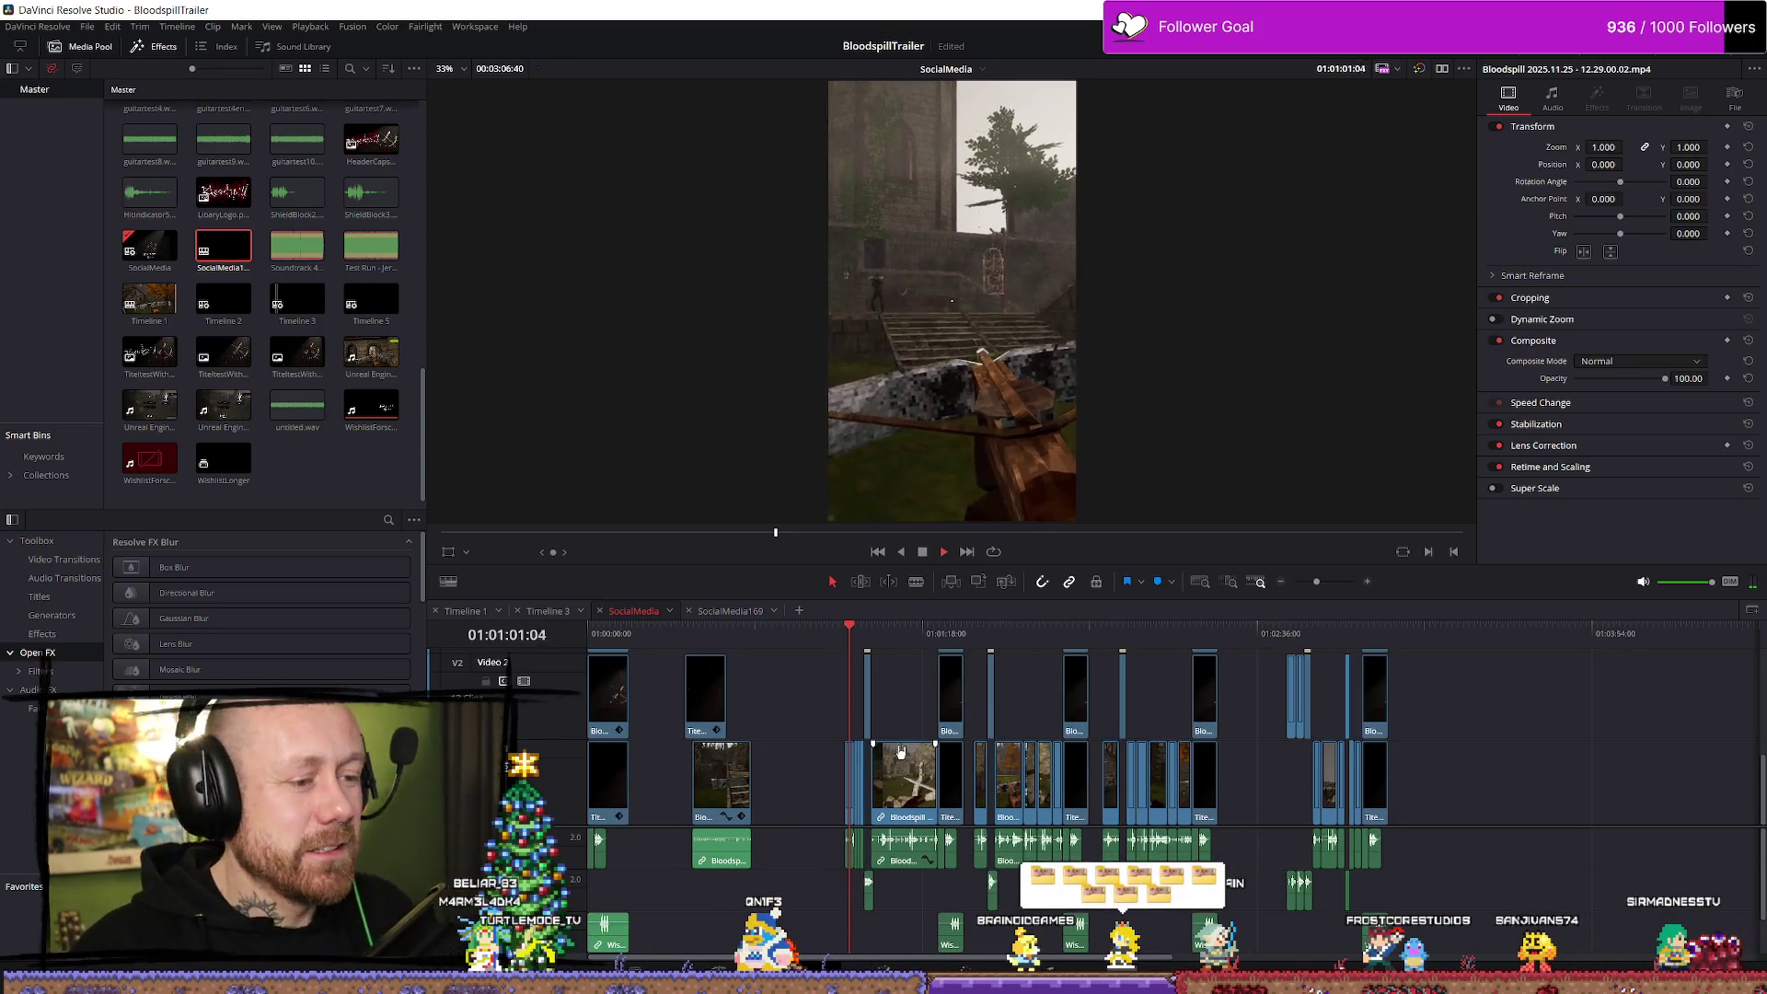
{"action": "scroll", "coordinate": [1014, 671], "scroll_direction": "up", "scroll_amount": 3}
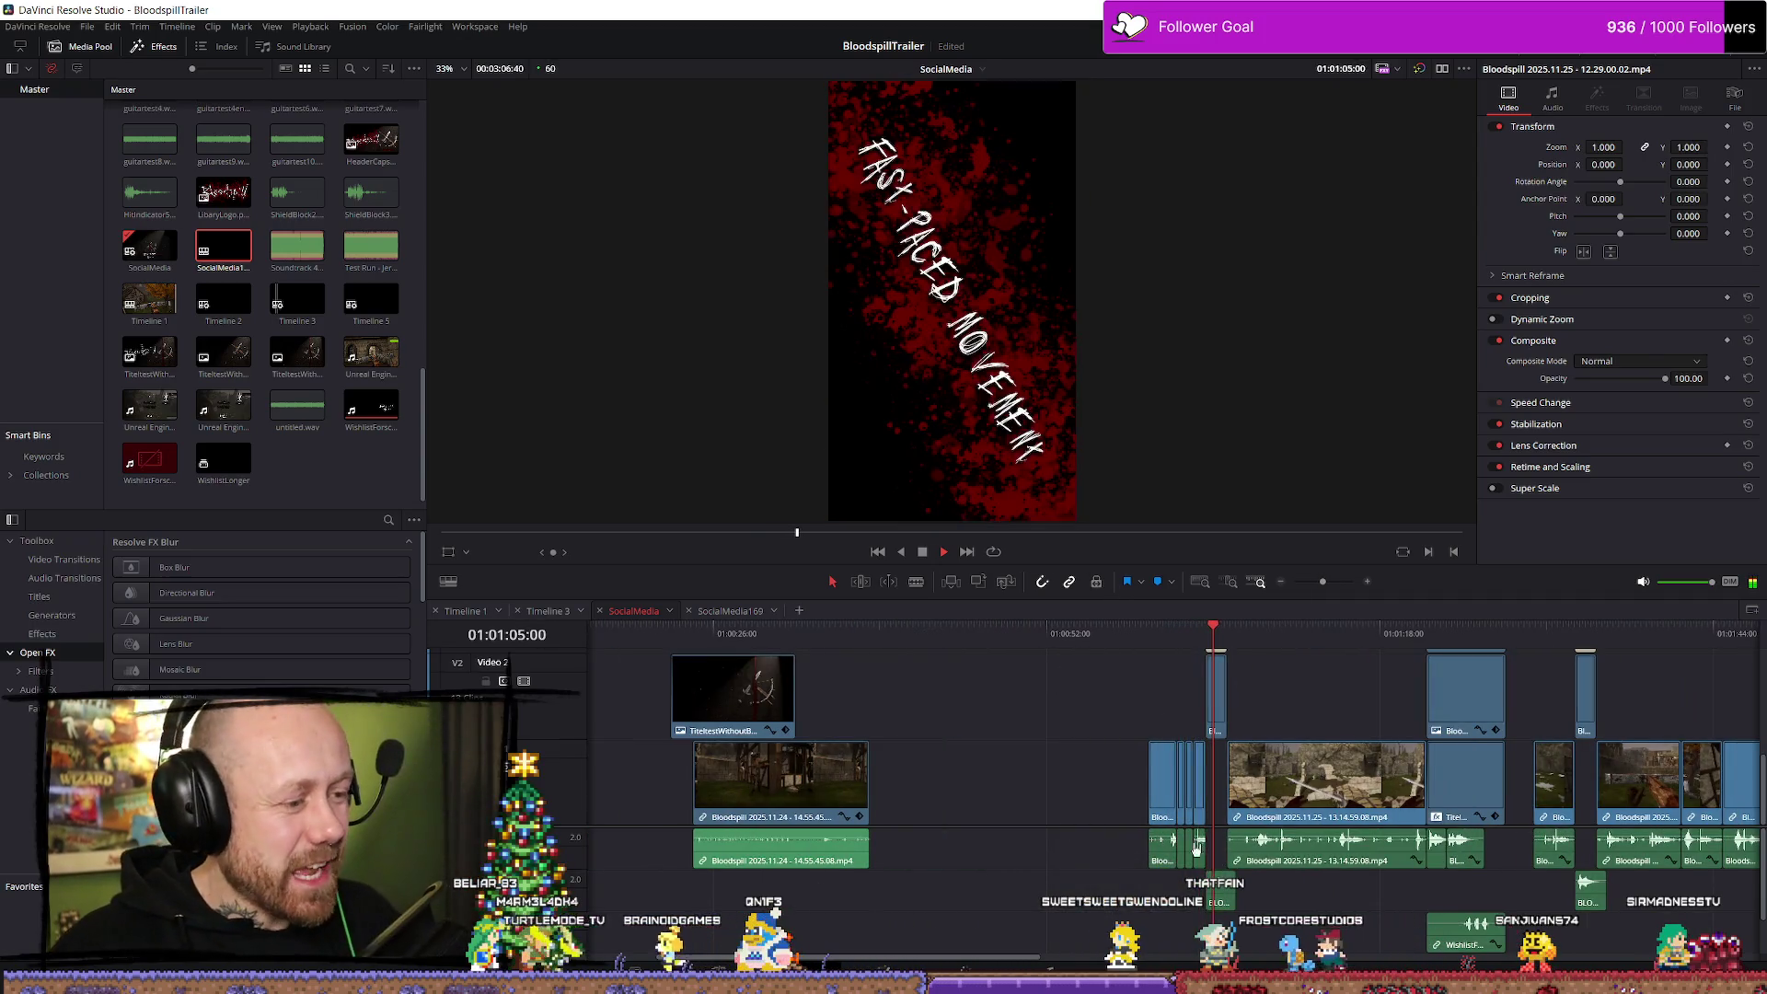
{"action": "key", "text": "space"}
{"action": "mouse_move", "coordinate": [1233, 638]}
{"action": "left_mouse_down"}
{"action": "mouse_move", "coordinate": [1167, 631]}
{"action": "mouse_move", "coordinate": [1484, 631]}
{"action": "left_mouse_up"}
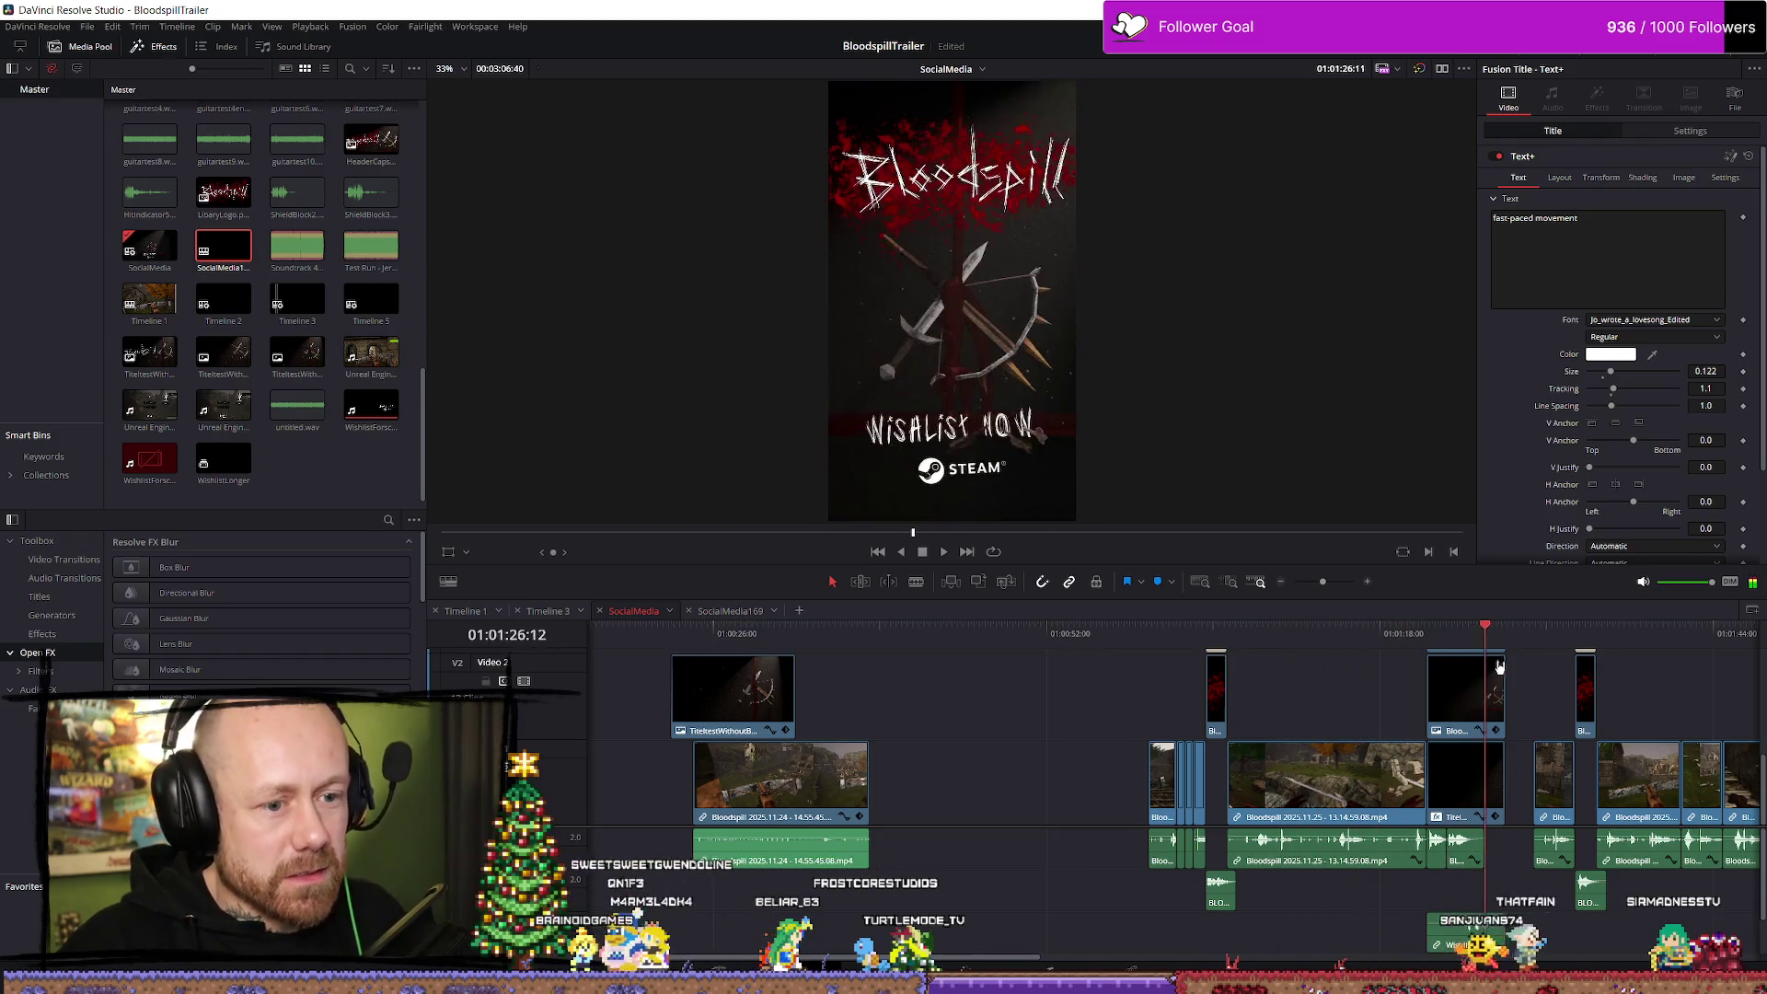
- Mark an In point at 01:01:00:00 and an Out point at 01:01:27:51
{"action": "left_click", "coordinate": [1152, 635]}
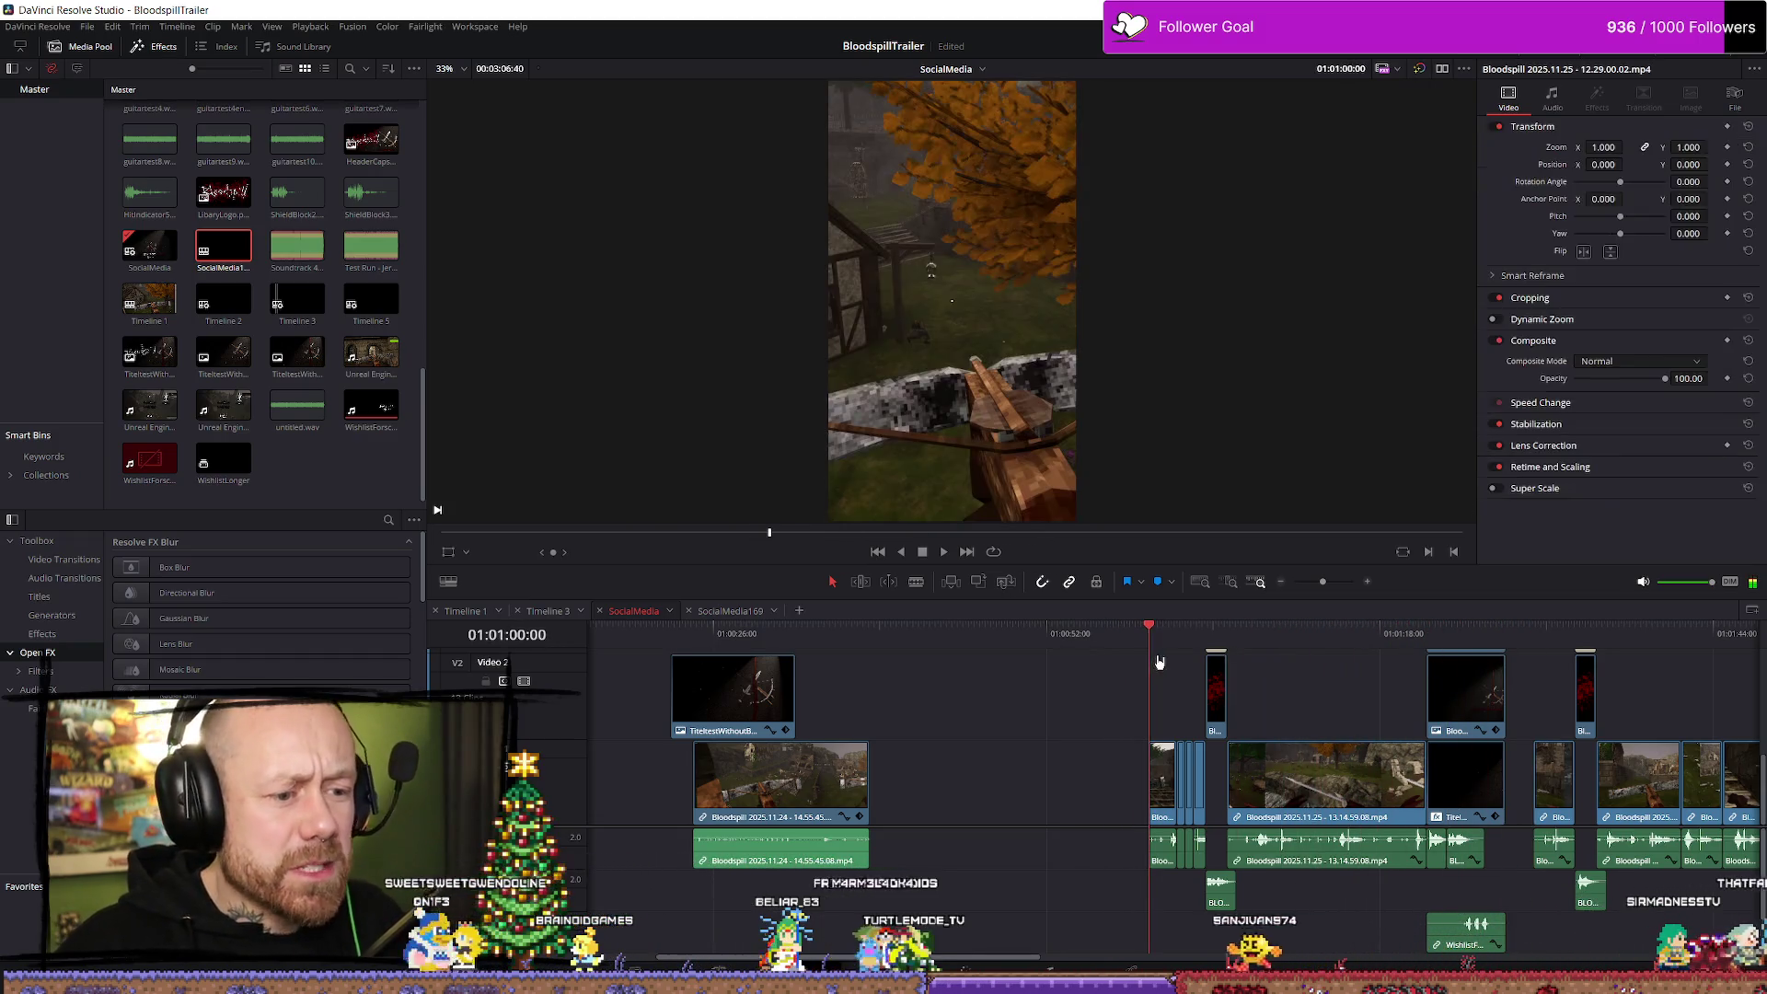
{"action": "left_click_drag", "start_coordinate": [1196, 633], "coordinate": [1150, 634]}
{"action": "key", "text": "i"}
{"action": "left_click_drag", "start_coordinate": [1385, 631], "coordinate": [1506, 631]}
{"action": "key", "text": "o"}
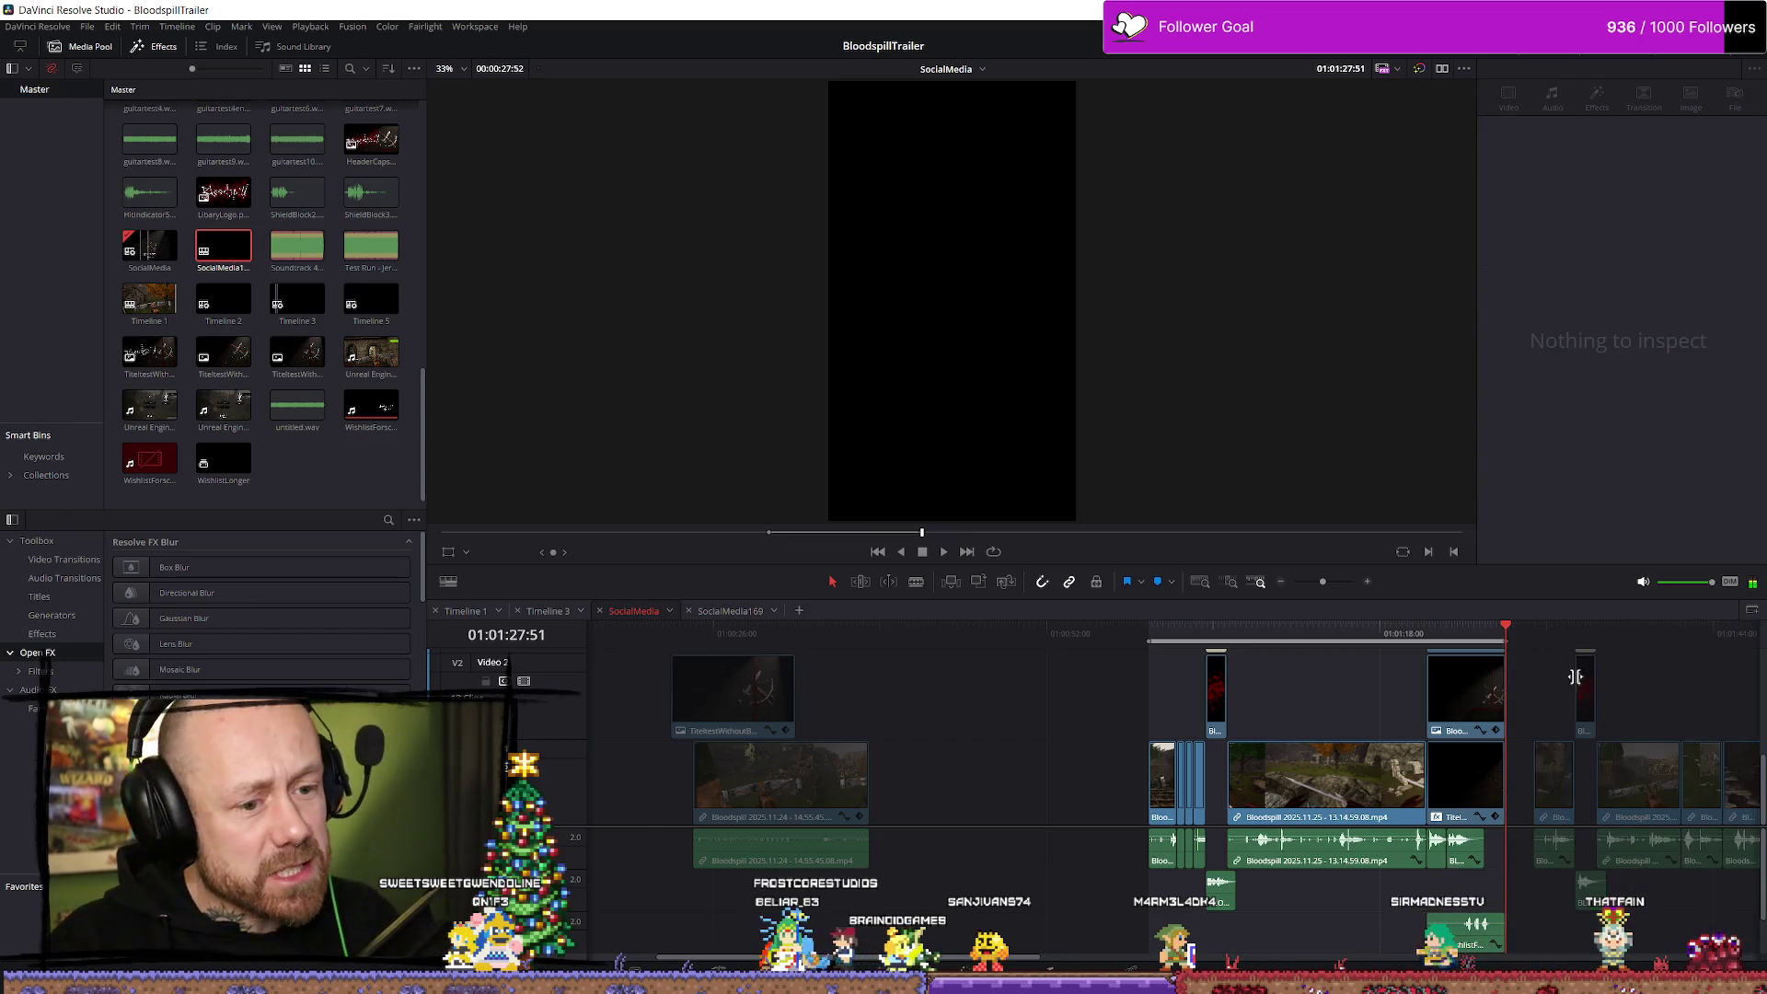
{"action": "scroll", "coordinate": [1523, 744], "scroll_direction": "up", "scroll_amount": 2}
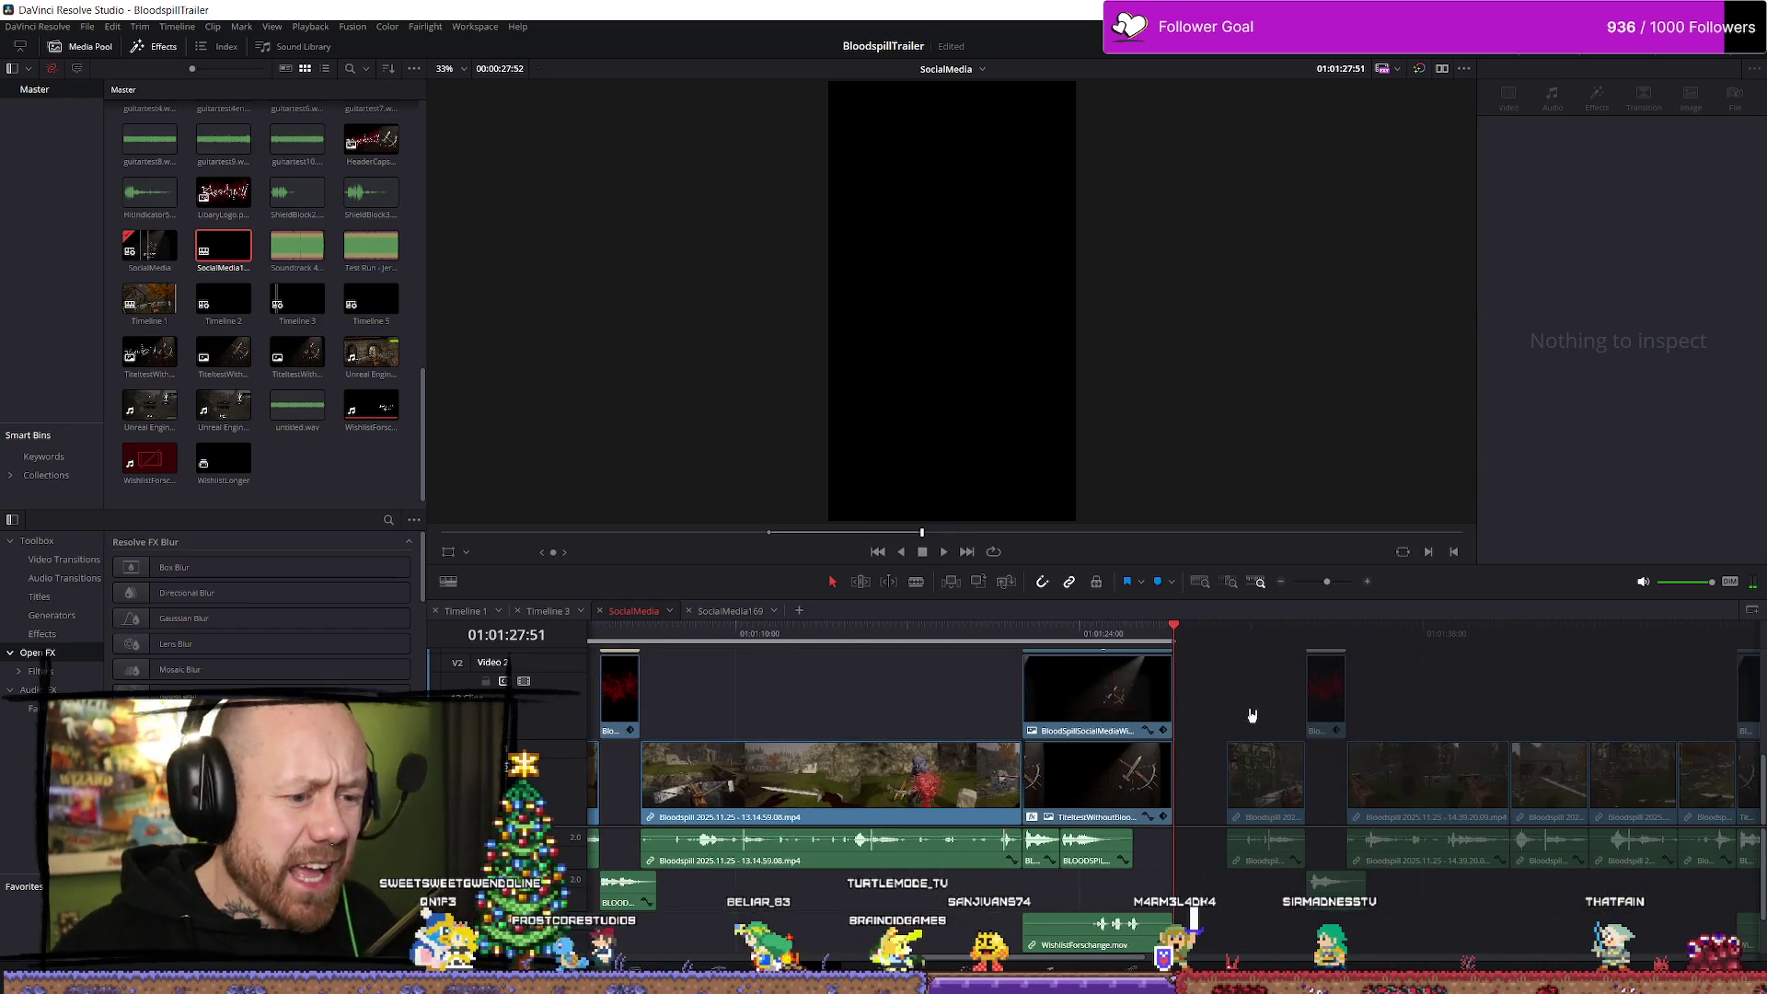
- Return to the range start, select the first clip, and switch to the Deliver page
{"action": "key", "text": "Home"}
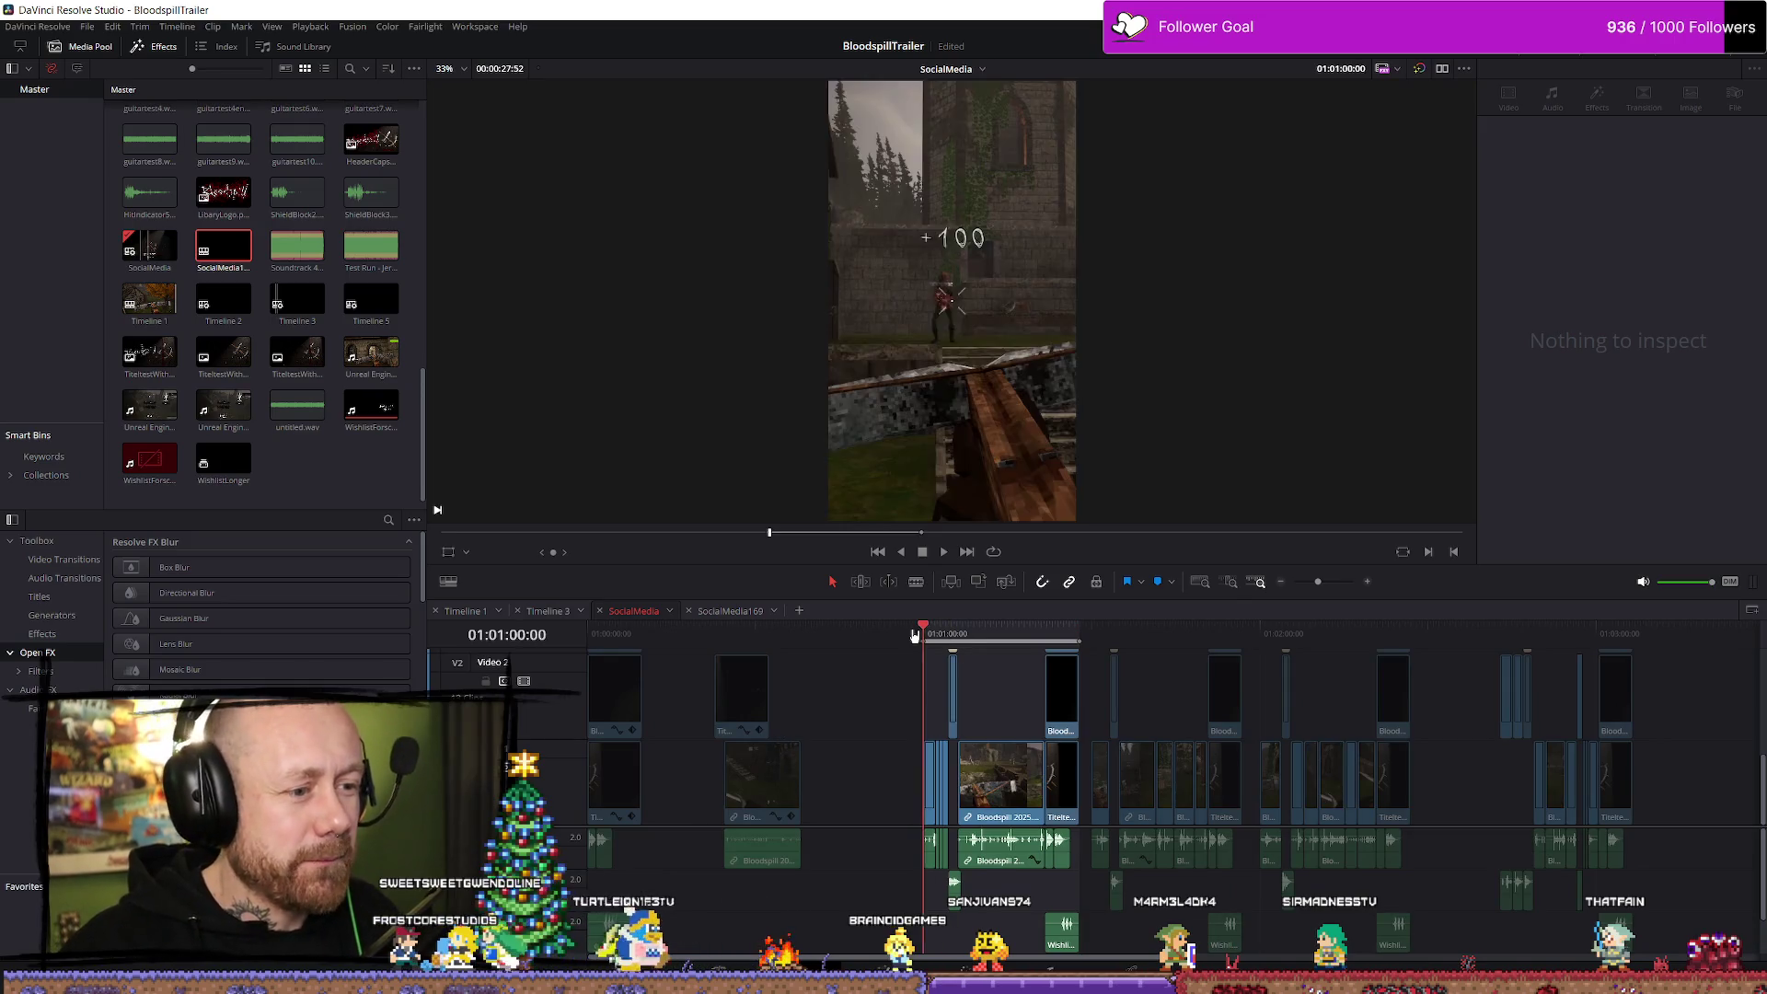
{"action": "left_click", "coordinate": [1352, 771]}
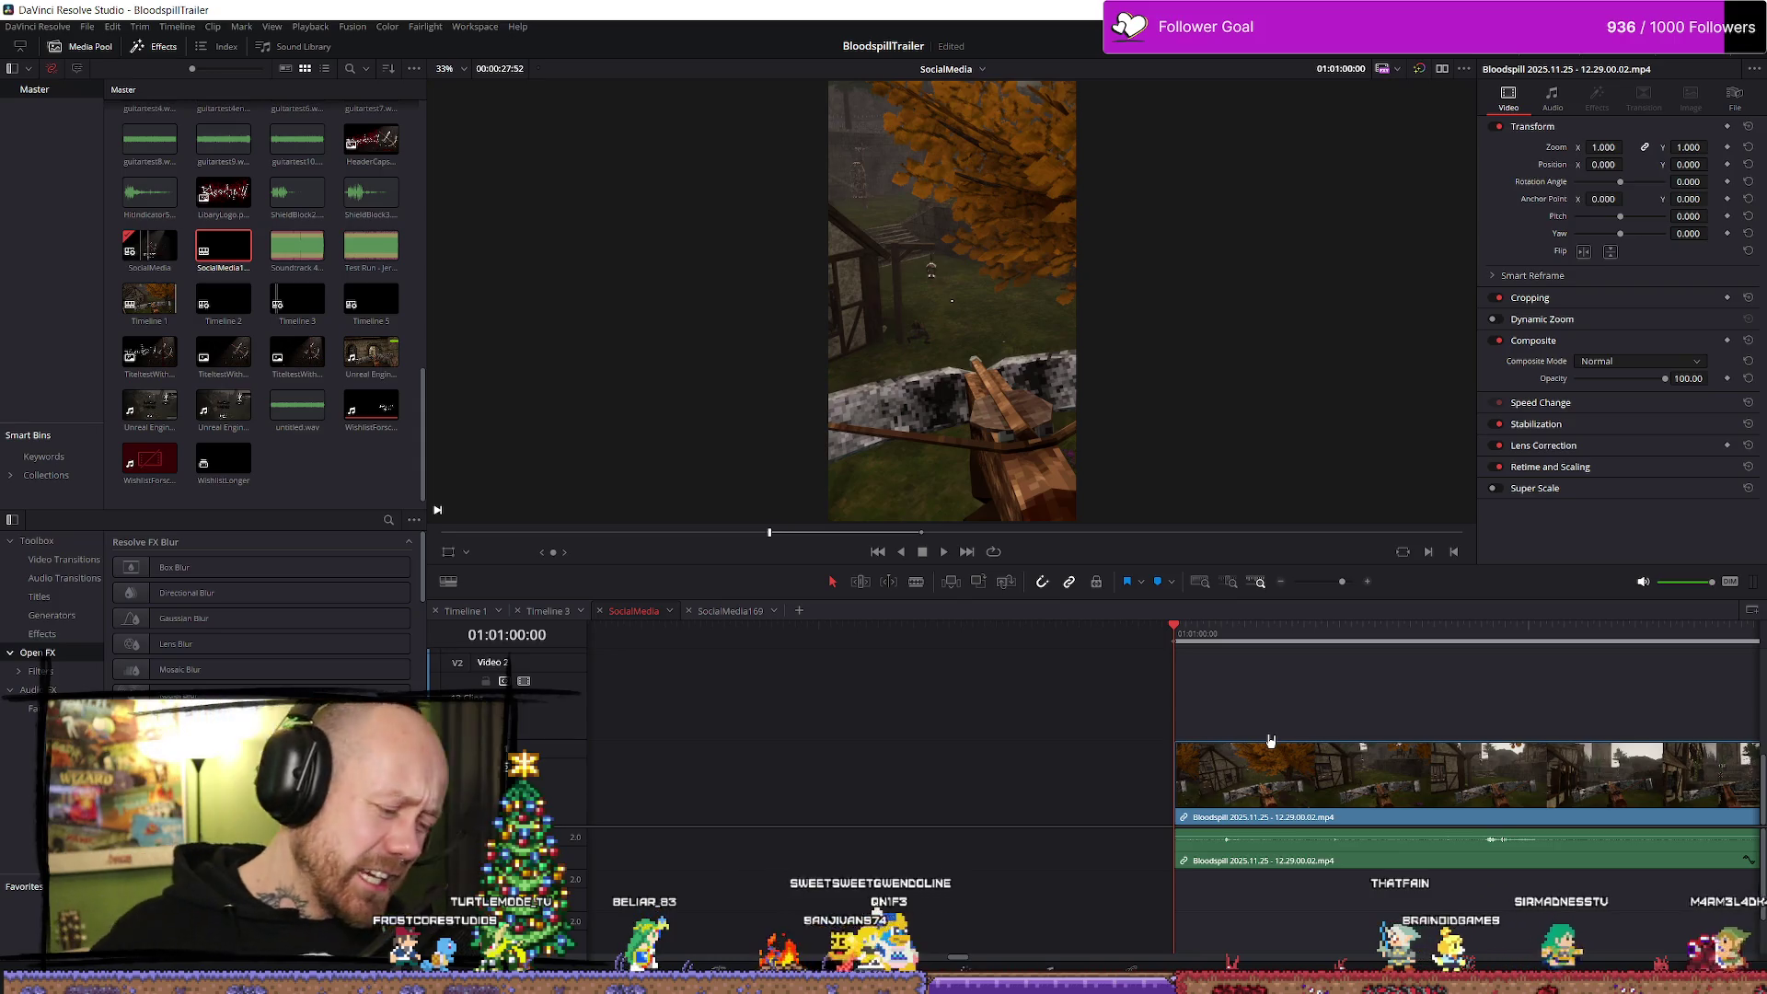
{"action": "scroll", "coordinate": [1178, 791], "scroll_direction": "down", "scroll_amount": 3}
{"action": "scroll", "coordinate": [1185, 771], "scroll_direction": "down", "scroll_amount": 3}
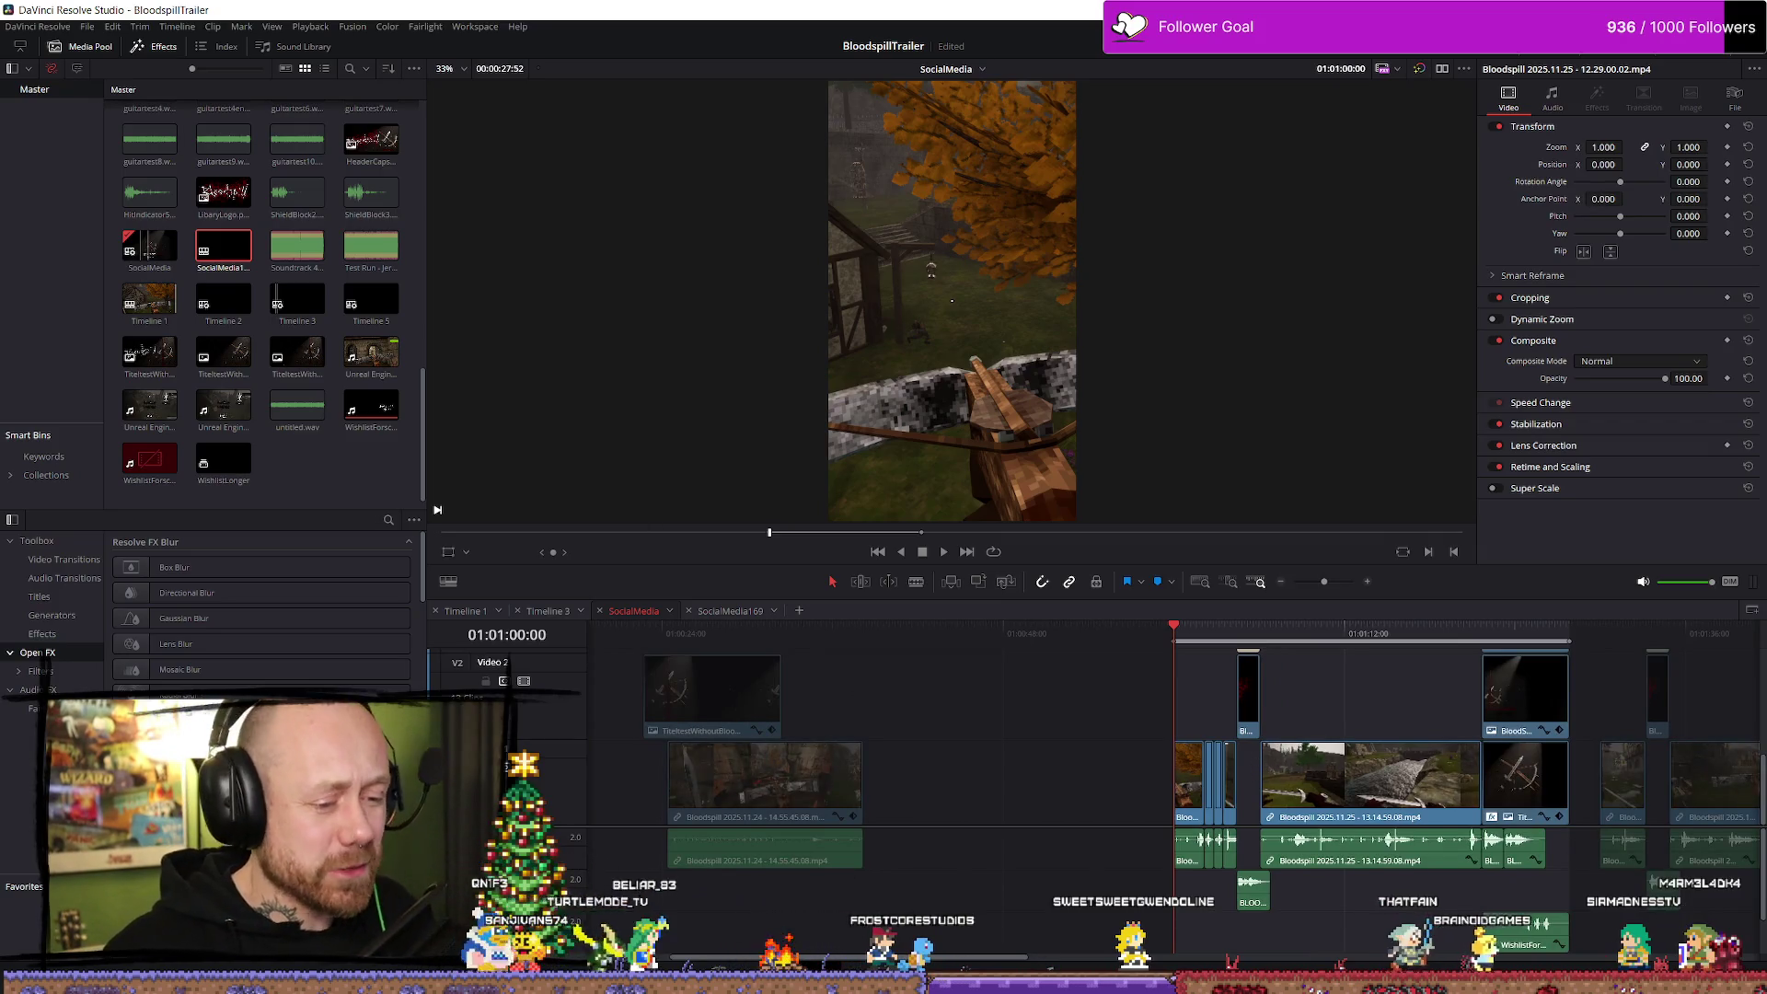
{"action": "key", "text": "shift+8"}
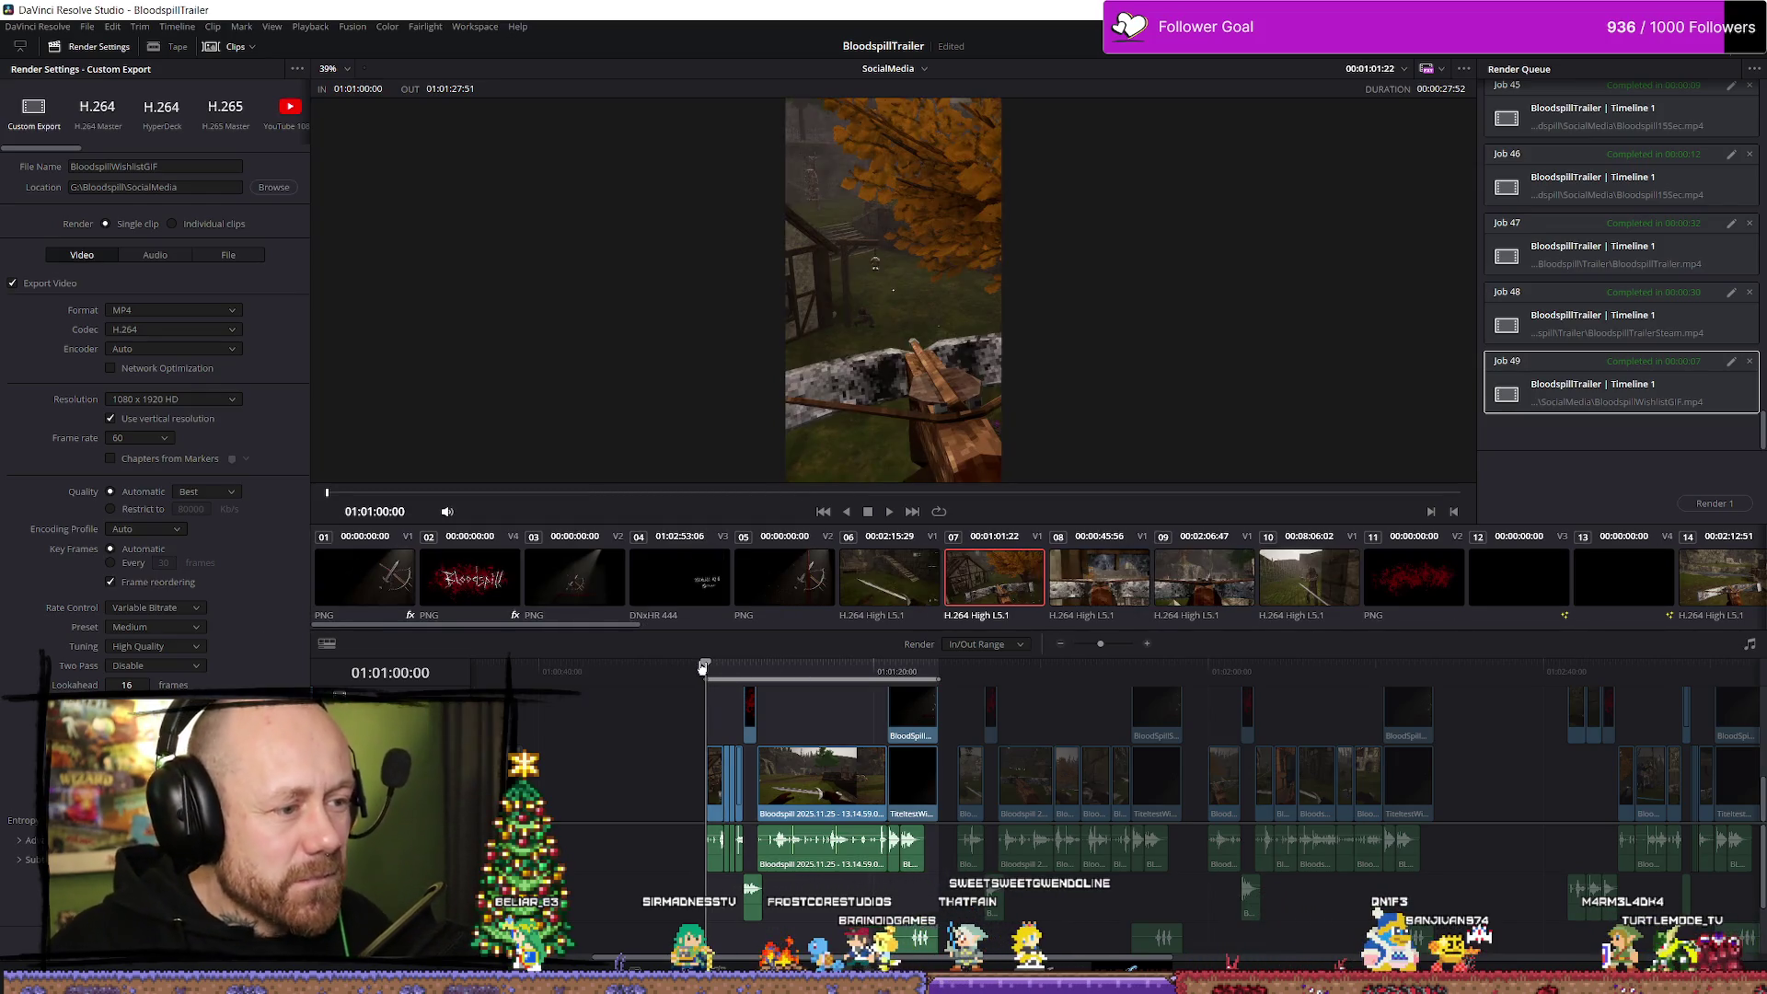
- Replace WishlistGIF with FastPaced916 in the file name and add the job to the render queue
{"action": "left_click", "coordinate": [204, 166]}
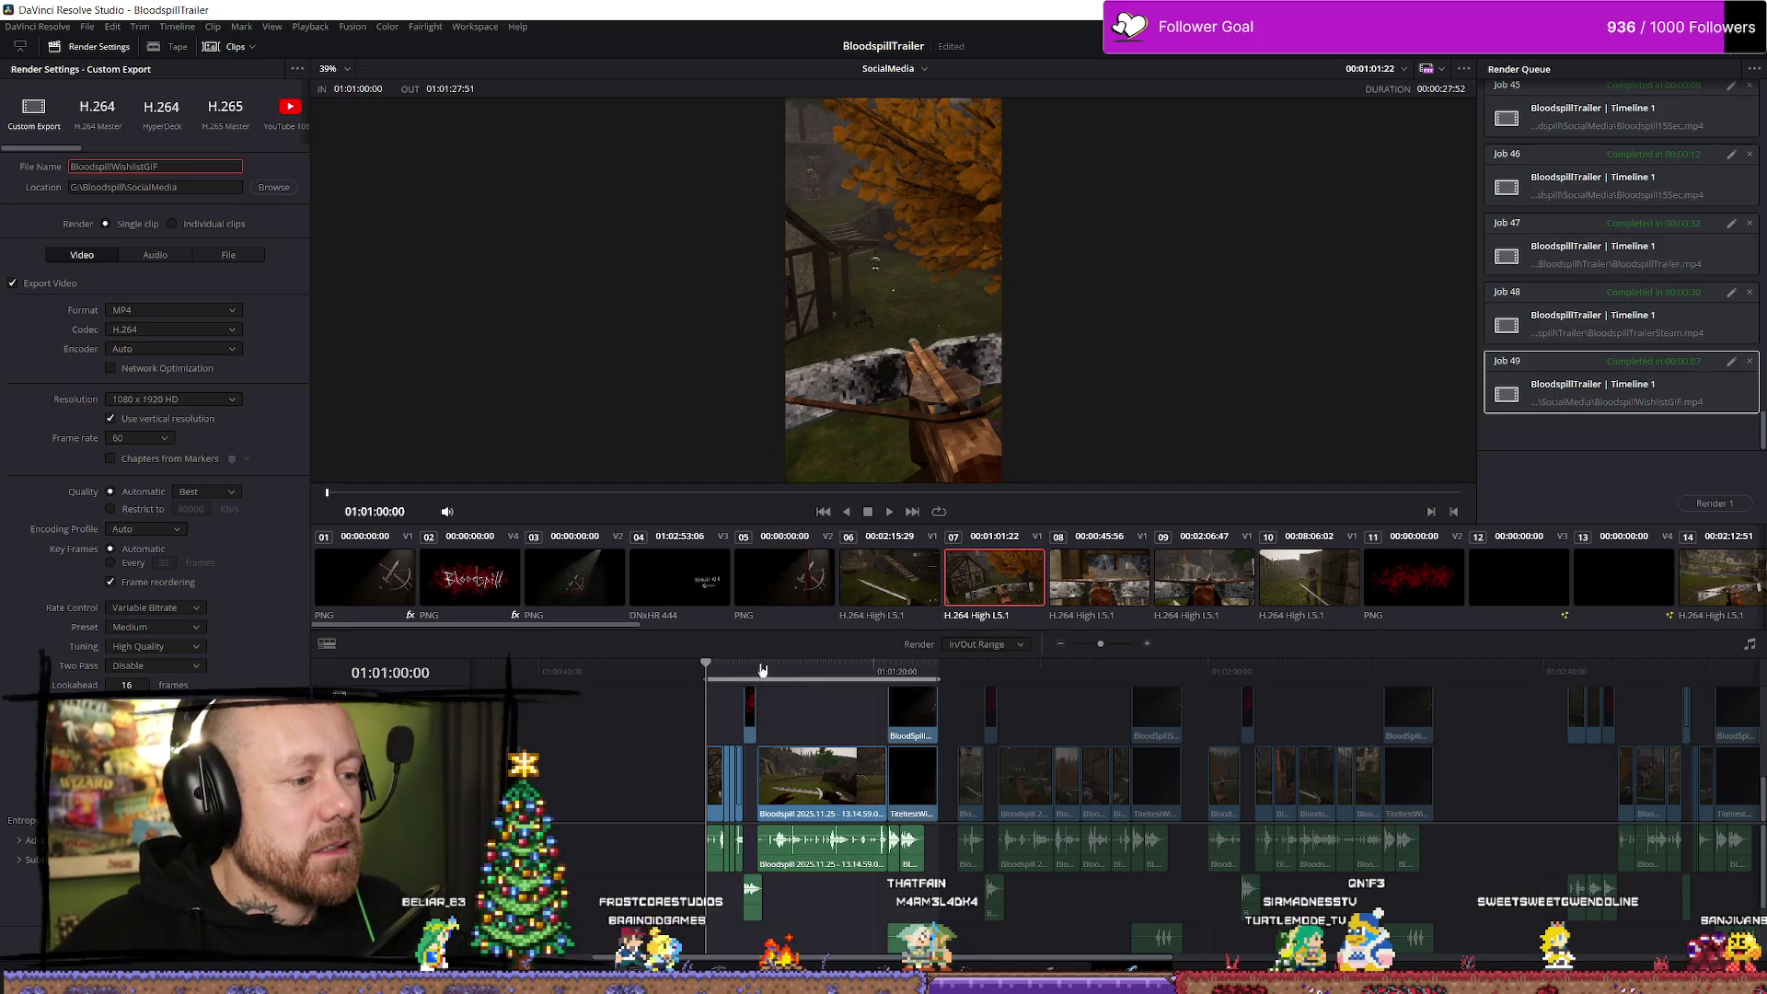
{"action": "mouse_move", "coordinate": [708, 676]}
{"action": "left_mouse_down"}
{"action": "mouse_move", "coordinate": [911, 679]}
{"action": "mouse_move", "coordinate": [705, 686]}
{"action": "left_mouse_up"}
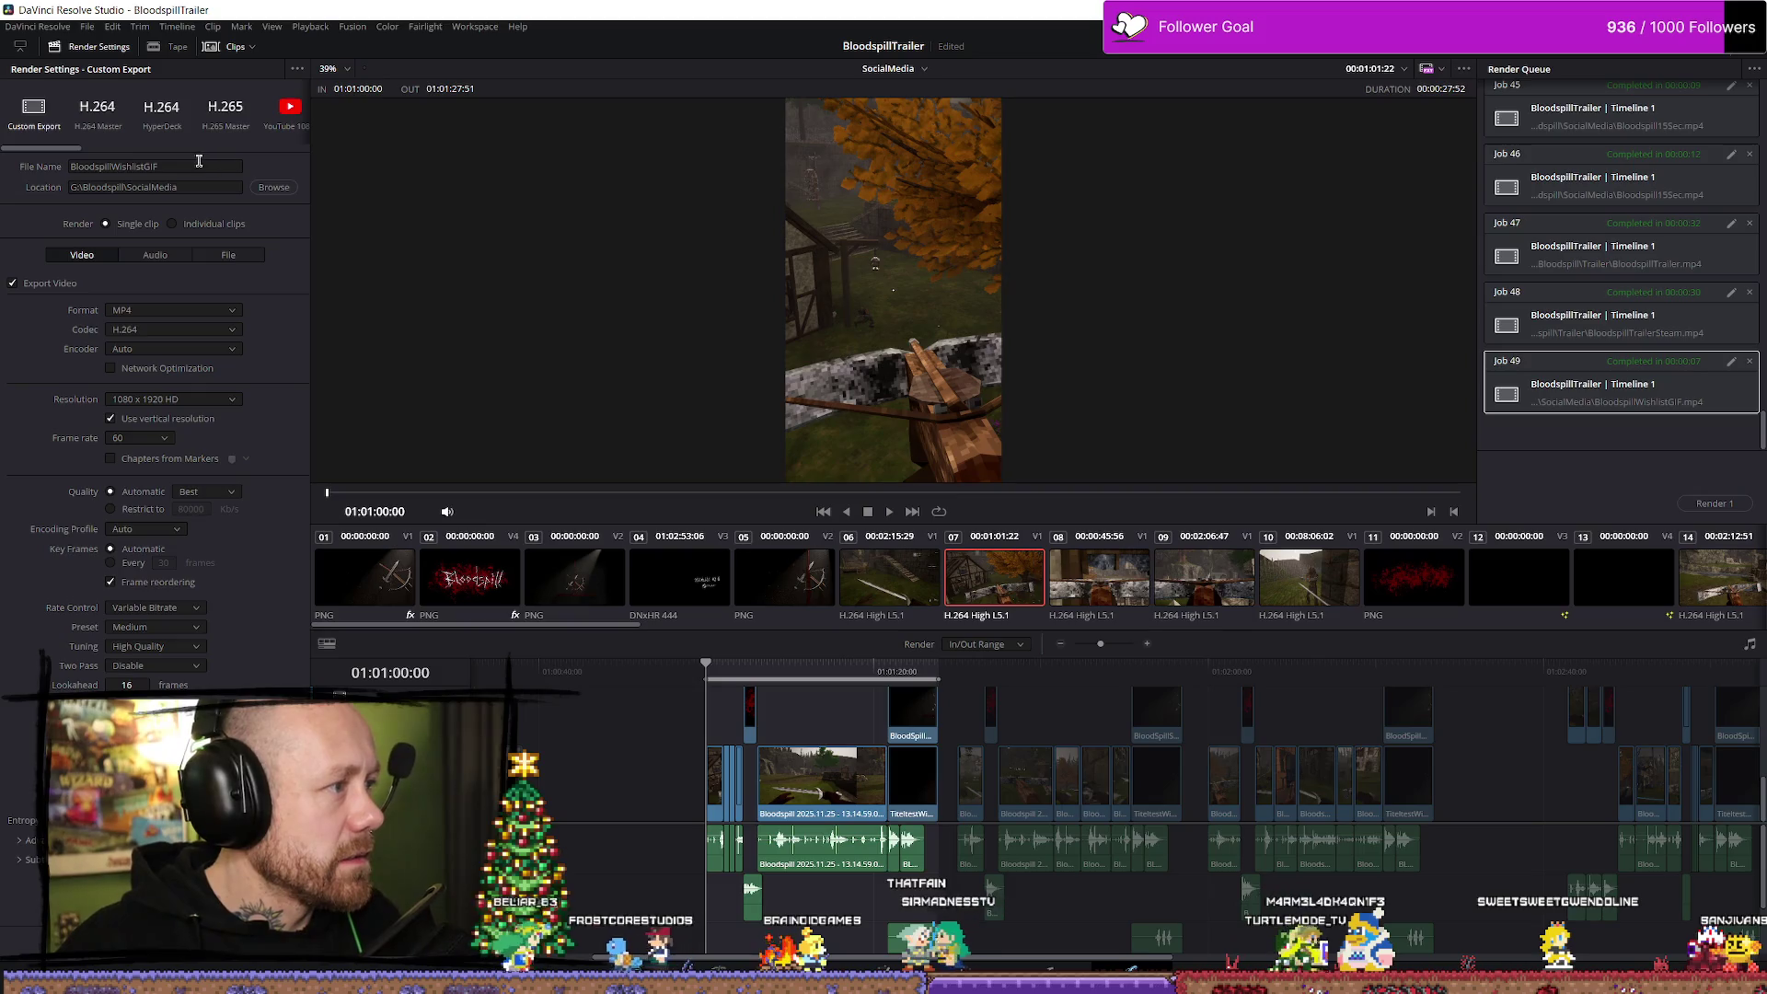
{"action": "left_click_drag", "start_coordinate": [193, 165], "coordinate": [110, 165]}
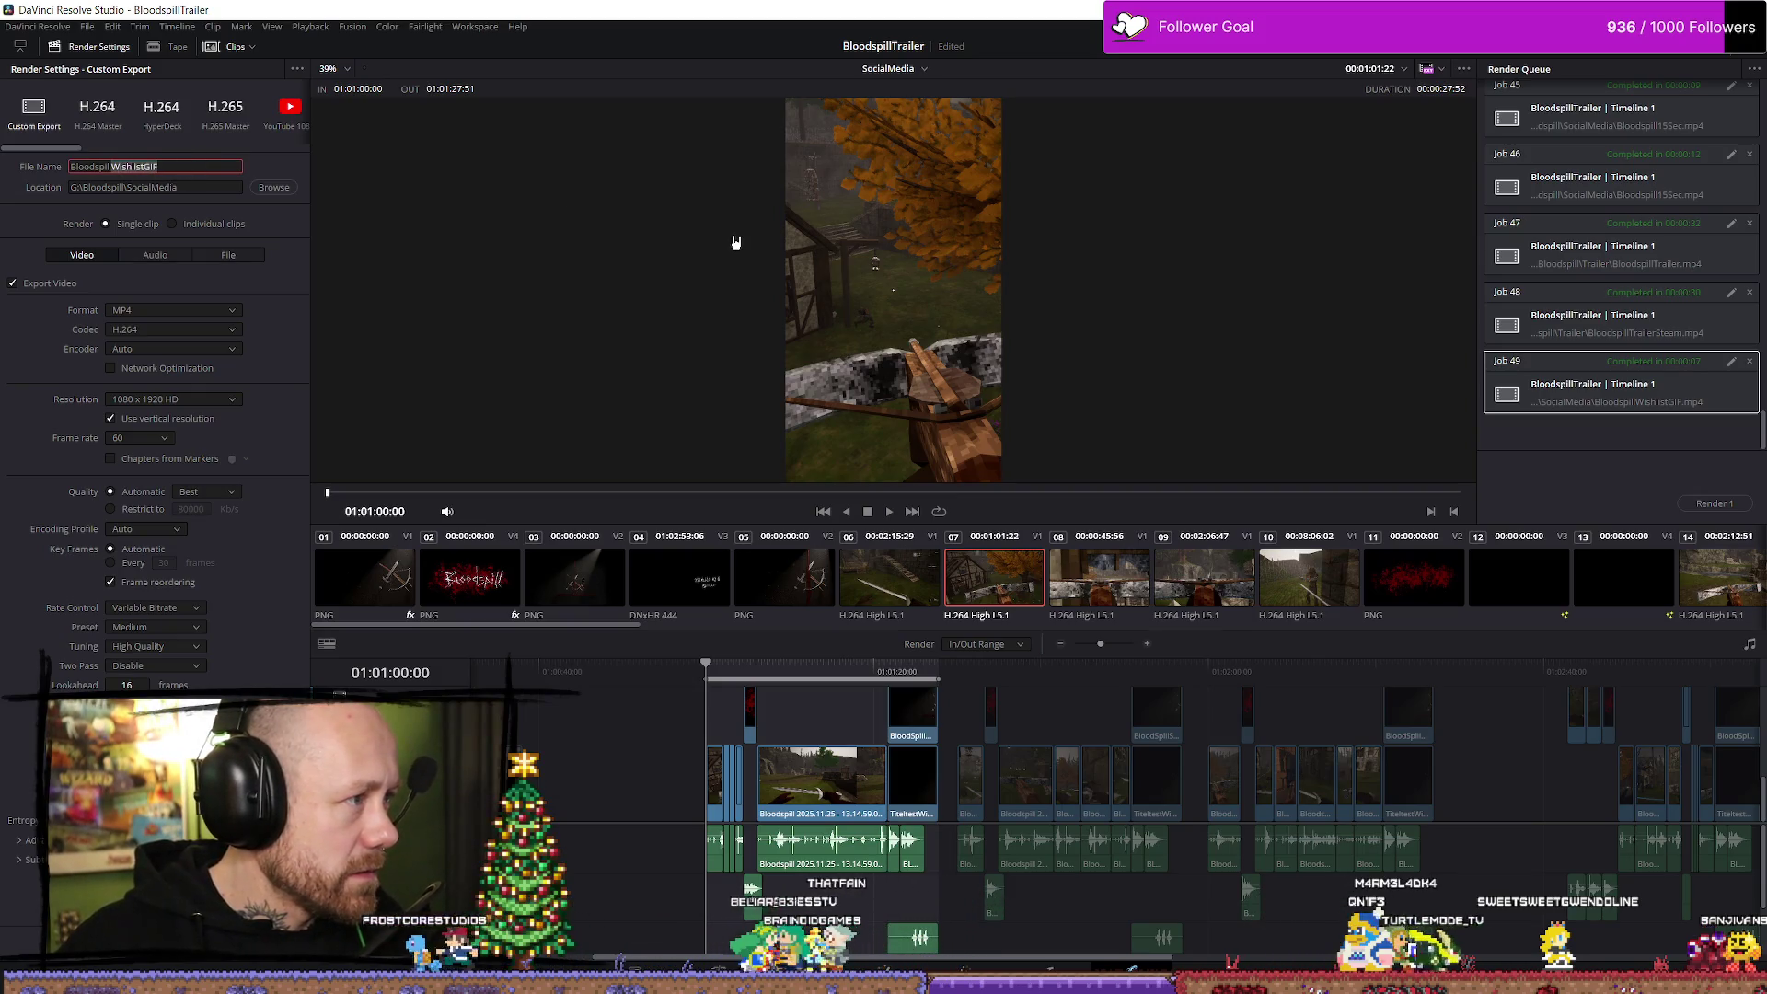
{"action": "key", "text": "BackSpace"}
{"action": "type", "text": "Whis"}
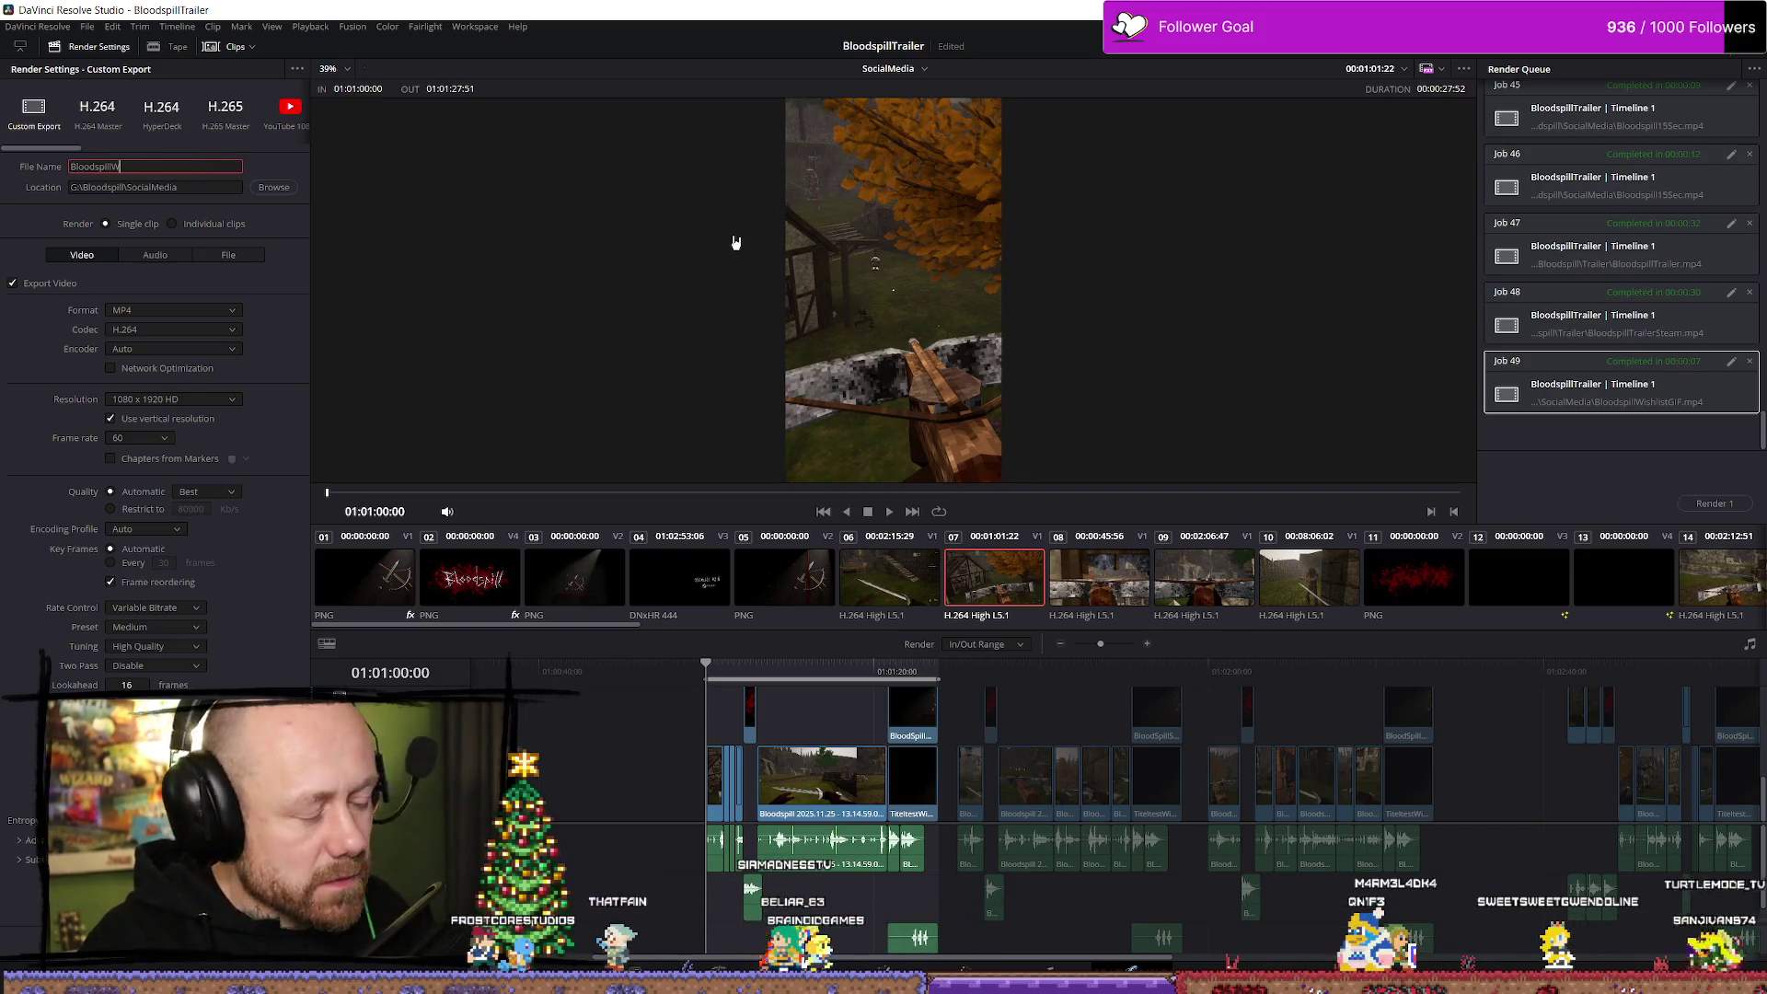
{"action": "type", "text": "list"}
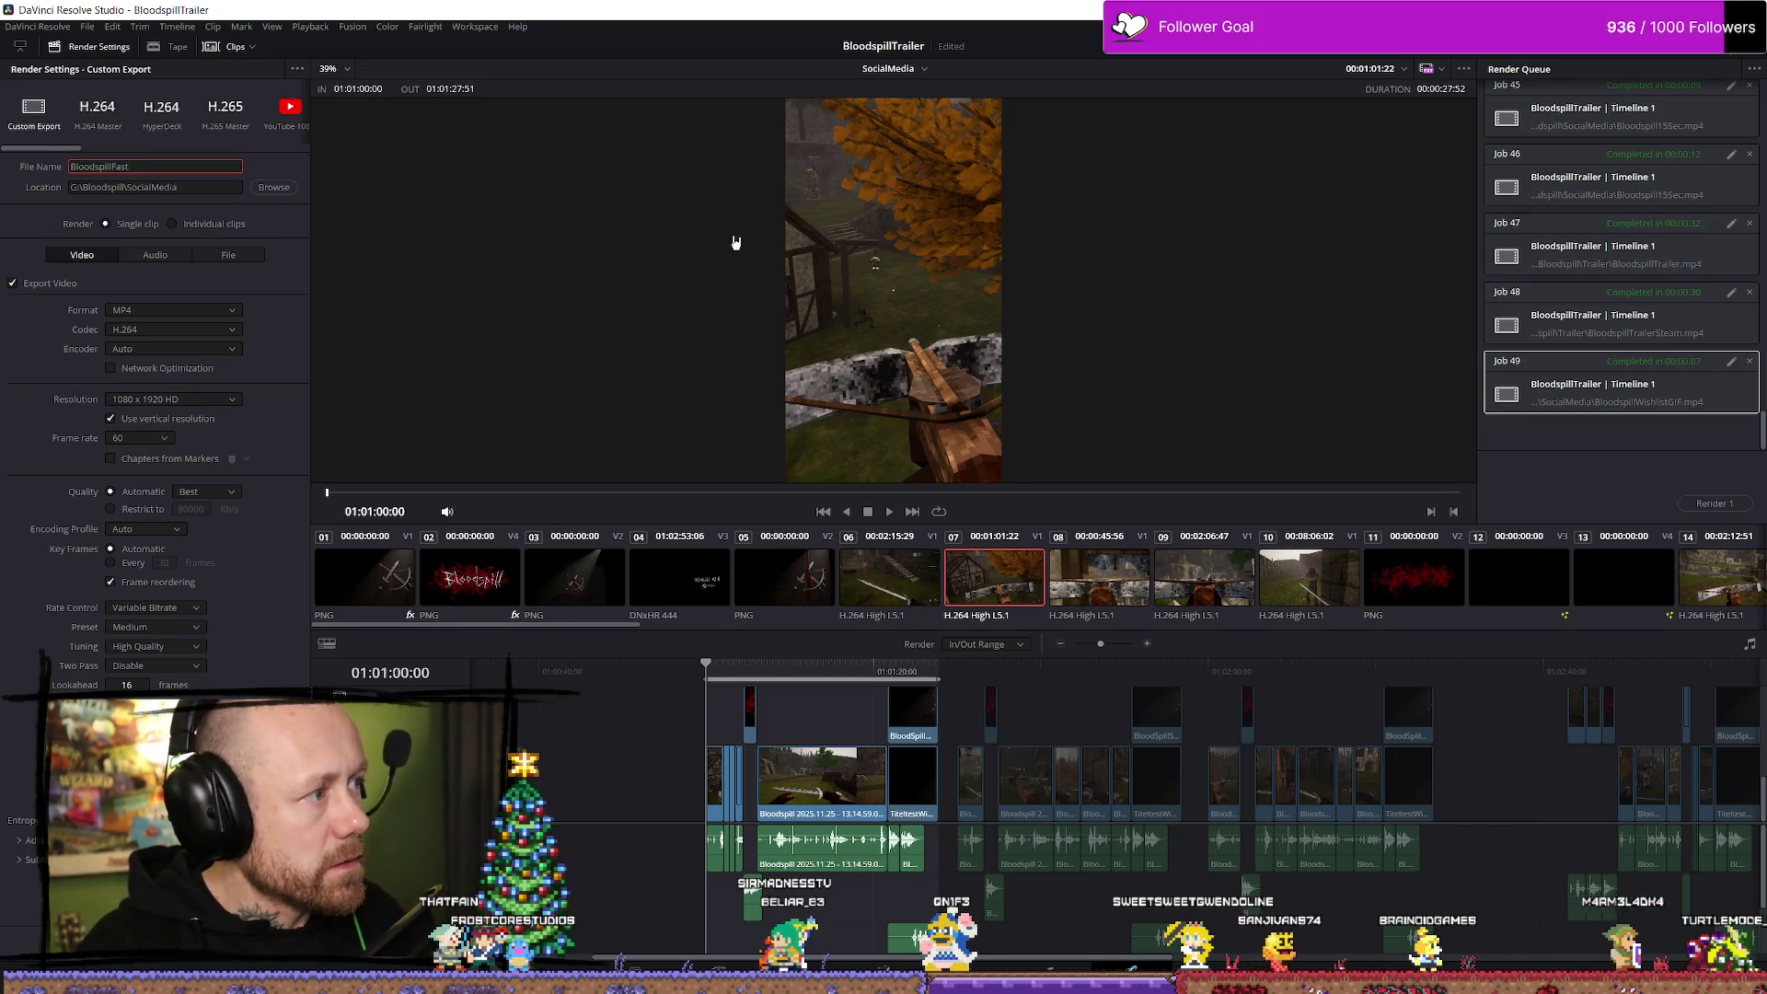
{"action": "type", "text": "Paced"}
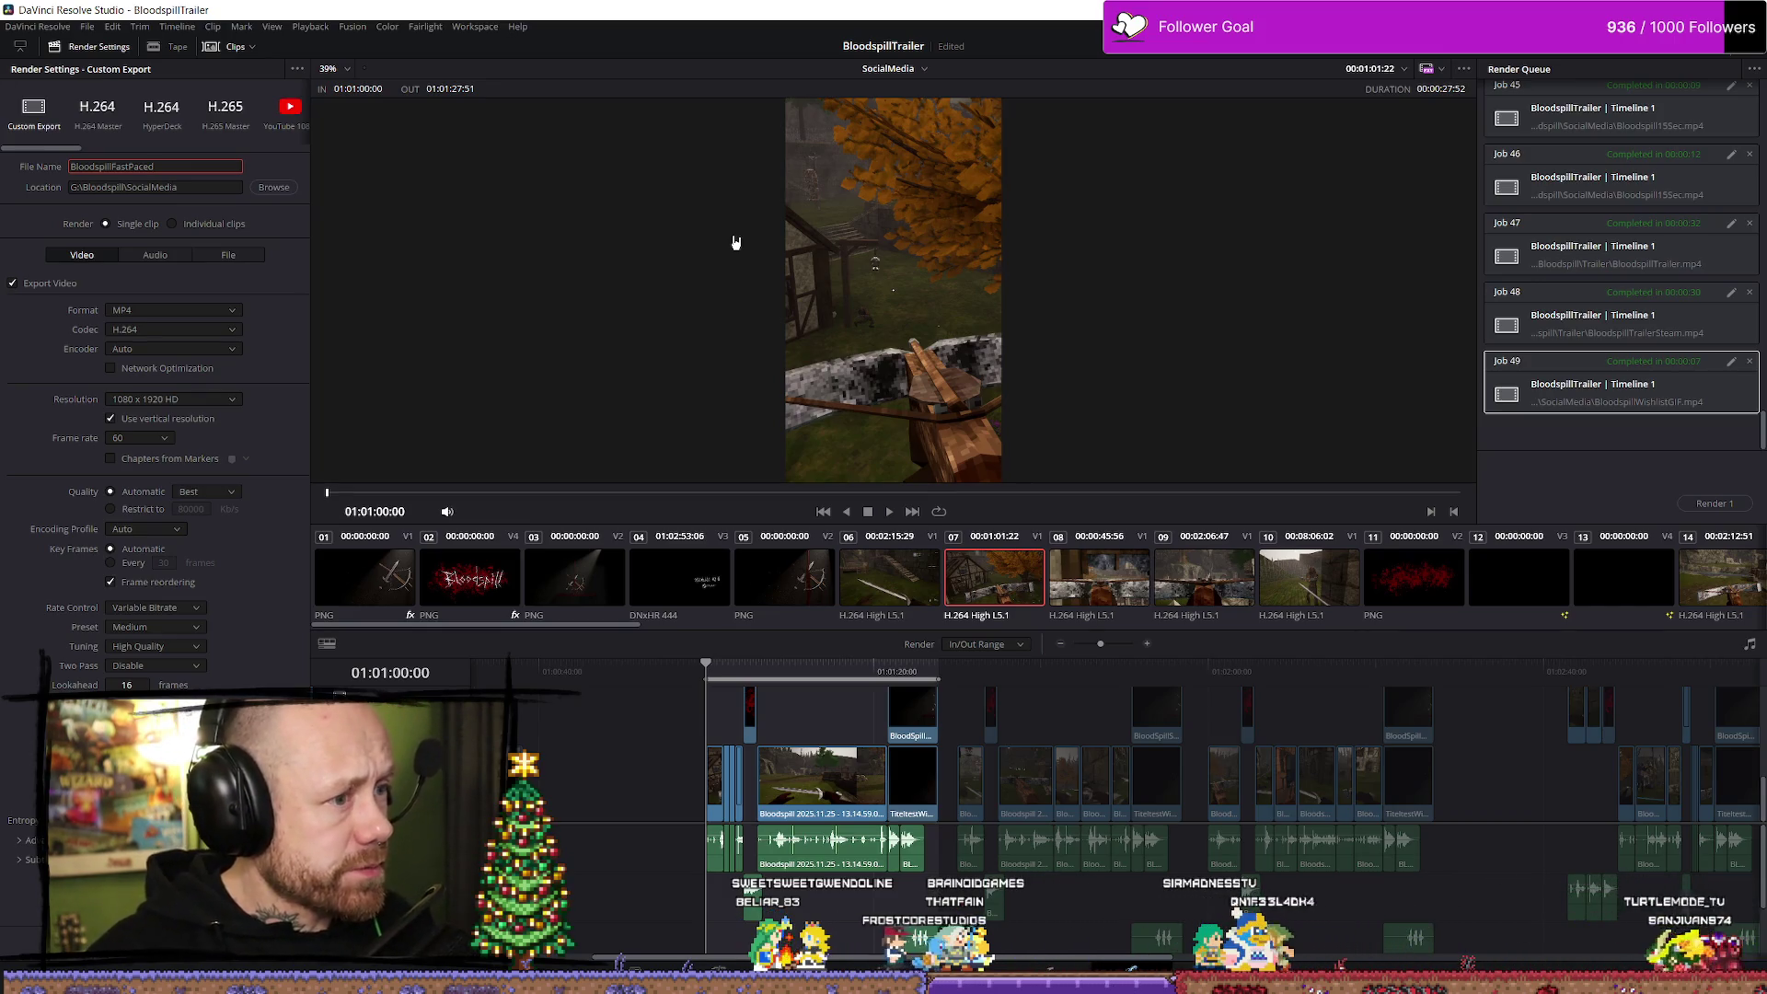
{"action": "key", "text": "Left"}
{"action": "key", "text": "Left"}
{"action": "key", "text": "Left"}
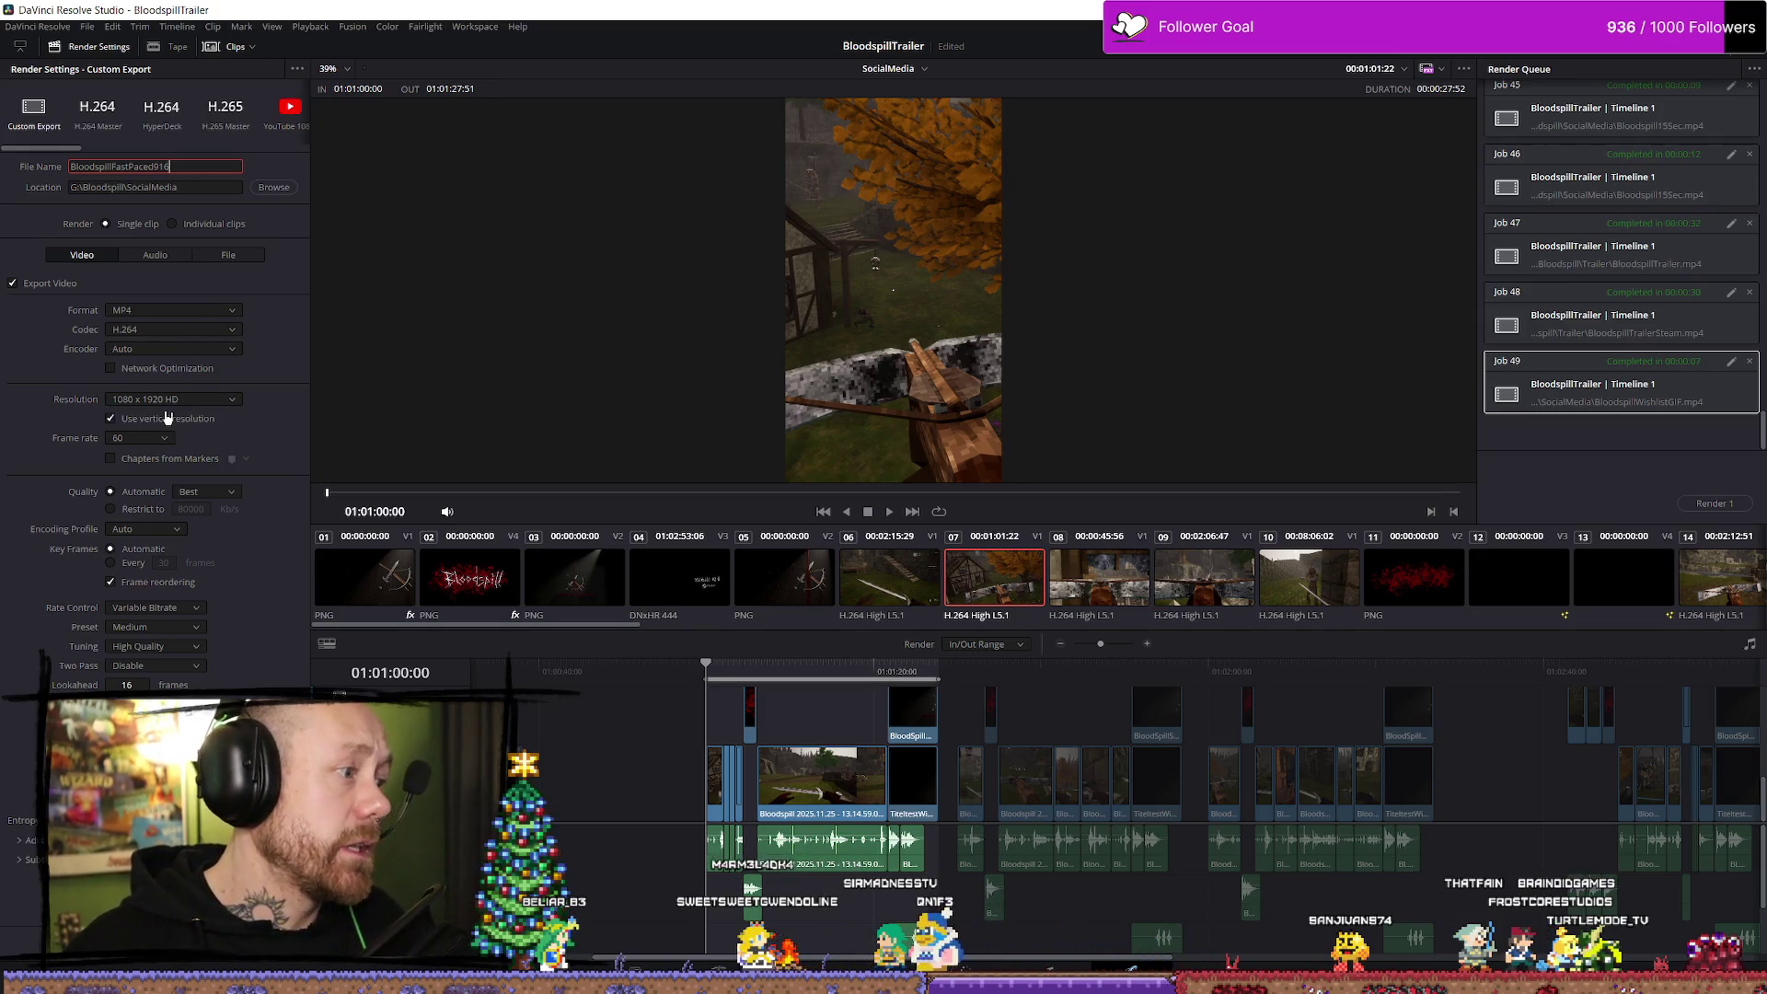
{"action": "left_click", "coordinate": [247, 972]}
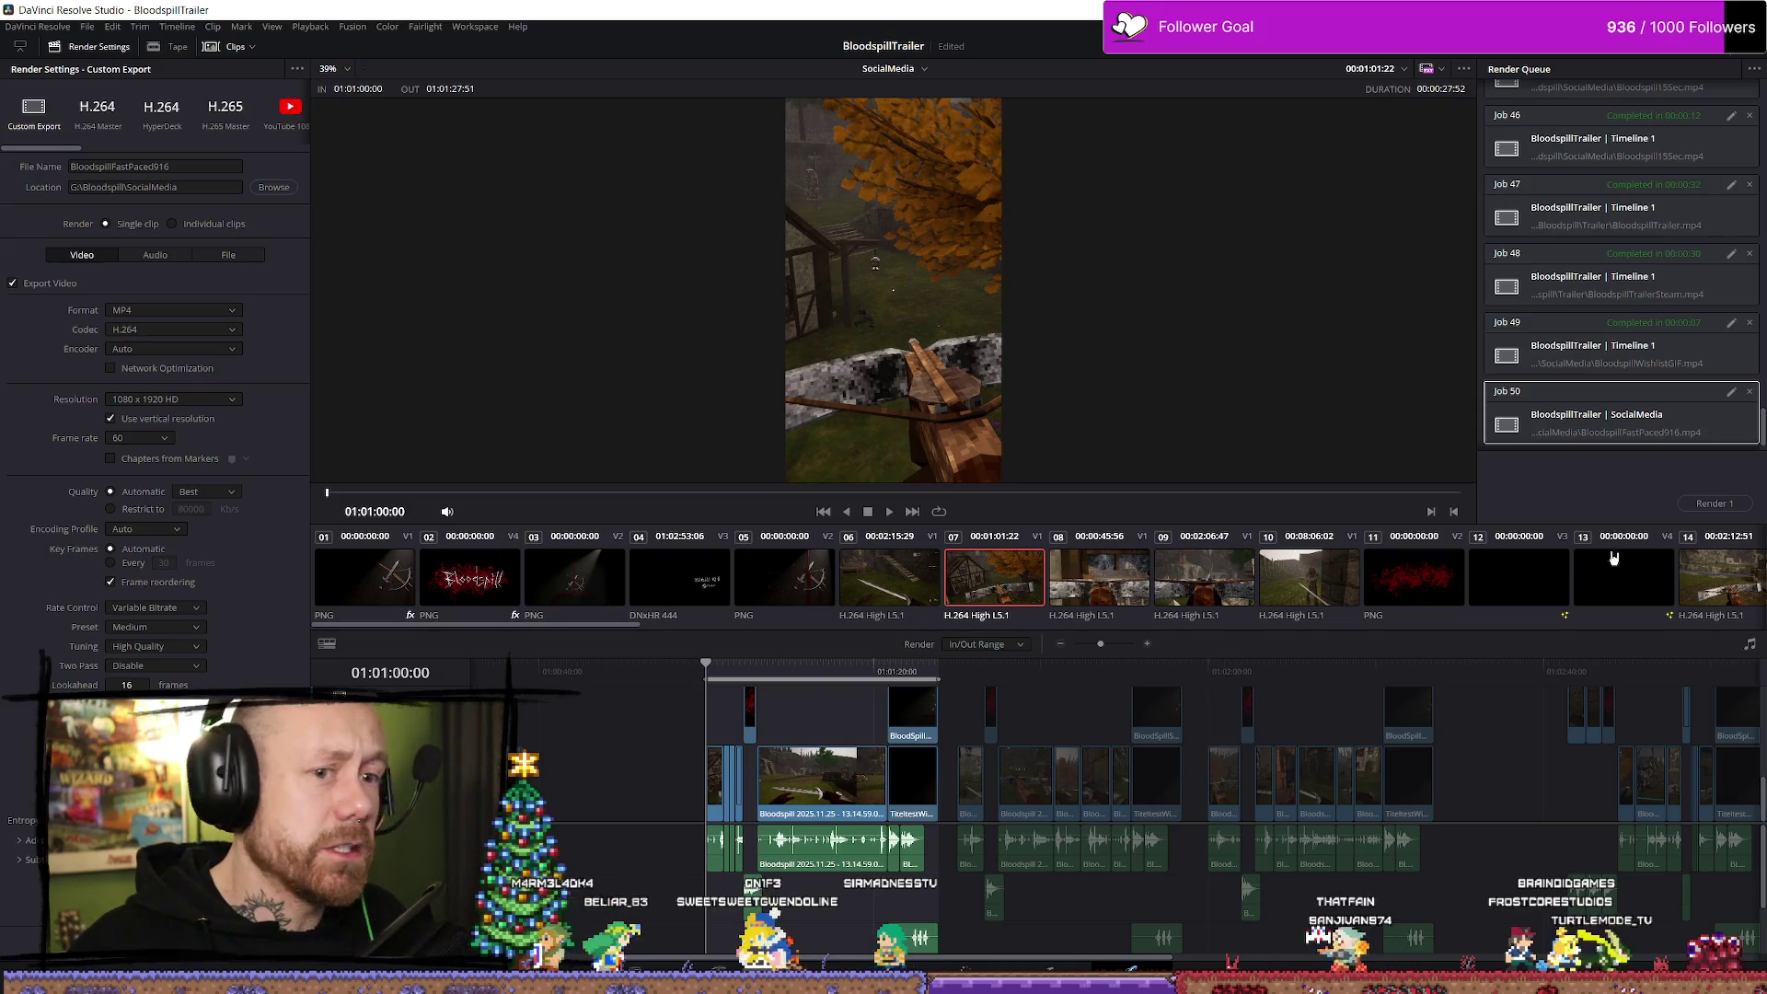
- Render Job 50 to produce BloodspillFastPaced916.mp4, then return to the Edit page
{"action": "left_click", "coordinate": [1714, 504]}
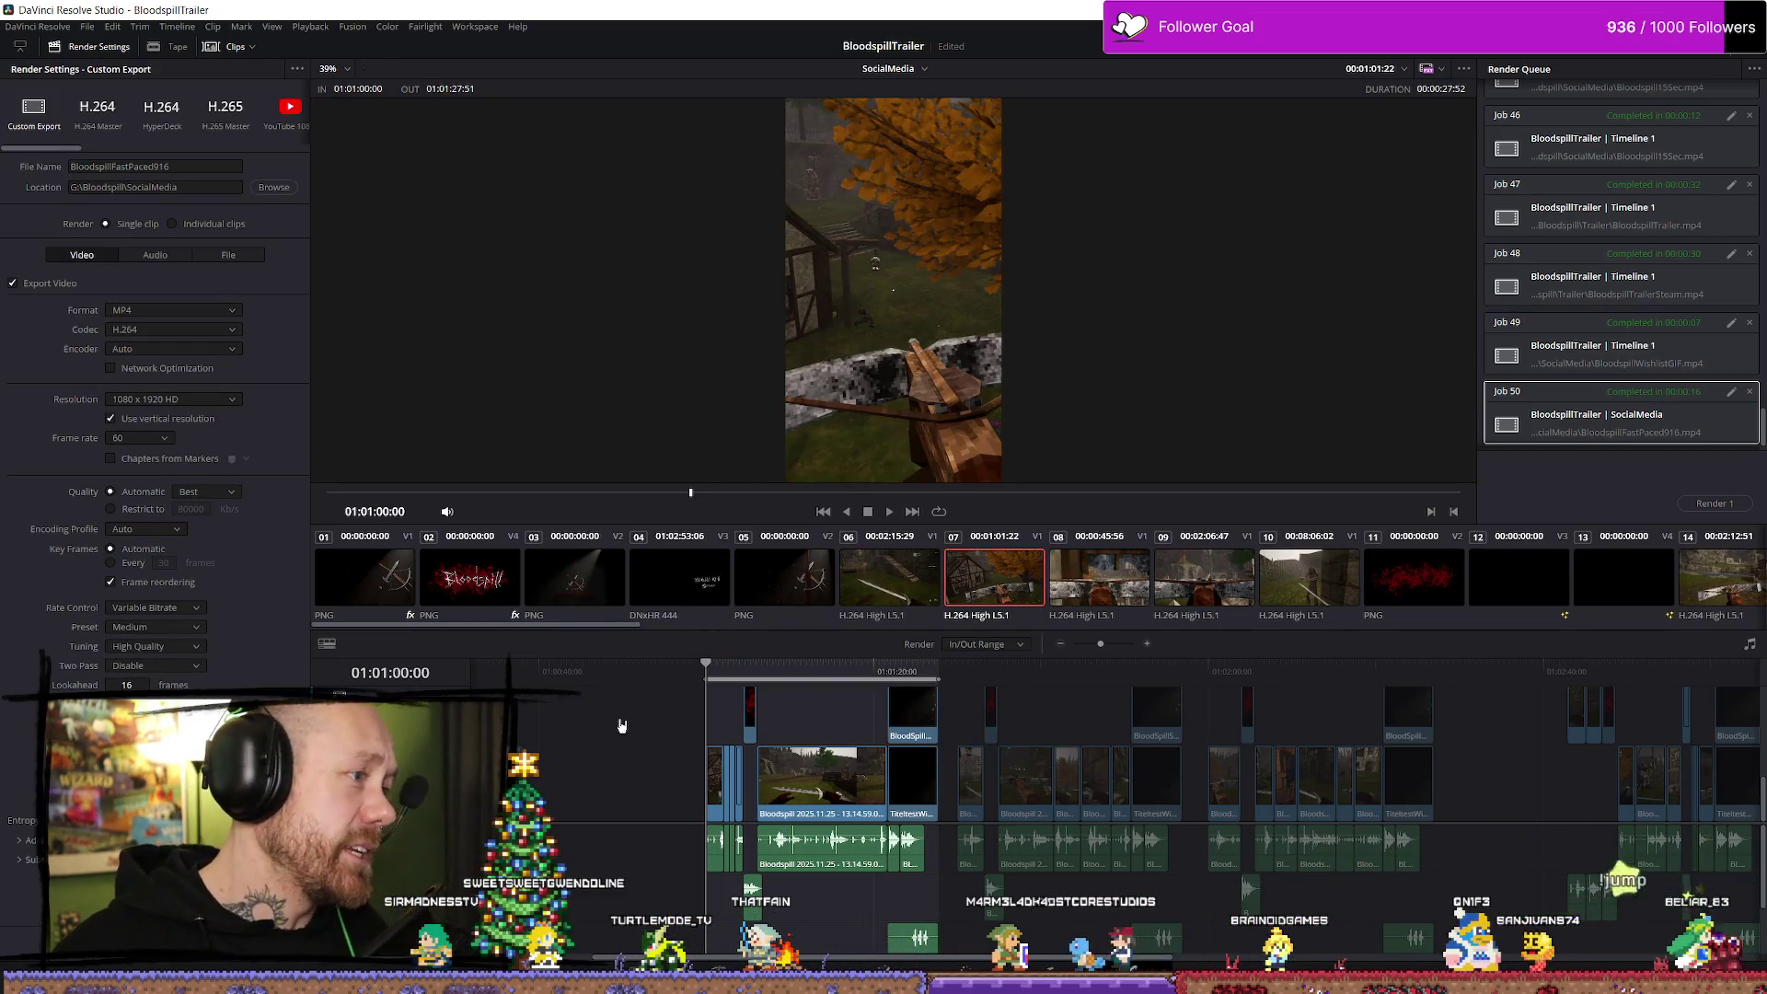
{"action": "key", "text": "shift+4"}
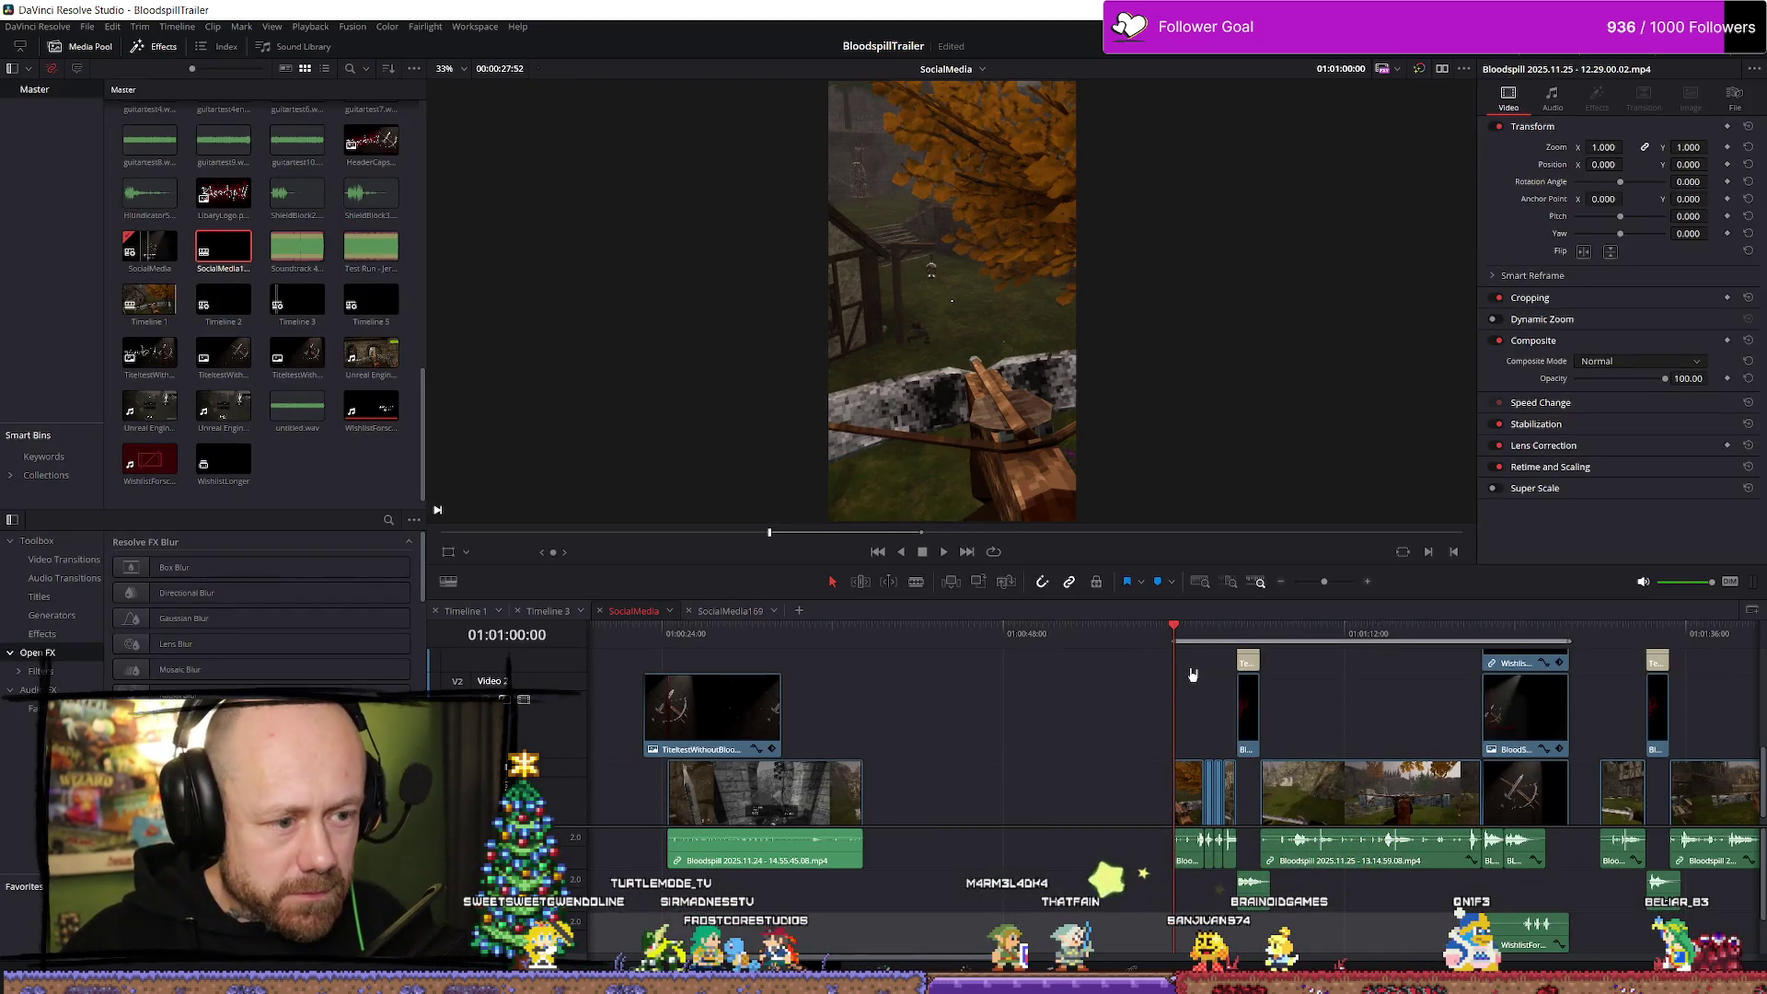
- Move the playhead back to 01:00:56:41 and select a group of clips on the timeline
{"action": "key", "text": "Down"}
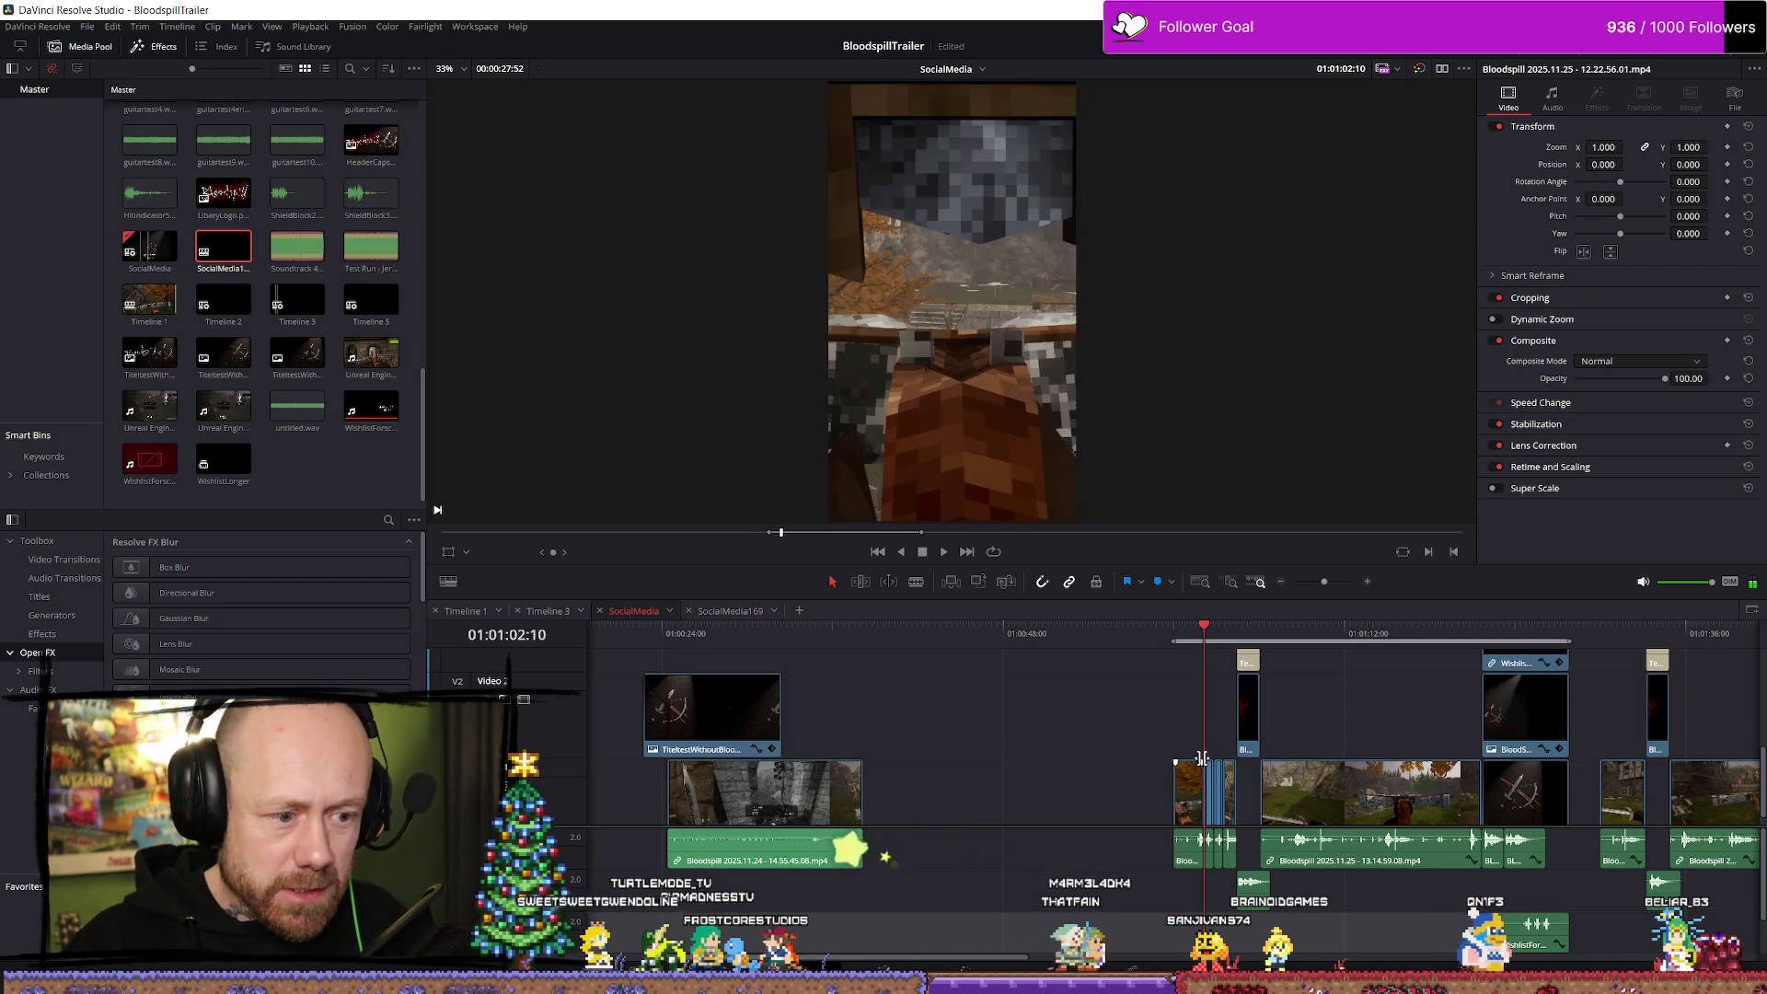
{"action": "scroll", "coordinate": [1150, 683], "scroll_direction": "up", "scroll_amount": 3}
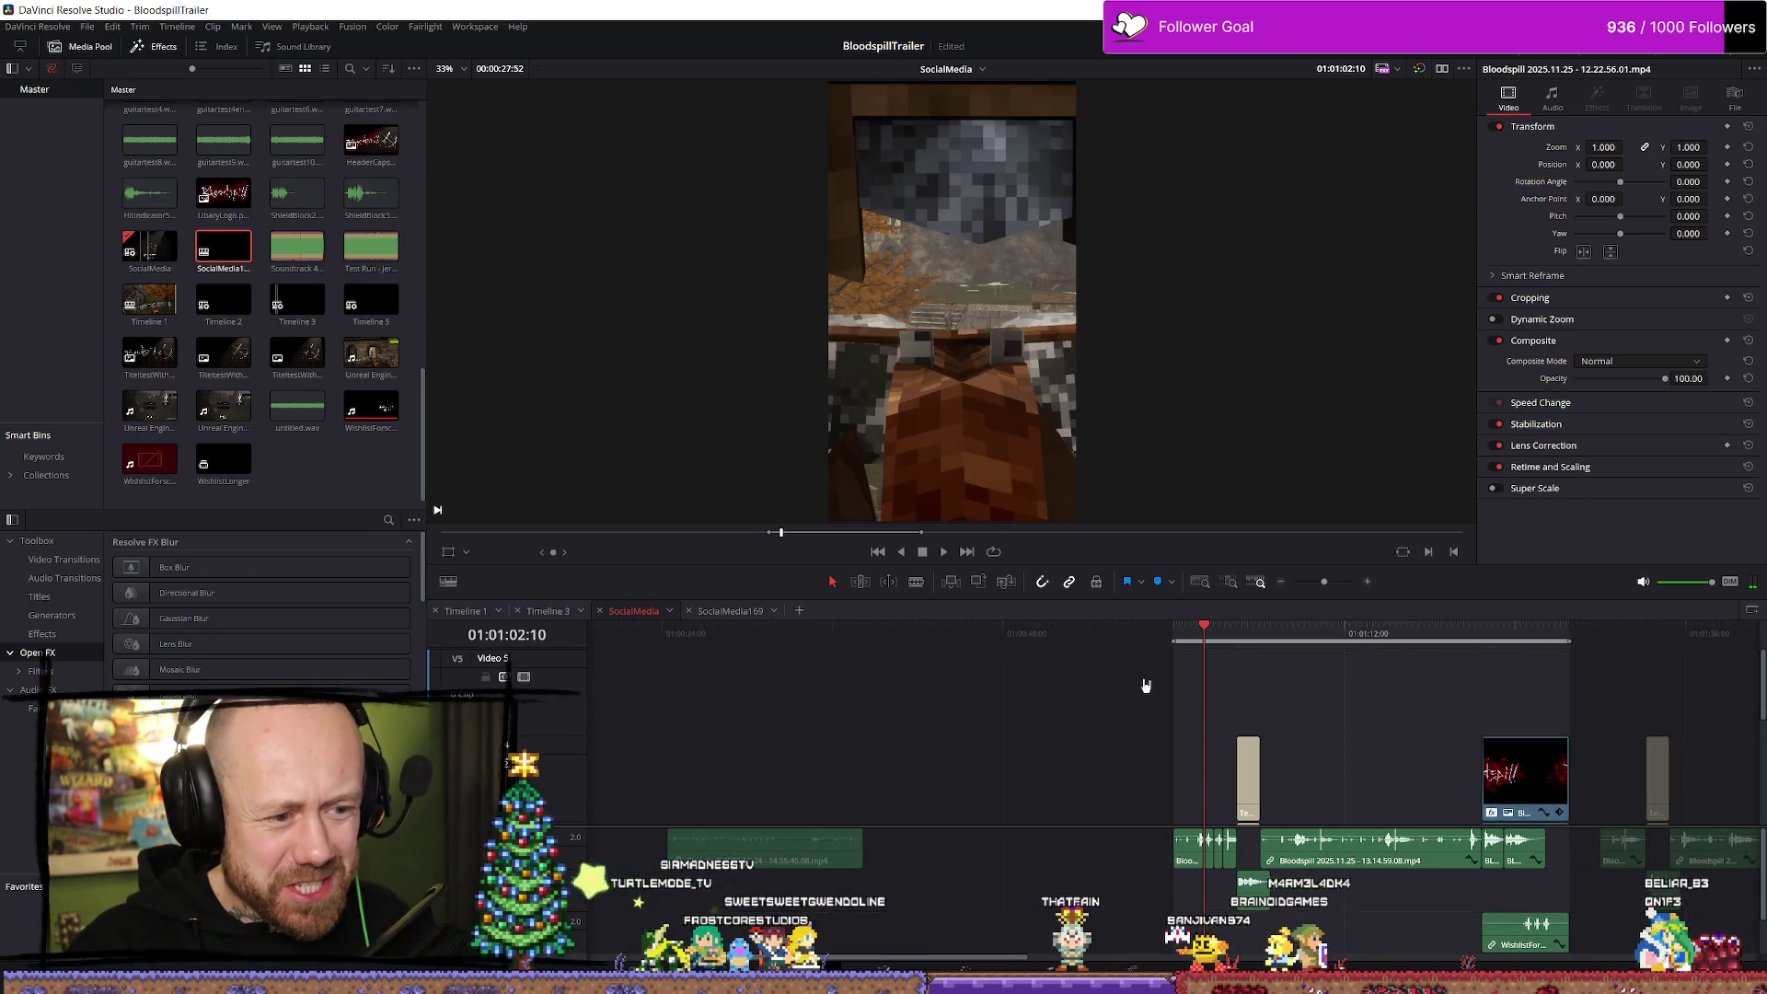
{"action": "left_click", "coordinate": [1180, 635]}
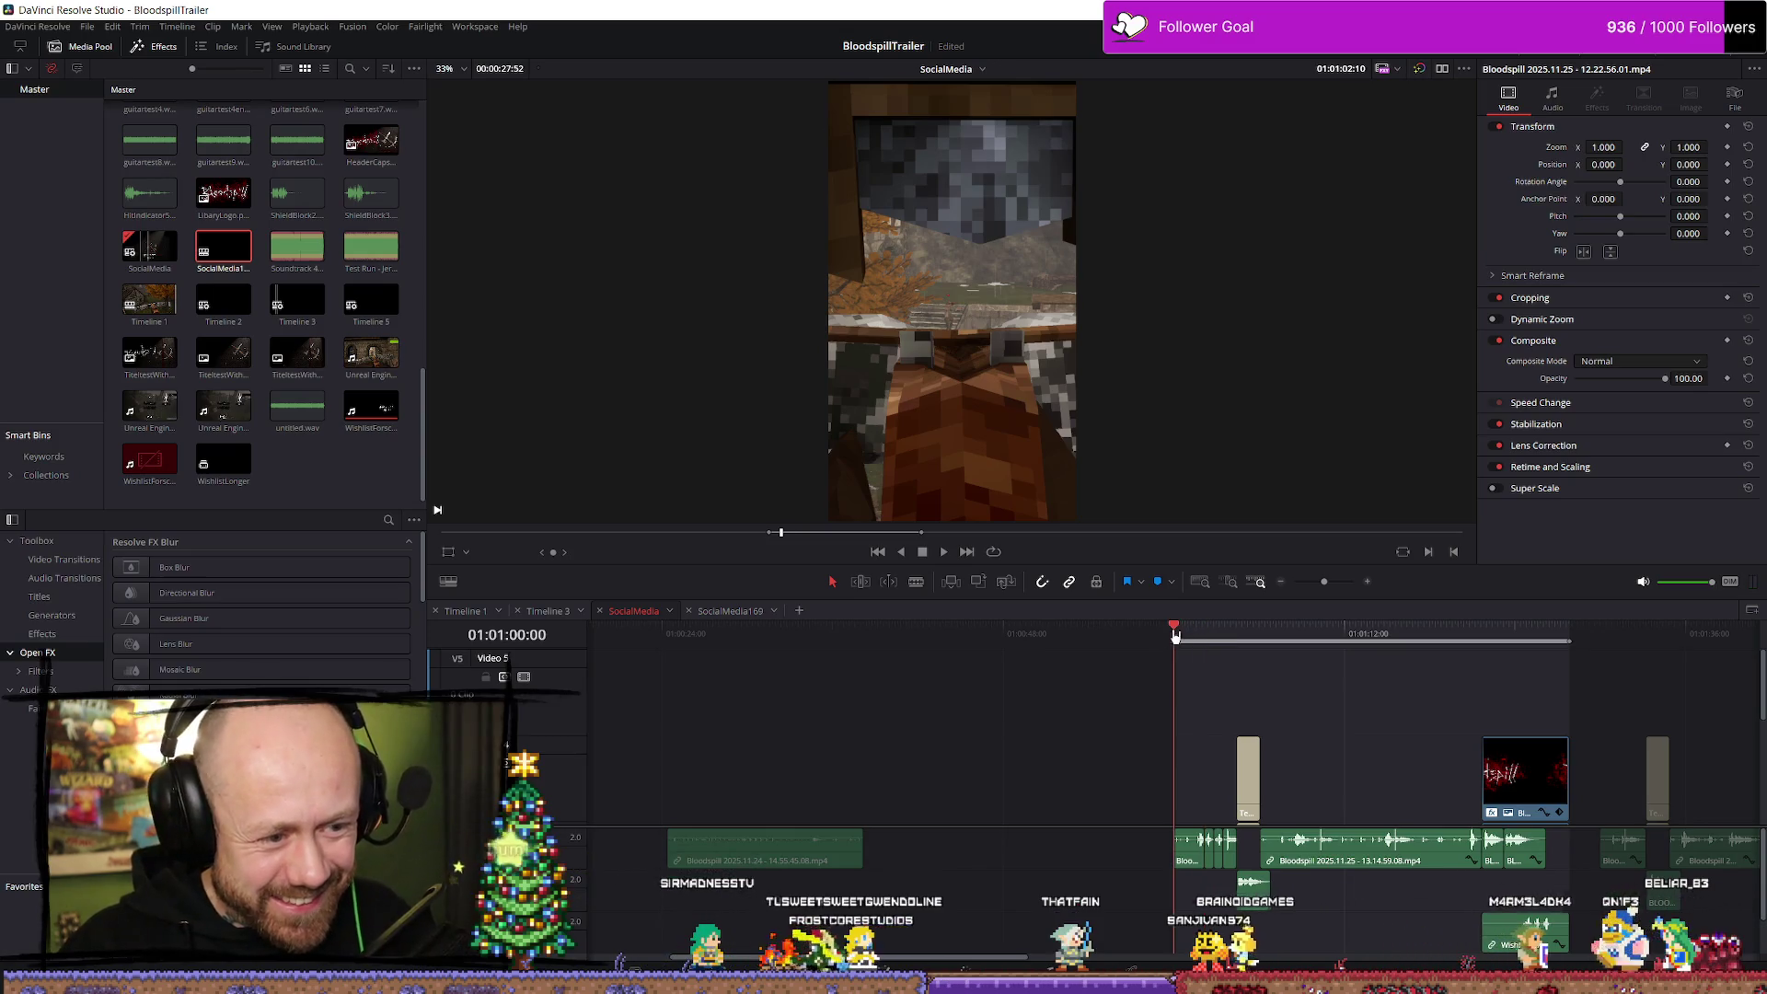
{"action": "key", "text": "j"}
{"action": "key", "text": "j"}
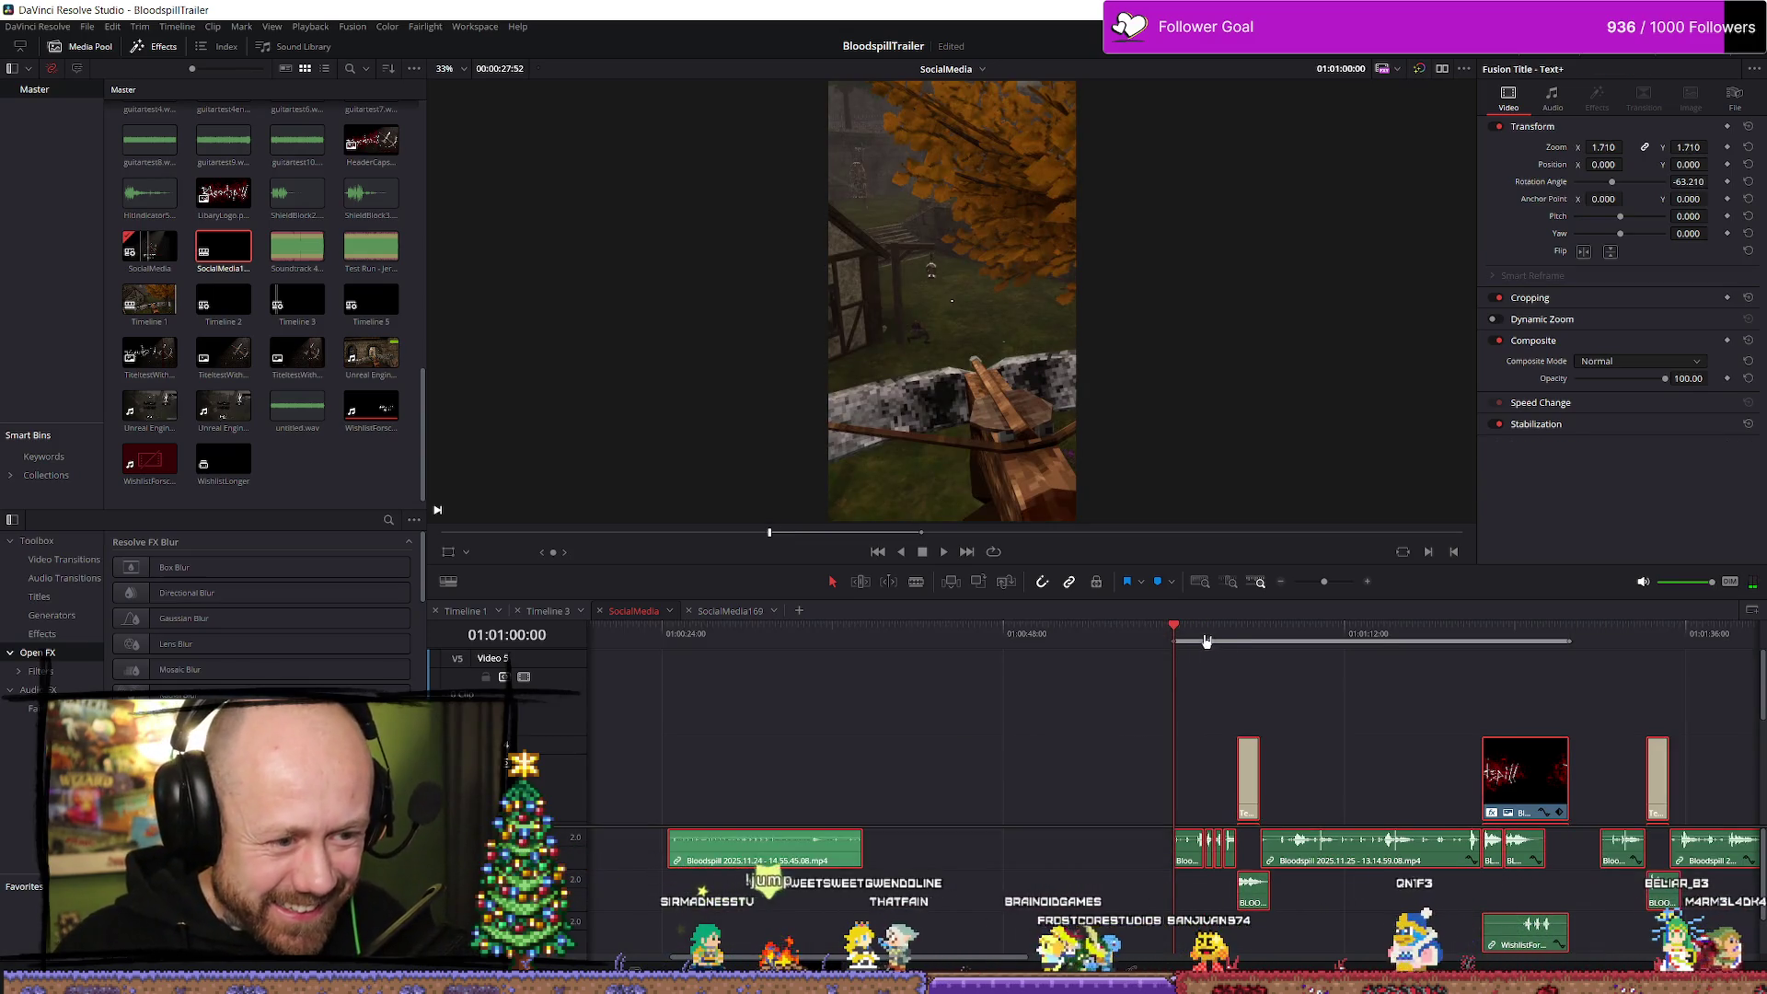
{"action": "mouse_move", "coordinate": [1034, 693]}
{"action": "left_mouse_down"}
{"action": "mouse_move", "coordinate": [1049, 727]}
{"action": "mouse_move", "coordinate": [1151, 726]}
{"action": "mouse_move", "coordinate": [1422, 829]}
{"action": "mouse_move", "coordinate": [1569, 962]}
{"action": "left_mouse_up"}
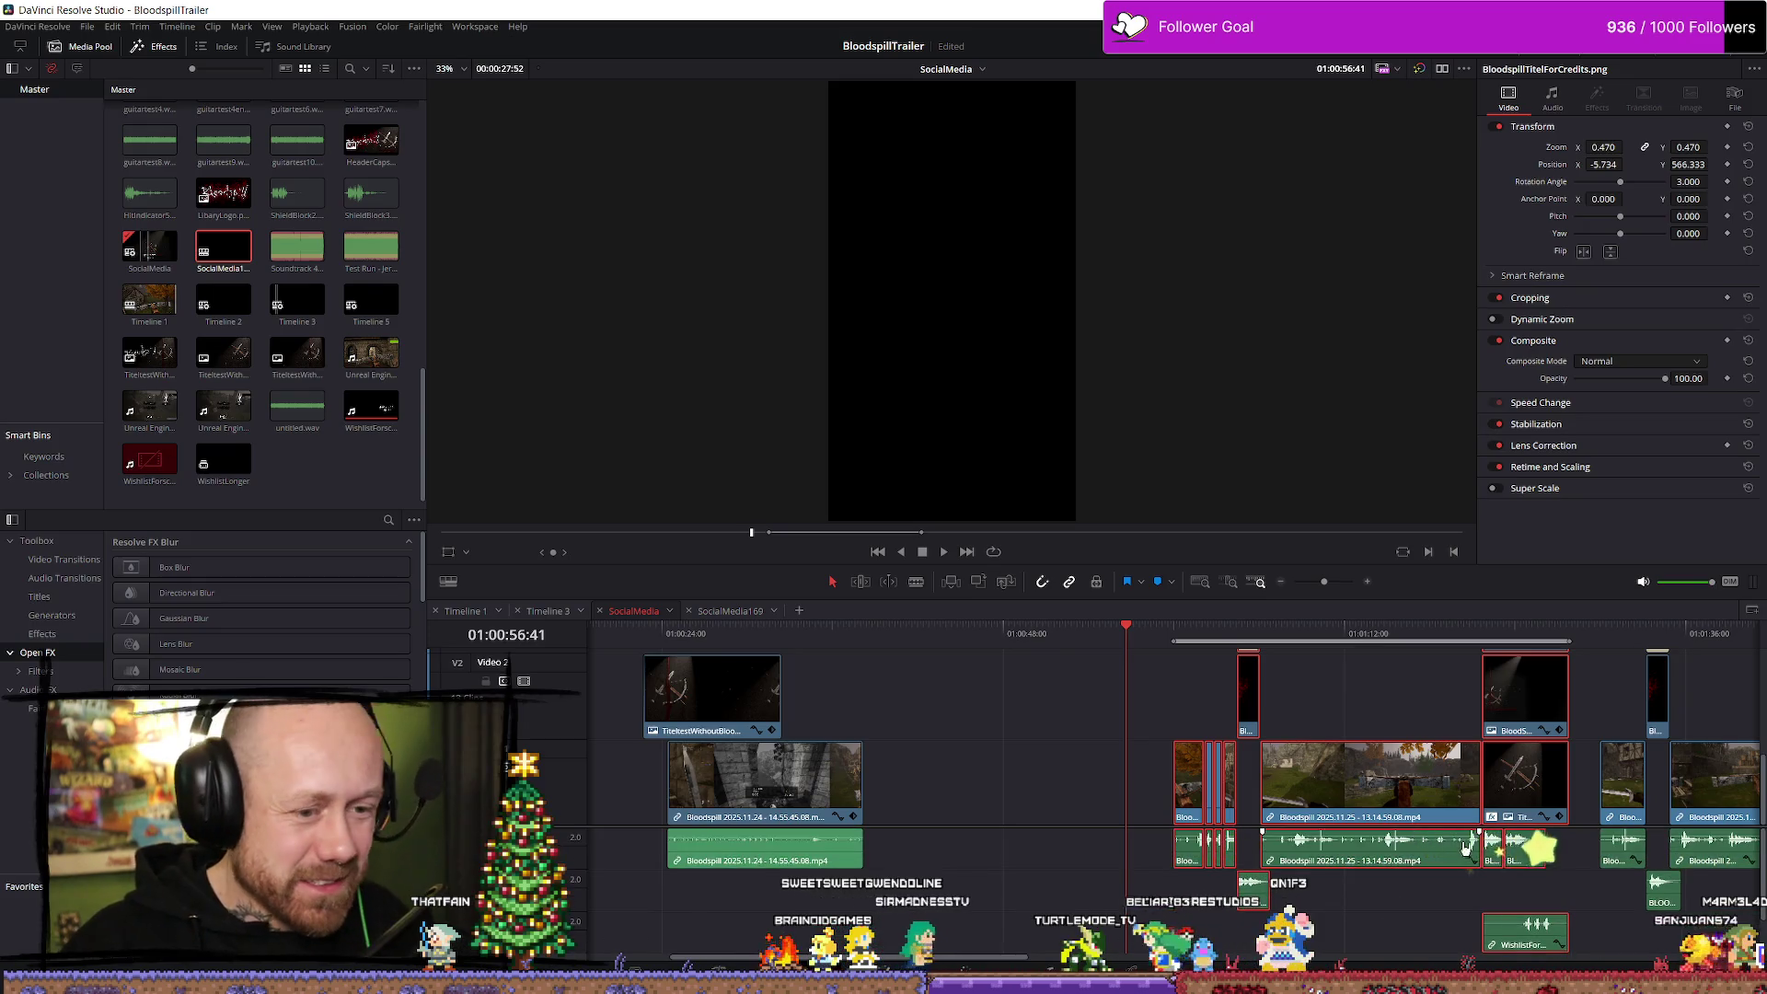
{"action": "scroll", "coordinate": [1473, 754], "scroll_direction": "up", "scroll_amount": 2}
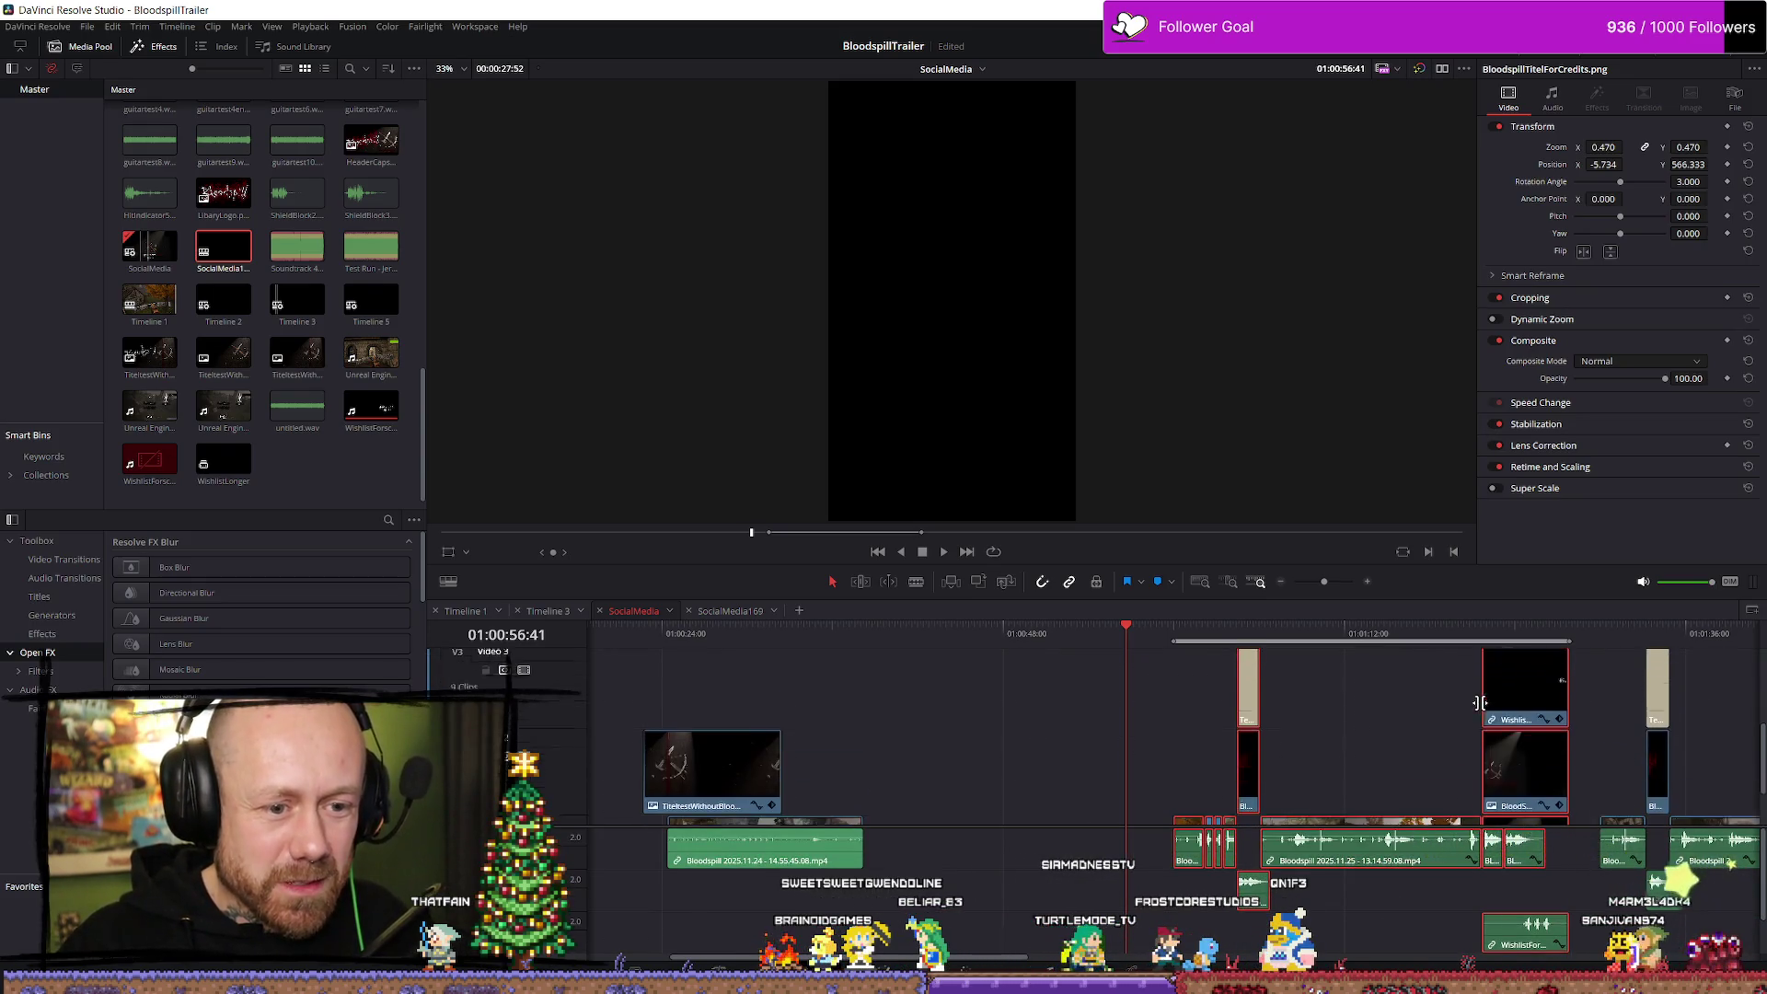
{"action": "scroll", "coordinate": [1479, 709], "scroll_direction": "down", "scroll_amount": 2}
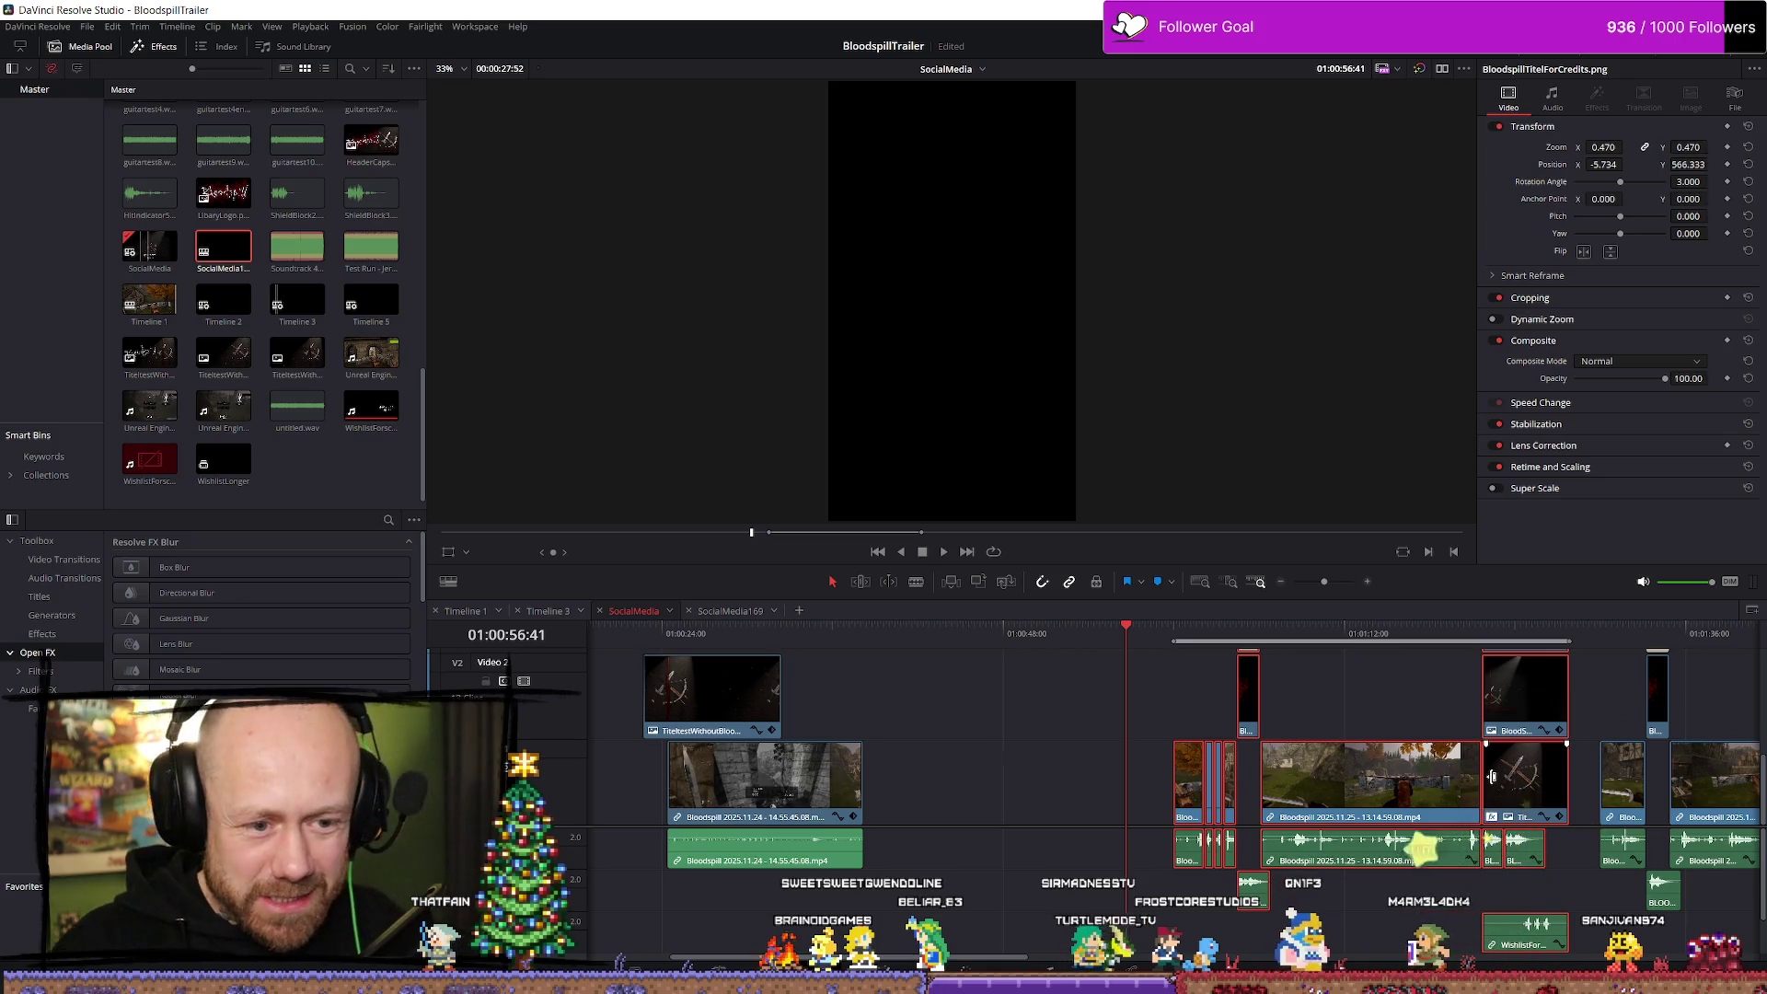
- Switch to the SocialMedia169 timeline and back to the SocialMedia timeline
{"action": "left_click", "coordinate": [729, 610]}
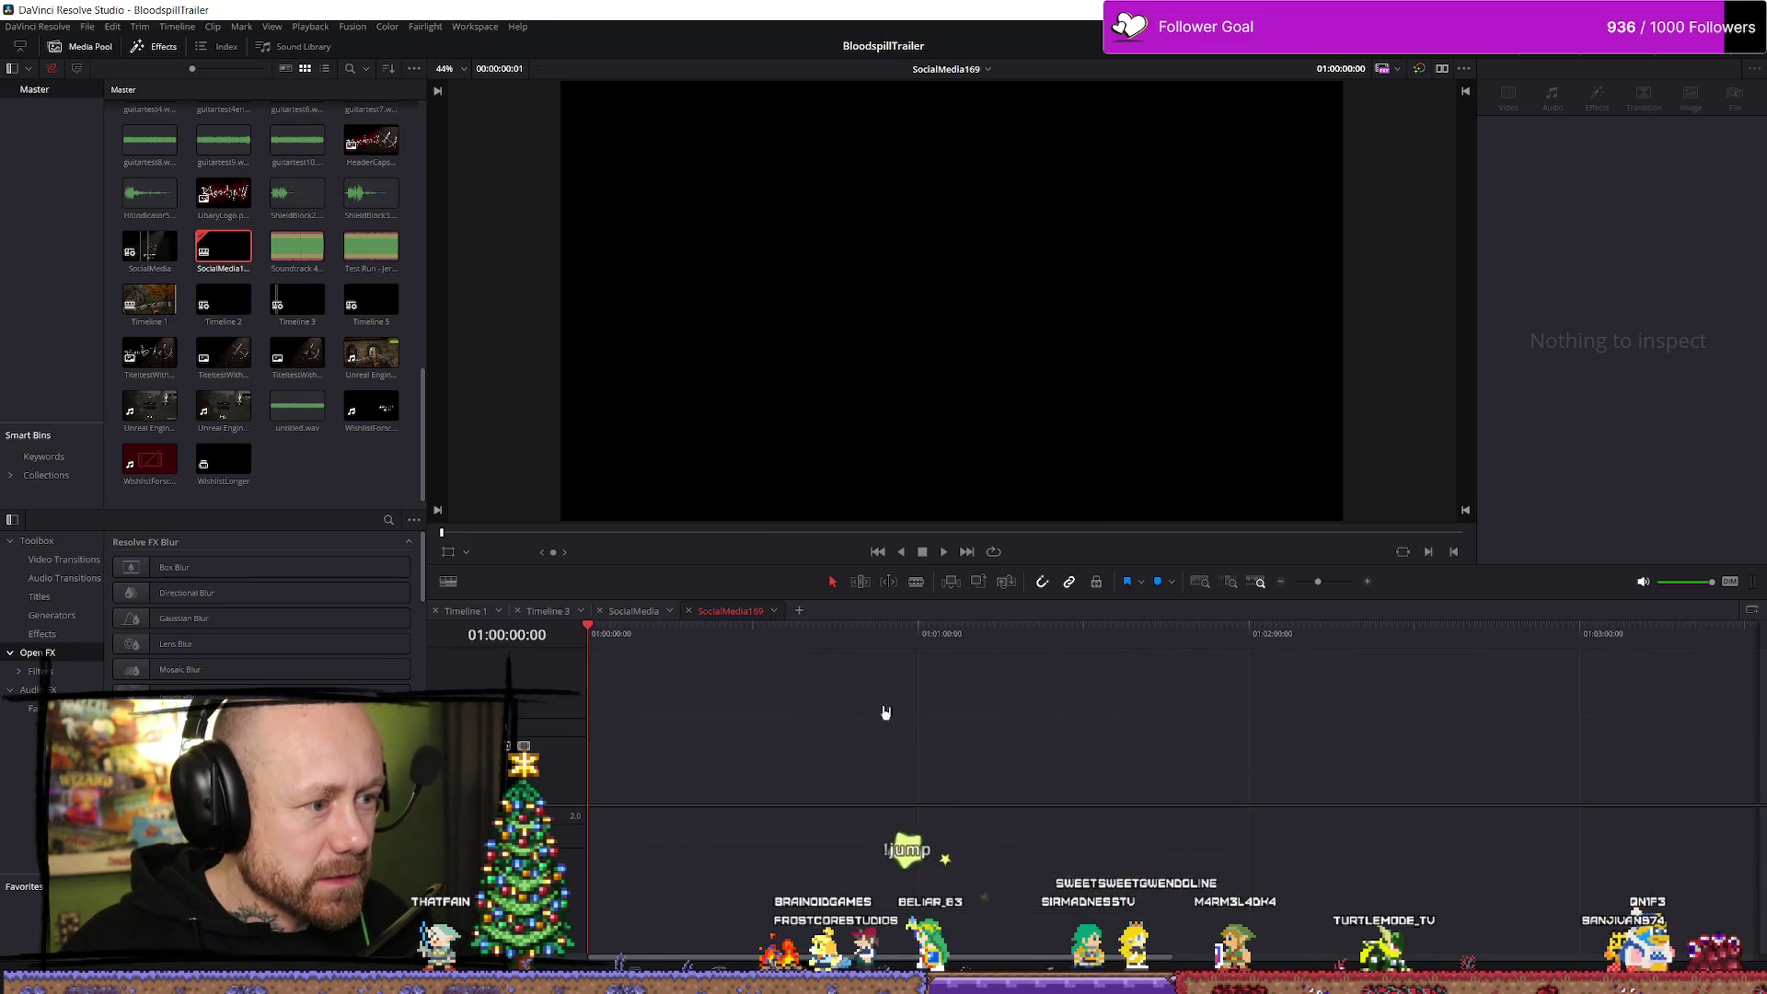
{"action": "left_click", "coordinate": [633, 610]}
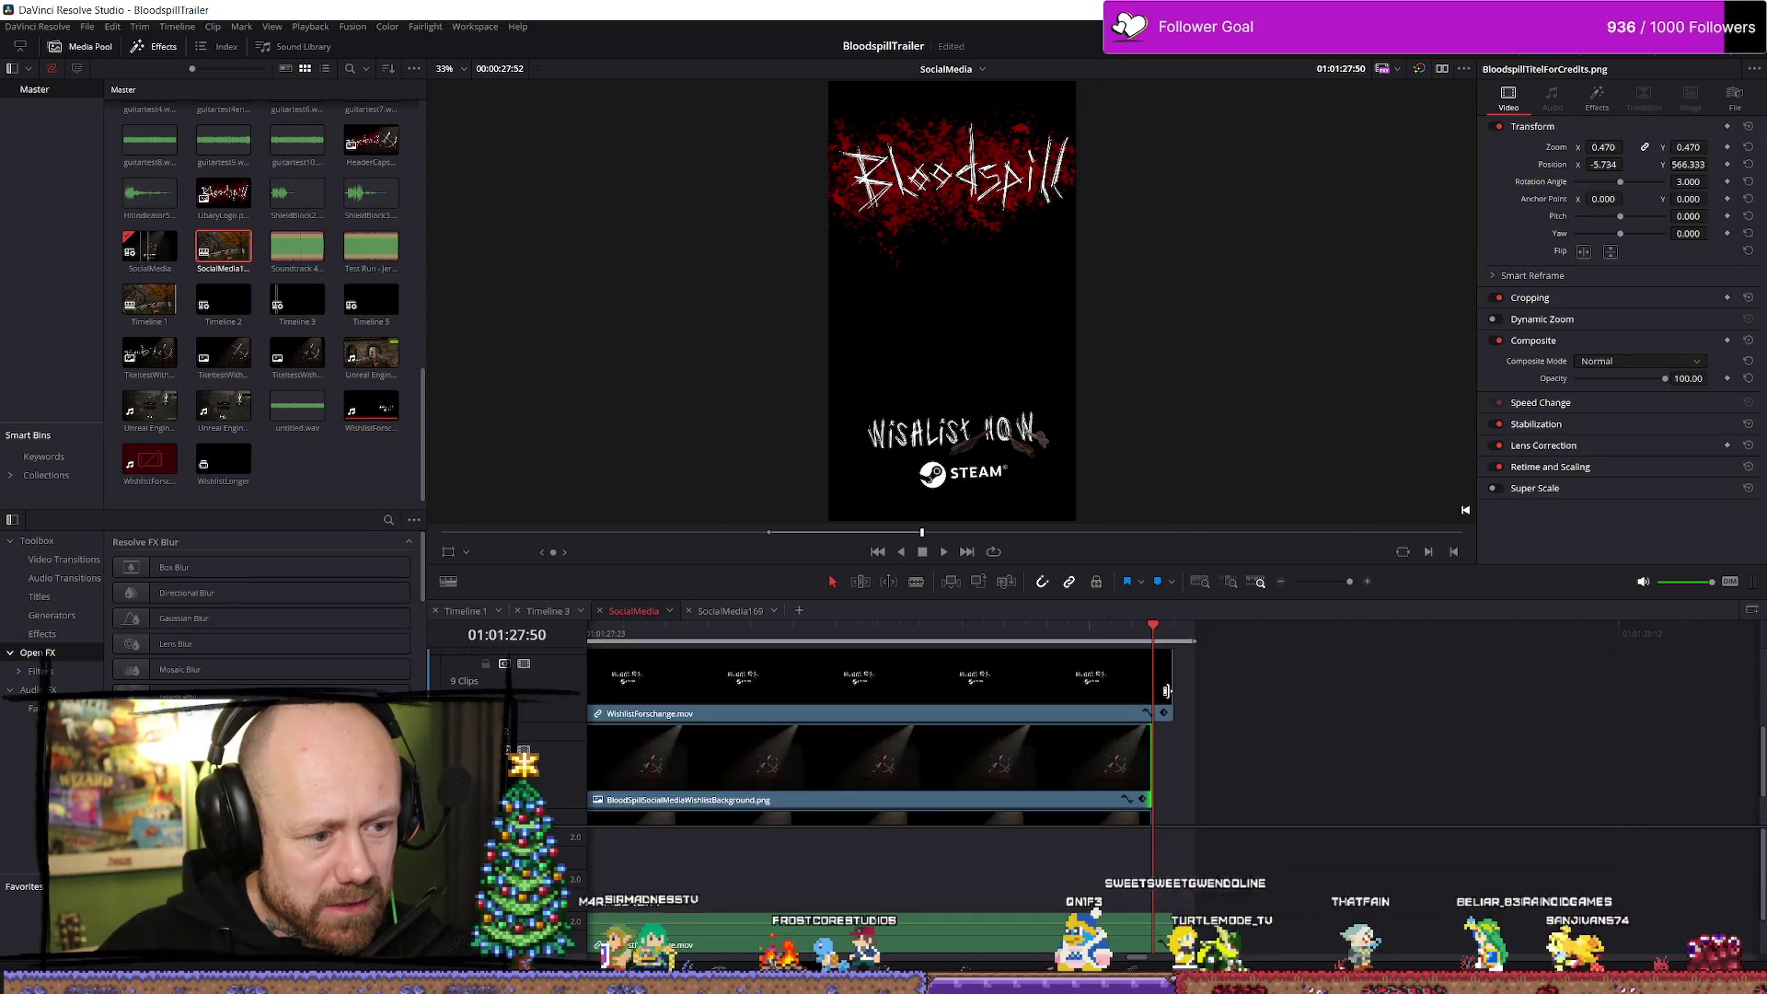
{"action": "scroll", "coordinate": [1188, 727], "scroll_direction": "up", "scroll_amount": 2}
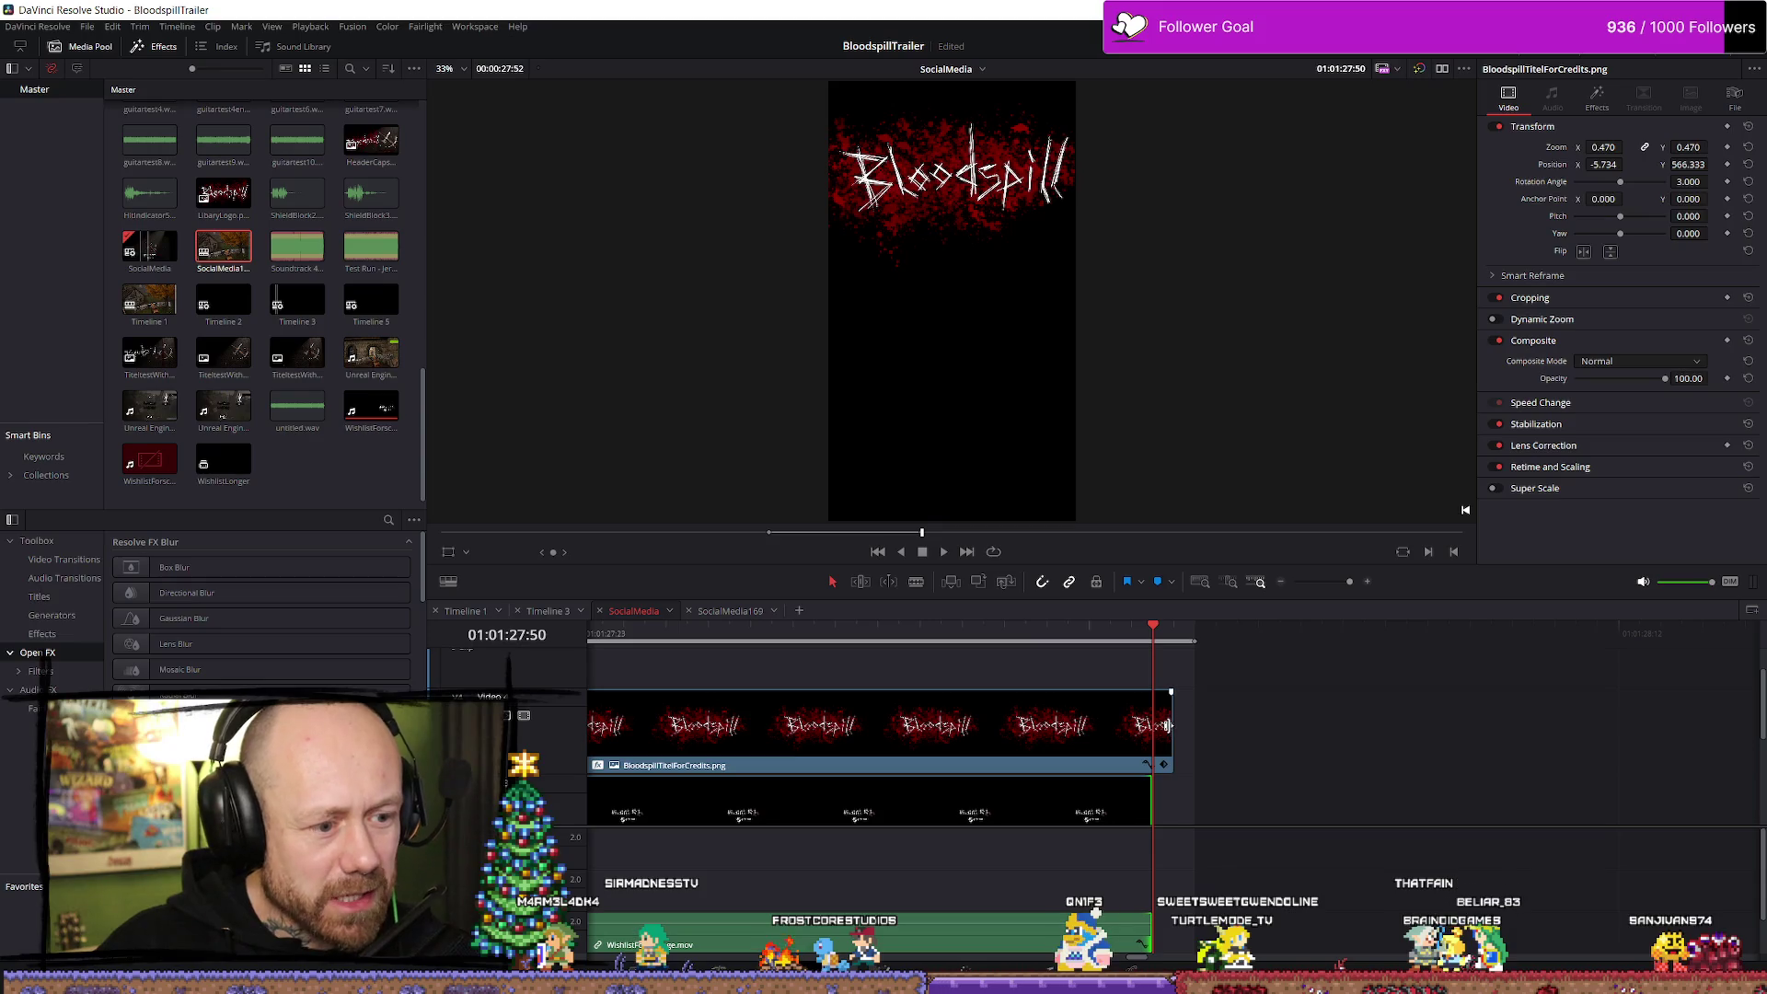
{"action": "scroll", "coordinate": [1170, 725], "scroll_direction": "up", "scroll_amount": 1}
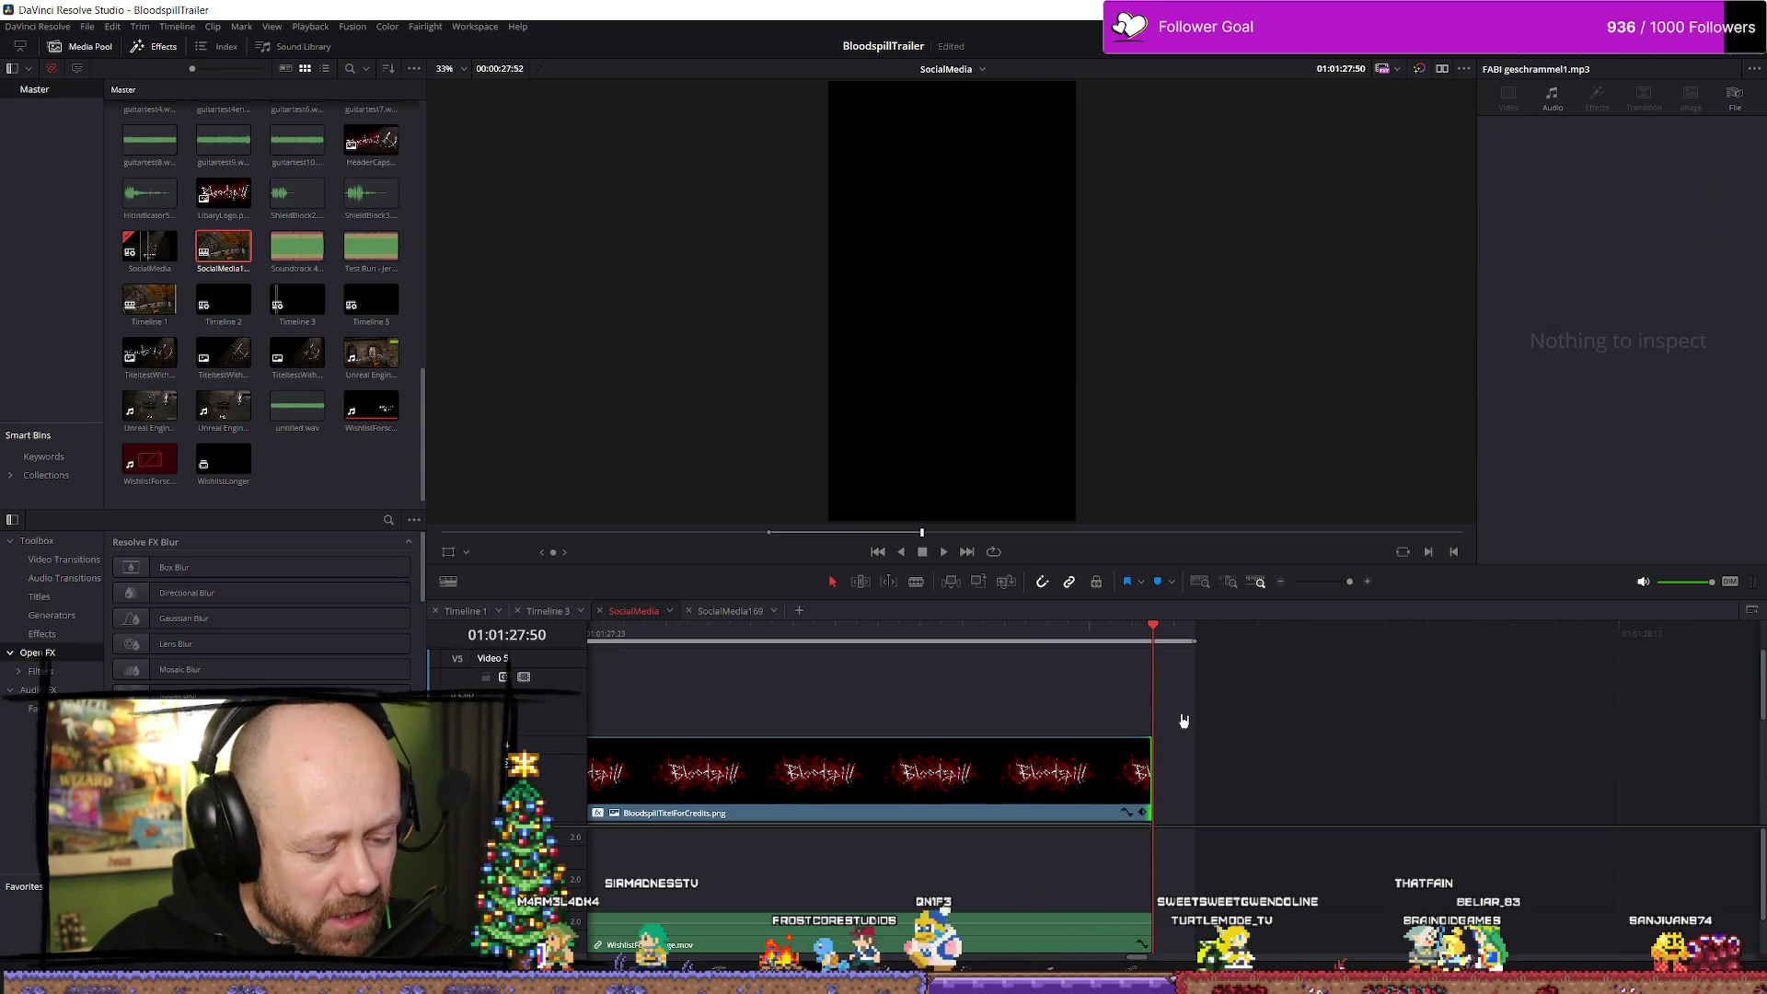
- Step back one frame onto the clip's end and switch to the Deliver page
{"action": "key", "text": "Left"}
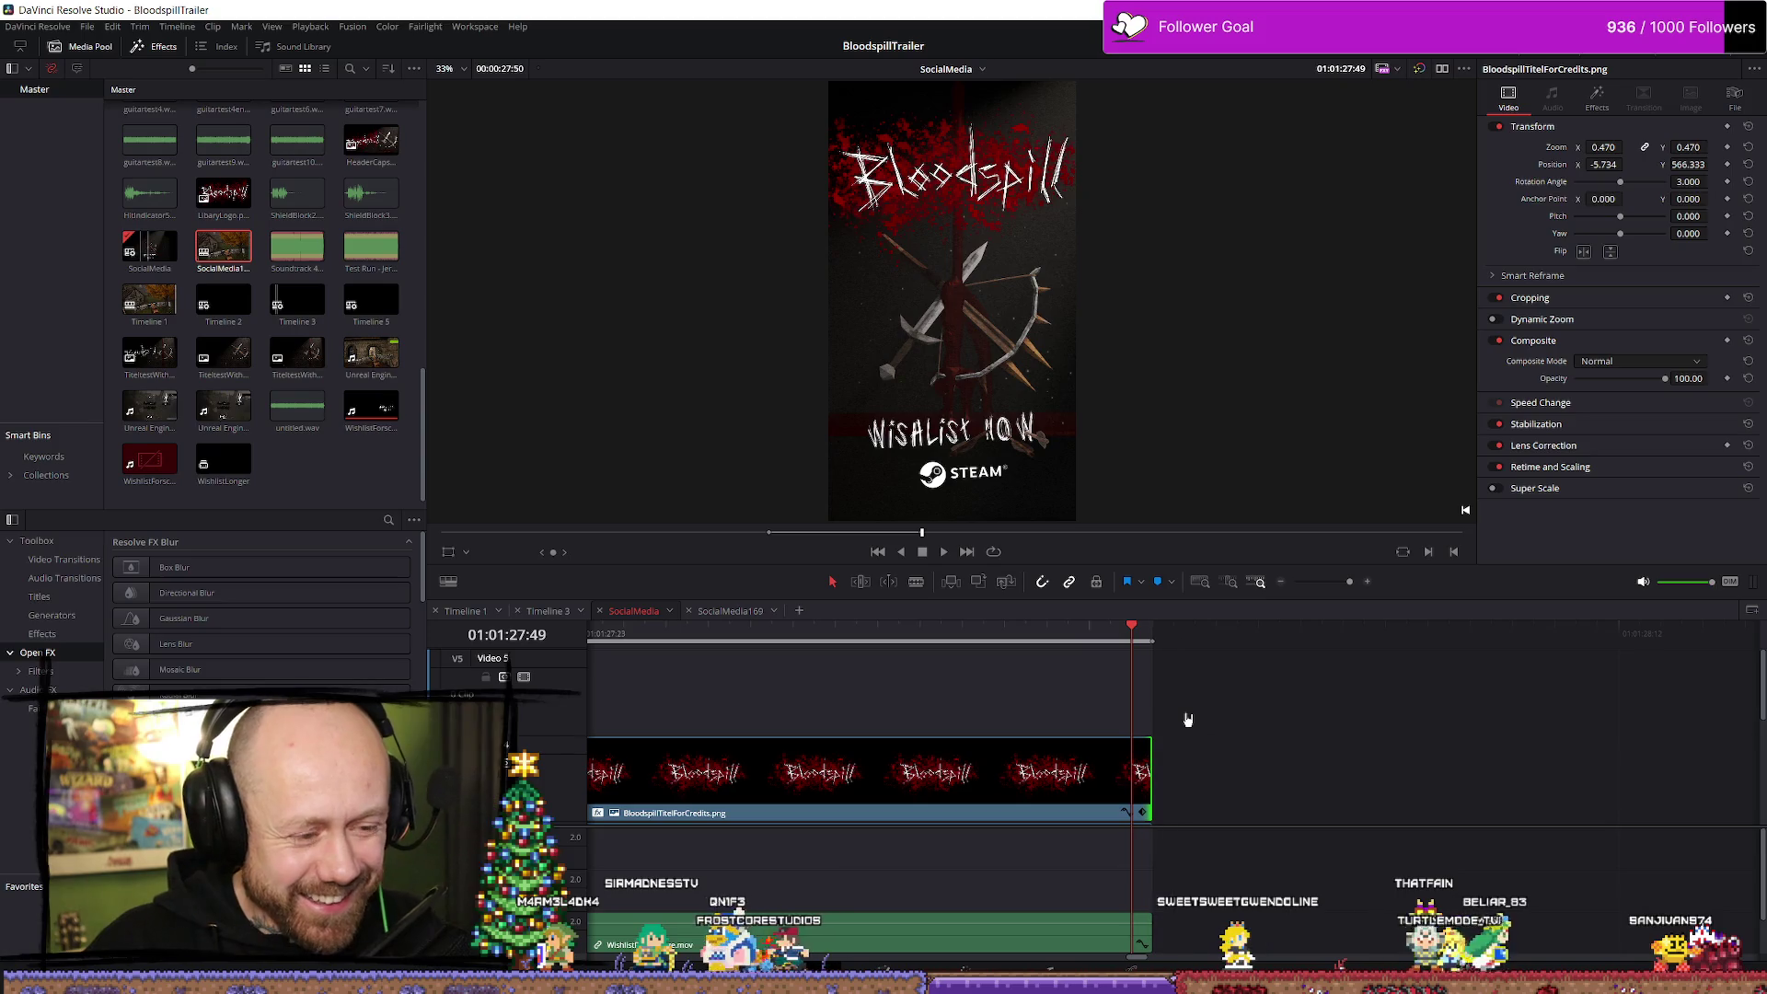
{"action": "scroll", "coordinate": [1219, 727], "scroll_direction": "down", "scroll_amount": 5}
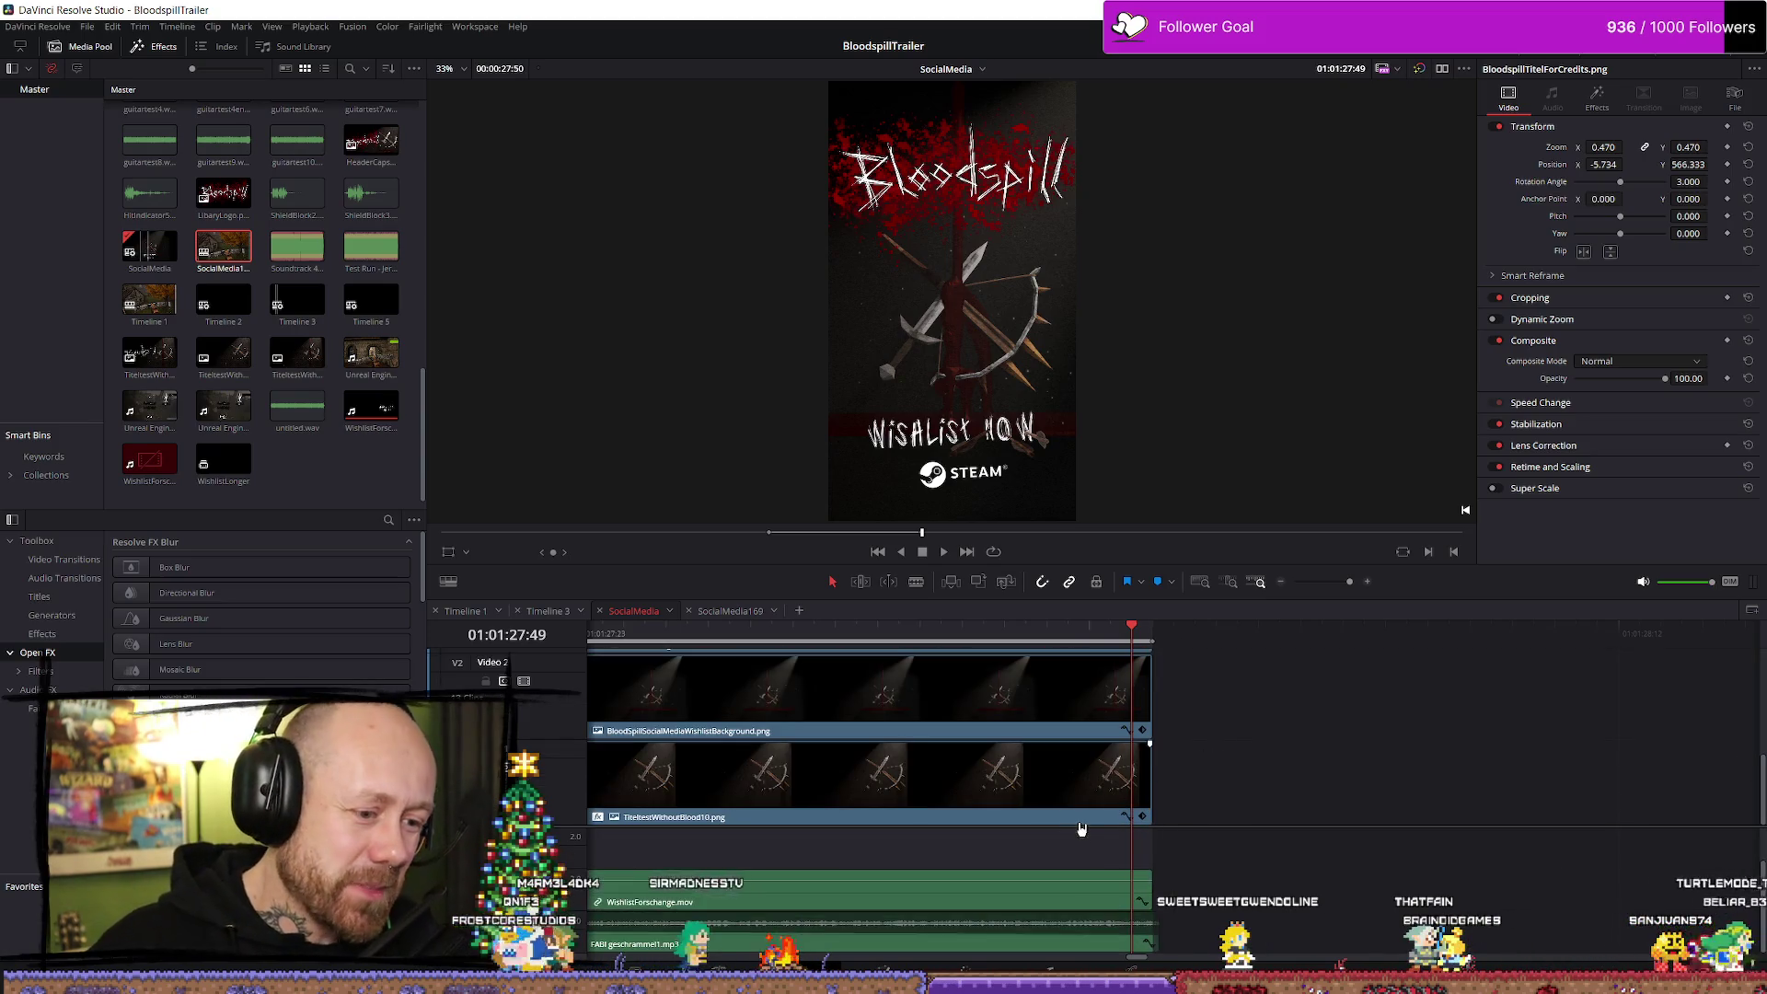
{"action": "scroll", "coordinate": [1268, 823], "scroll_direction": "down", "scroll_amount": 2}
{"action": "scroll", "coordinate": [1268, 824], "scroll_direction": "down", "scroll_amount": 5}
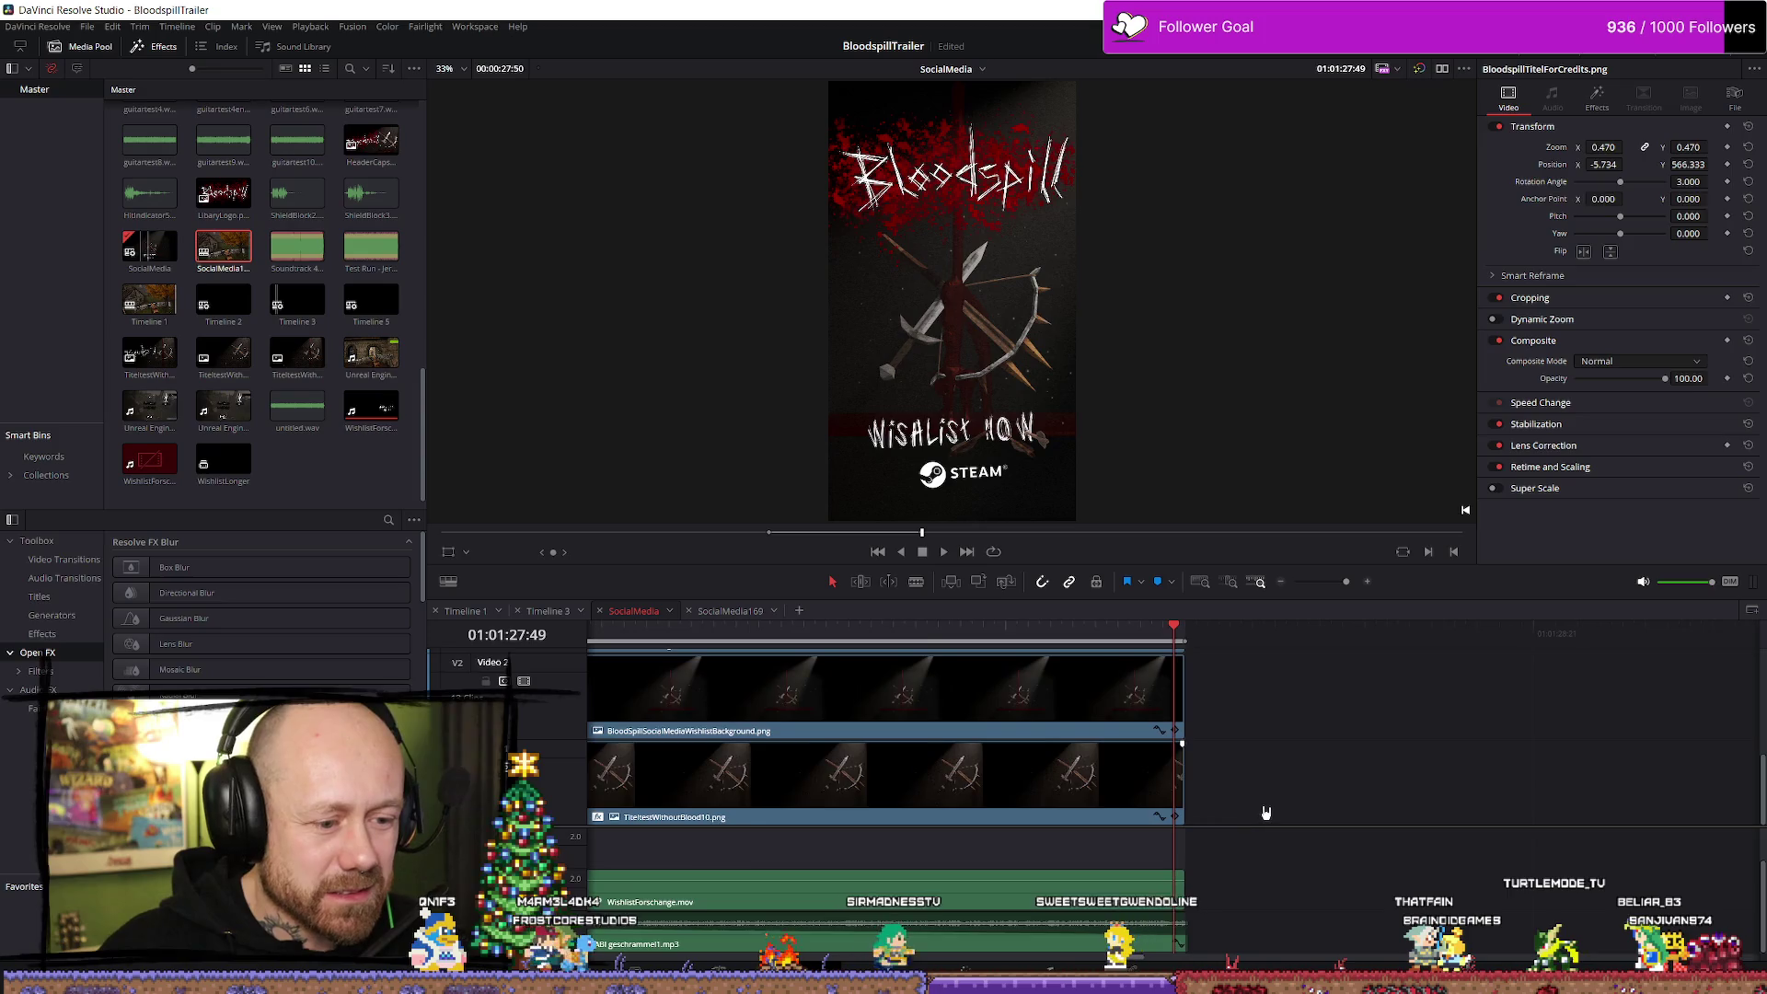
{"action": "scroll", "coordinate": [1261, 782], "scroll_direction": "up", "scroll_amount": 3}
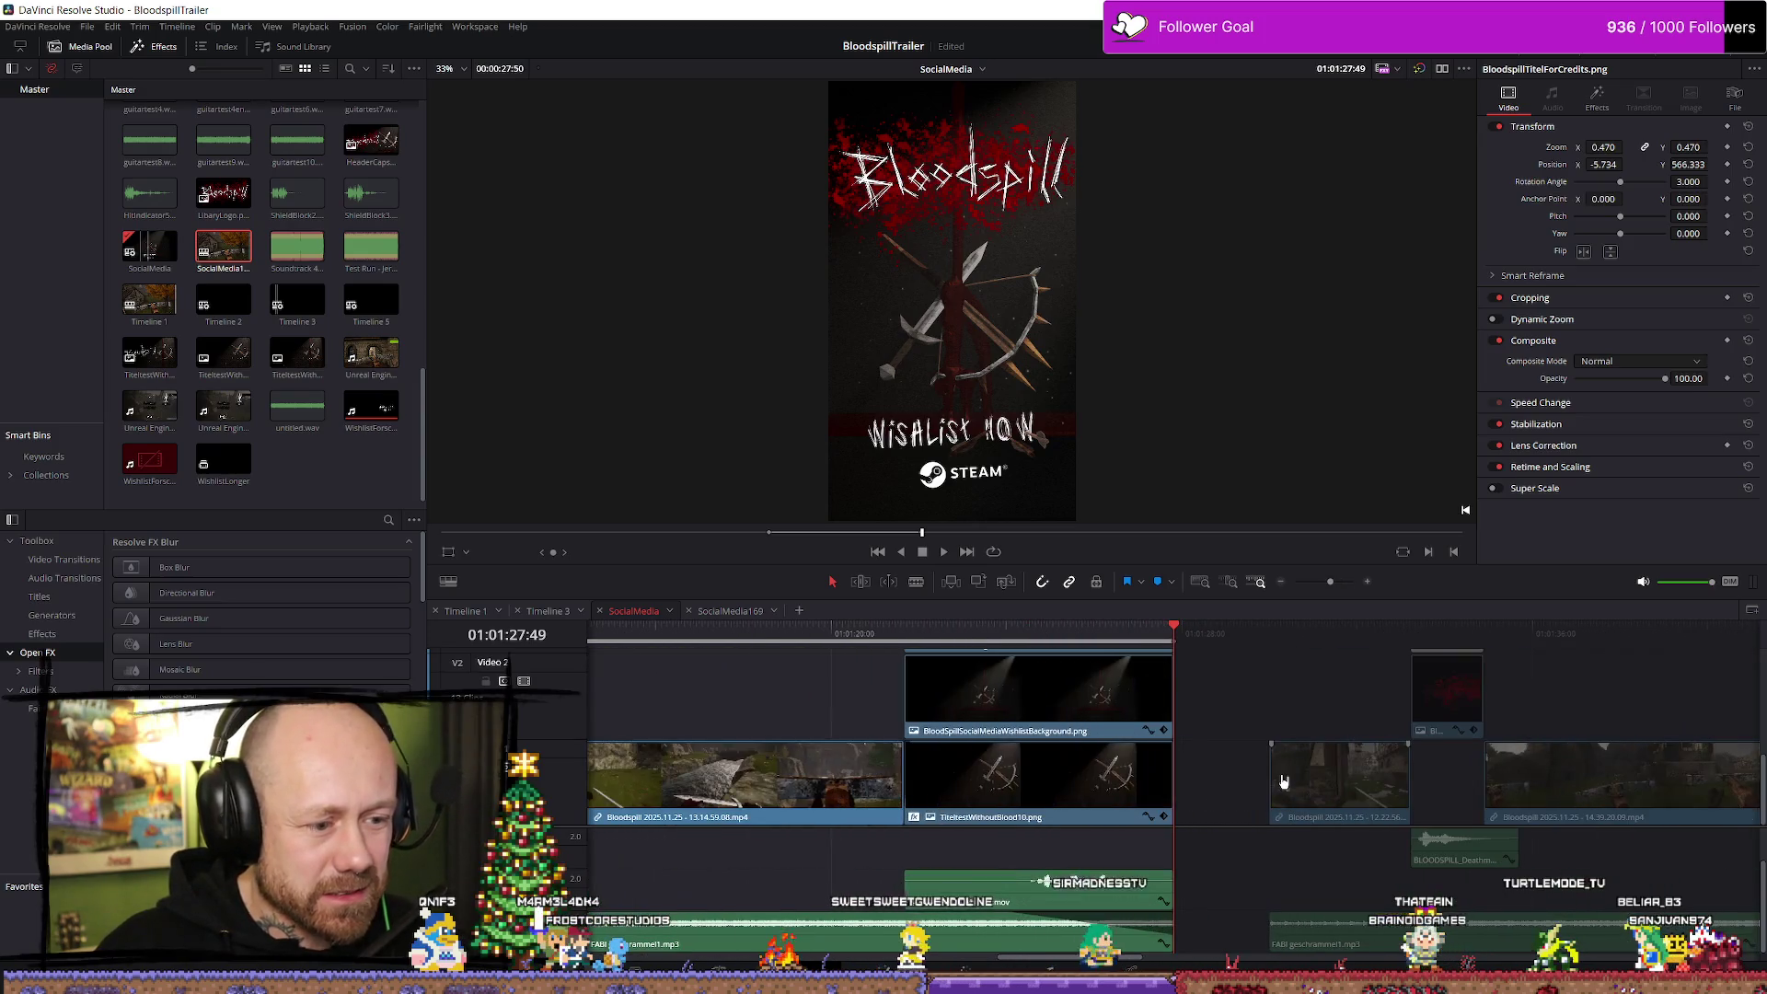
{"action": "scroll", "coordinate": [861, 703], "scroll_direction": "up", "scroll_amount": 2}
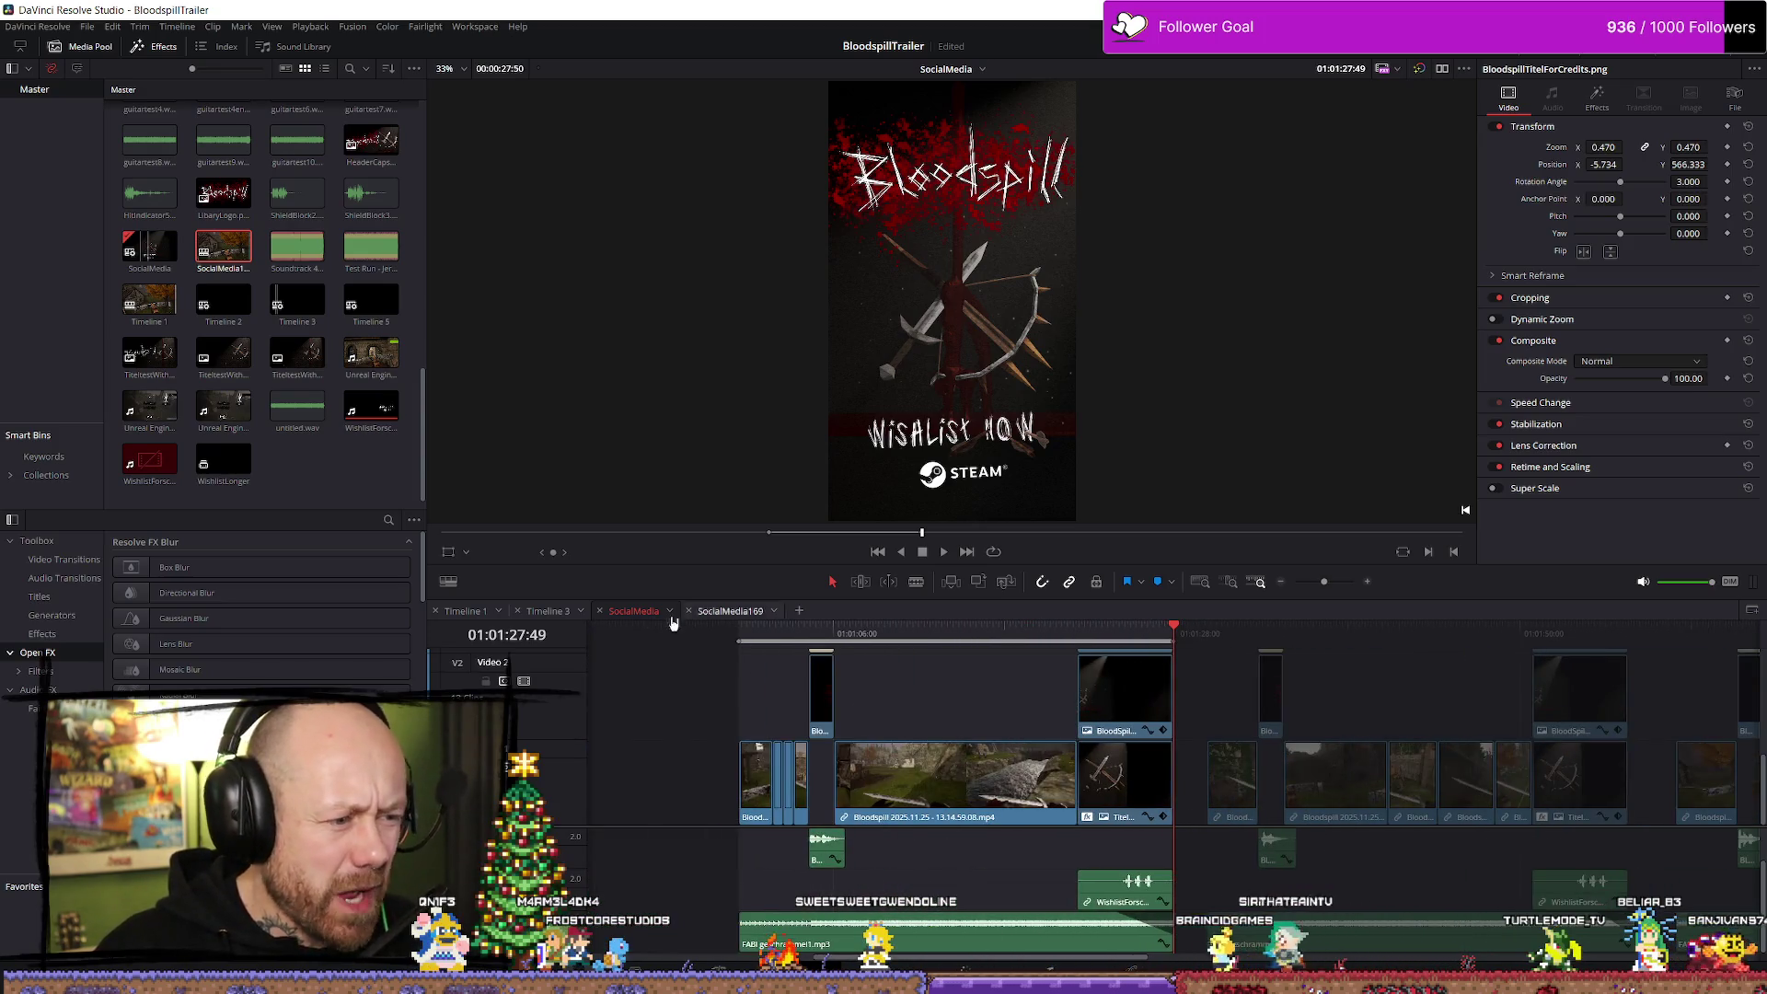
{"action": "key", "text": "q"}
{"action": "key", "text": "shift+8"}
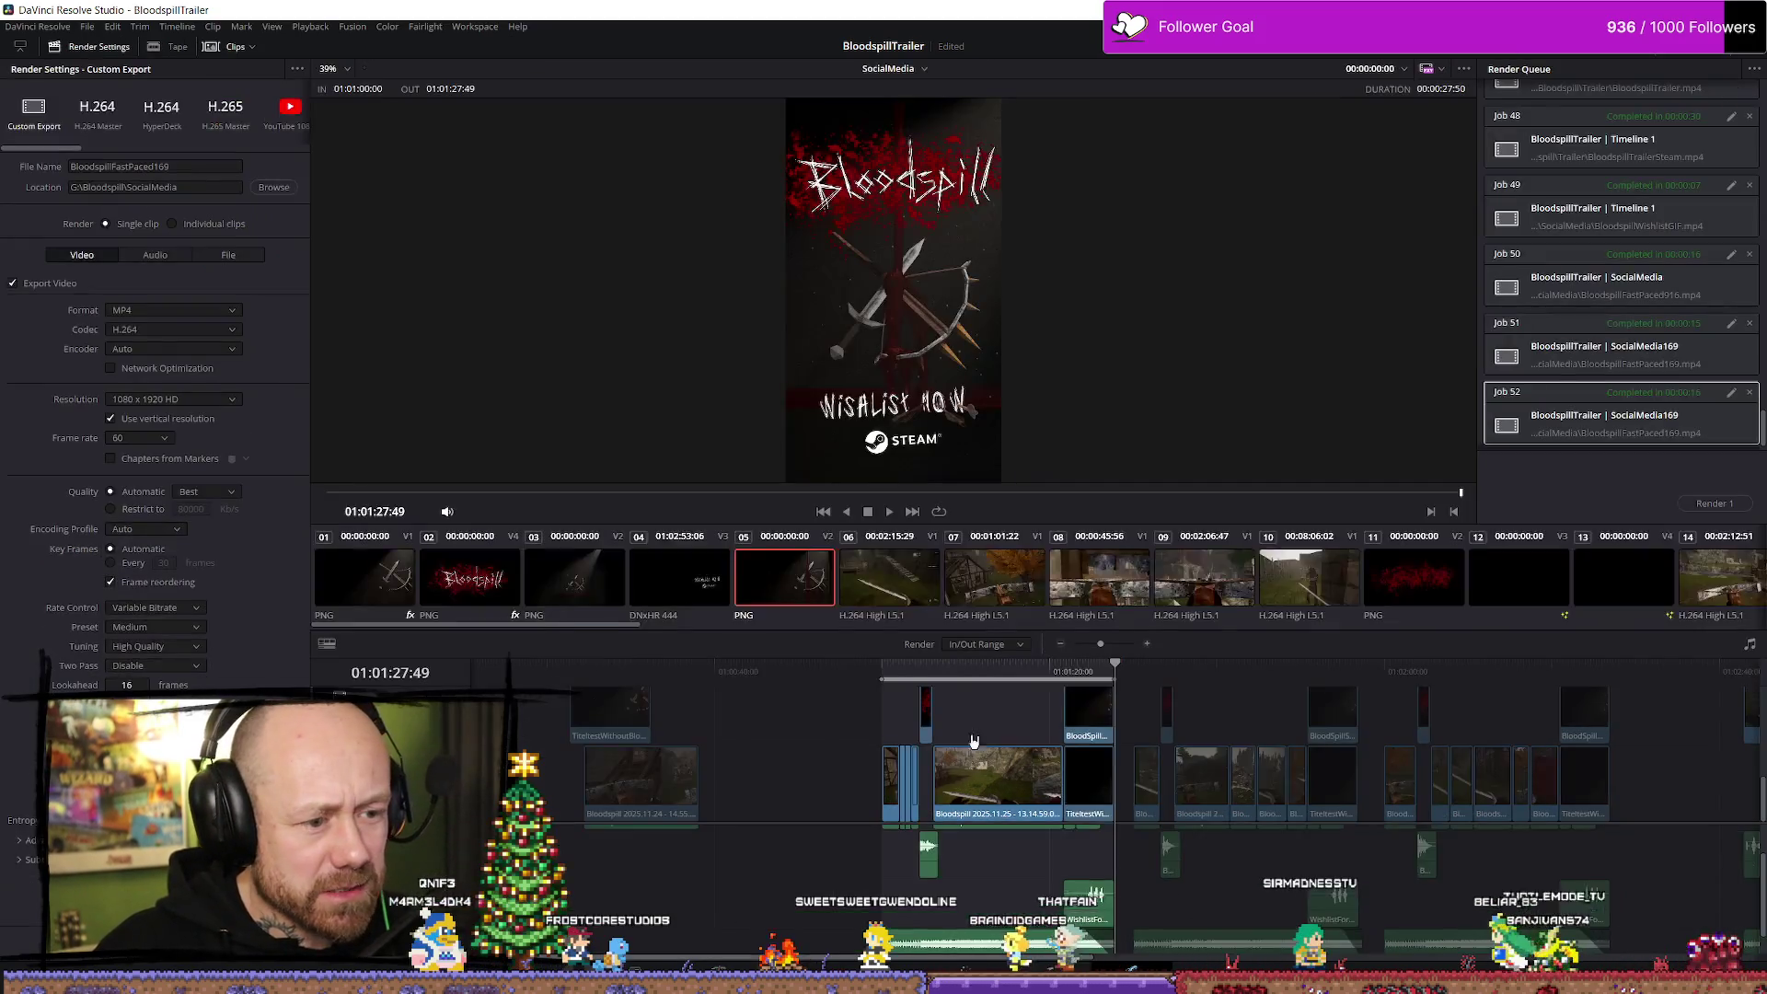
- Render the vertical cut as BloodspillFastPaced916.mp4, replacing the older file in SocialMedia
{"action": "left_click", "coordinate": [196, 168]}
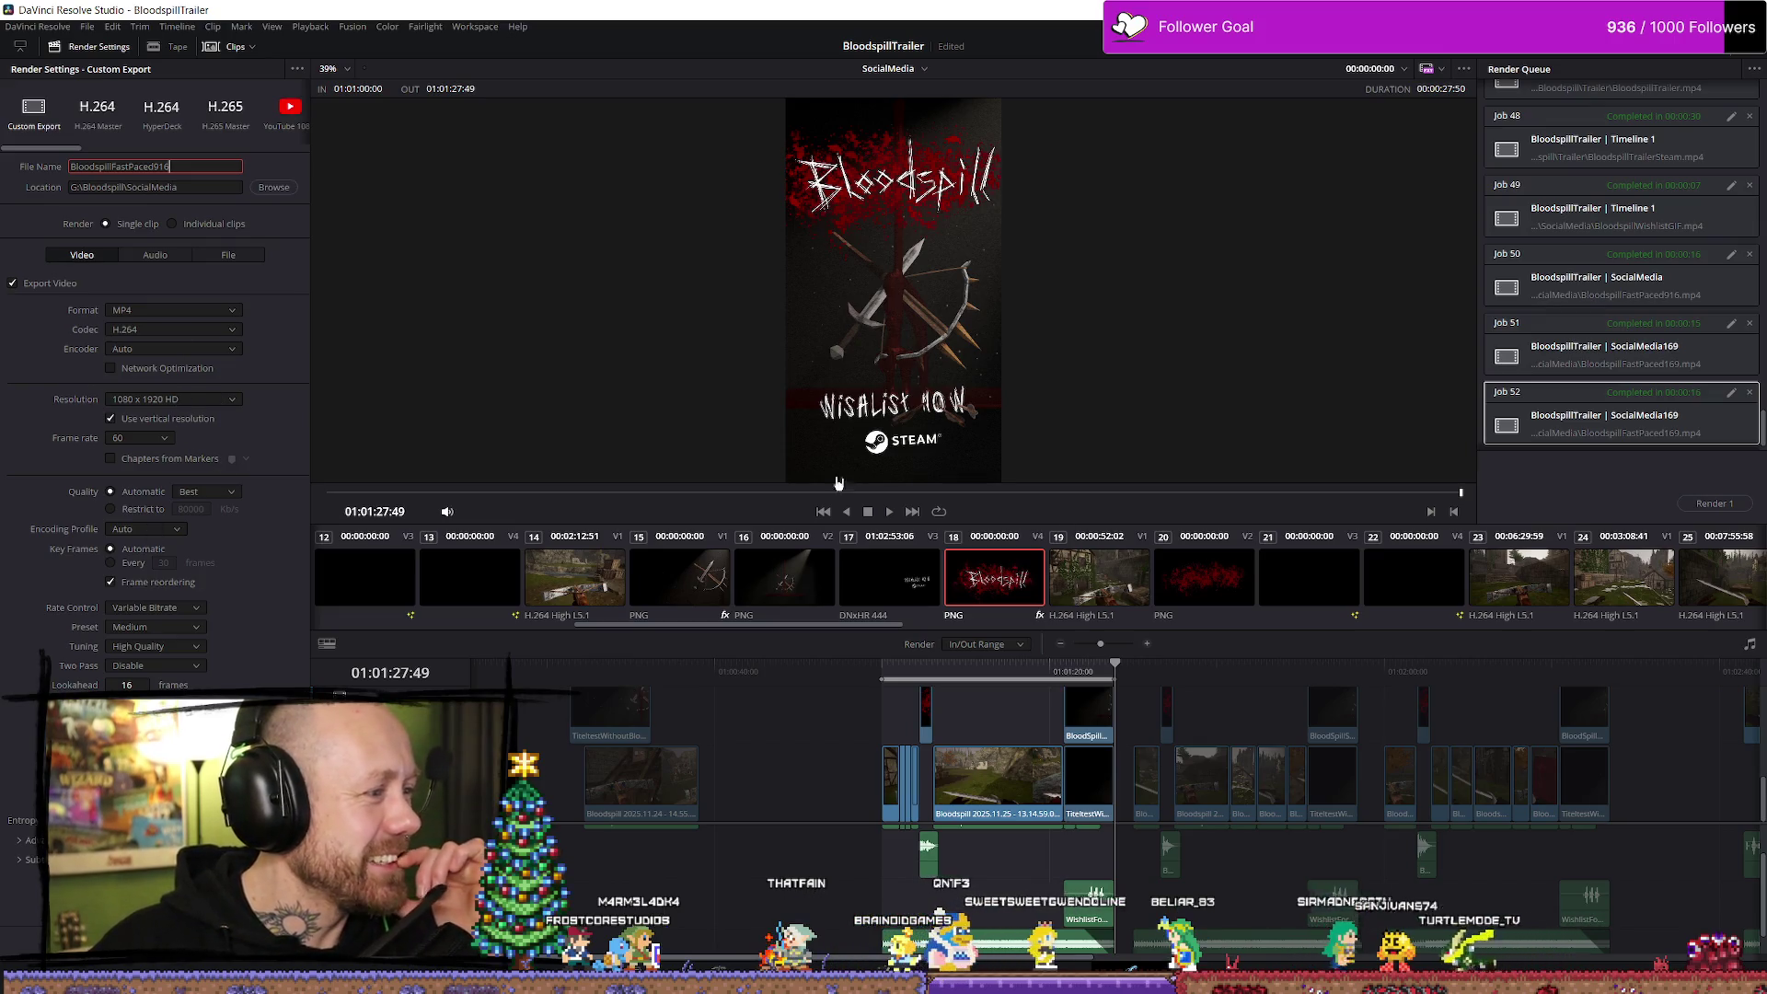
{"action": "key", "text": "Return"}
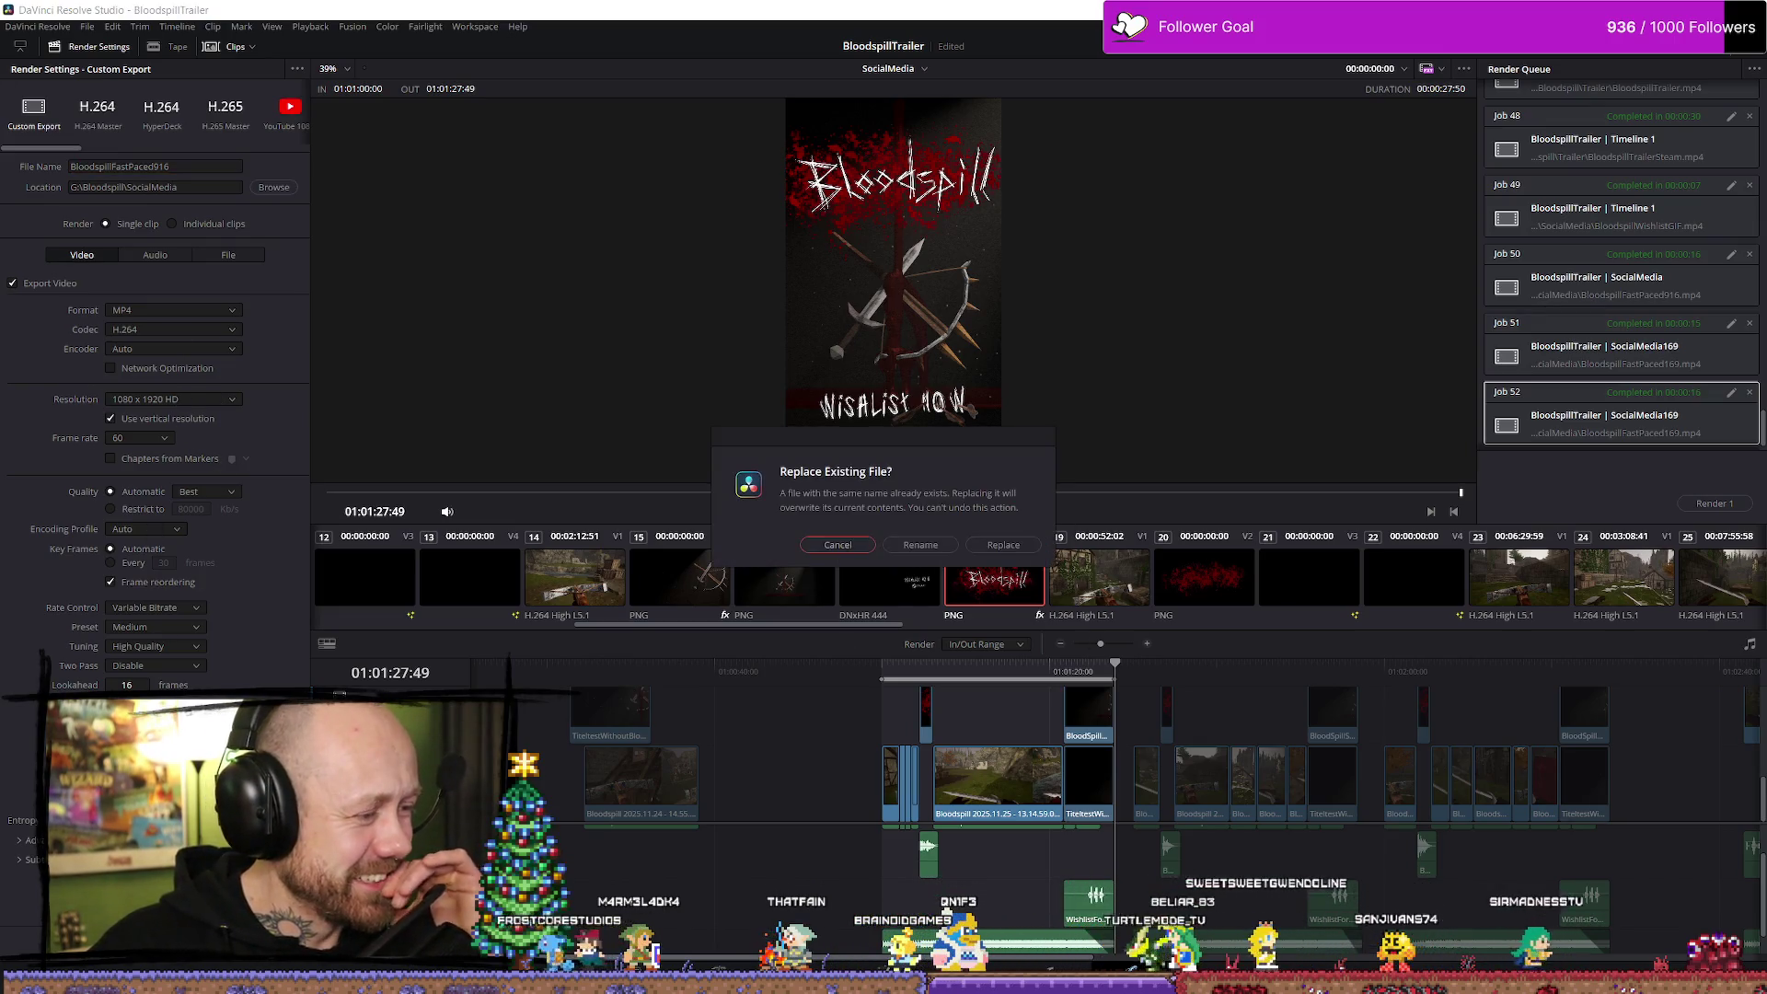
{"action": "left_click", "coordinate": [1003, 546]}
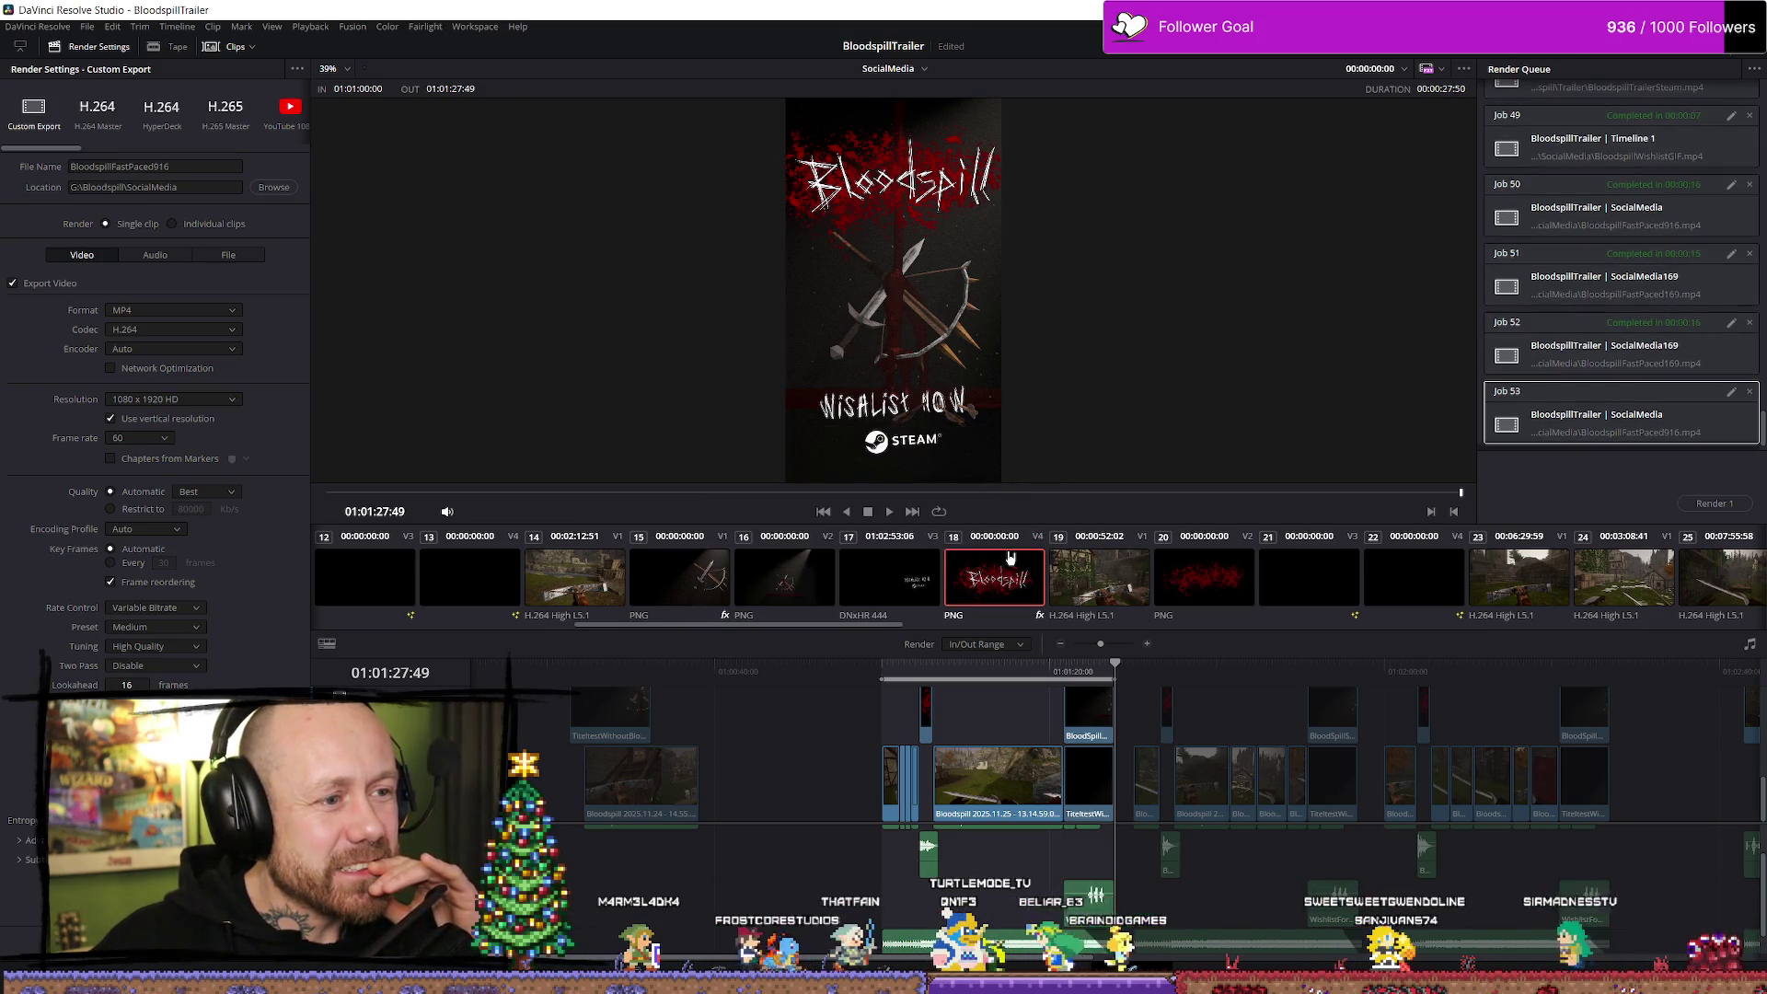
{"action": "left_click", "coordinate": [1716, 504]}
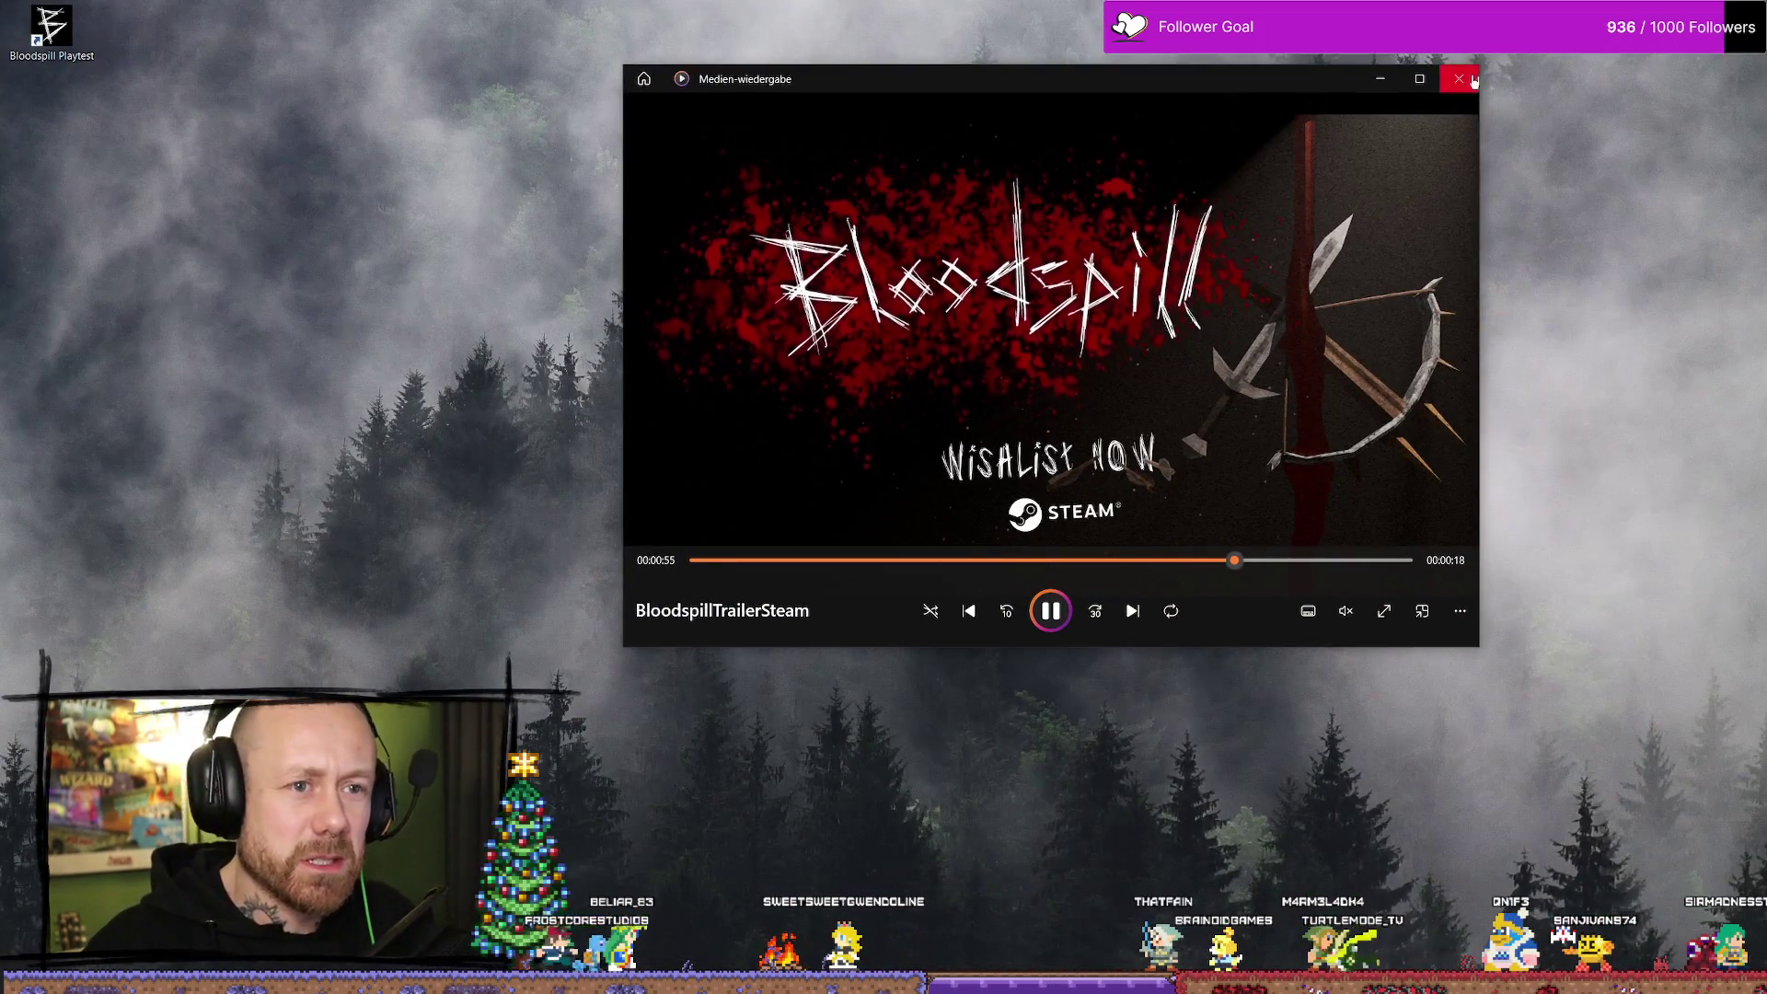
- Close the media player and browse File Explorer to the G:\Bloodspill\SocialMedia folder
{"action": "left_click", "coordinate": [1458, 79]}
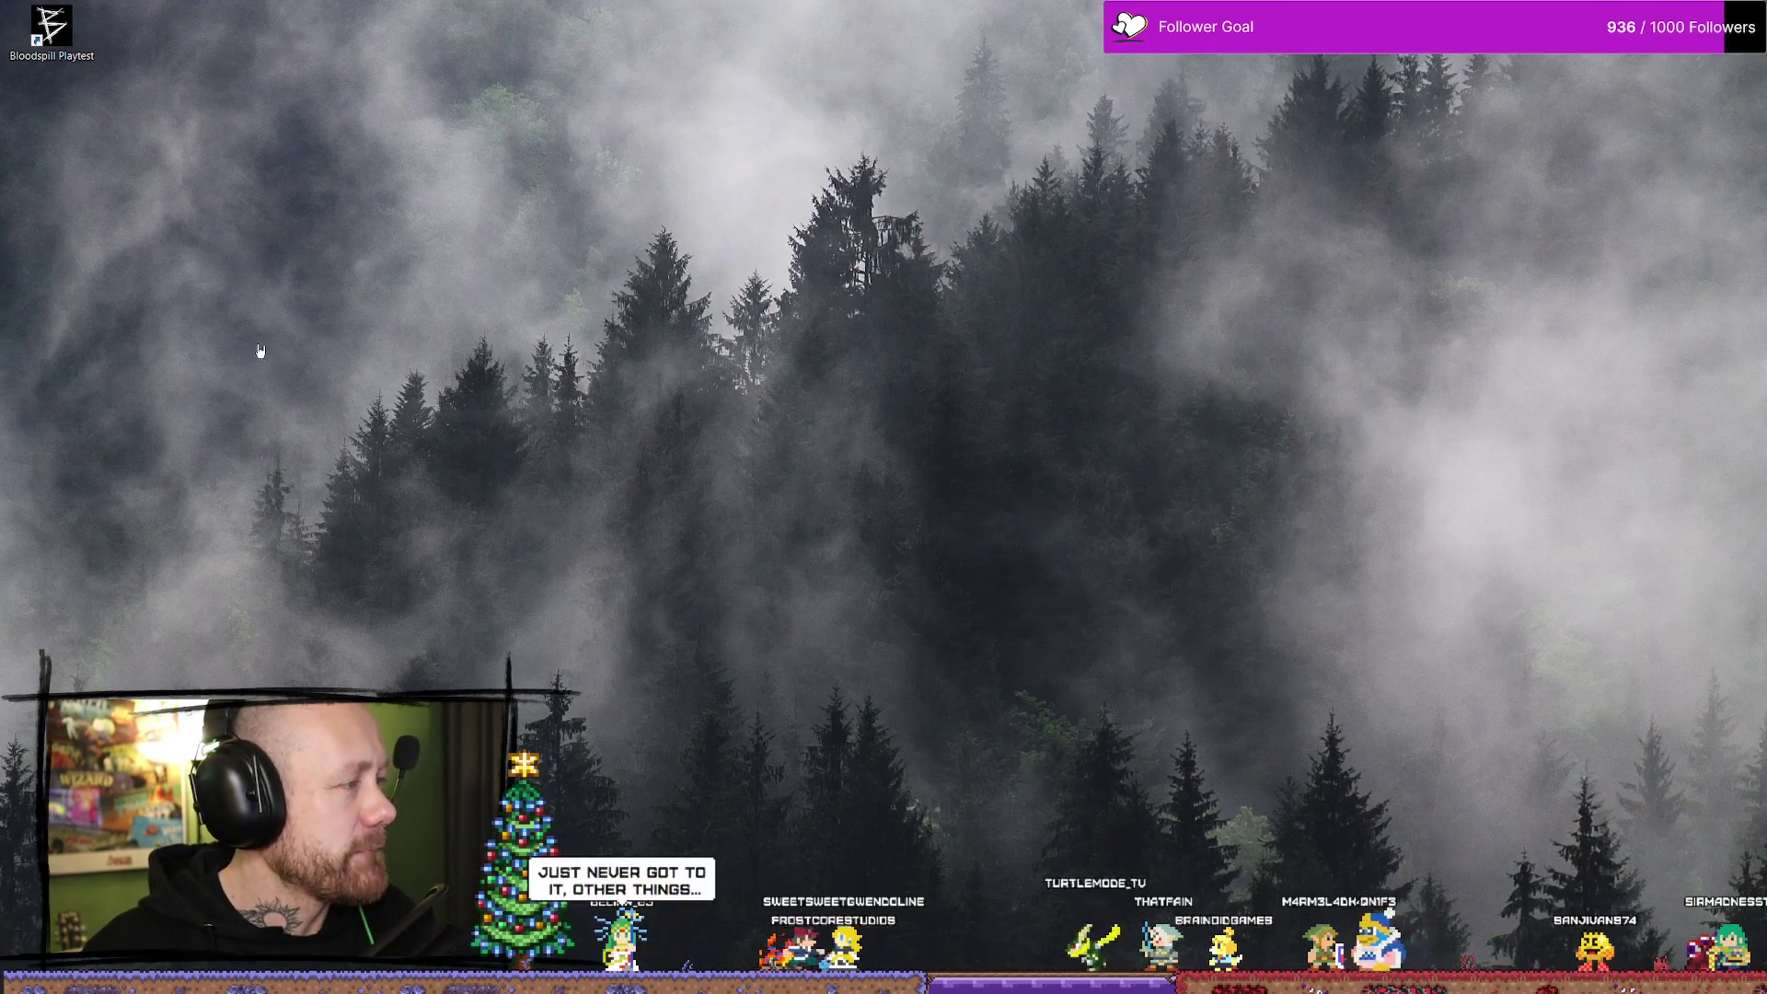
{"action": "key", "text": "super+e"}
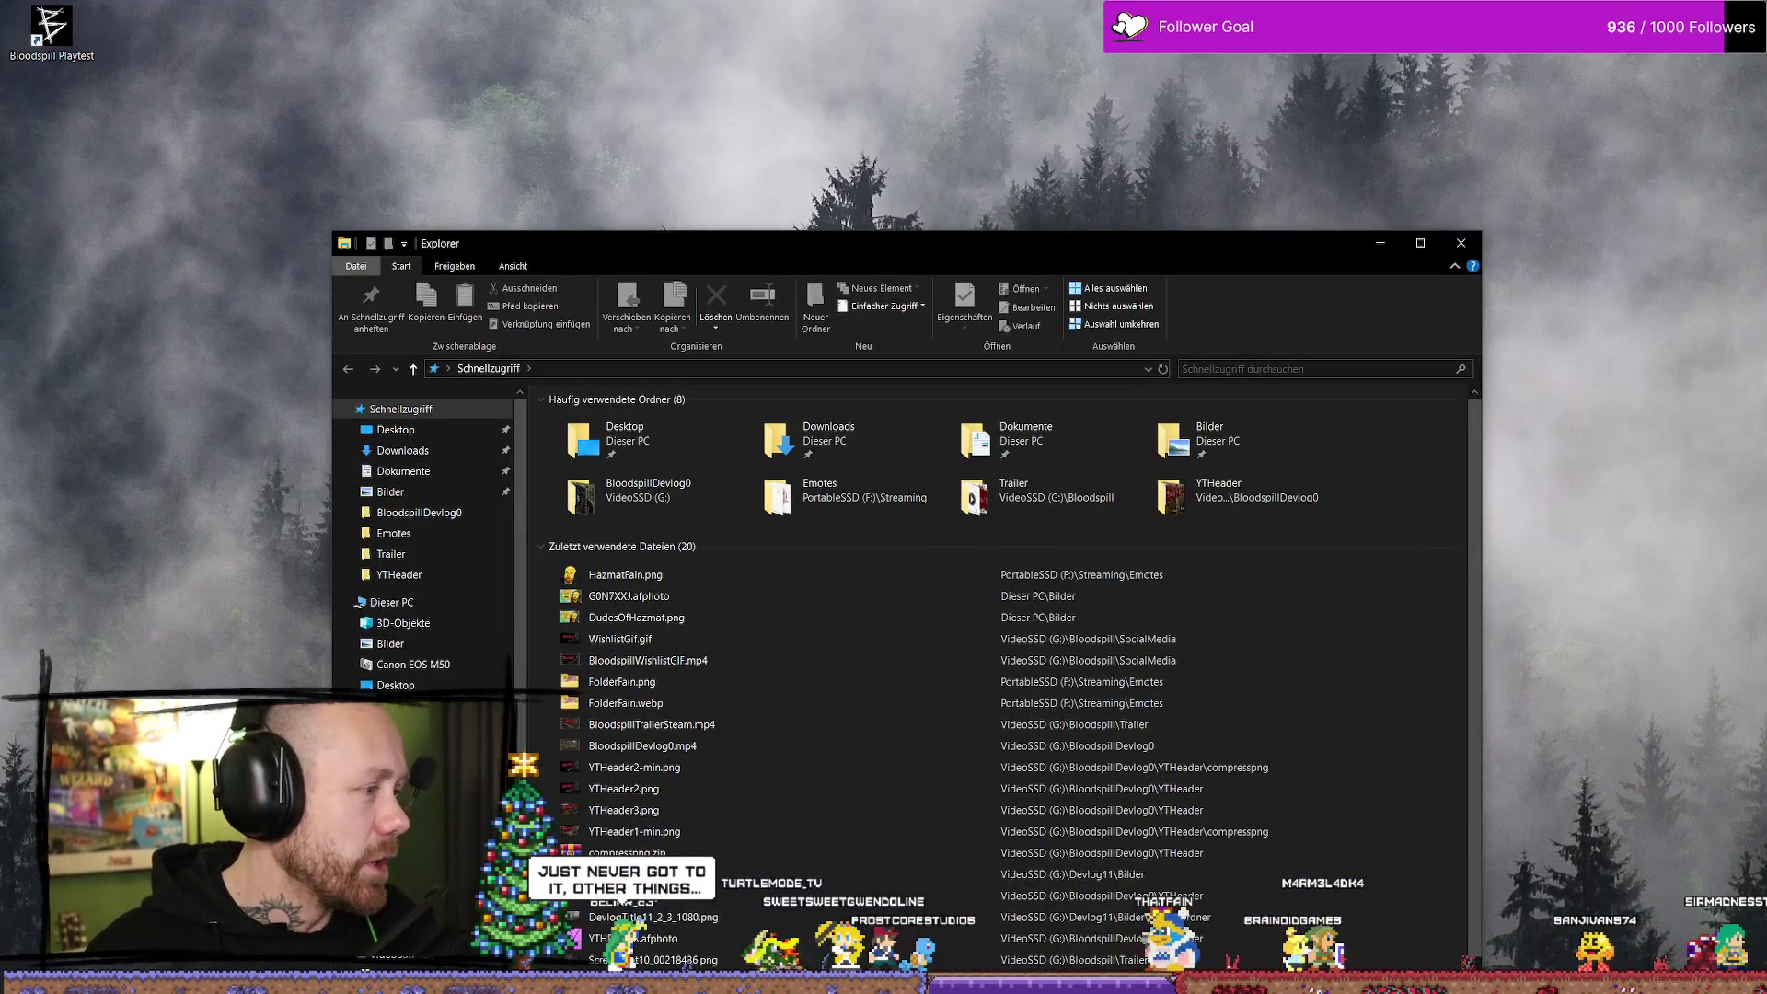
{"action": "scroll", "coordinate": [770, 797], "scroll_direction": "down", "scroll_amount": 1}
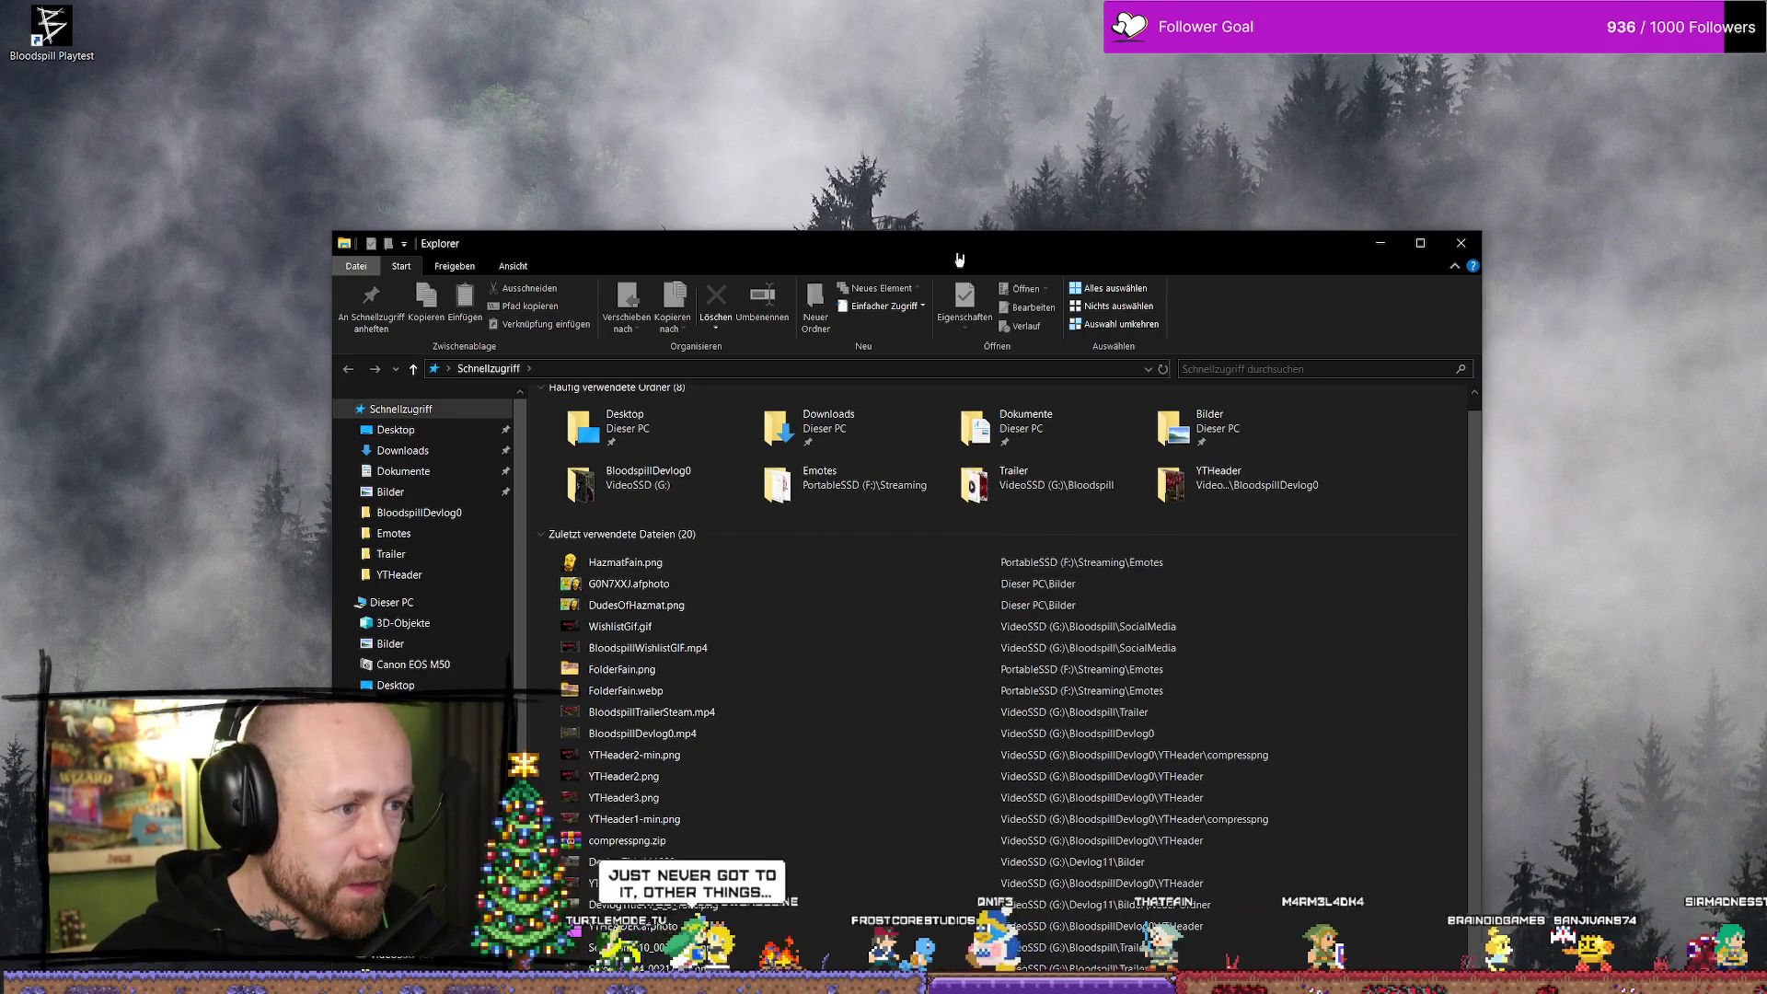
{"action": "left_click_drag", "start_coordinate": [957, 242], "coordinate": [964, 178]}
{"action": "scroll", "coordinate": [433, 516], "scroll_direction": "down", "scroll_amount": 2}
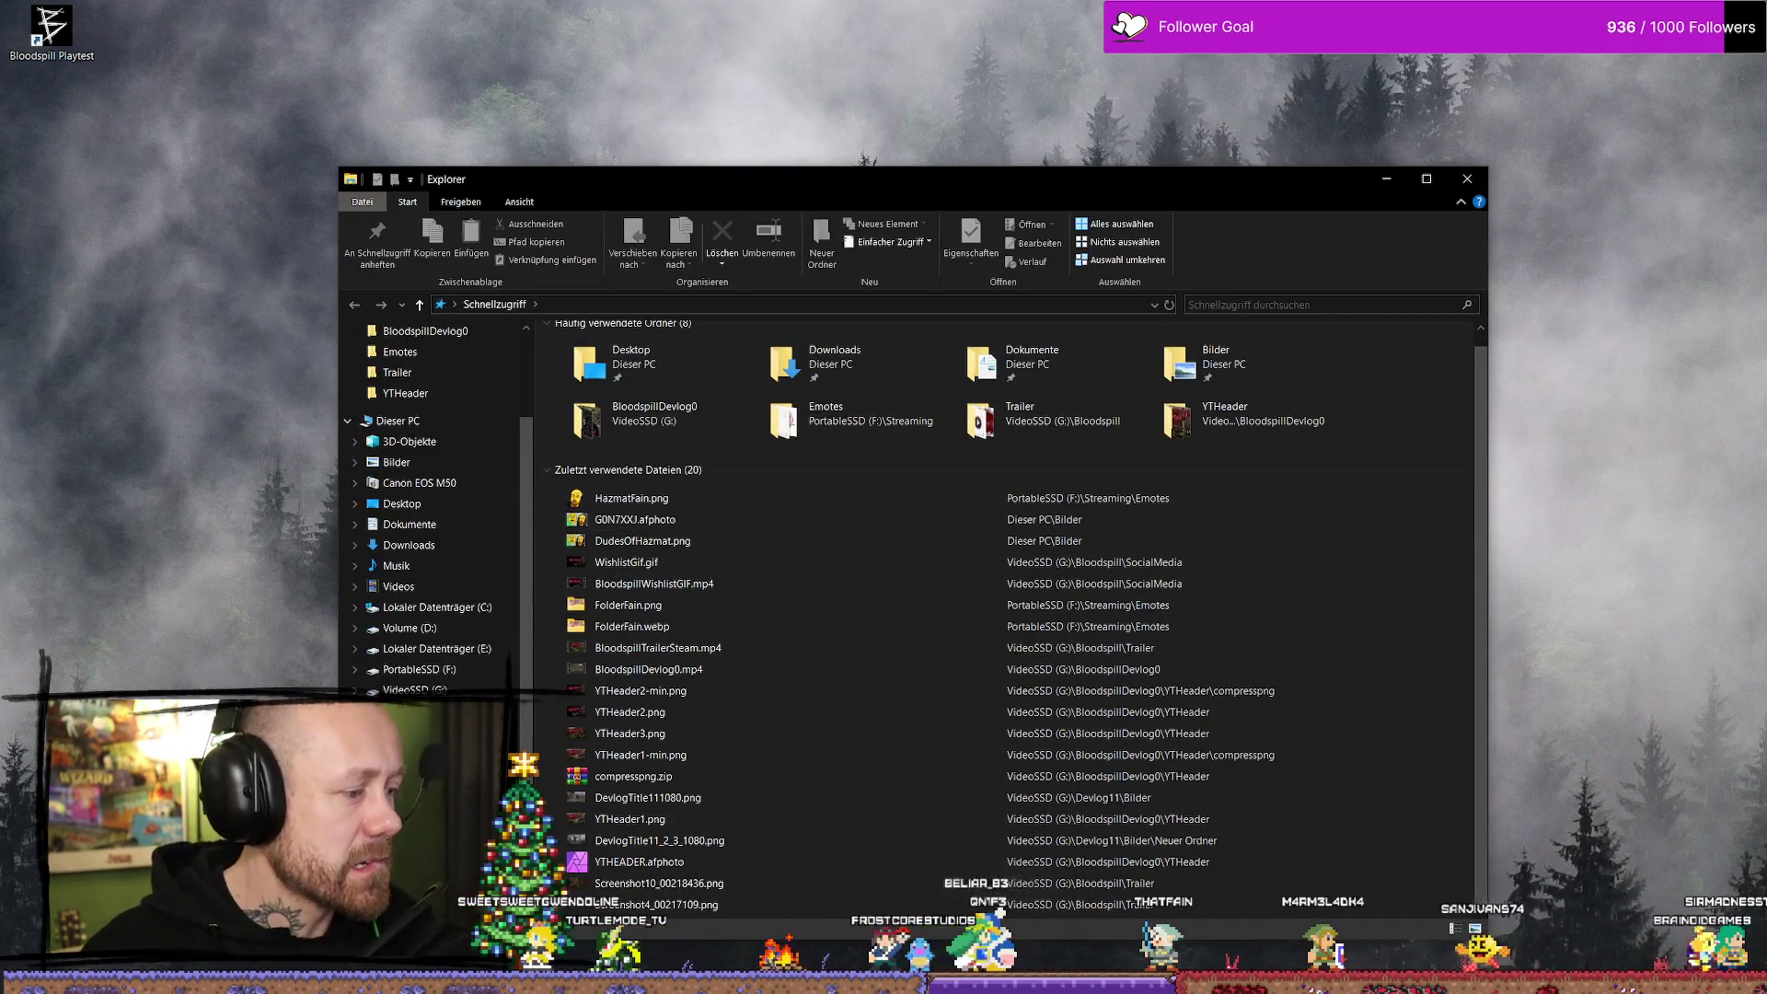
{"action": "left_click", "coordinate": [423, 711]}
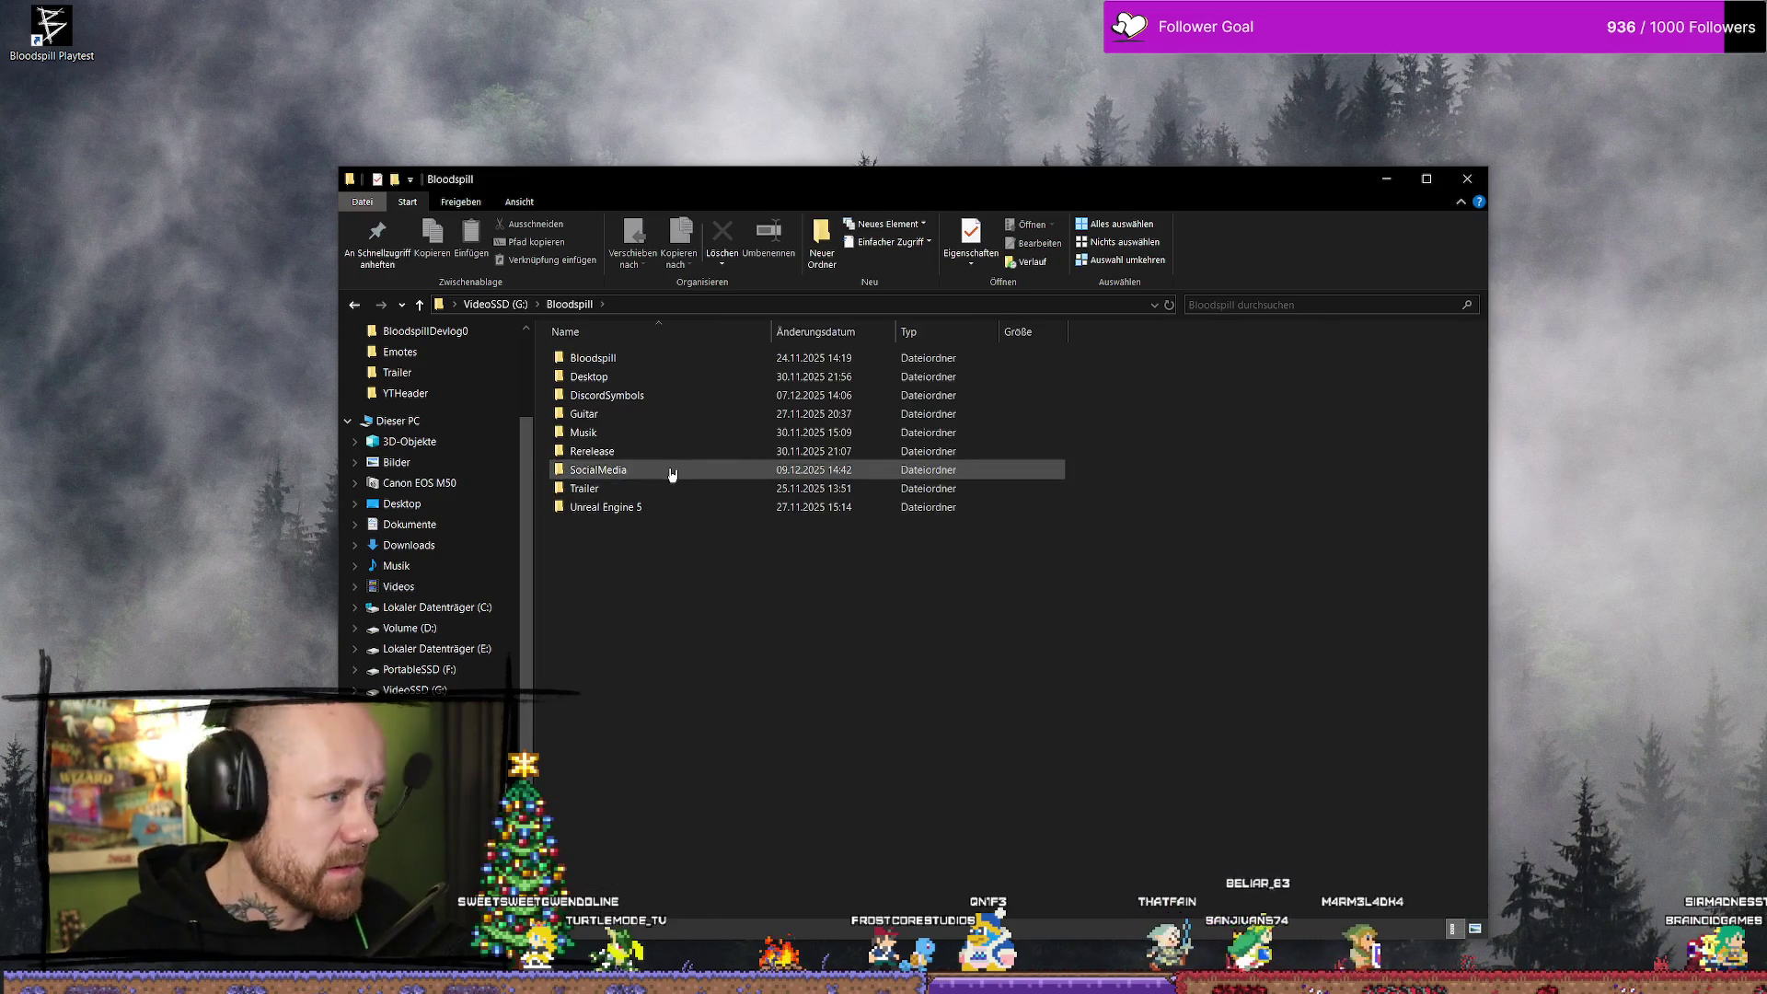
{"action": "double_click", "coordinate": [671, 470]}
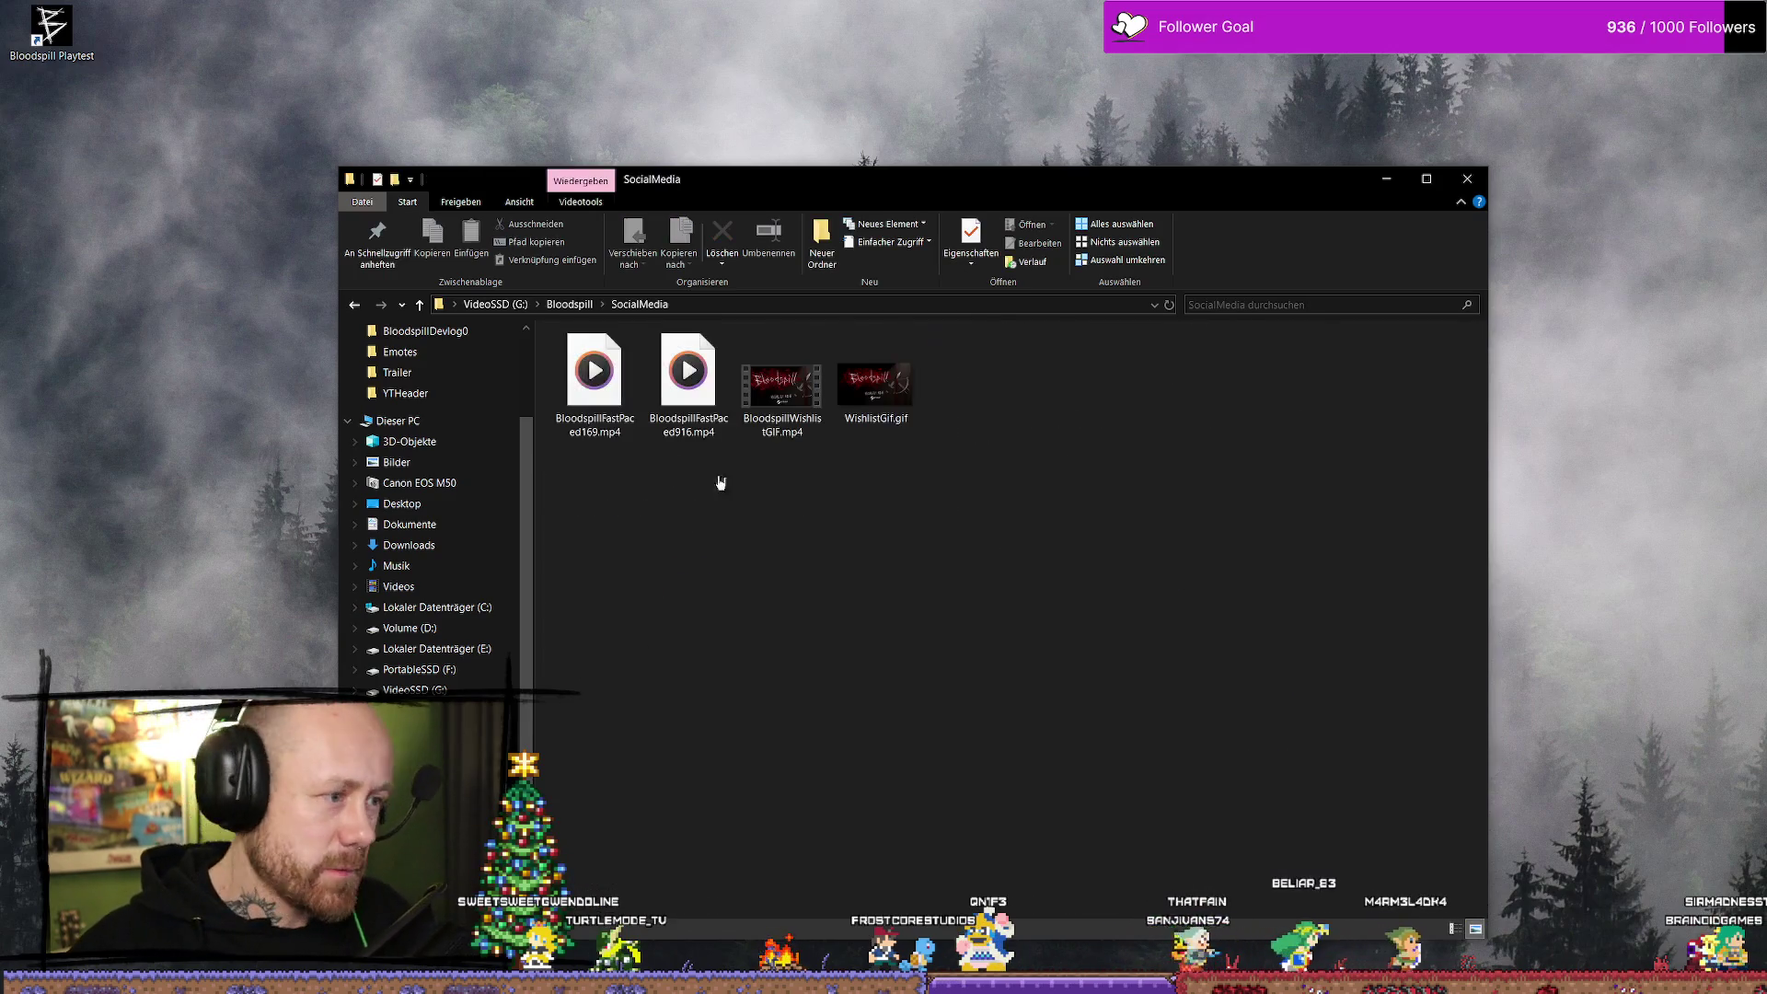
- Review BloodspillFastPaced169.mp4 in the media player, then return to Resolve's render page
{"action": "double_click", "coordinate": [627, 400]}
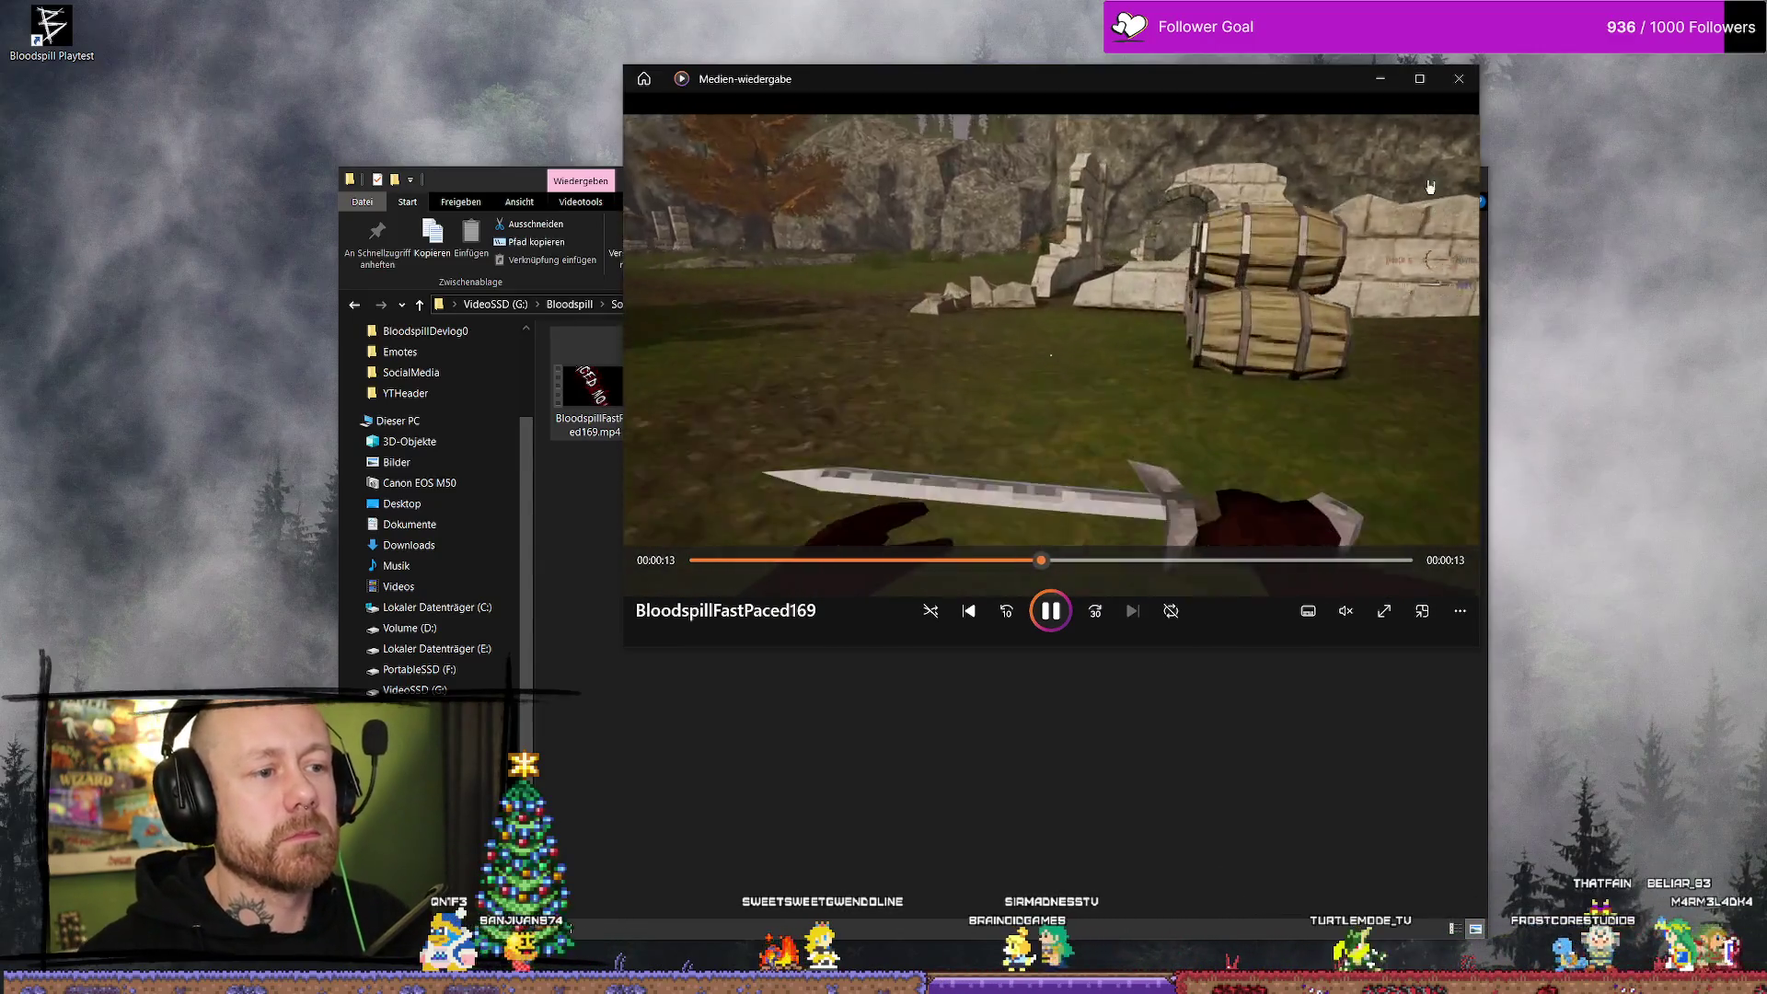
{"action": "left_click", "coordinate": [1458, 79]}
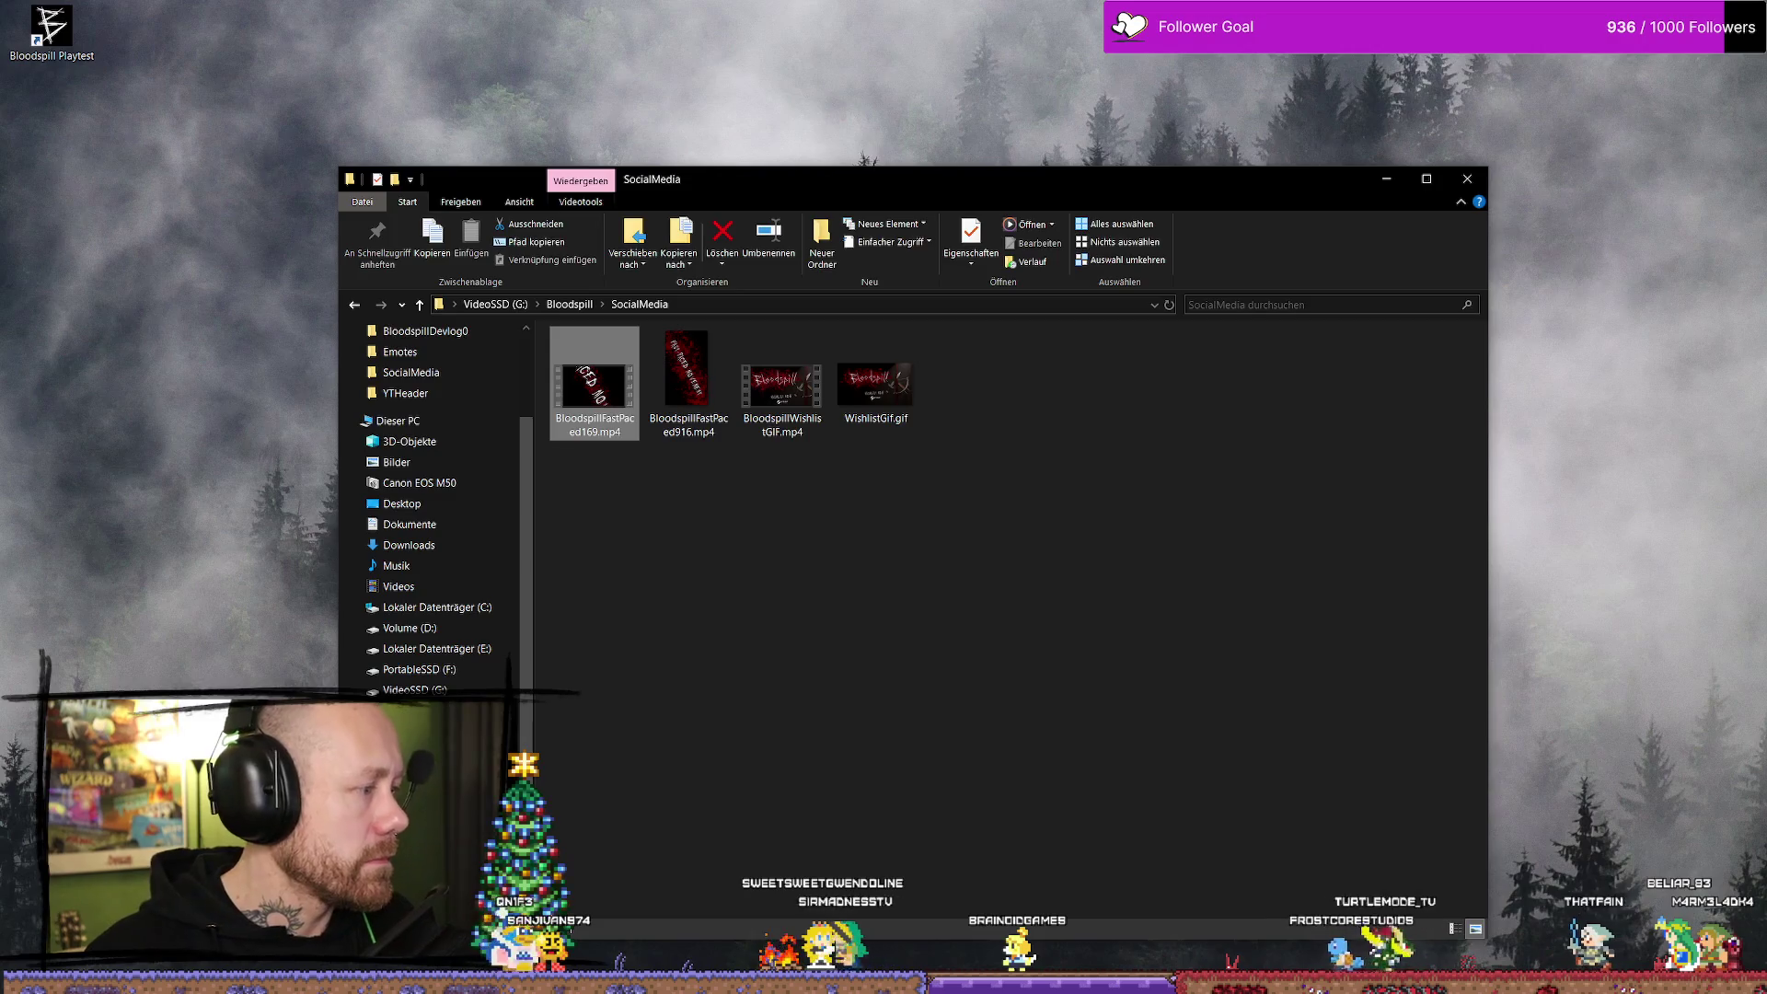
{"action": "key", "text": "alt+Tab"}
{"action": "left_click", "coordinate": [920, 782]}
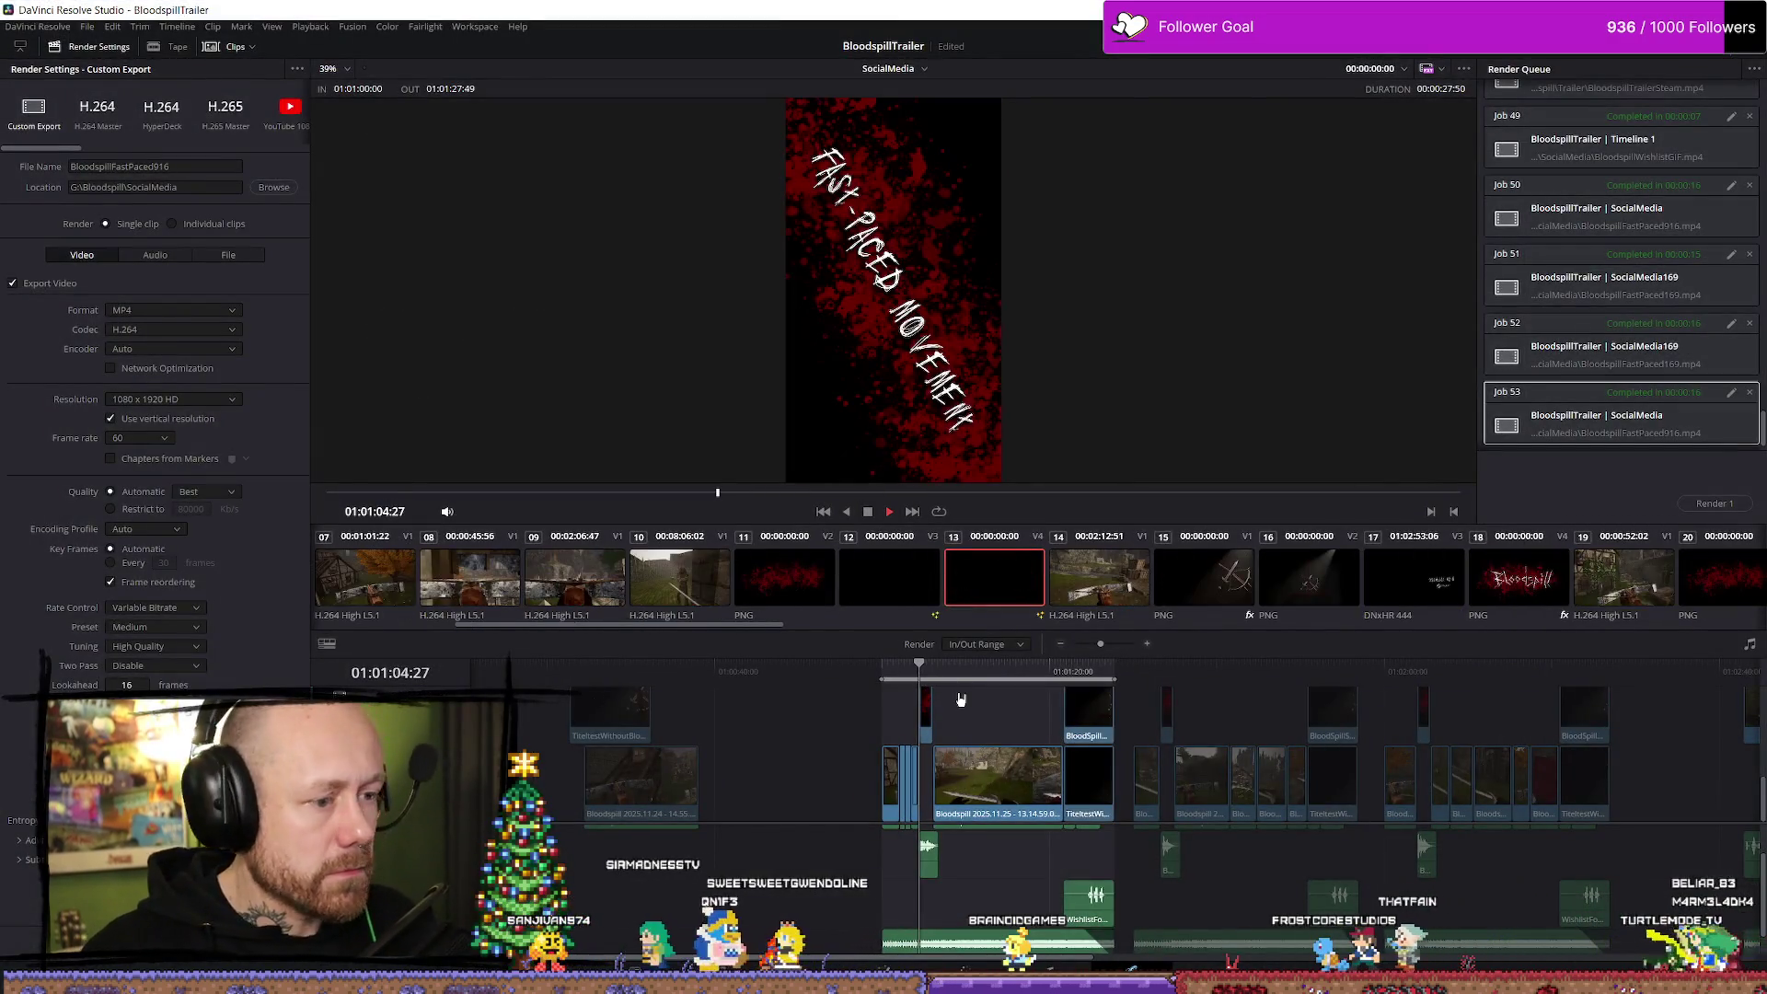
- Zoom the timeline in around the Fast-paced movement title and switch to the Edit page
{"action": "scroll", "coordinate": [1184, 759], "scroll_direction": "up", "scroll_amount": 2}
{"action": "scroll", "coordinate": [1188, 762], "scroll_direction": "up", "scroll_amount": 3}
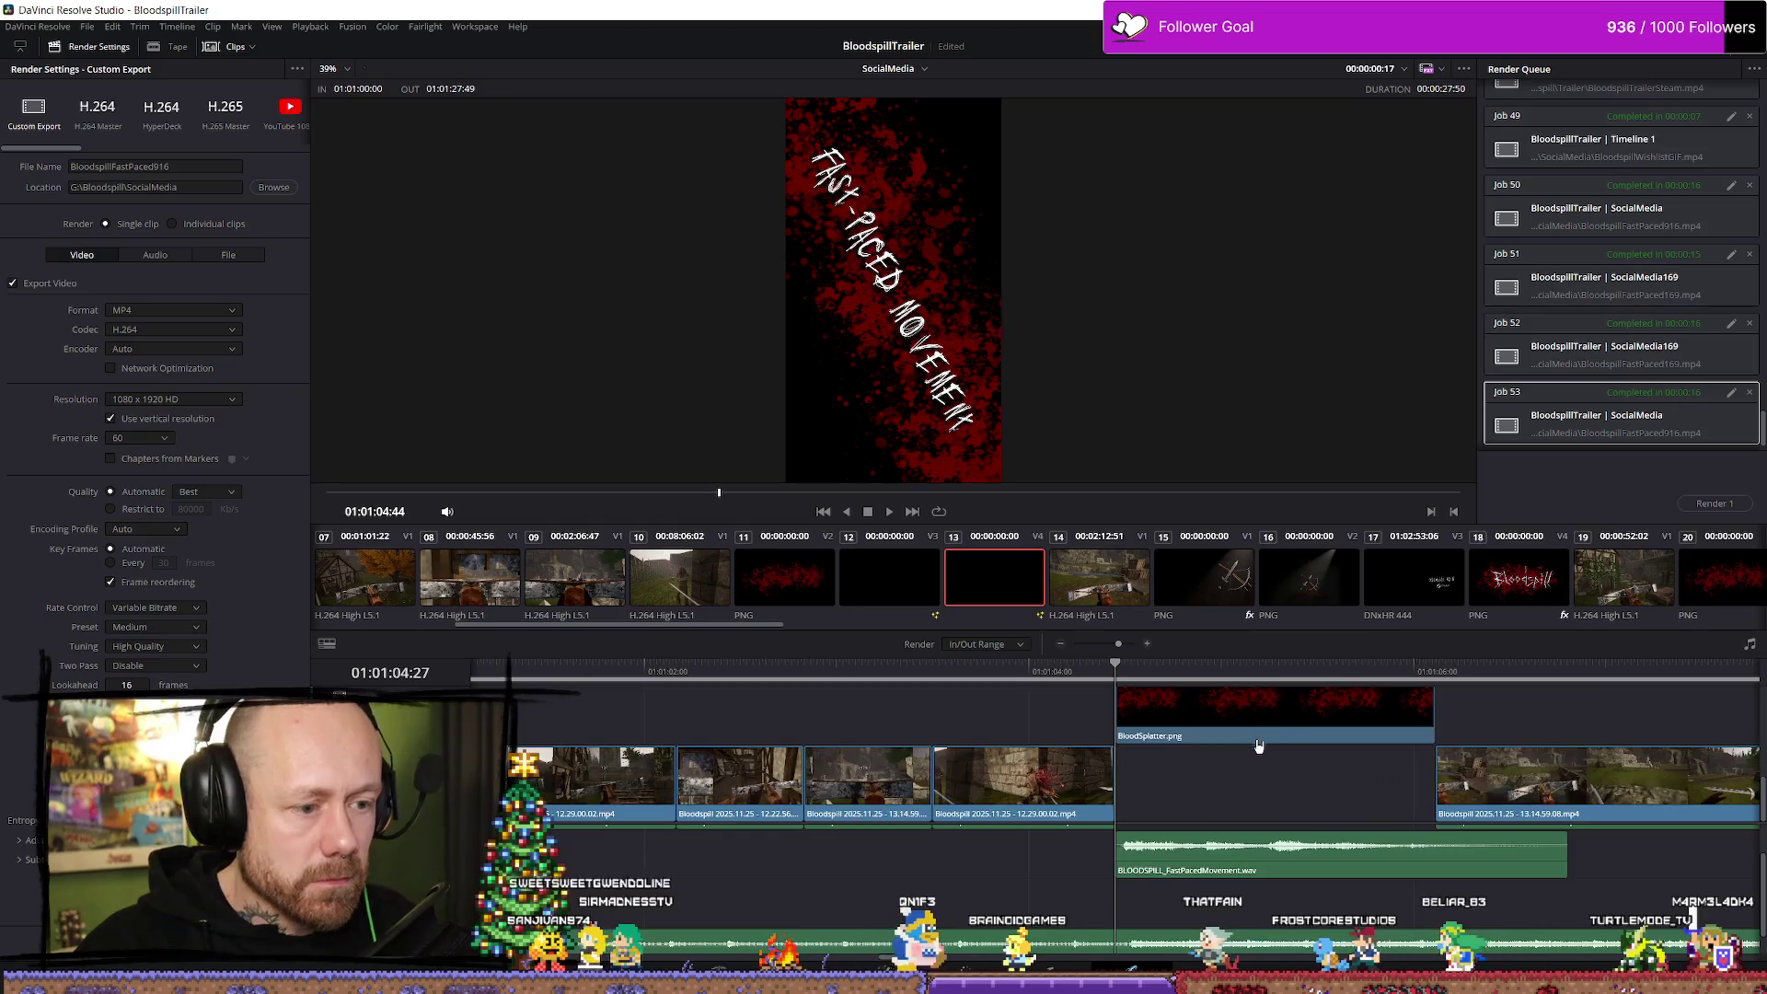
{"action": "scroll", "coordinate": [1178, 712], "scroll_direction": "up", "scroll_amount": 2}
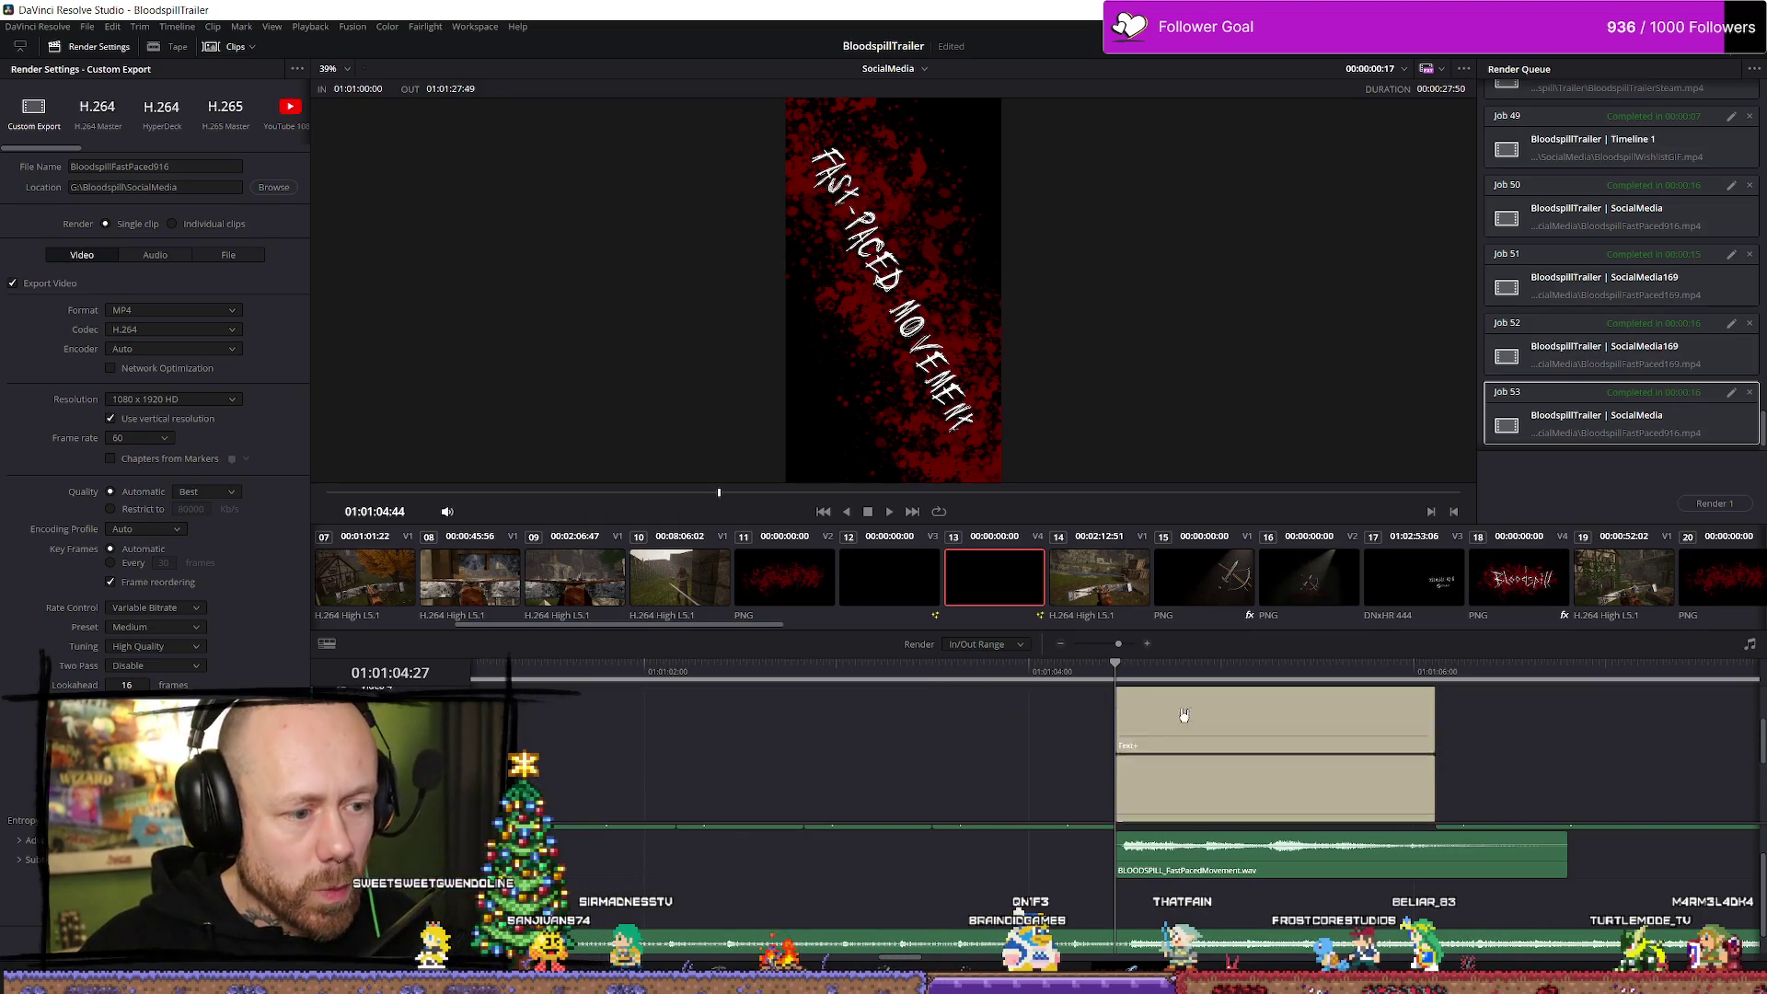
{"action": "scroll", "coordinate": [1224, 764], "scroll_direction": "down", "scroll_amount": 3}
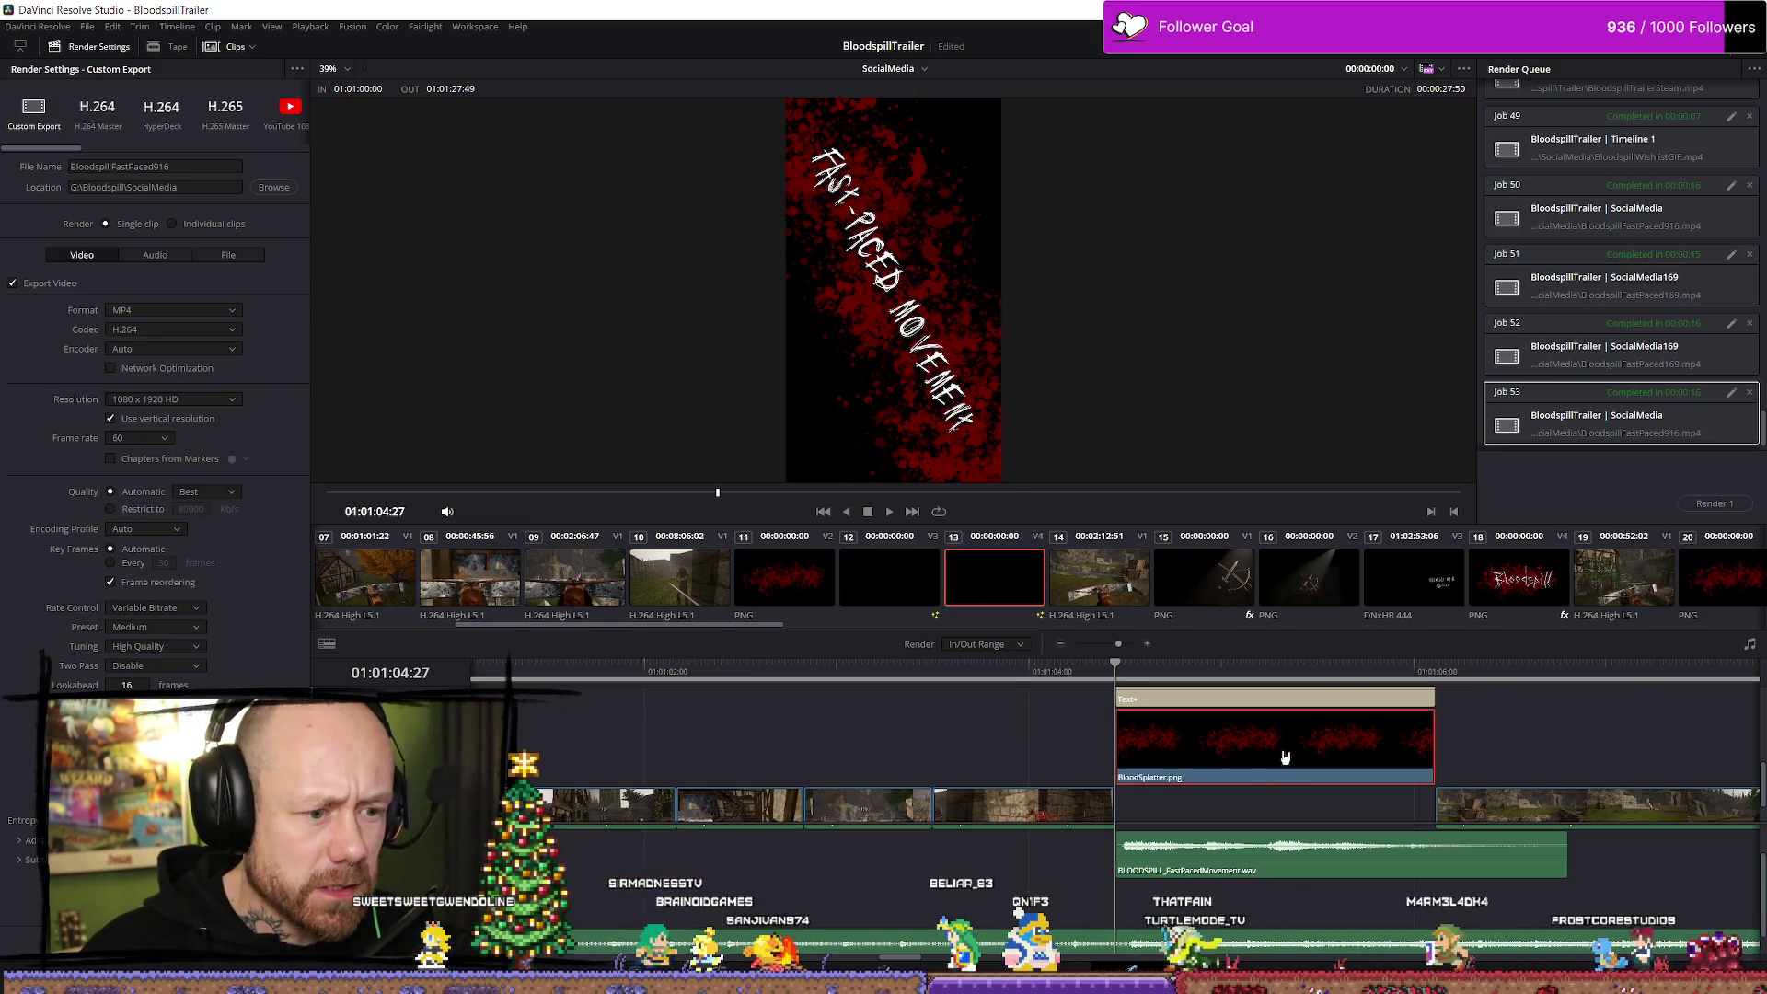
{"action": "key", "text": "shift+4"}
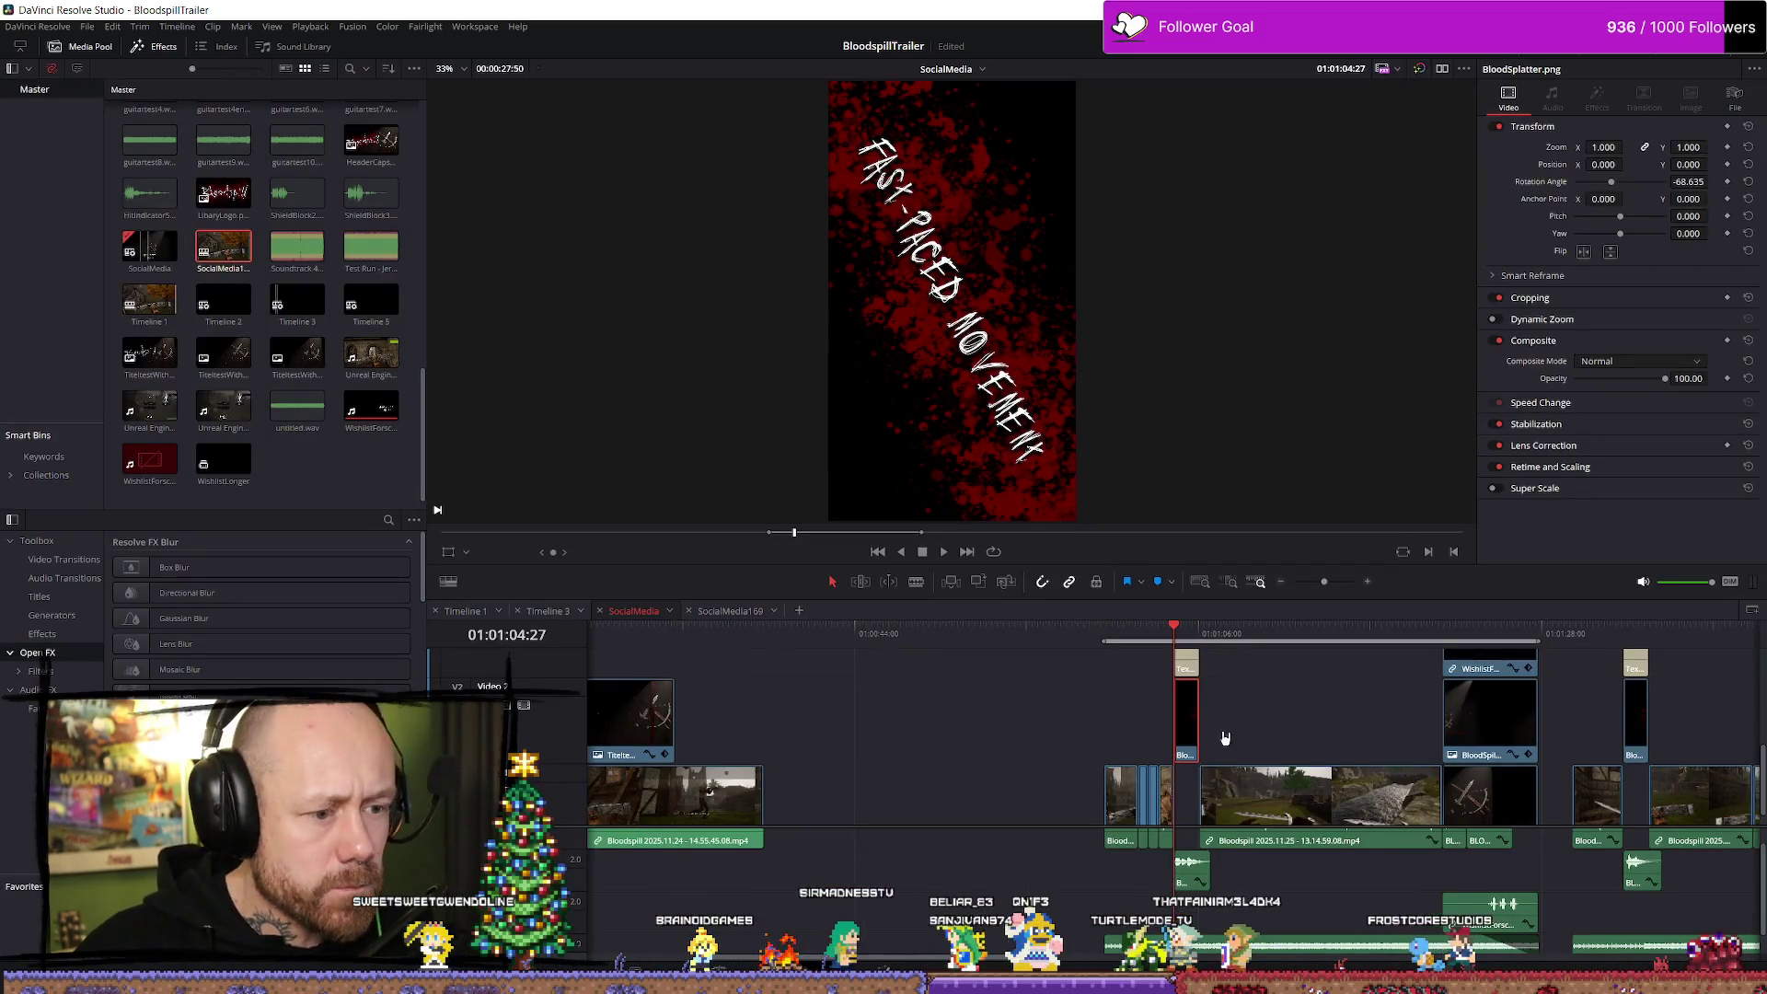
- Select the Text+ title clip sitting above BloodSplatter.png in the timeline
{"action": "scroll", "coordinate": [1293, 727], "scroll_direction": "up", "scroll_amount": 5}
{"action": "scroll", "coordinate": [1297, 730], "scroll_direction": "up", "scroll_amount": 2}
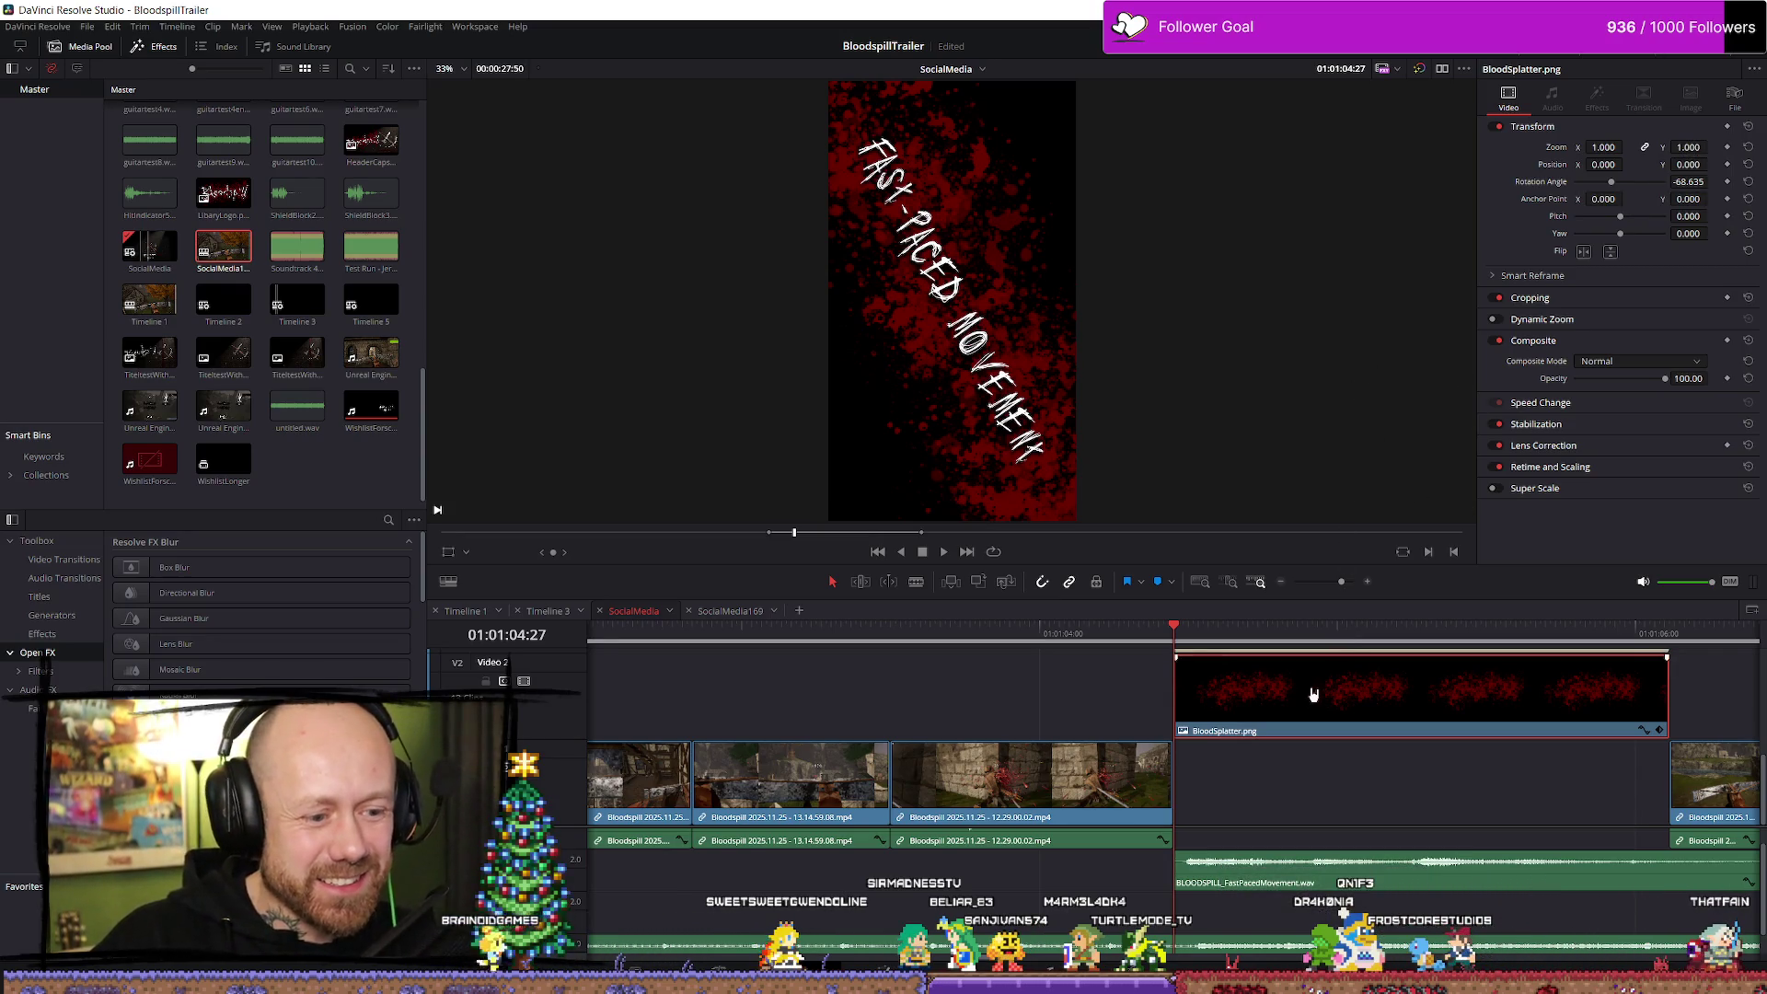
{"action": "scroll", "coordinate": [1313, 694], "scroll_direction": "up", "scroll_amount": 2}
{"action": "left_click", "coordinate": [1353, 681]}
{"action": "left_click", "coordinate": [1334, 733]}
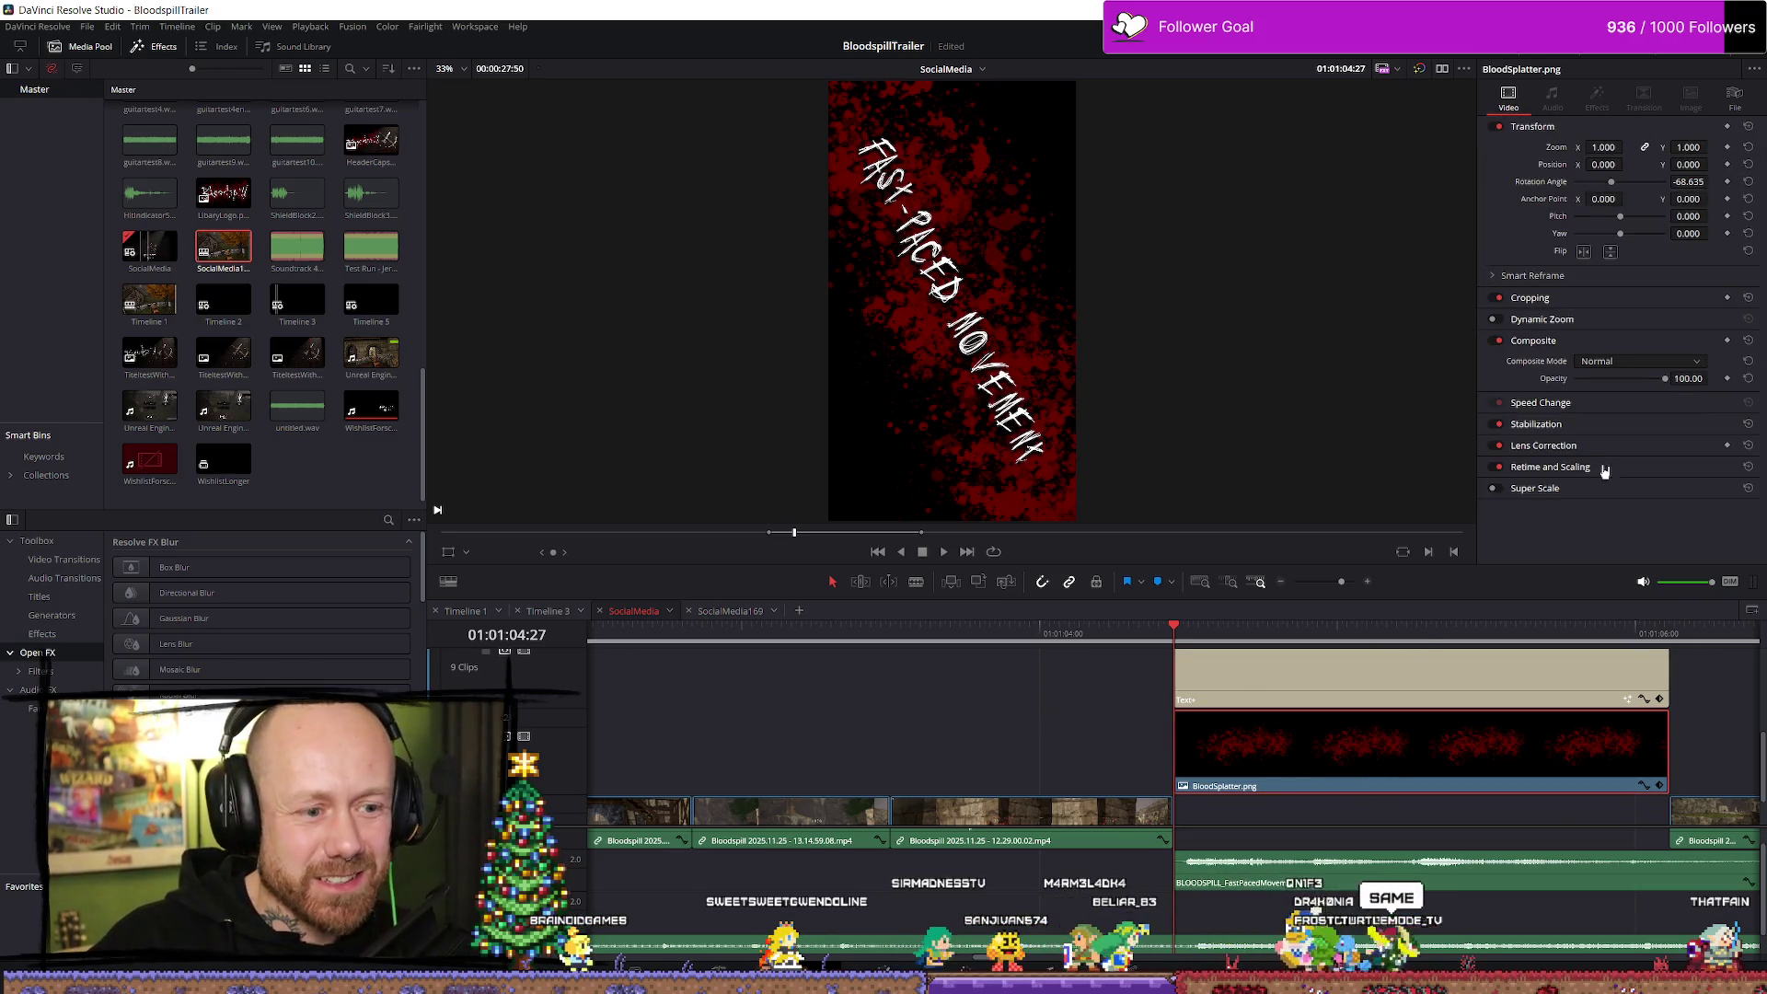
{"action": "left_click", "coordinate": [1381, 686]}
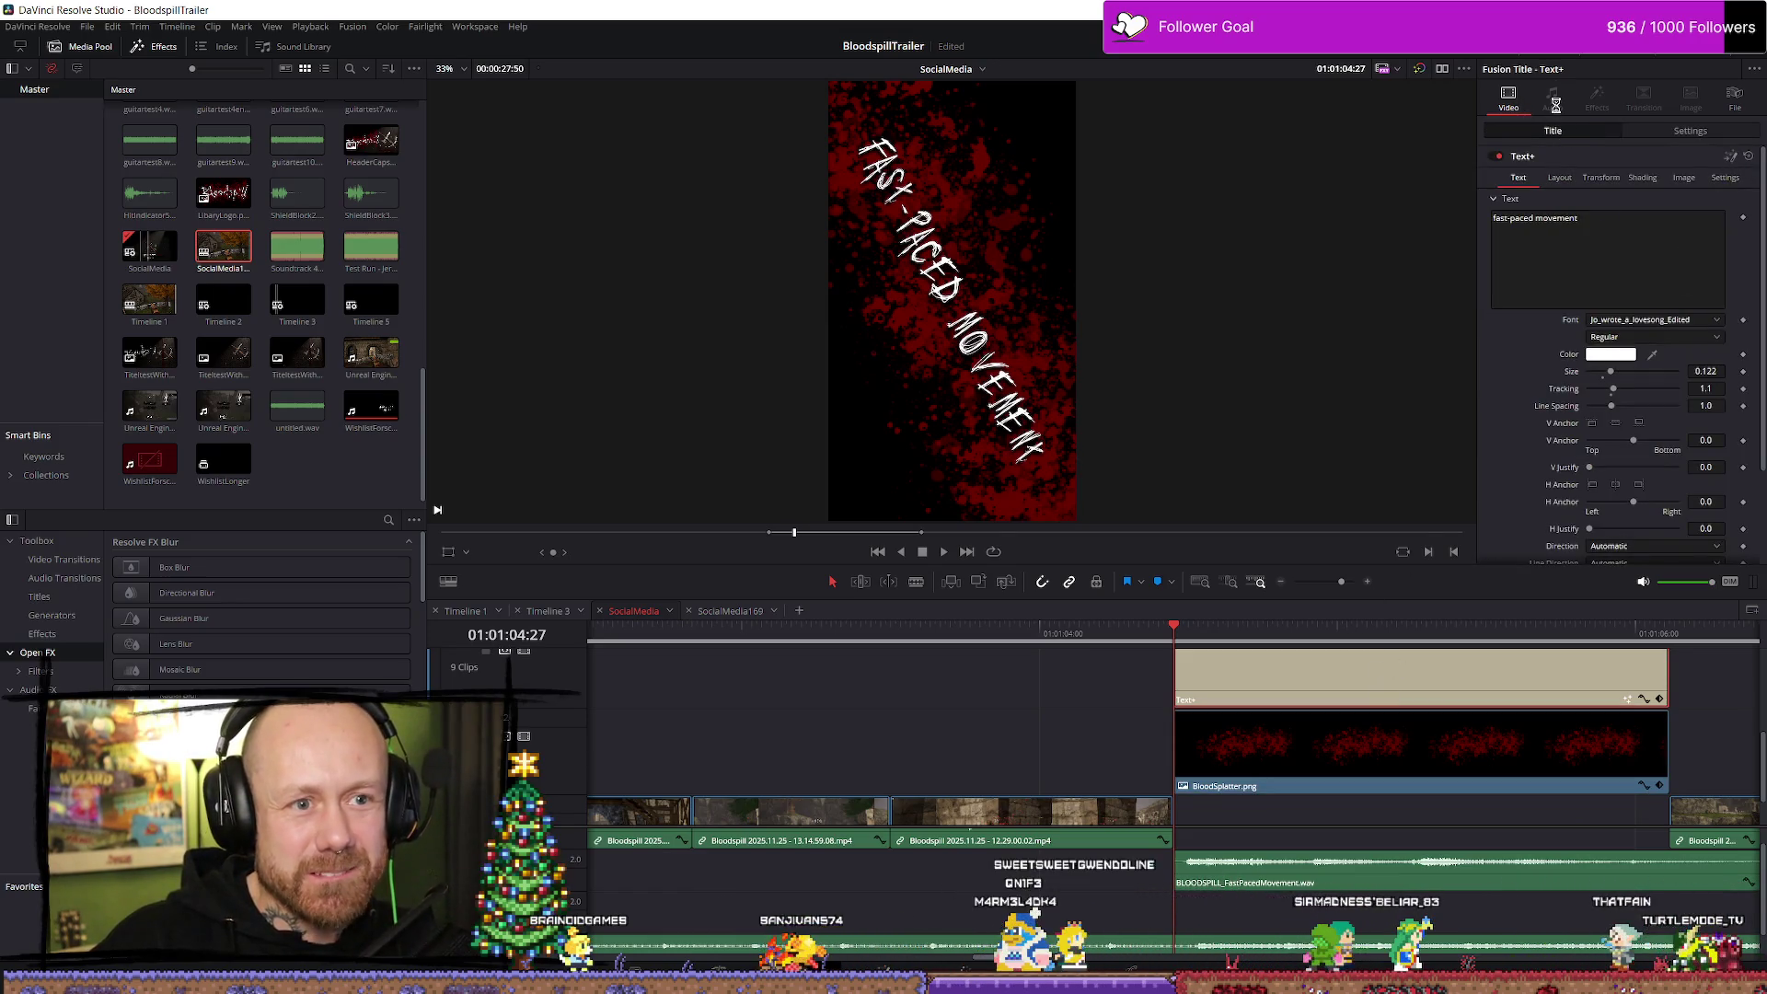
- Show the title's Settings tab, with zoom 1.710 and rotation -63.210
{"action": "left_click", "coordinate": [1690, 130]}
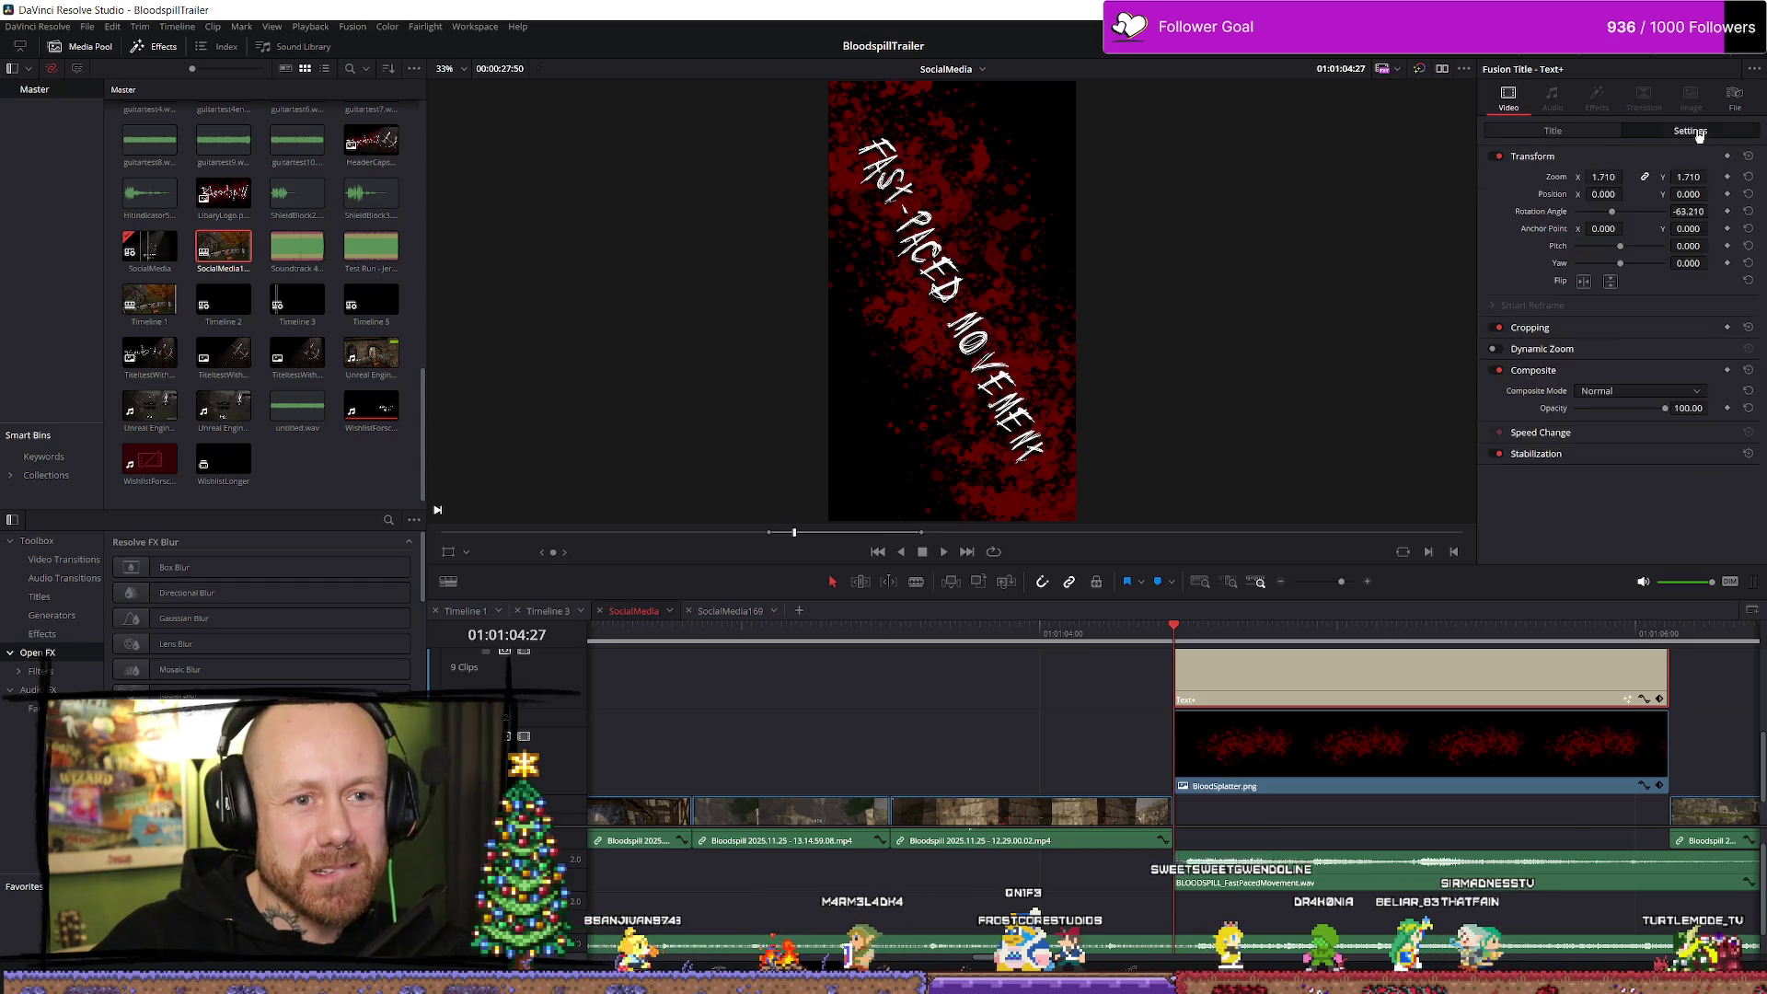
{"action": "left_click", "coordinate": [1554, 131]}
{"action": "left_click", "coordinate": [1690, 131]}
{"action": "left_click", "coordinate": [1553, 130]}
{"action": "left_click", "coordinate": [1704, 131]}
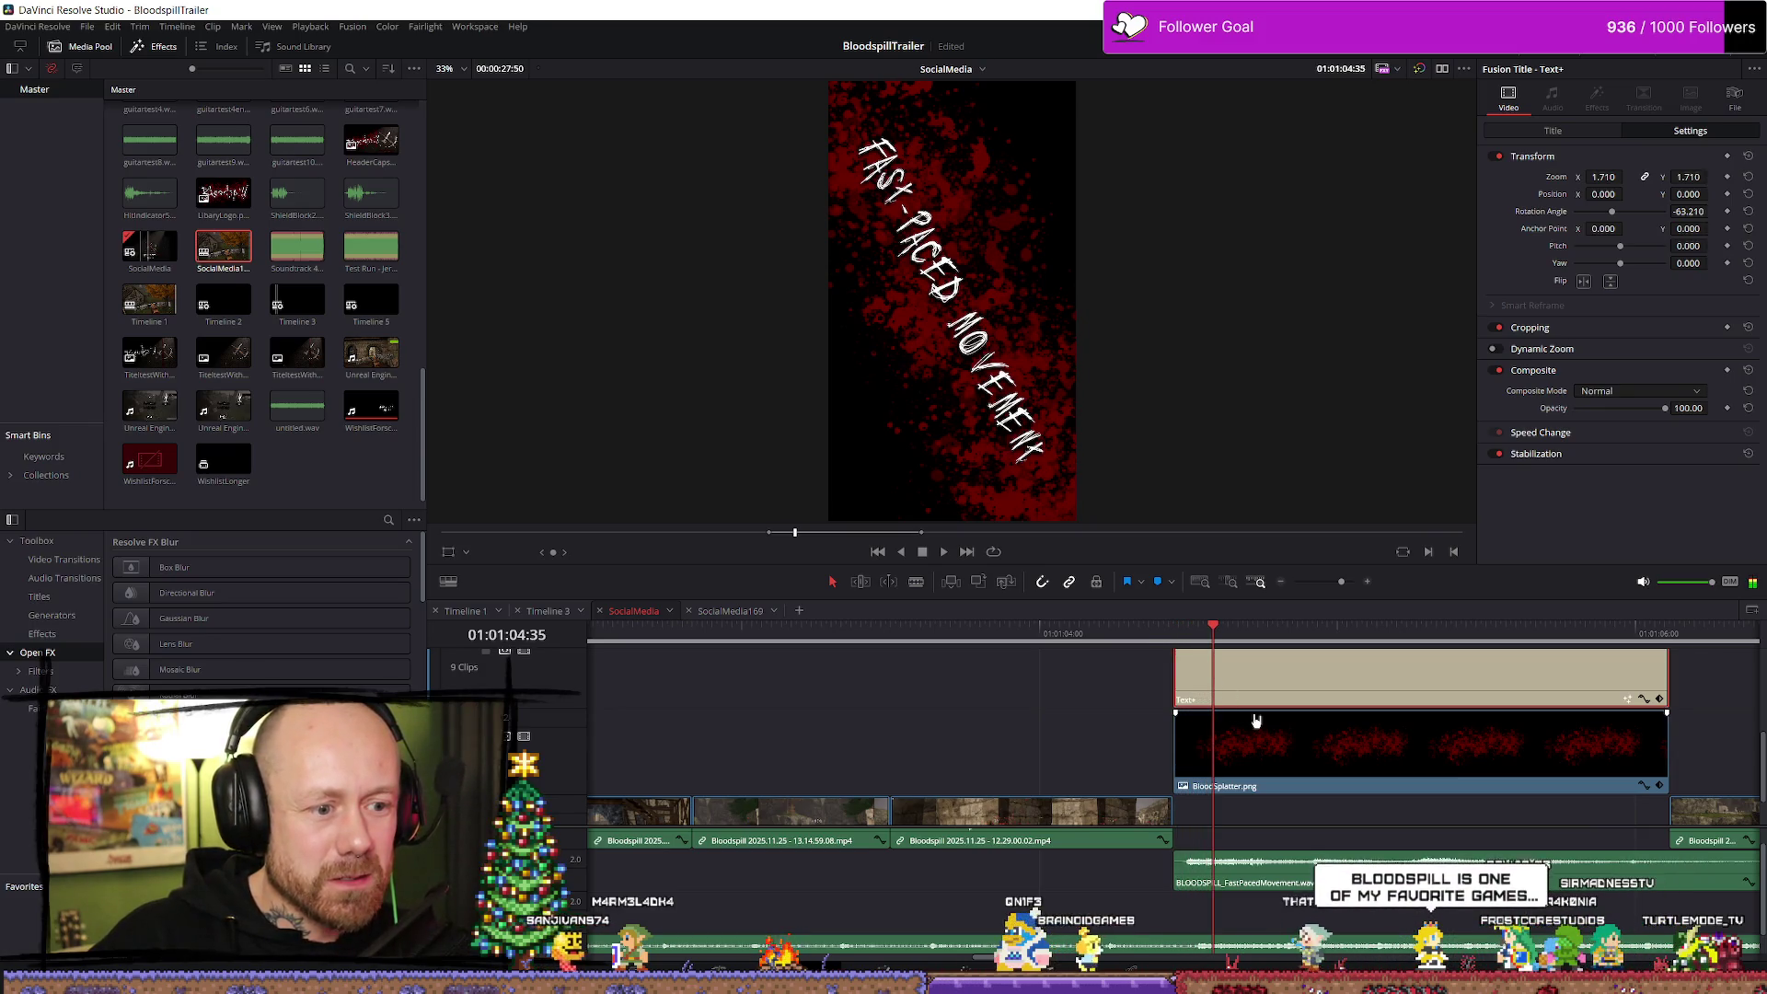
{"action": "key", "text": "Left"}
{"action": "key", "text": "Left"}
{"action": "key", "text": "Left"}
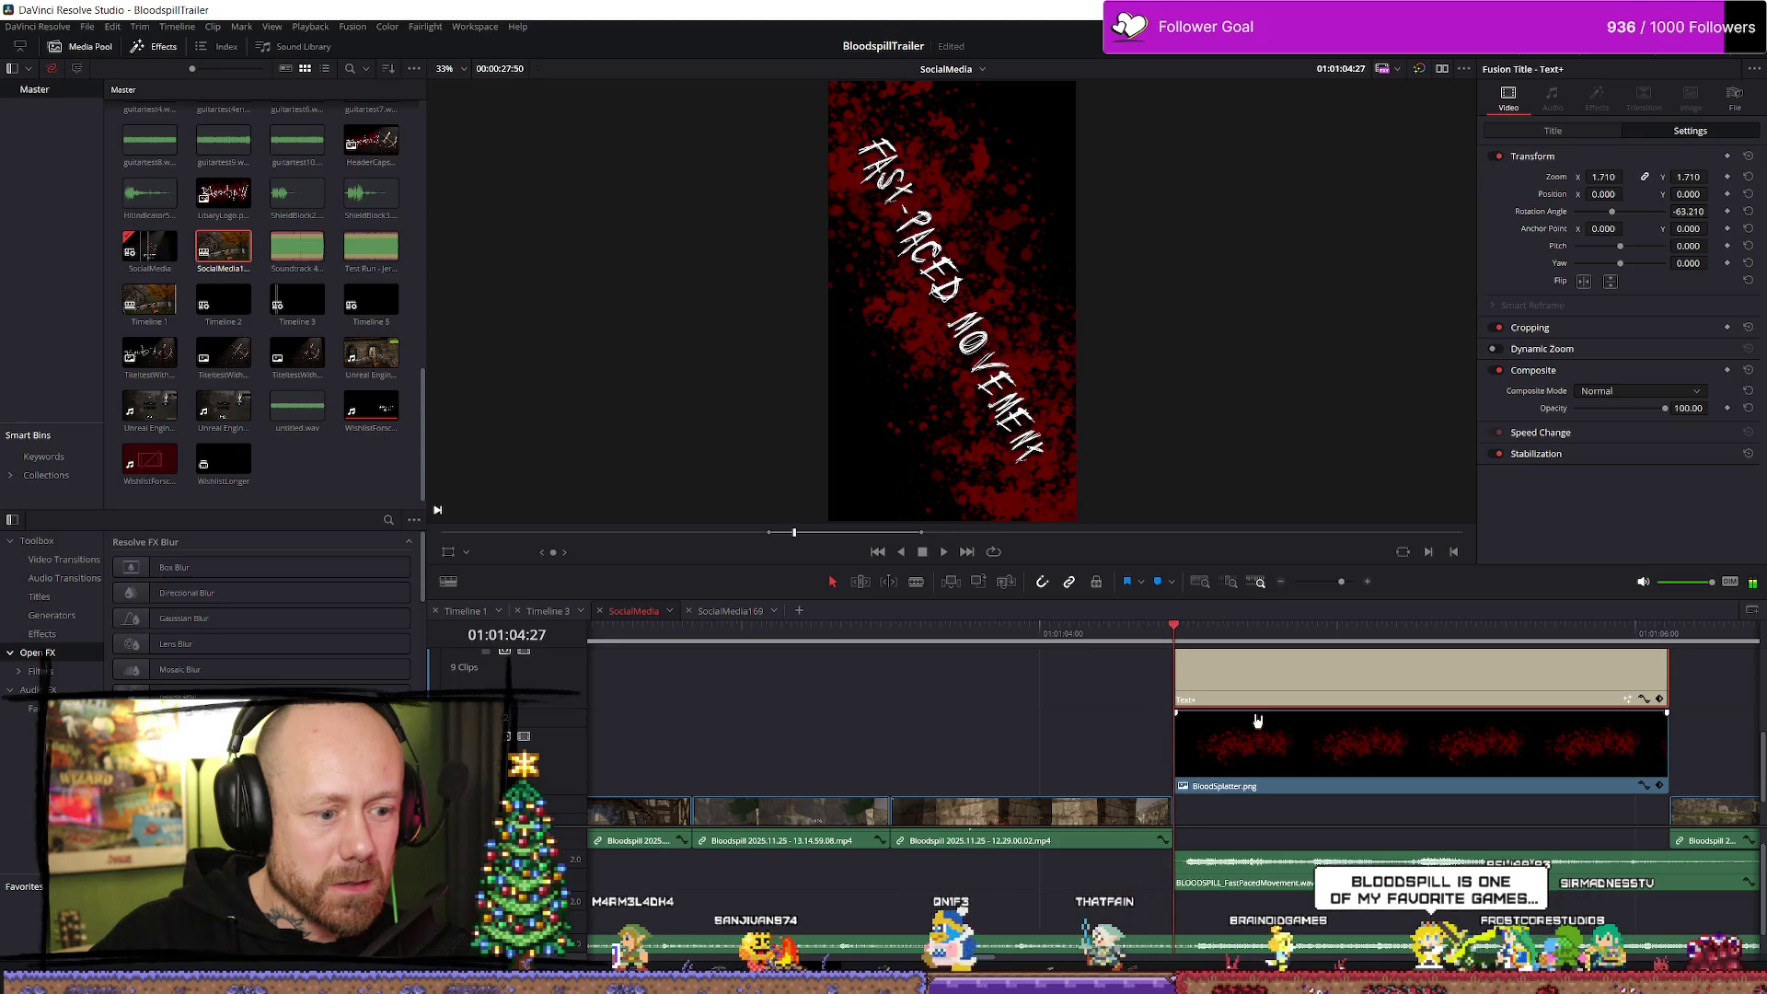
{"action": "key", "text": "Right"}
{"action": "key", "text": "Right"}
{"action": "key", "text": "Right"}
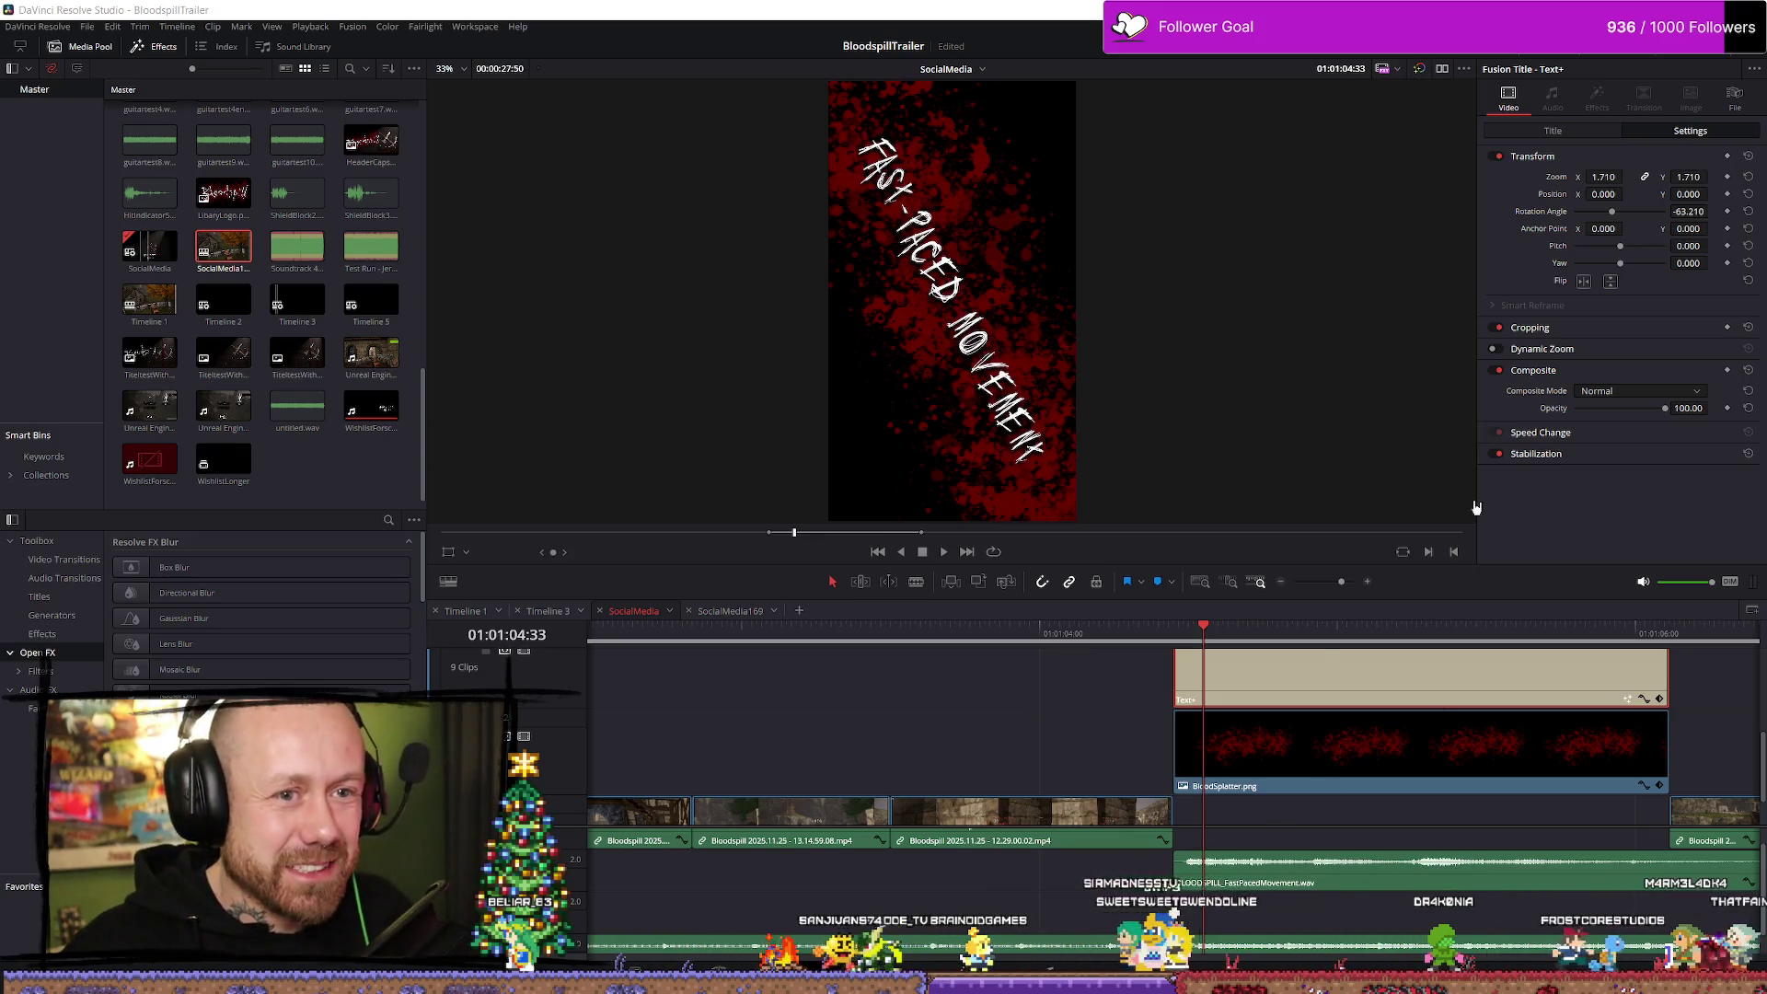
- Add a Zoom keyframe to the FAST-PACED MOVEMENT Text+ title at its start
{"action": "scroll", "coordinate": [1306, 761], "scroll_direction": "up", "scroll_amount": 2}
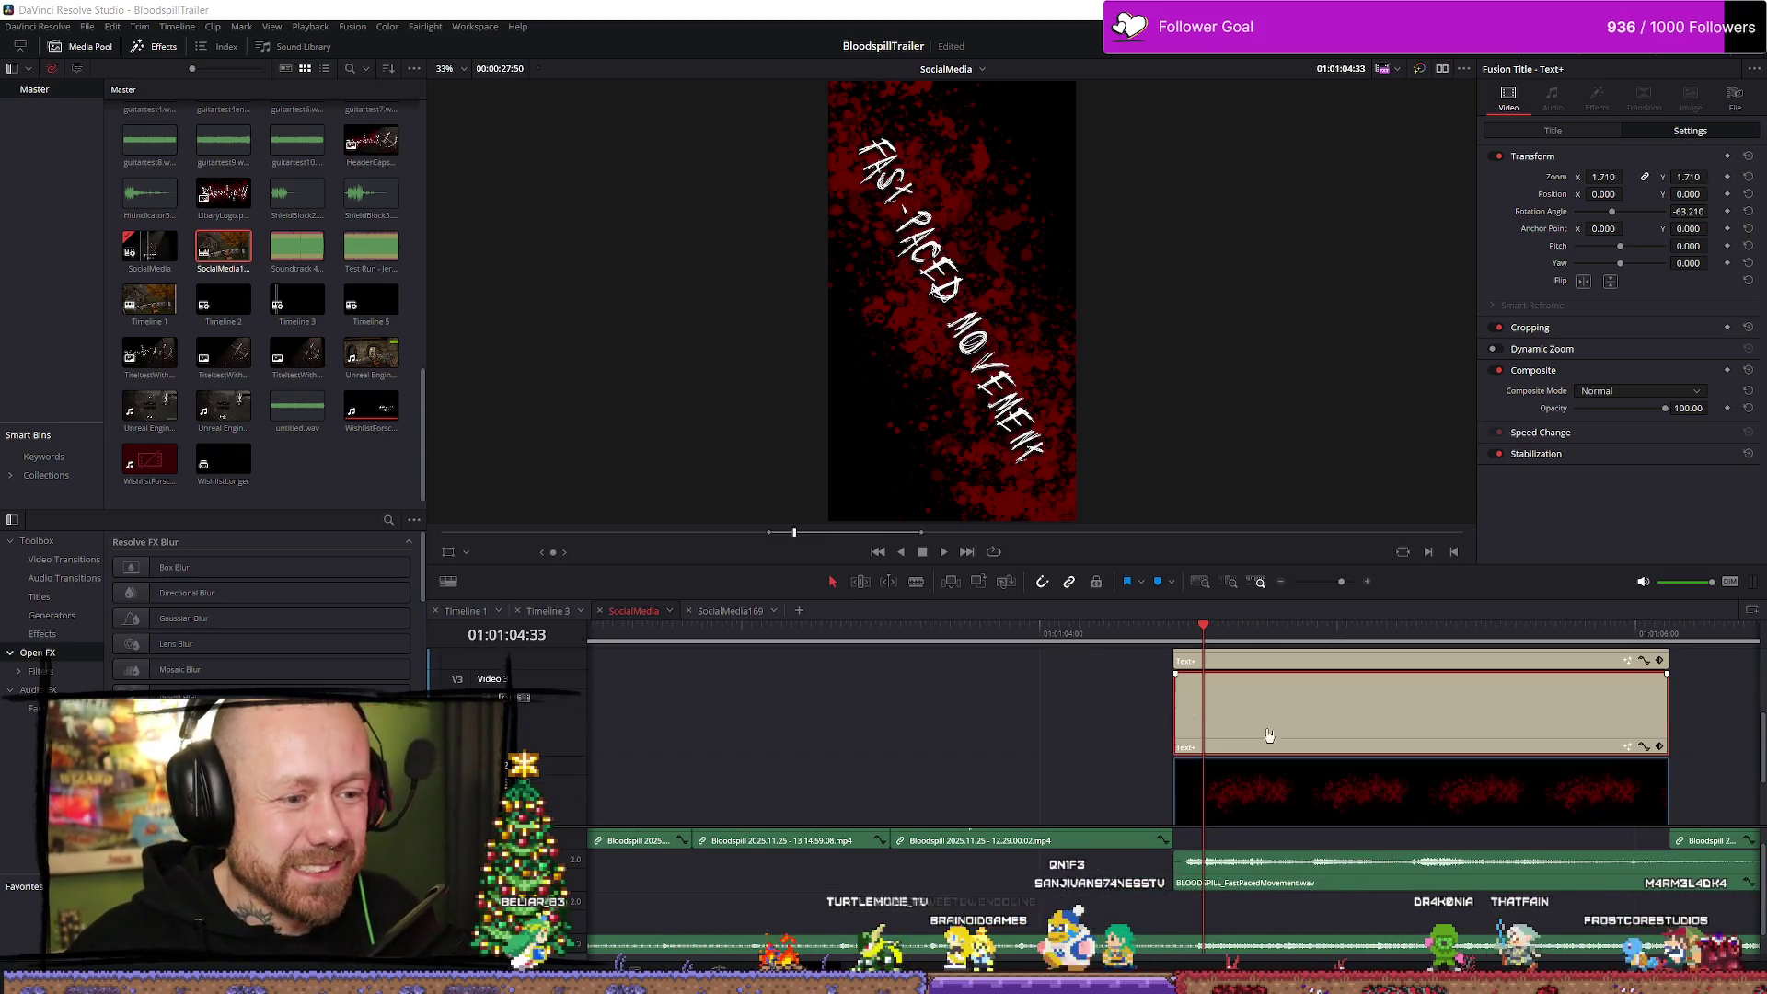
{"action": "left_click", "coordinate": [1727, 176]}
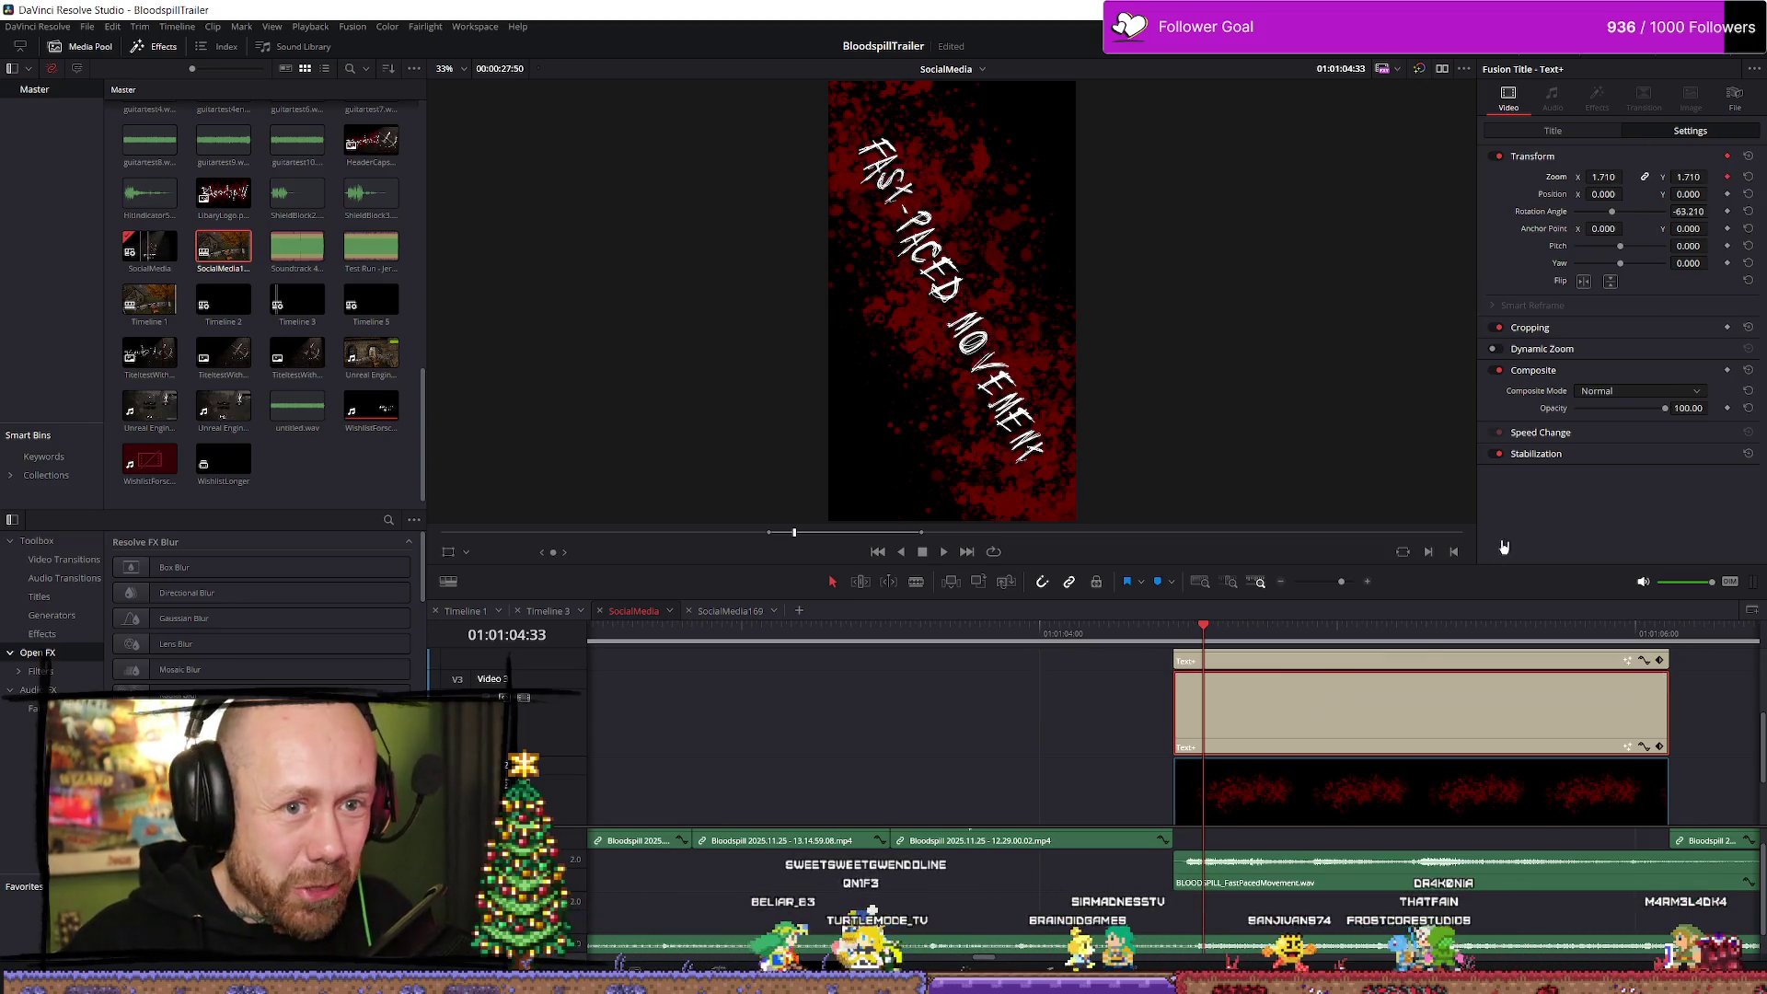
{"action": "left_click", "coordinate": [1307, 782]}
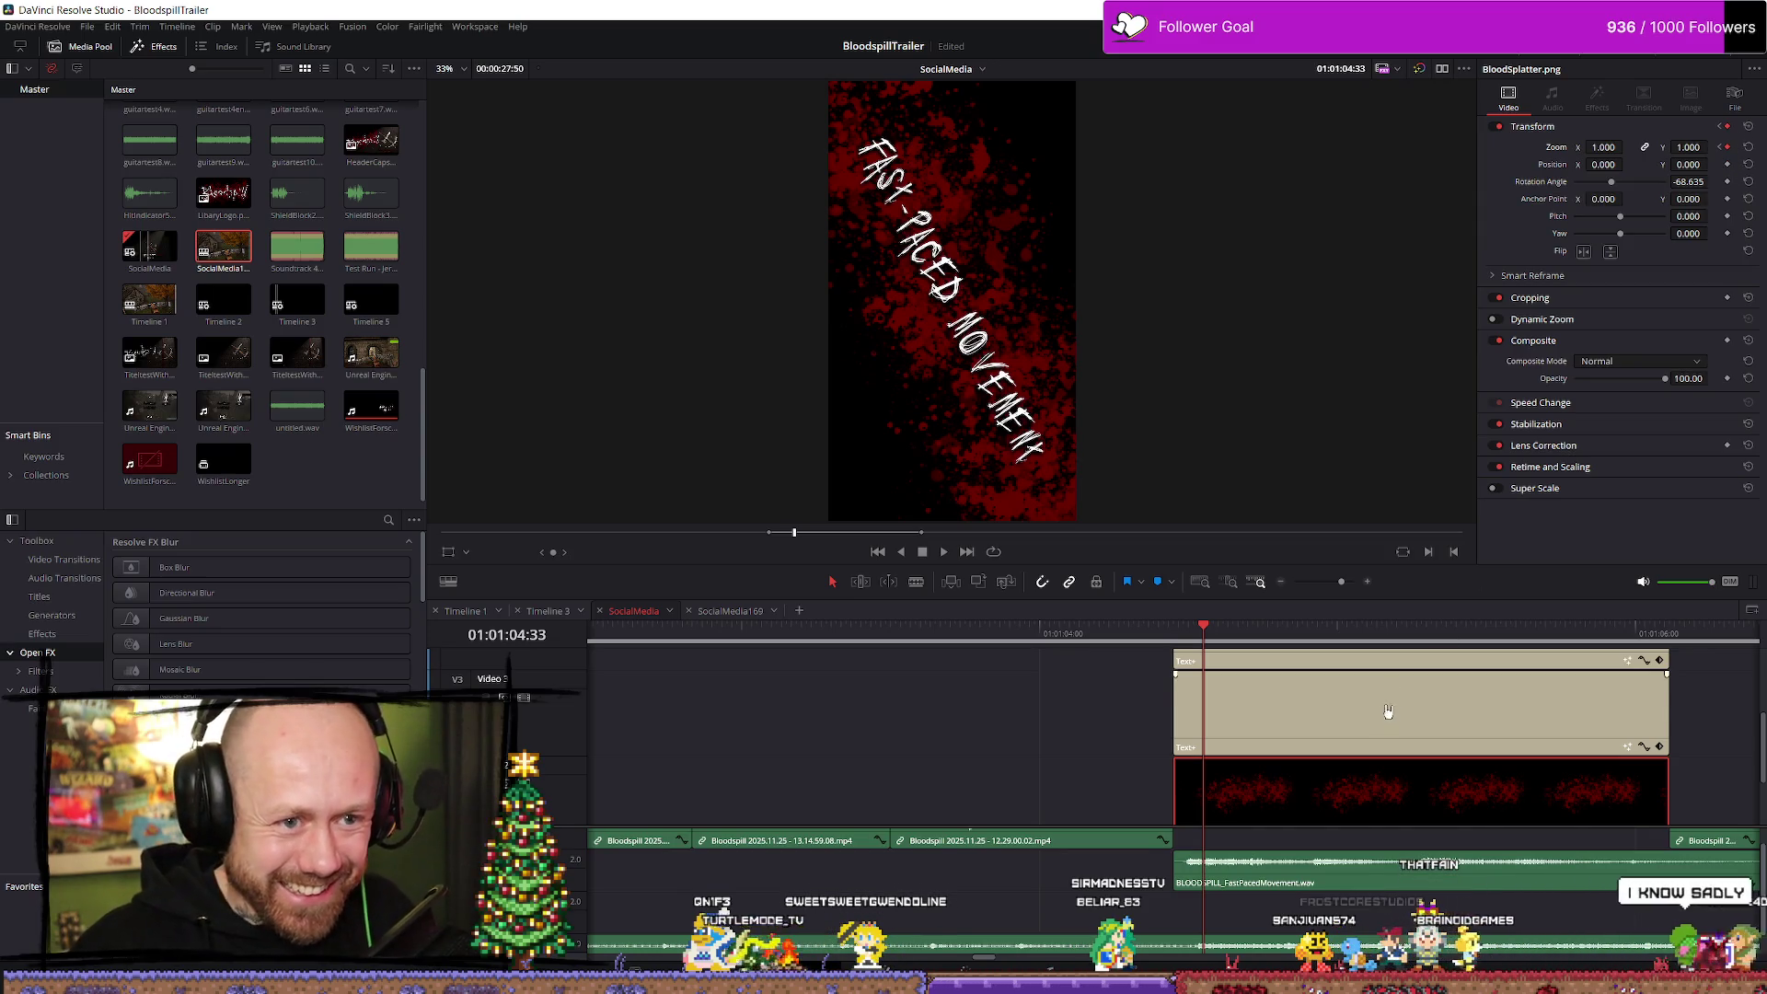
{"action": "scroll", "coordinate": [1387, 712], "scroll_direction": "up", "scroll_amount": 2}
{"action": "left_click", "coordinate": [1301, 681]}
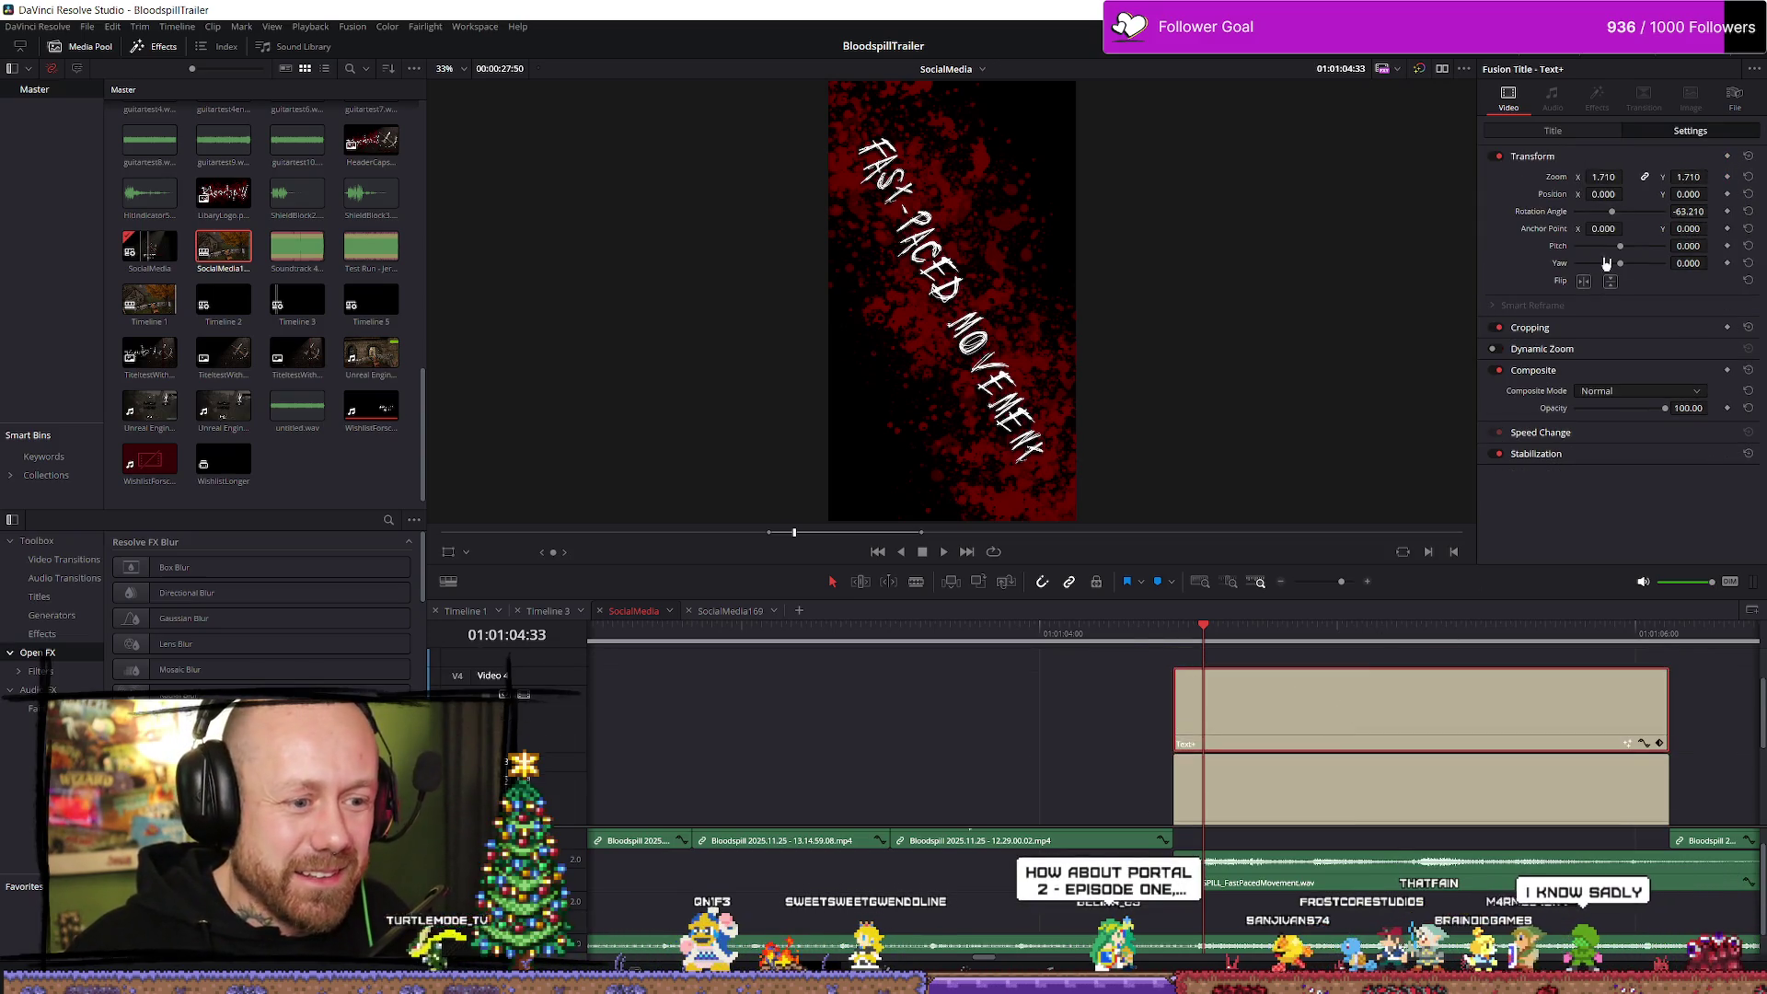
{"action": "scroll", "coordinate": [1521, 705], "scroll_direction": "down", "scroll_amount": 2}
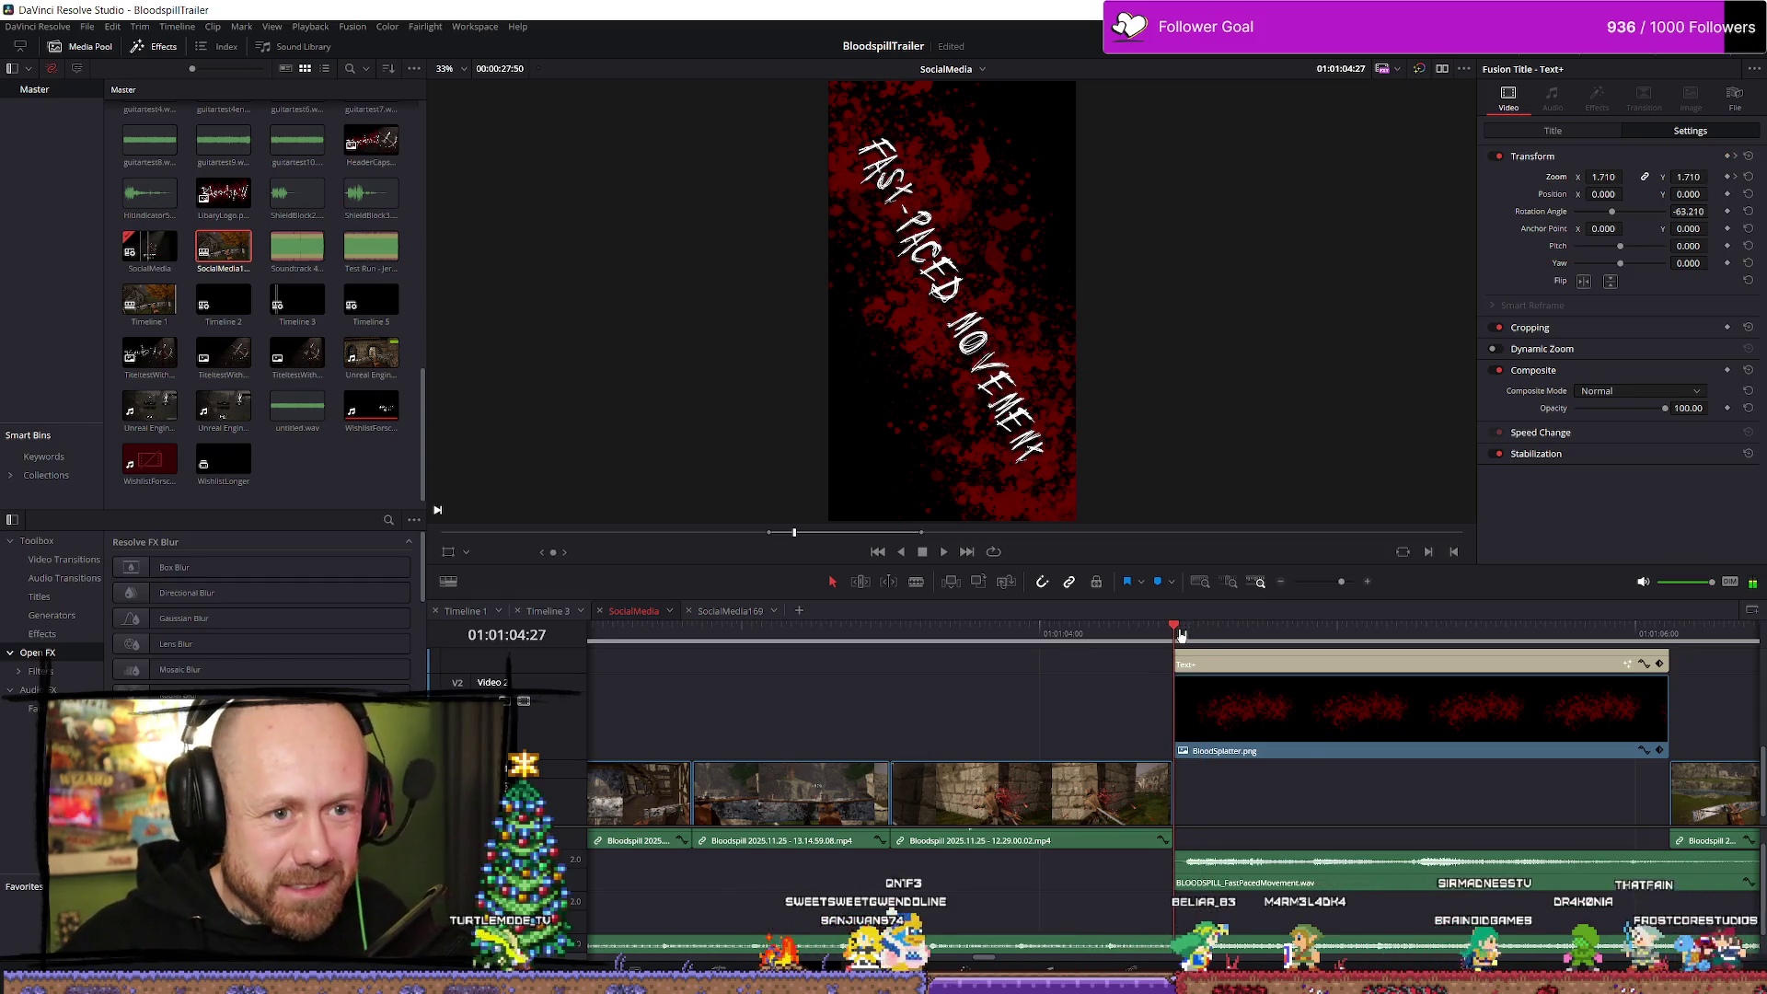
{"action": "scroll", "coordinate": [1285, 710], "scroll_direction": "up", "scroll_amount": 2}
- Shrink the BloodSplatter.png clip's Zoom to 0 so it grows in
{"action": "left_click", "coordinate": [1297, 733]}
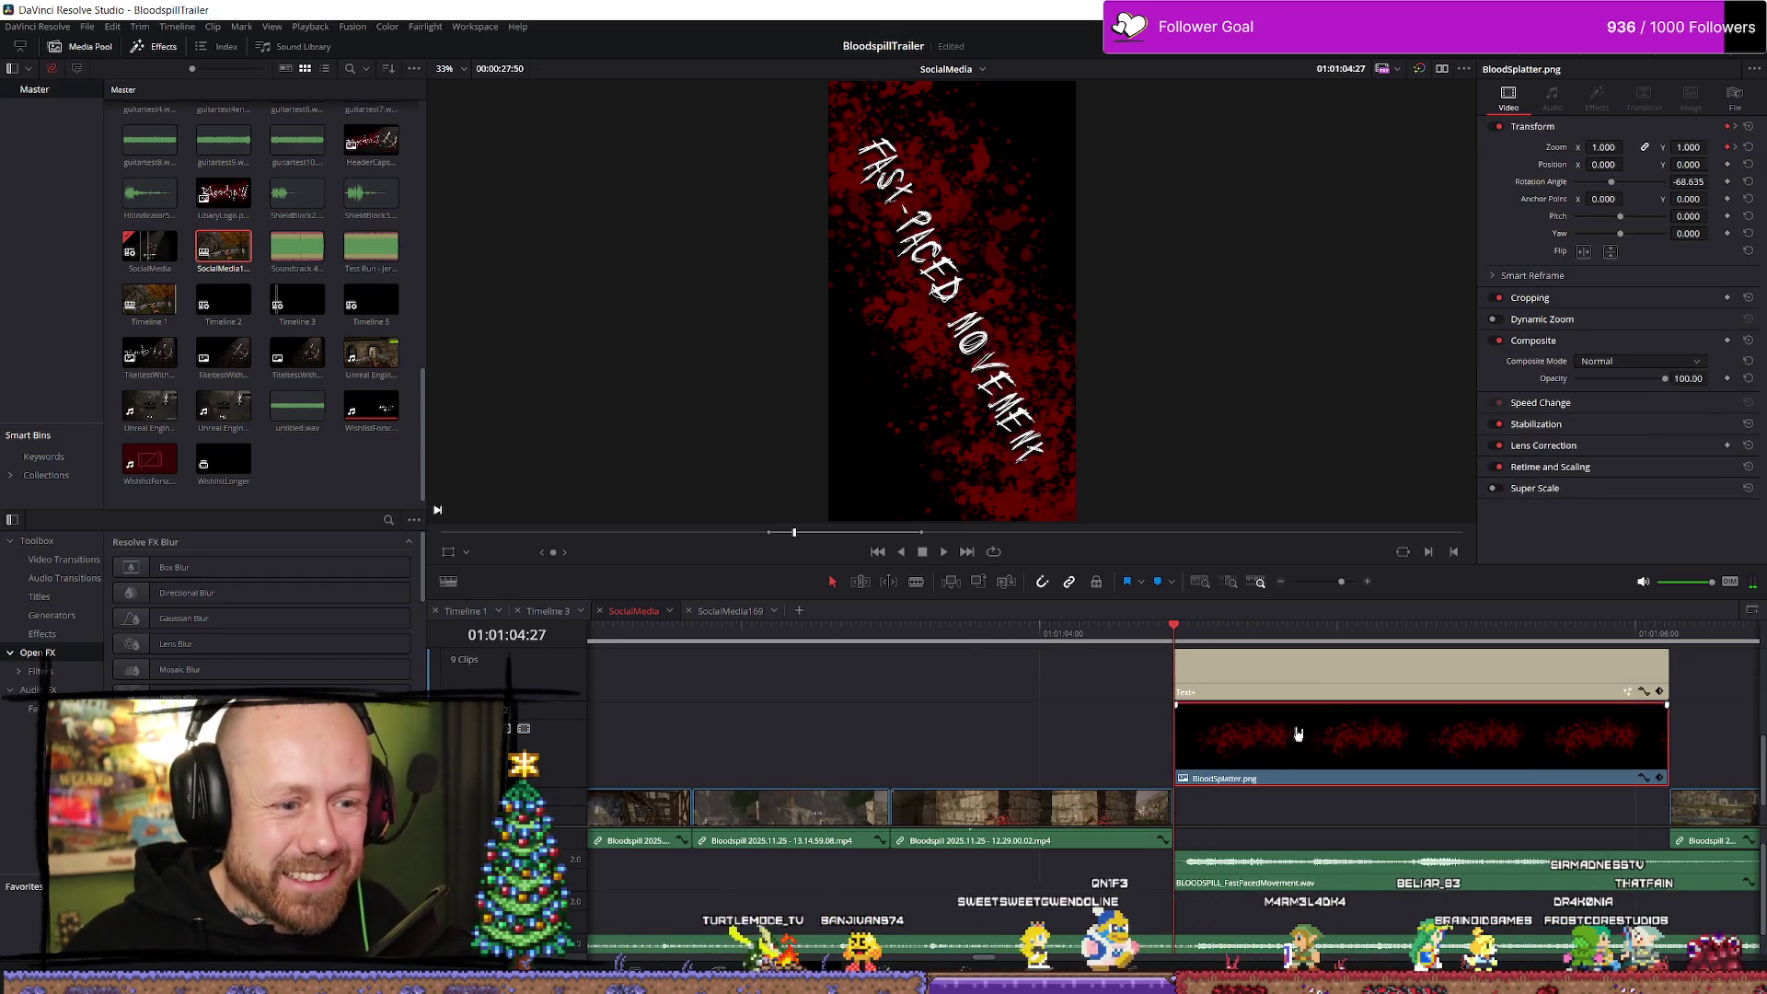
{"action": "left_click_drag", "start_coordinate": [1604, 147], "coordinate": [1588, 196]}
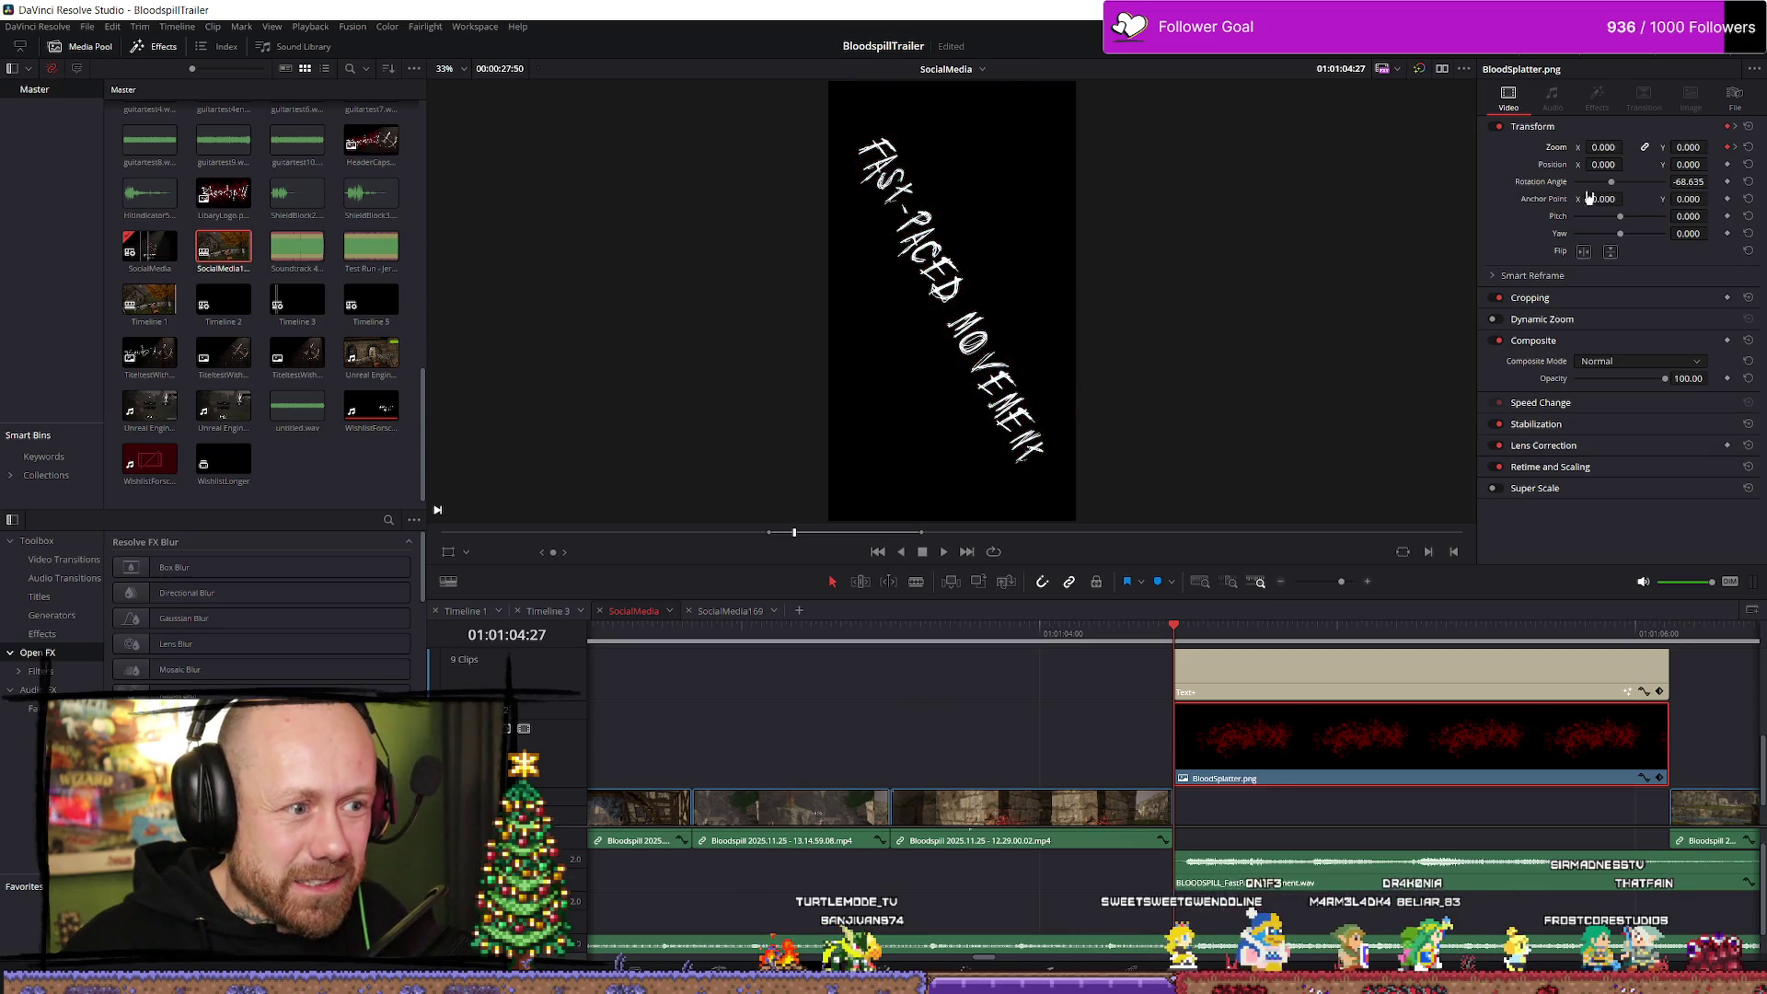
{"action": "left_click", "coordinate": [1222, 684]}
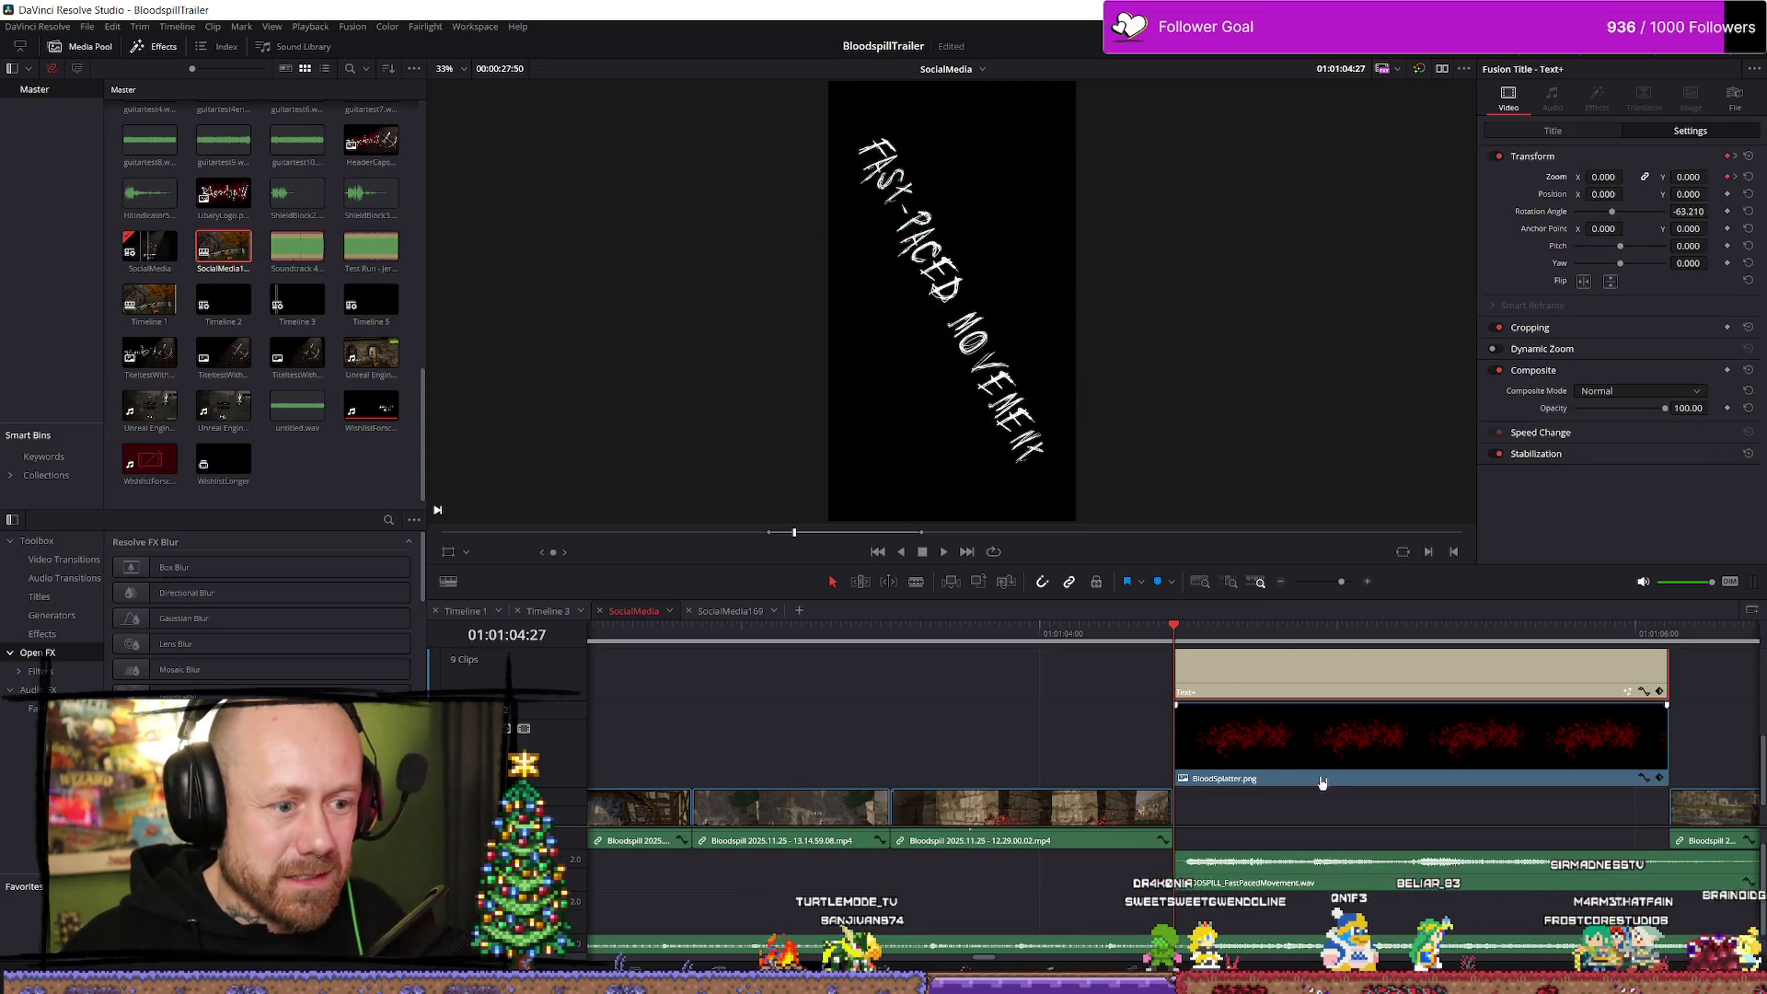
{"action": "scroll", "coordinate": [1322, 783], "scroll_direction": "up", "scroll_amount": 2}
{"action": "left_click", "coordinate": [1227, 660]}
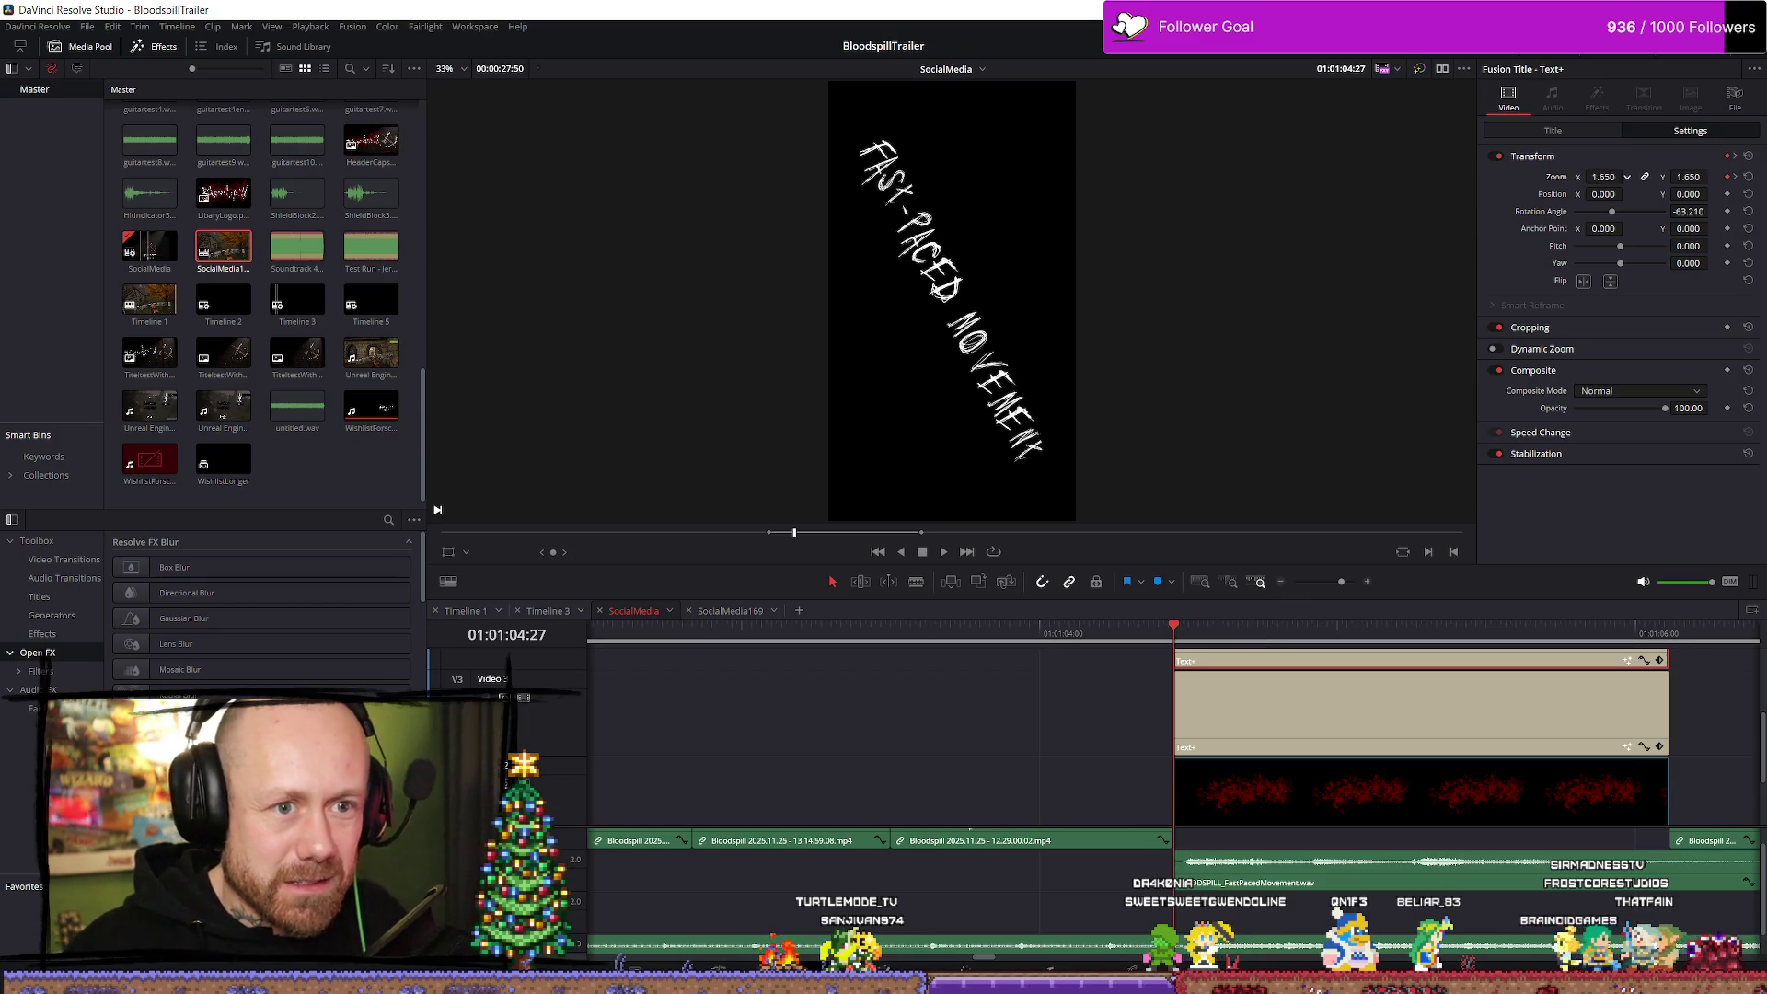
- Play back the title and splatter grow-in animation to check it
{"action": "key", "text": "space"}
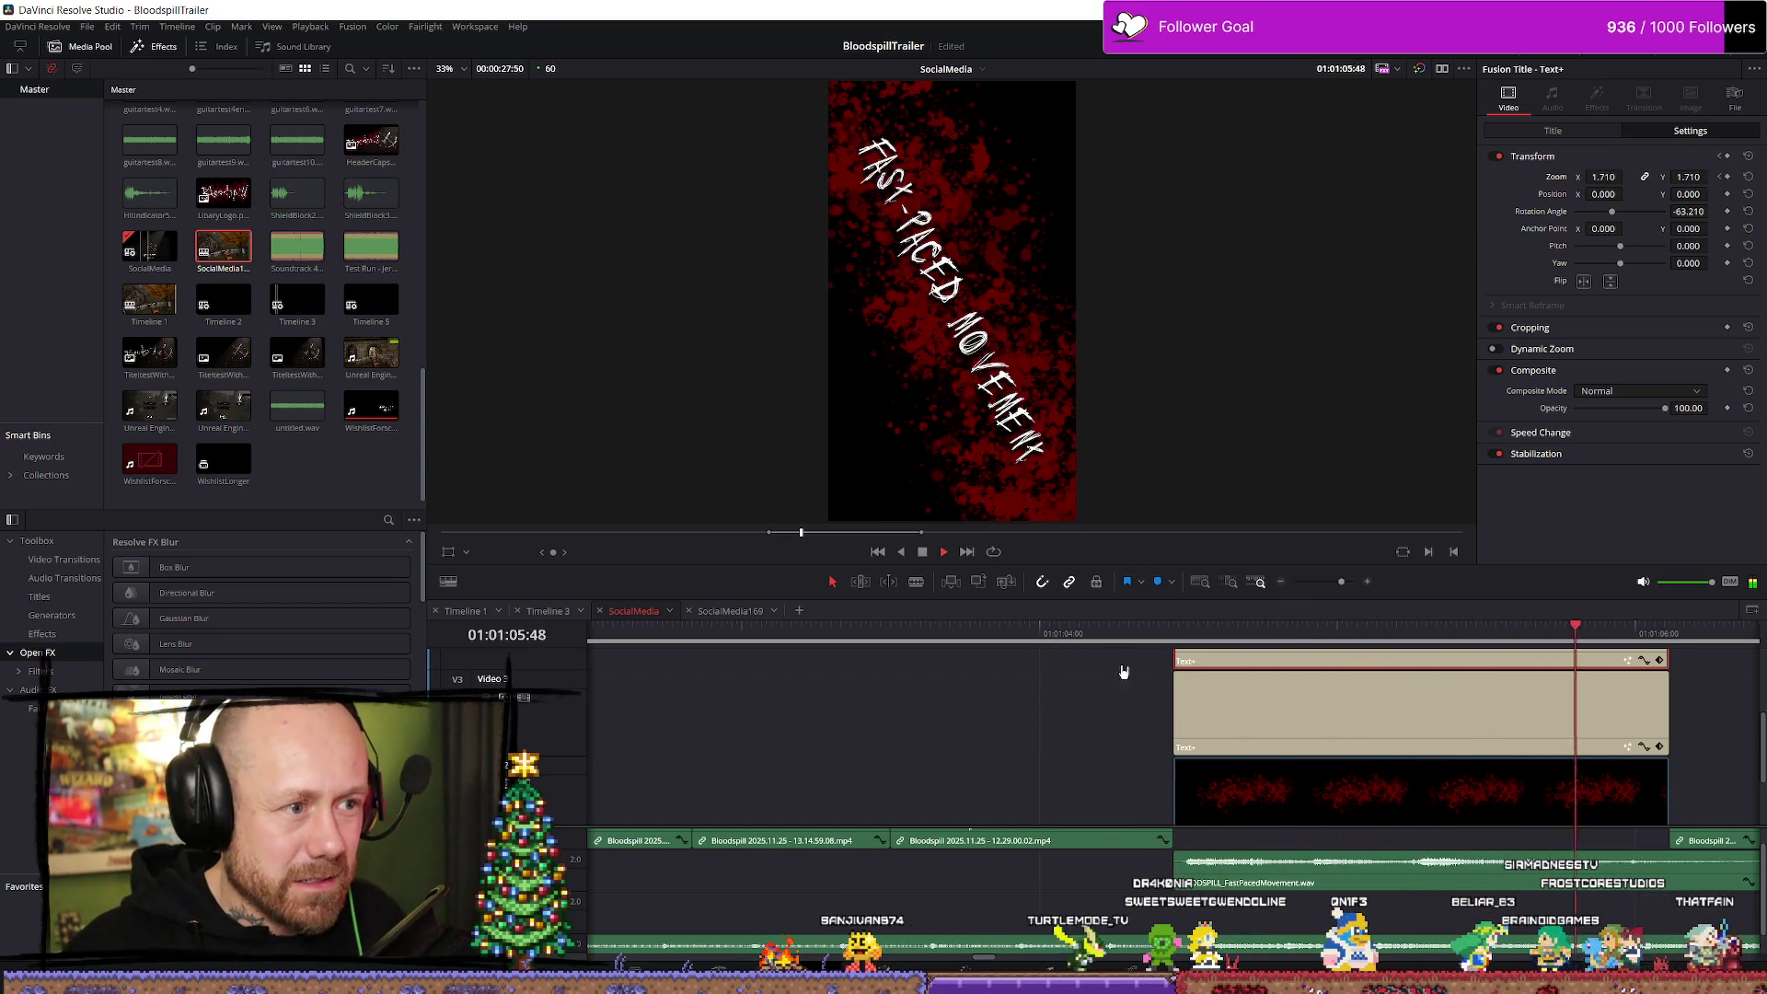
{"action": "key", "text": "space"}
{"action": "scroll", "coordinate": [1546, 672], "scroll_direction": "down", "scroll_amount": 6}
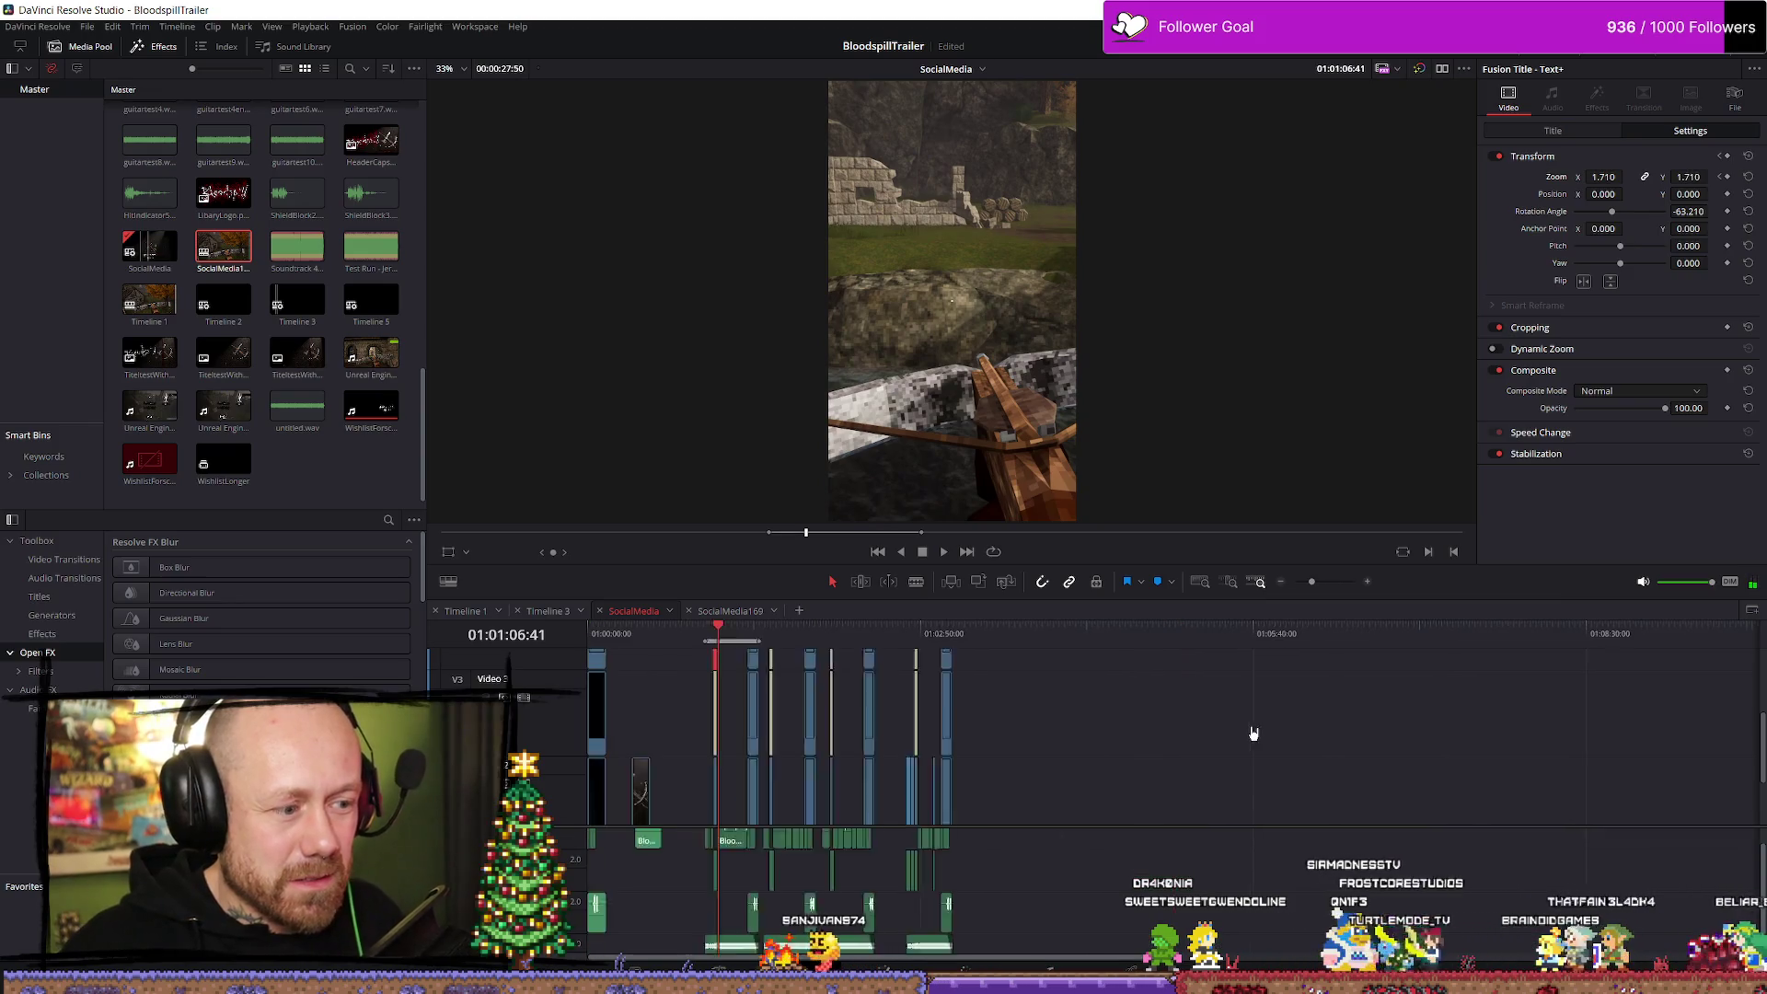
{"action": "scroll", "coordinate": [1254, 734], "scroll_direction": "up", "scroll_amount": 2}
{"action": "scroll", "coordinate": [1013, 815], "scroll_direction": "up", "scroll_amount": 2}
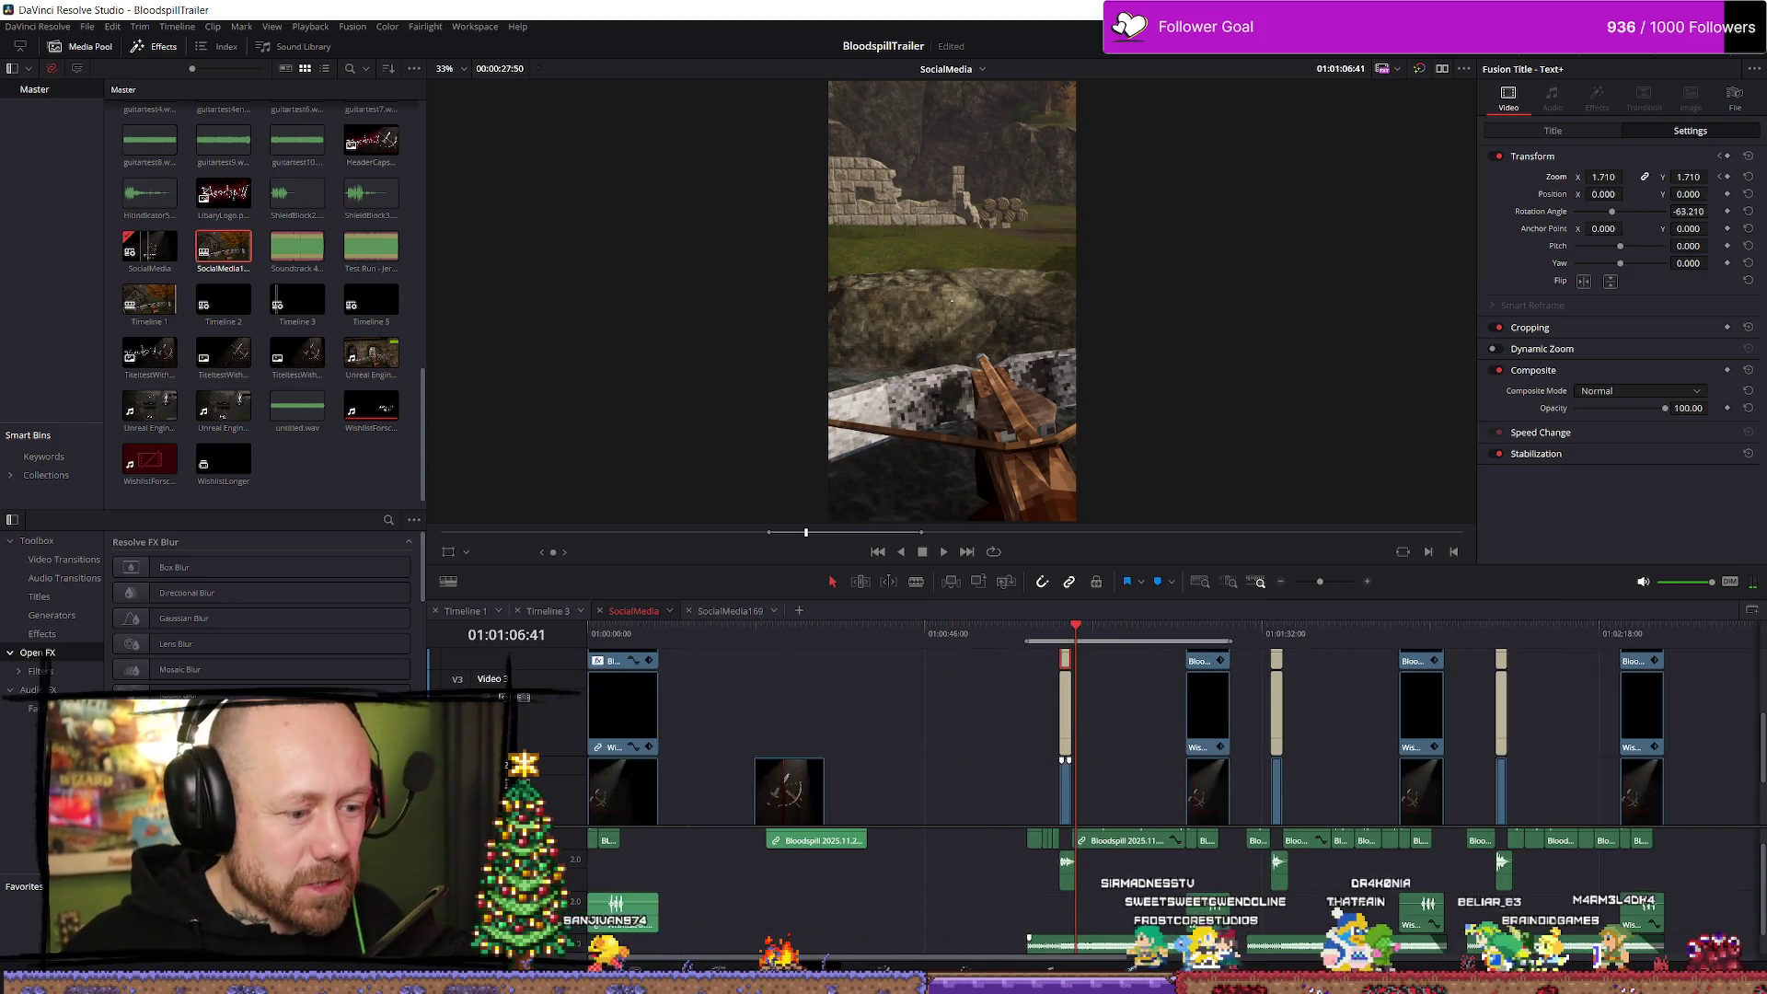
- Re-render BloodspillFastPaced916.mp4 as Job 54, replacing the earlier file, then return to editing
{"action": "key", "text": "shift+8"}
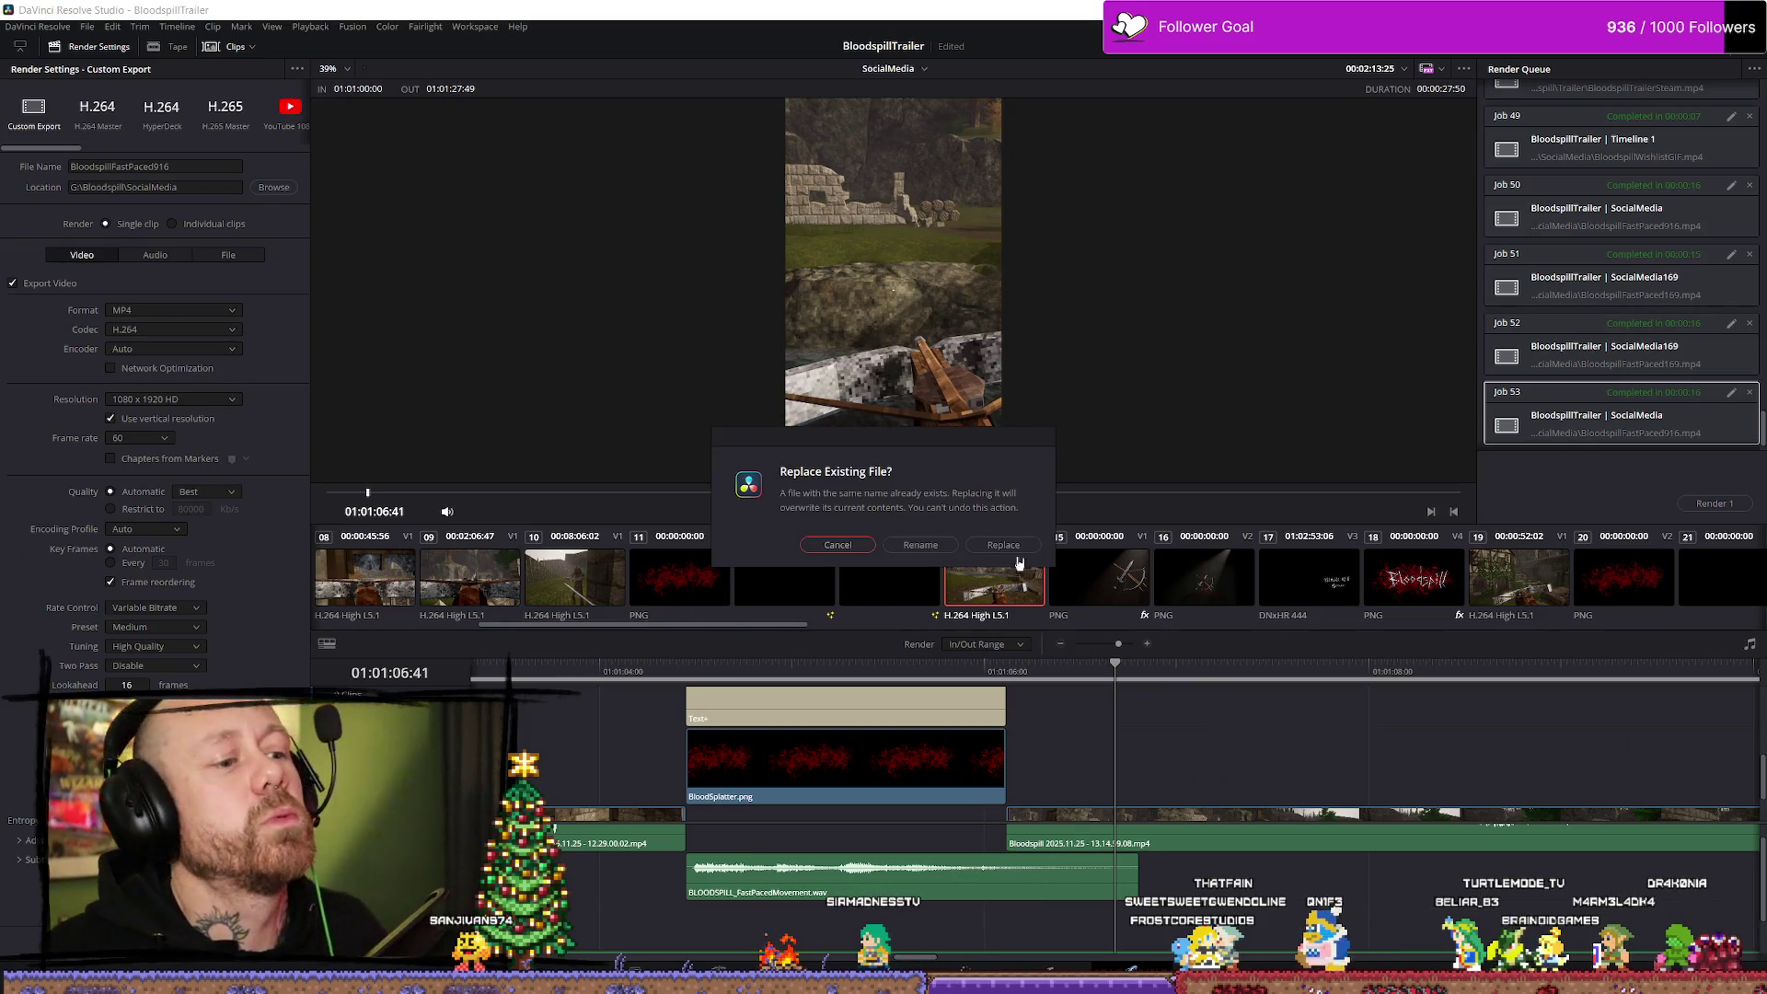
{"action": "left_click", "coordinate": [1003, 545]}
{"action": "left_click", "coordinate": [1713, 503]}
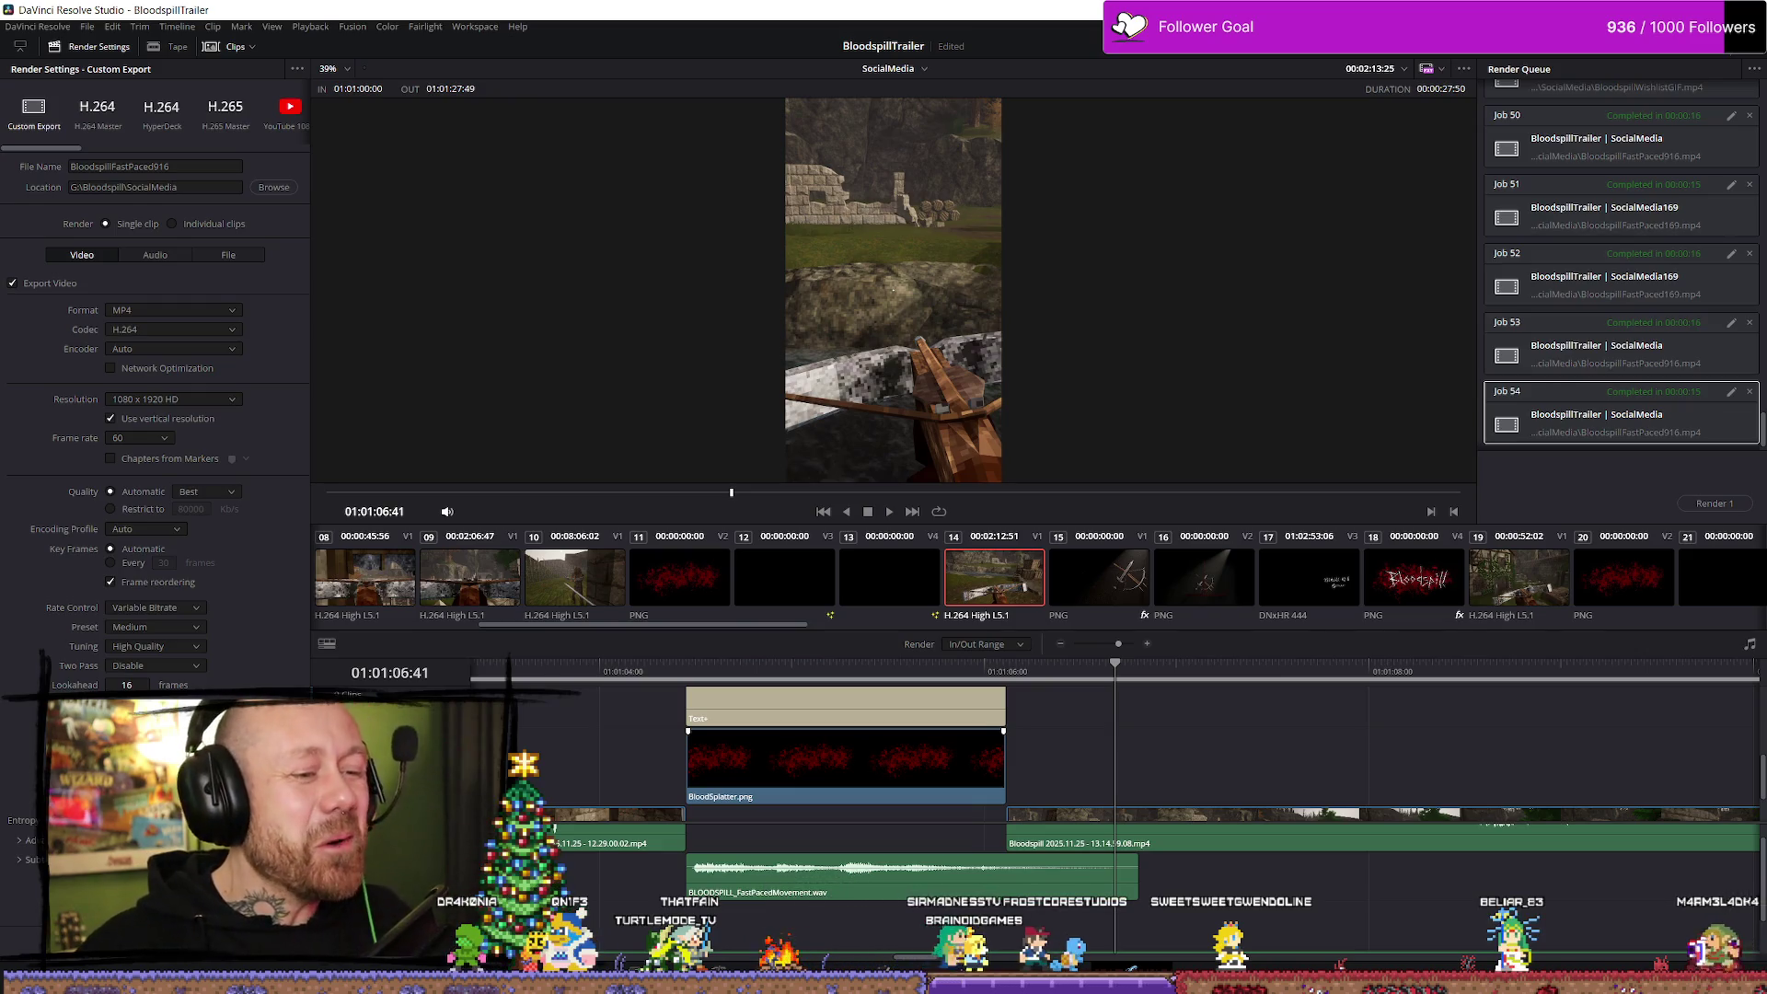
{"action": "scroll", "coordinate": [1251, 781], "scroll_direction": "down", "scroll_amount": 5}
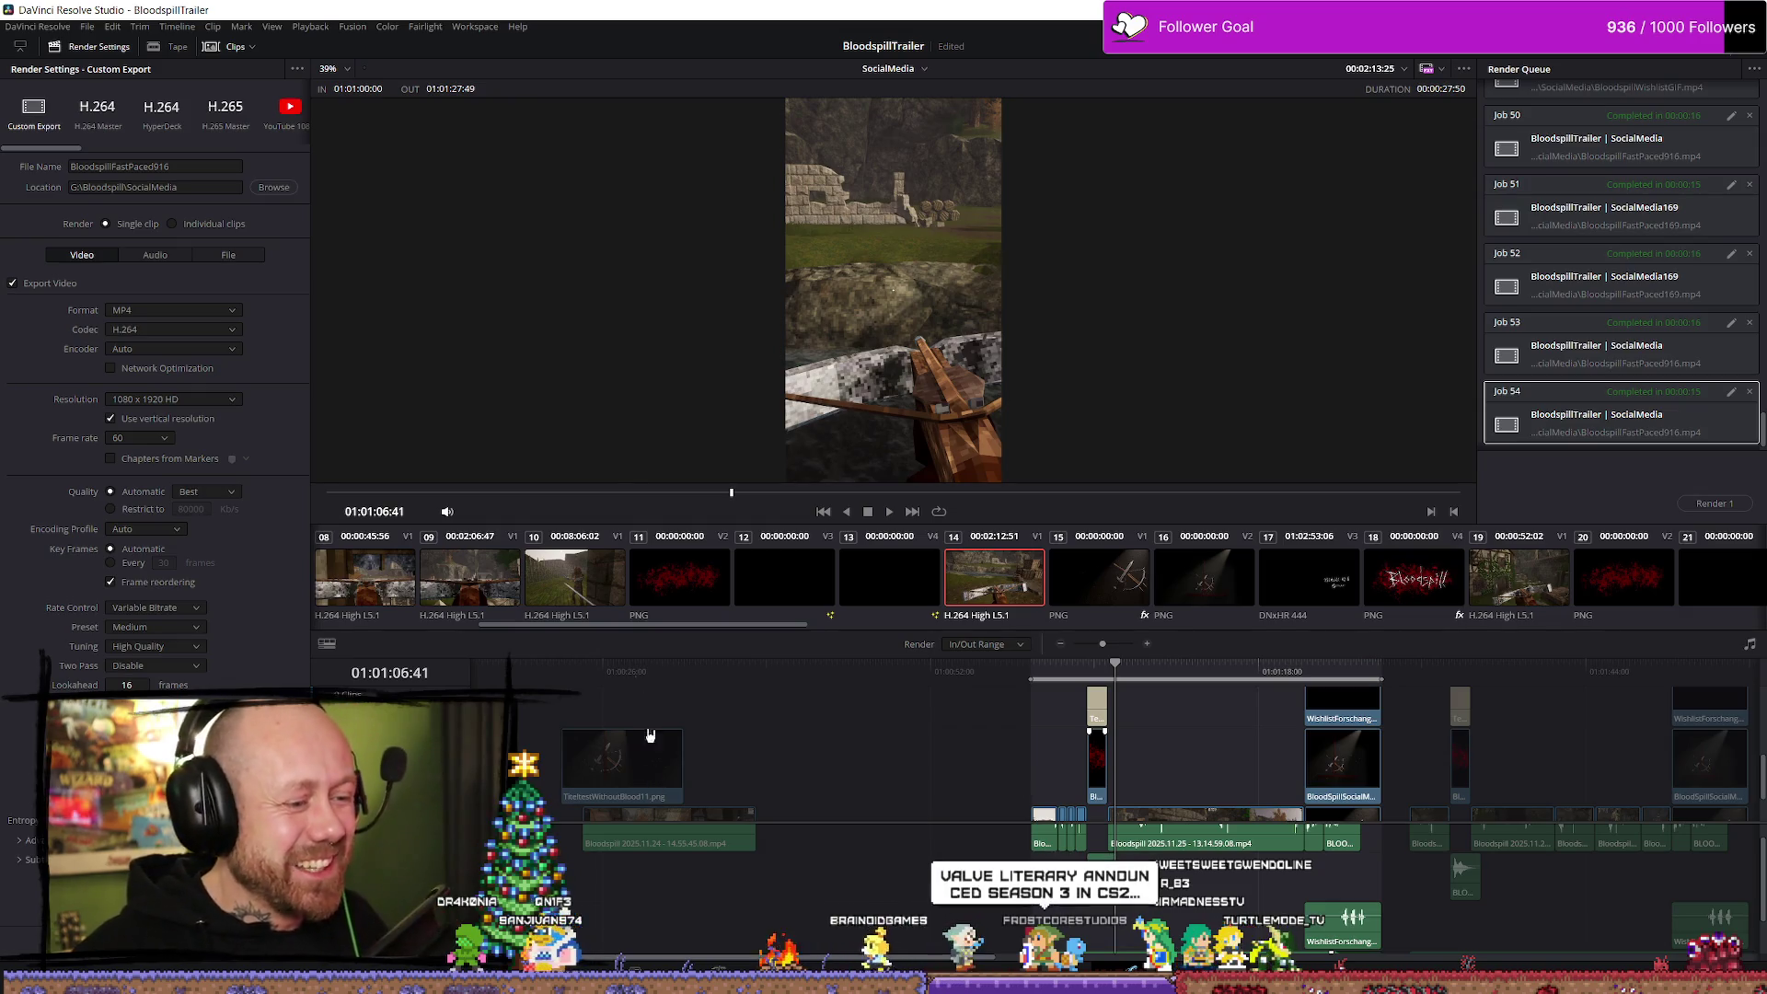
{"action": "key", "text": "shift+4"}
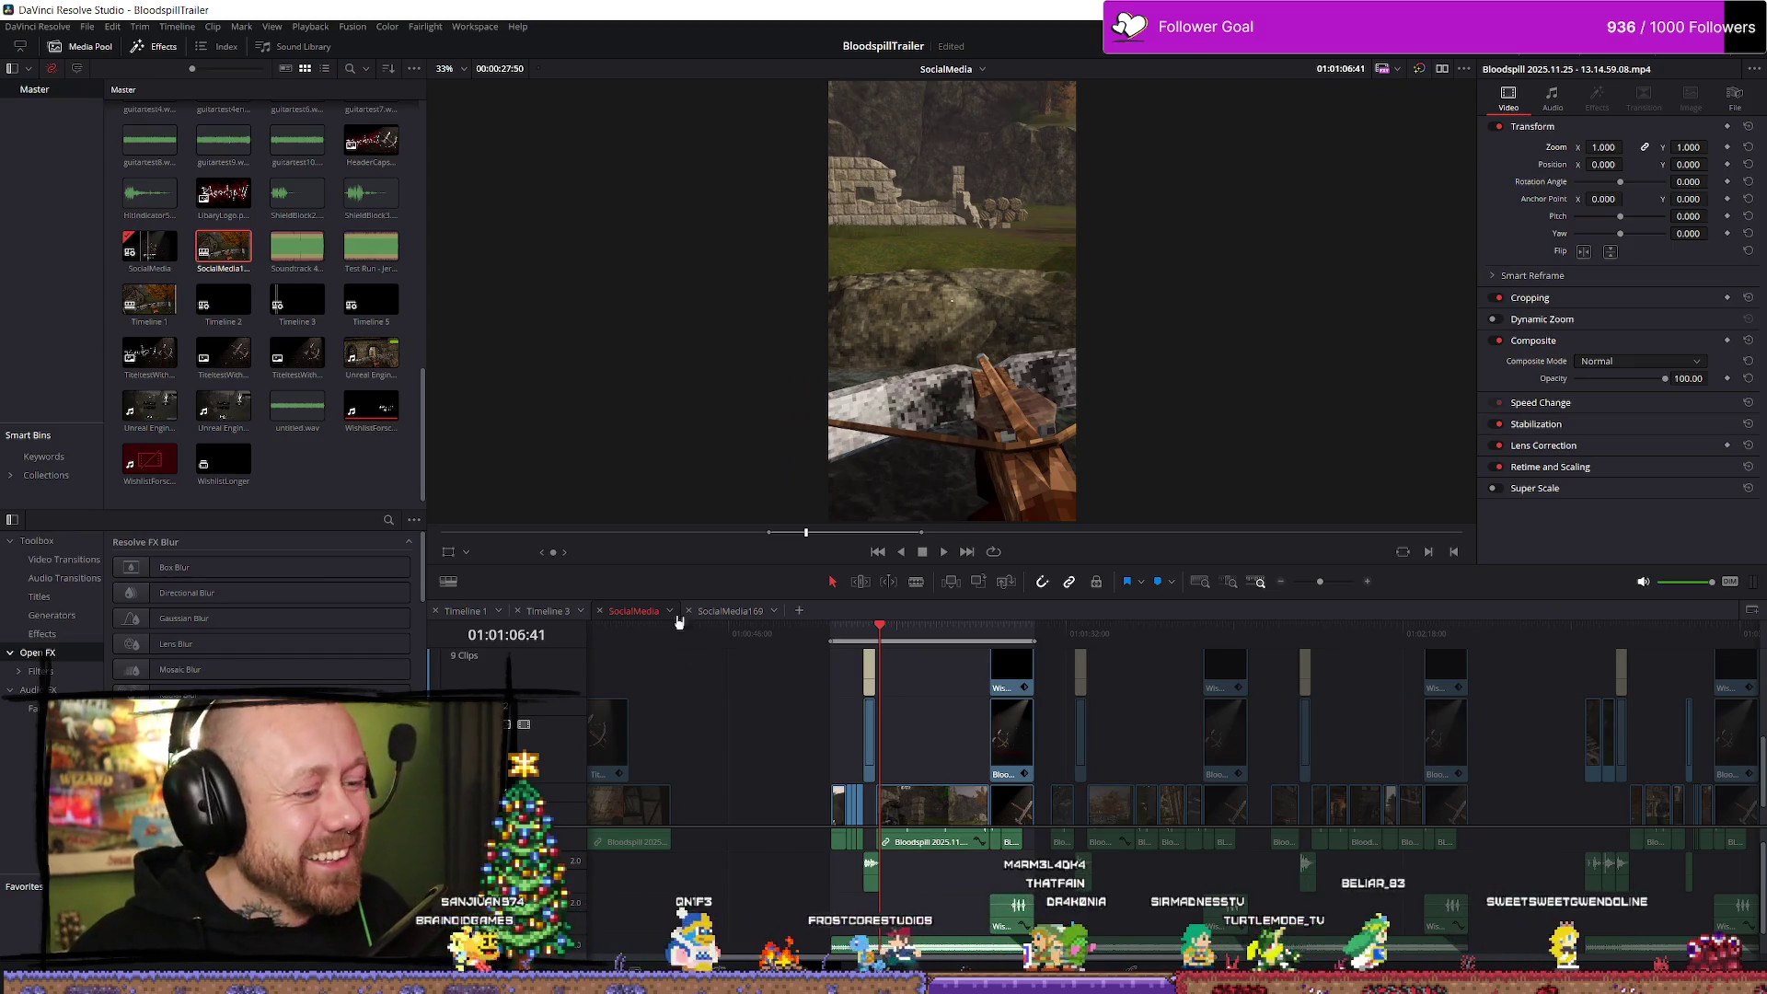
- Open Timeline 1 and look over its title clips near 01:01:35, then open SocialMedia169
{"action": "left_click", "coordinate": [465, 611]}
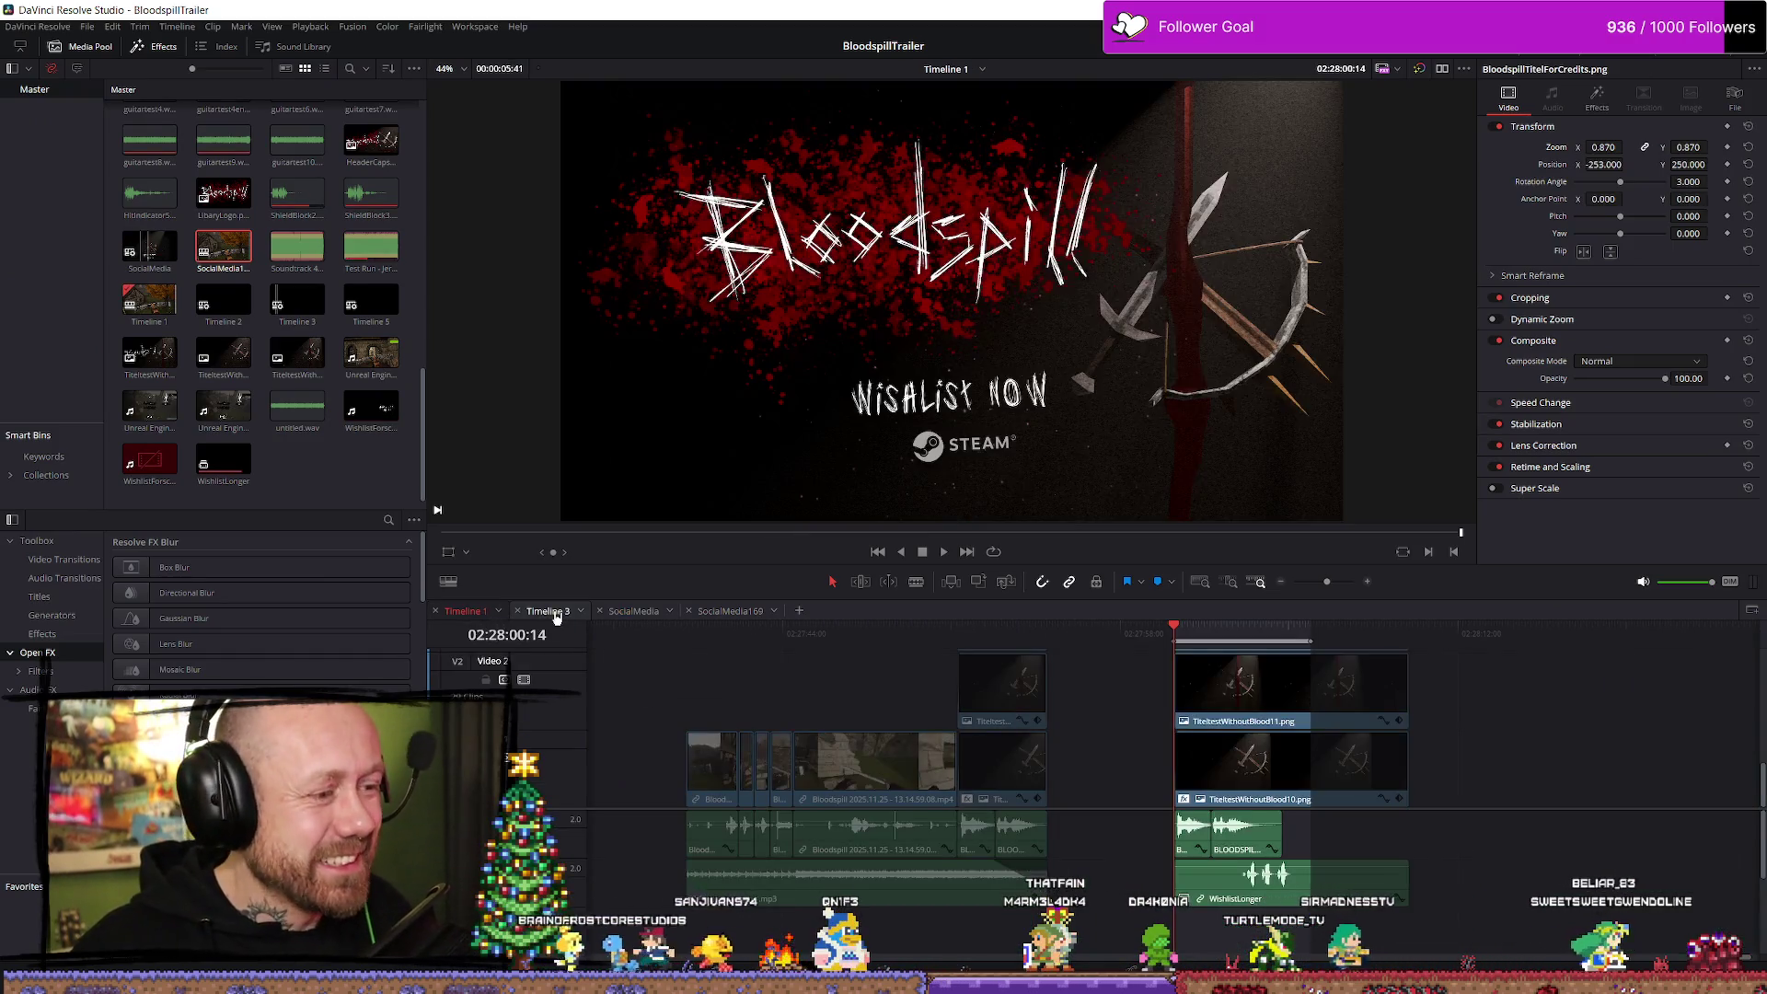
{"action": "scroll", "coordinate": [750, 699], "scroll_direction": "down", "scroll_amount": 5}
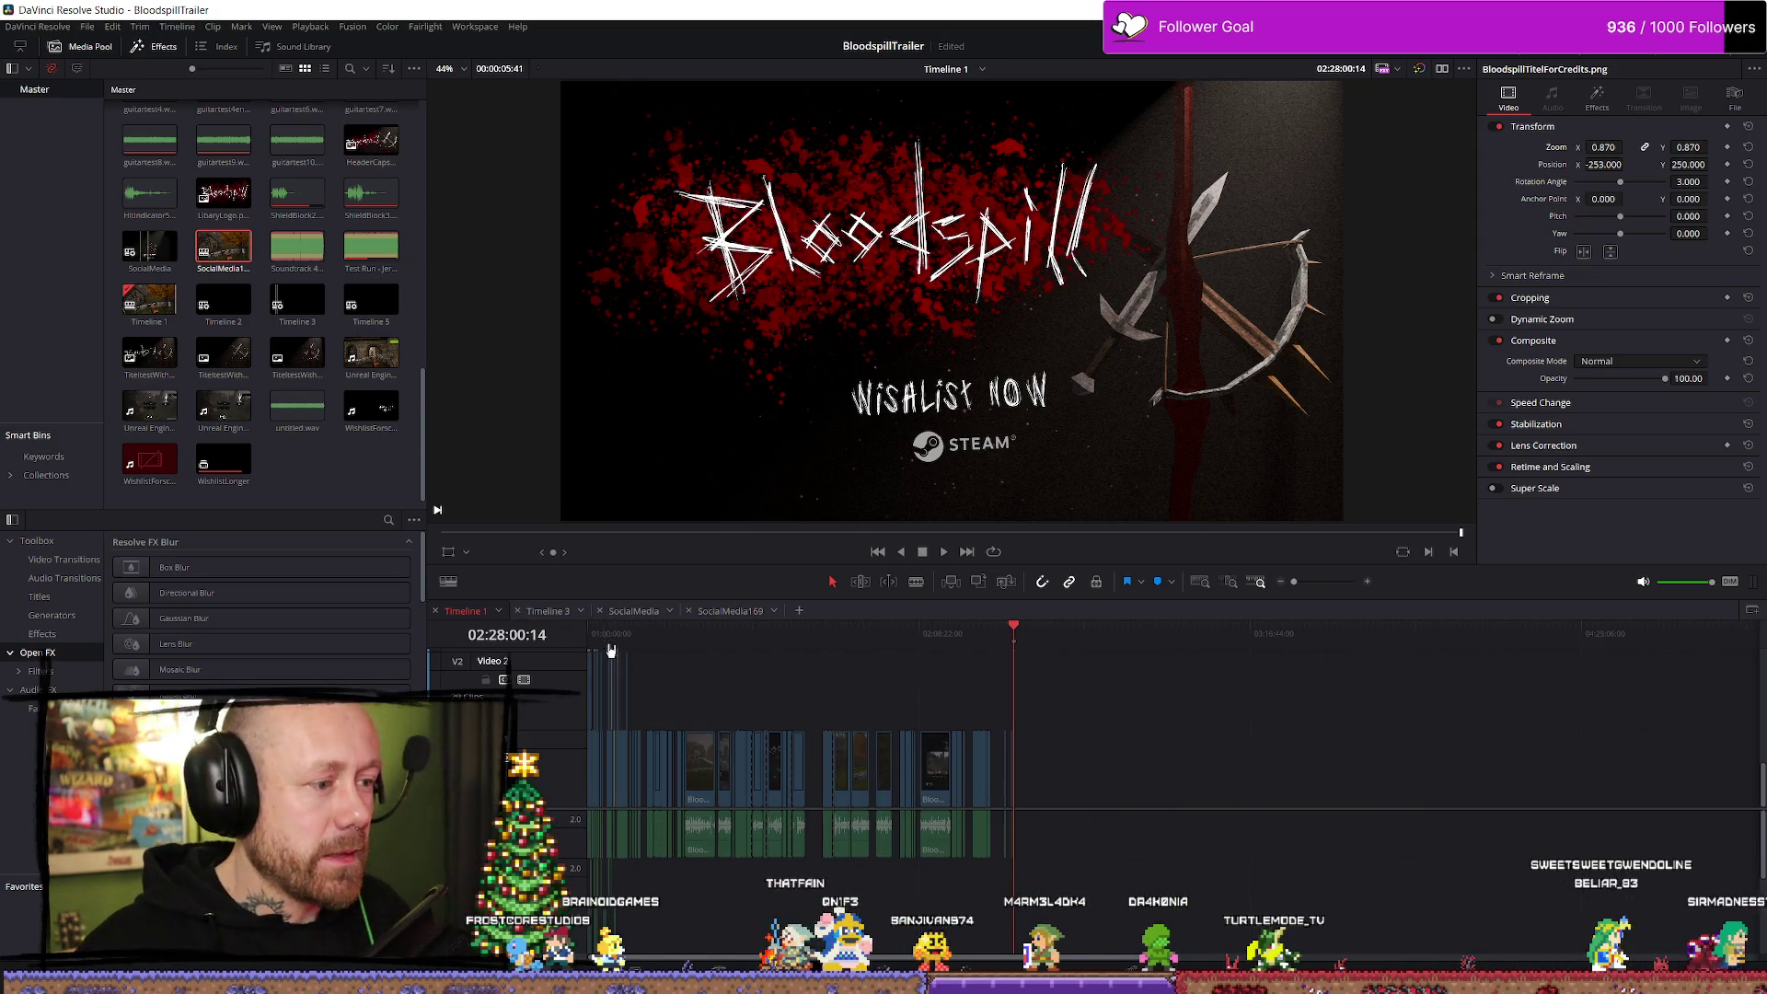
{"action": "left_click", "coordinate": [610, 650]}
{"action": "scroll", "coordinate": [1173, 734], "scroll_direction": "up", "scroll_amount": 4}
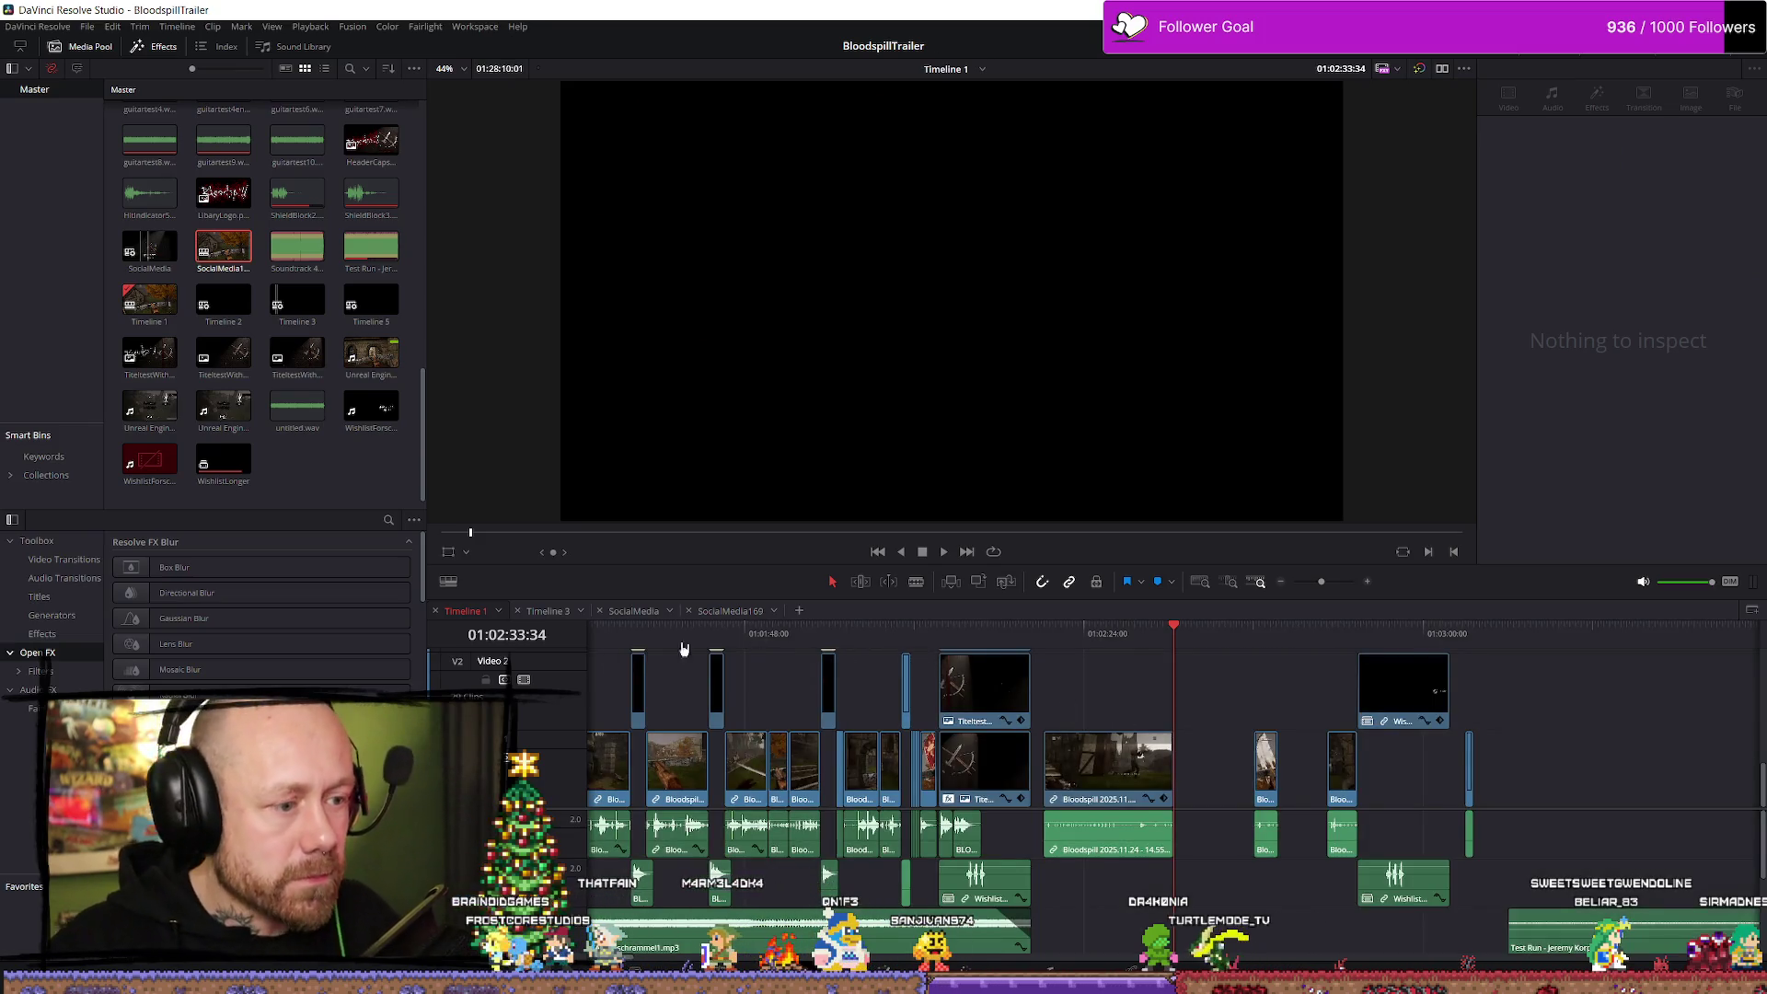
{"action": "left_click", "coordinate": [635, 642]}
{"action": "scroll", "coordinate": [813, 710], "scroll_direction": "up", "scroll_amount": 3}
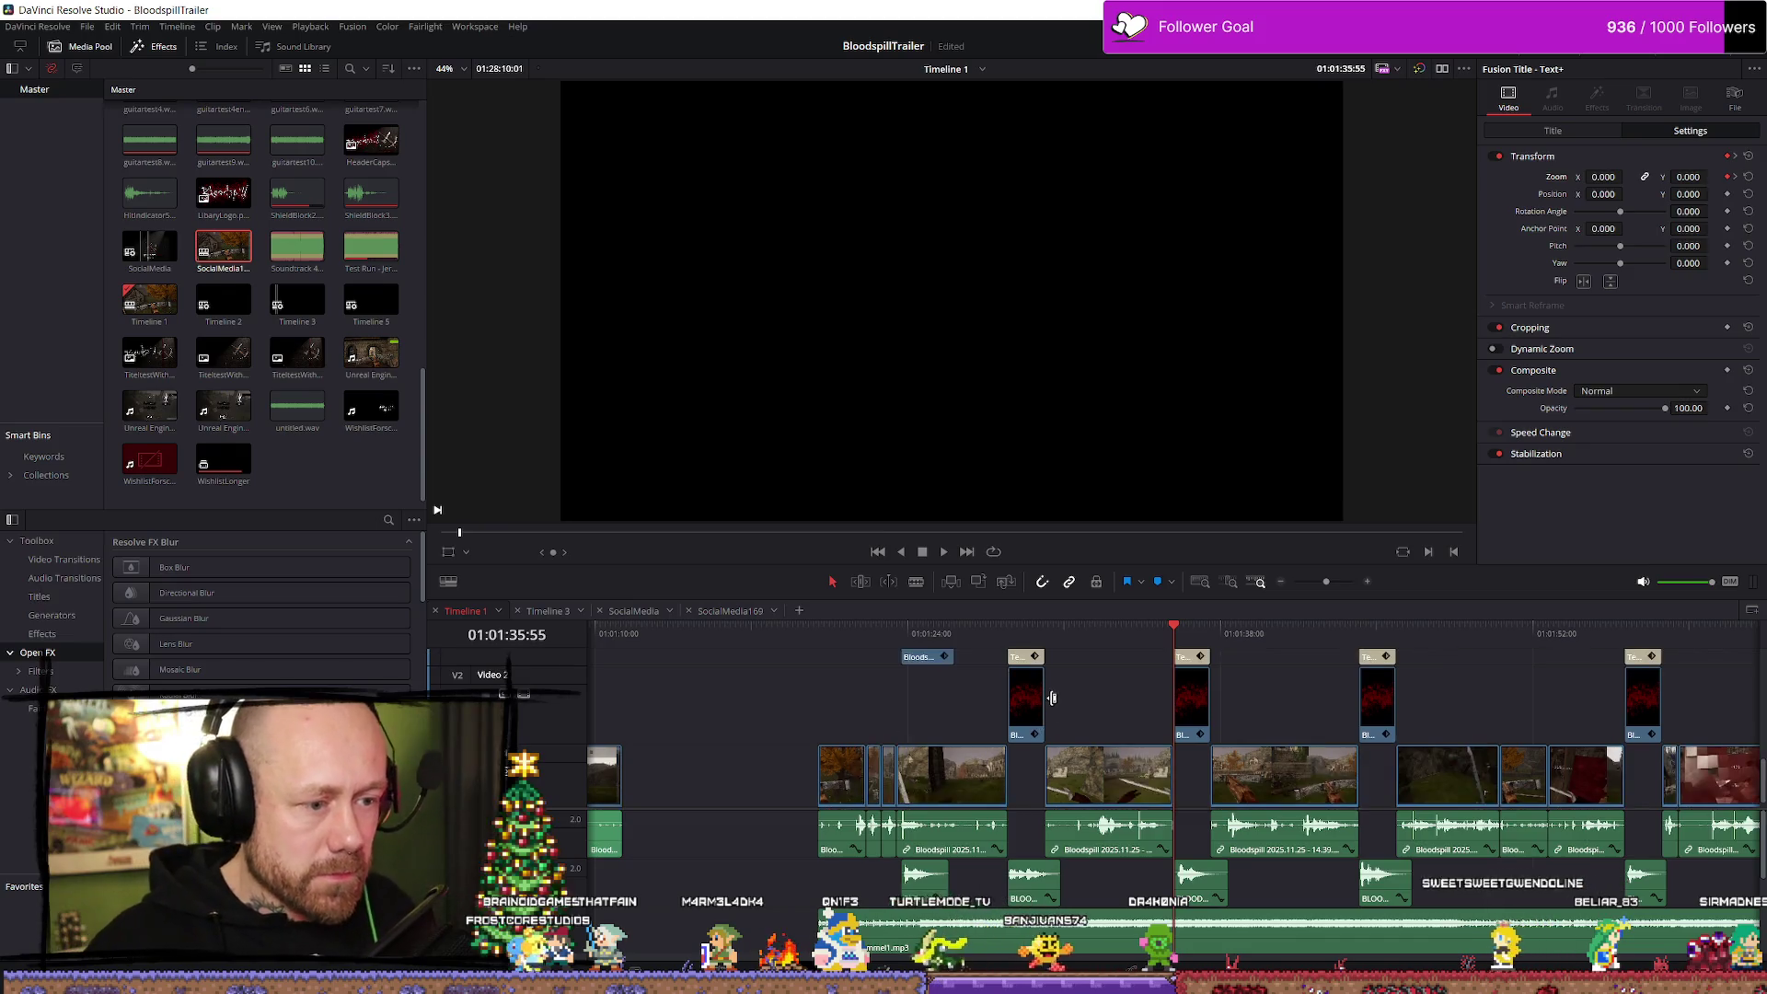
{"action": "scroll", "coordinate": [1095, 718], "scroll_direction": "down", "scroll_amount": 2}
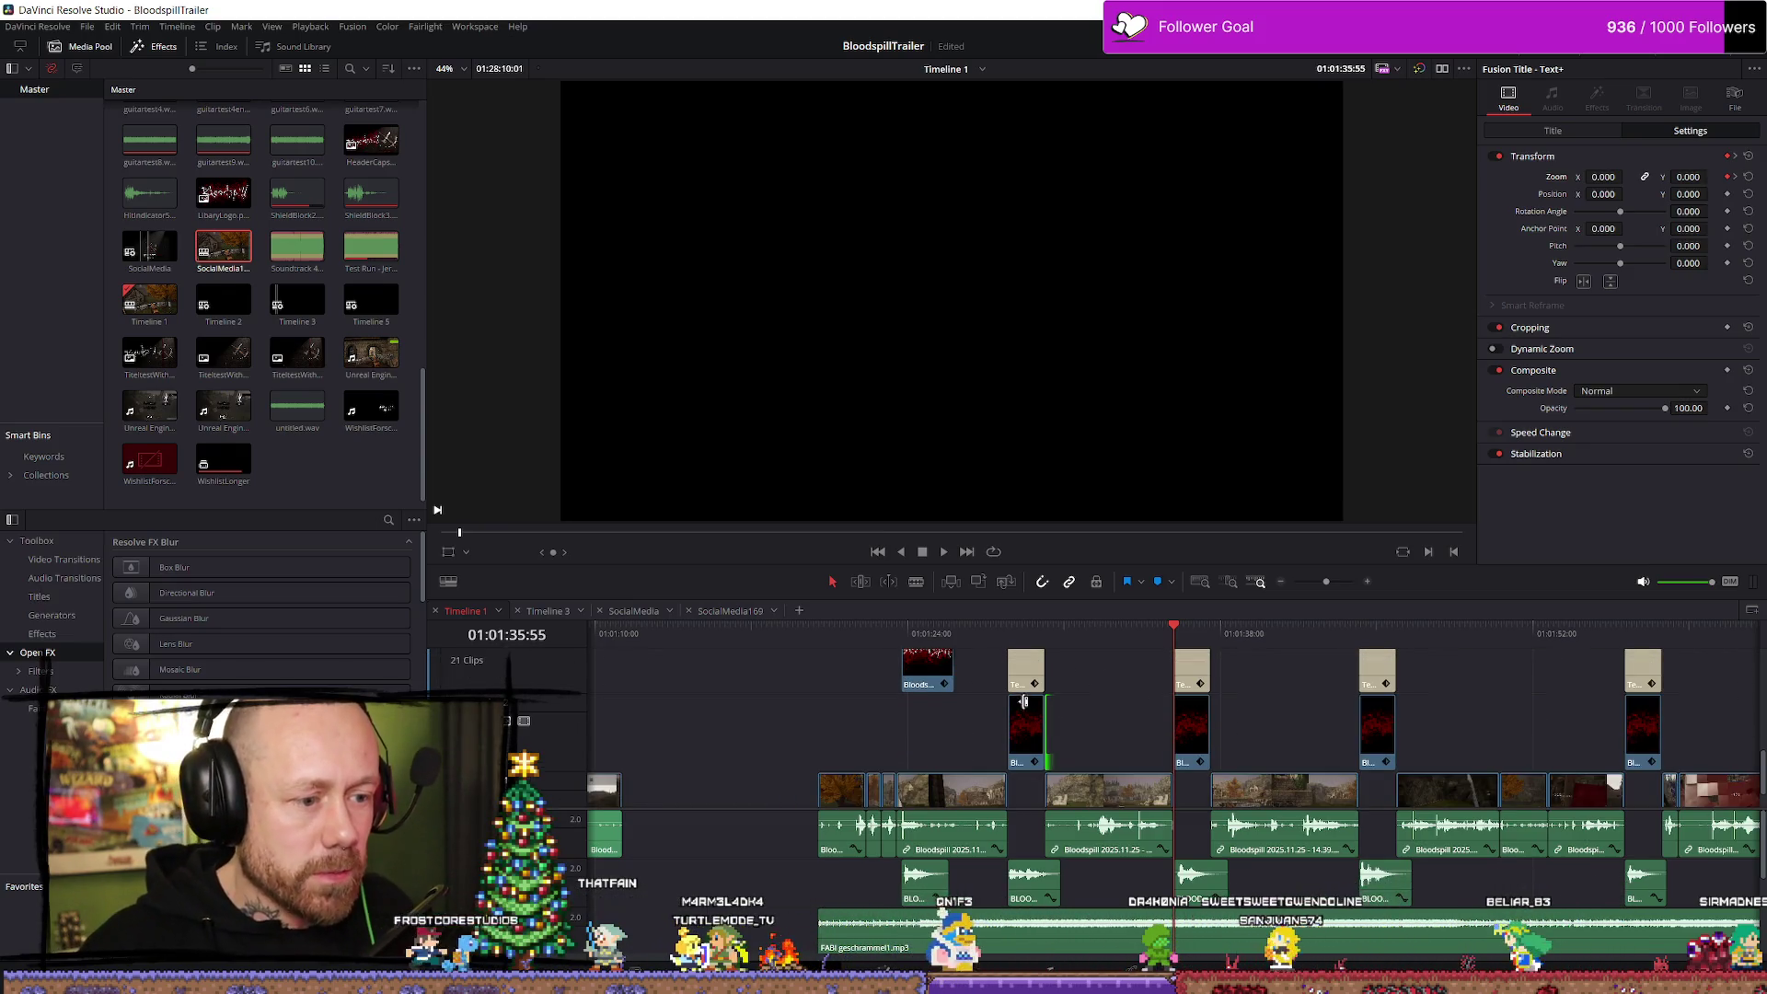
{"action": "mouse_move", "coordinate": [1101, 764]}
{"action": "left_mouse_down"}
{"action": "mouse_move", "coordinate": [1022, 662]}
{"action": "mouse_move", "coordinate": [1054, 692]}
{"action": "left_mouse_up"}
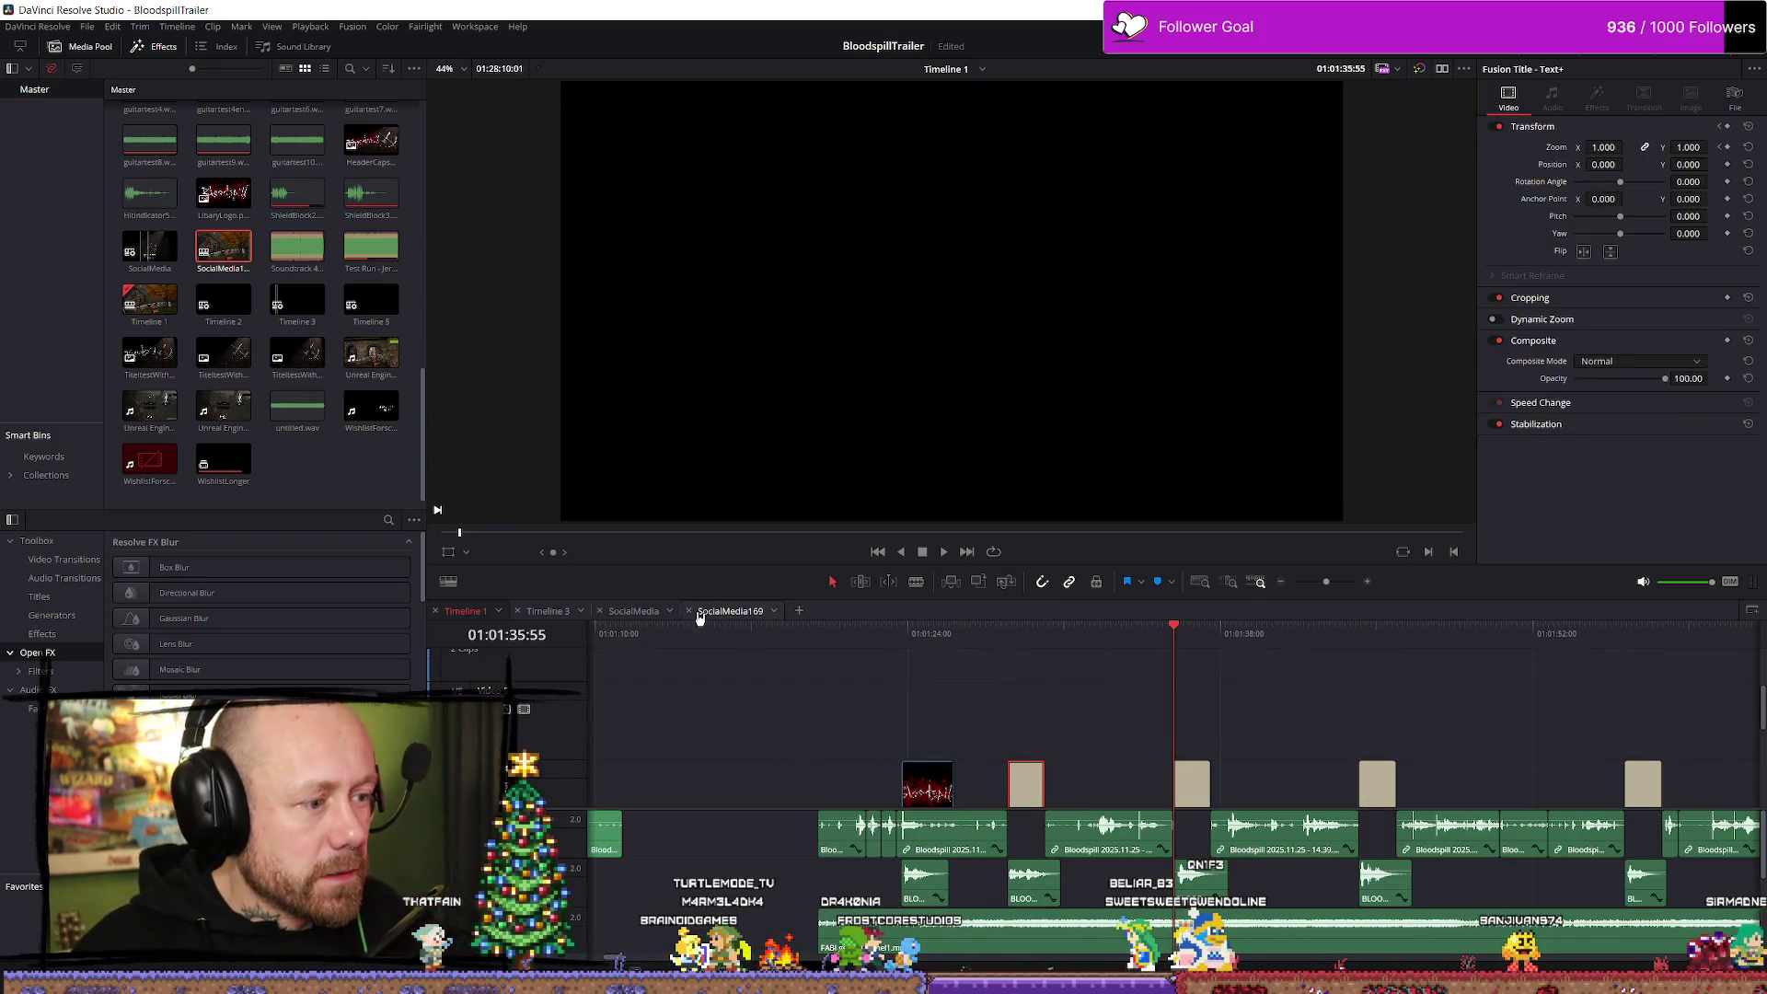
{"action": "left_click", "coordinate": [734, 612]}
- Play back the SocialMedia169 cut, undoing an accidentally pasted title clip
{"action": "scroll", "coordinate": [925, 762], "scroll_direction": "down", "scroll_amount": 5}
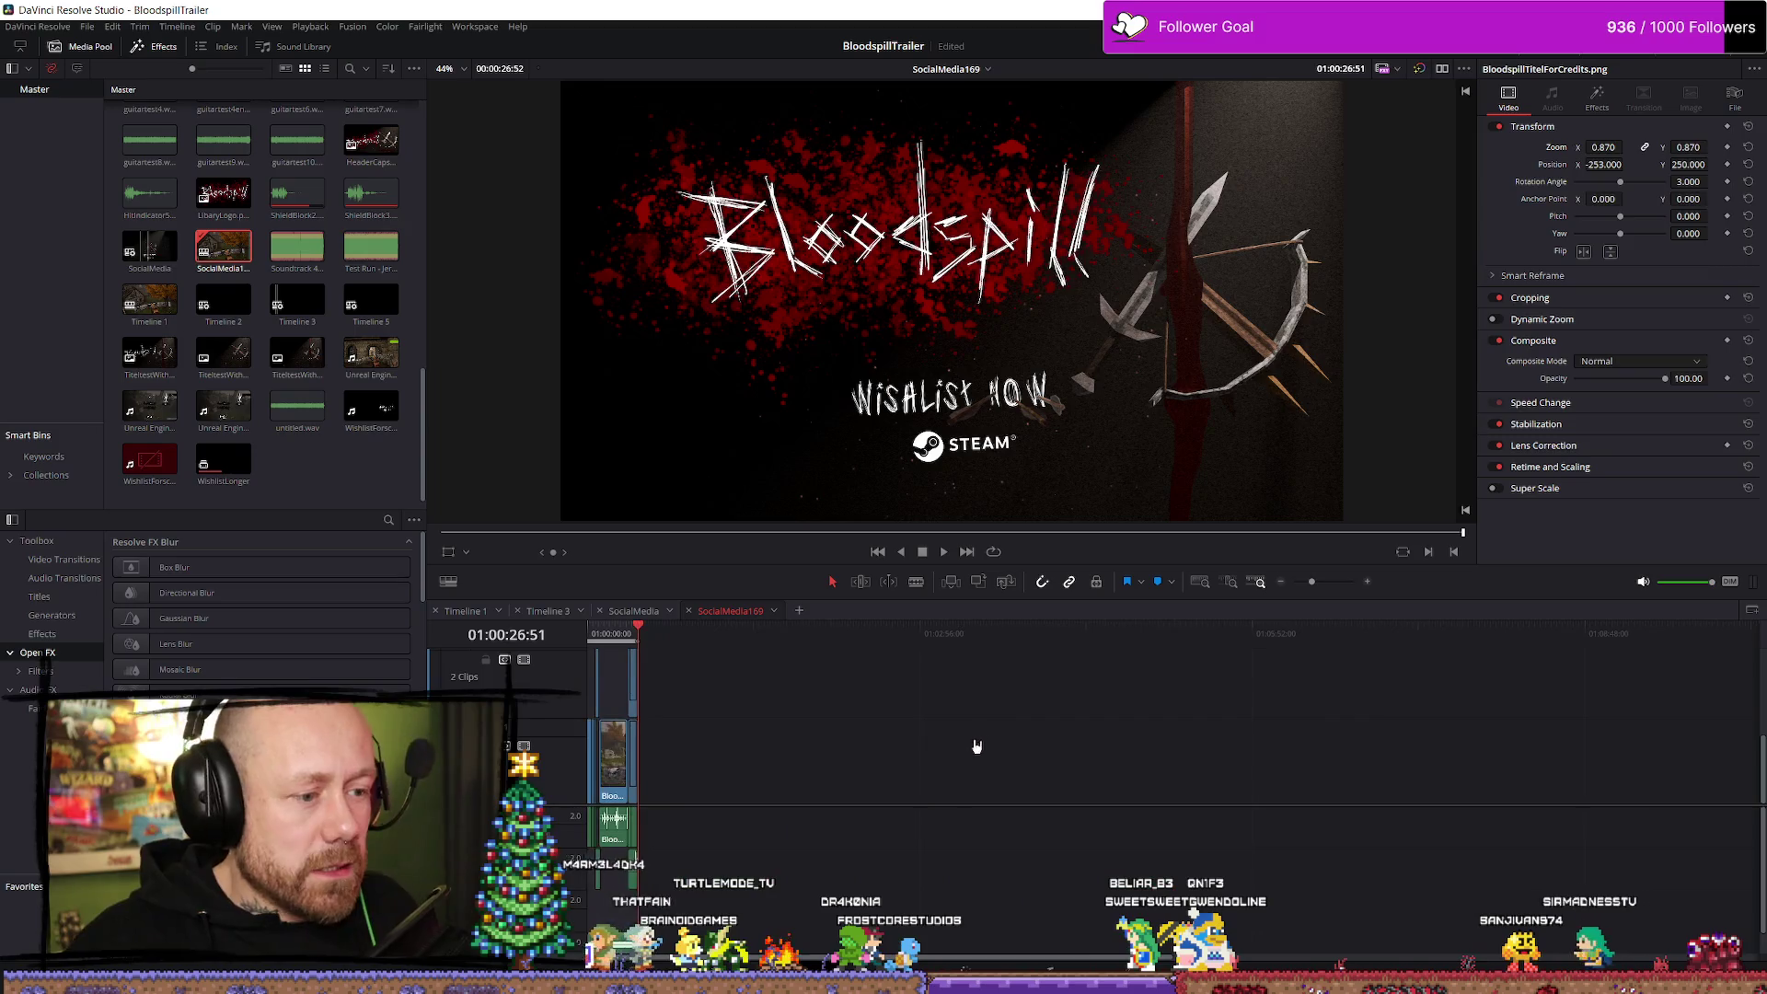
{"action": "scroll", "coordinate": [673, 658], "scroll_direction": "up", "scroll_amount": 2}
{"action": "left_click", "coordinate": [608, 642]}
{"action": "scroll", "coordinate": [909, 707], "scroll_direction": "up", "scroll_amount": 4}
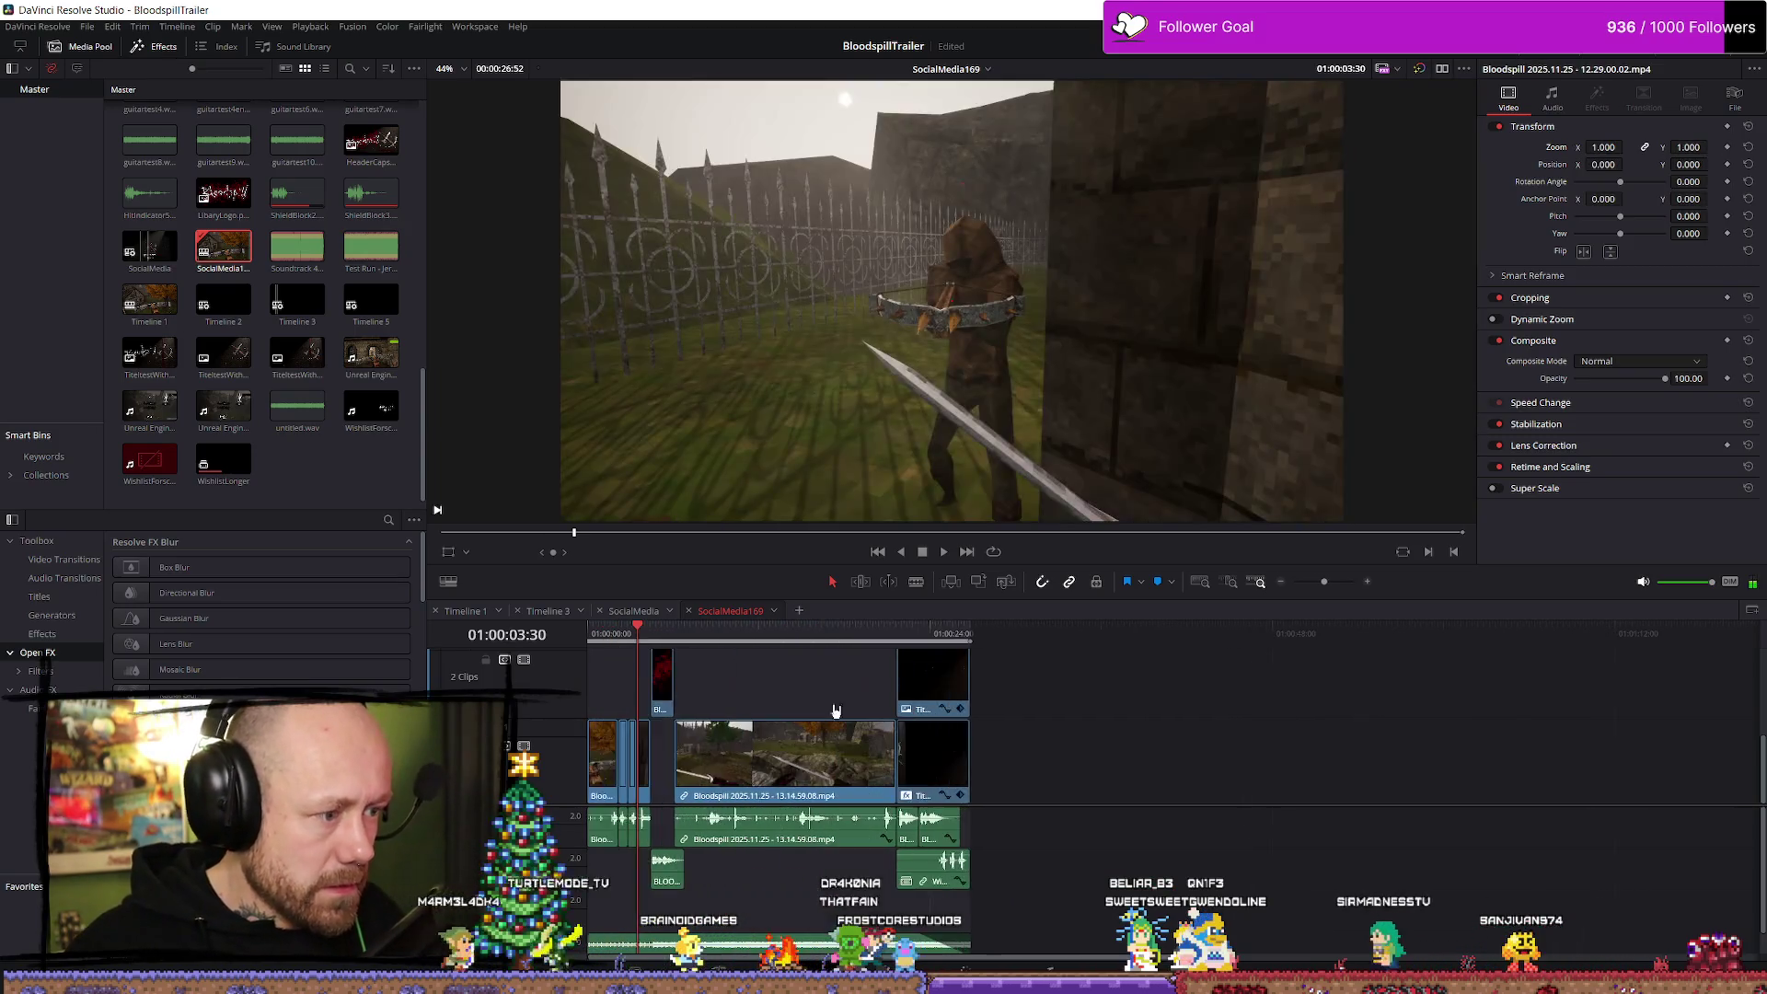
{"action": "key", "text": "End"}
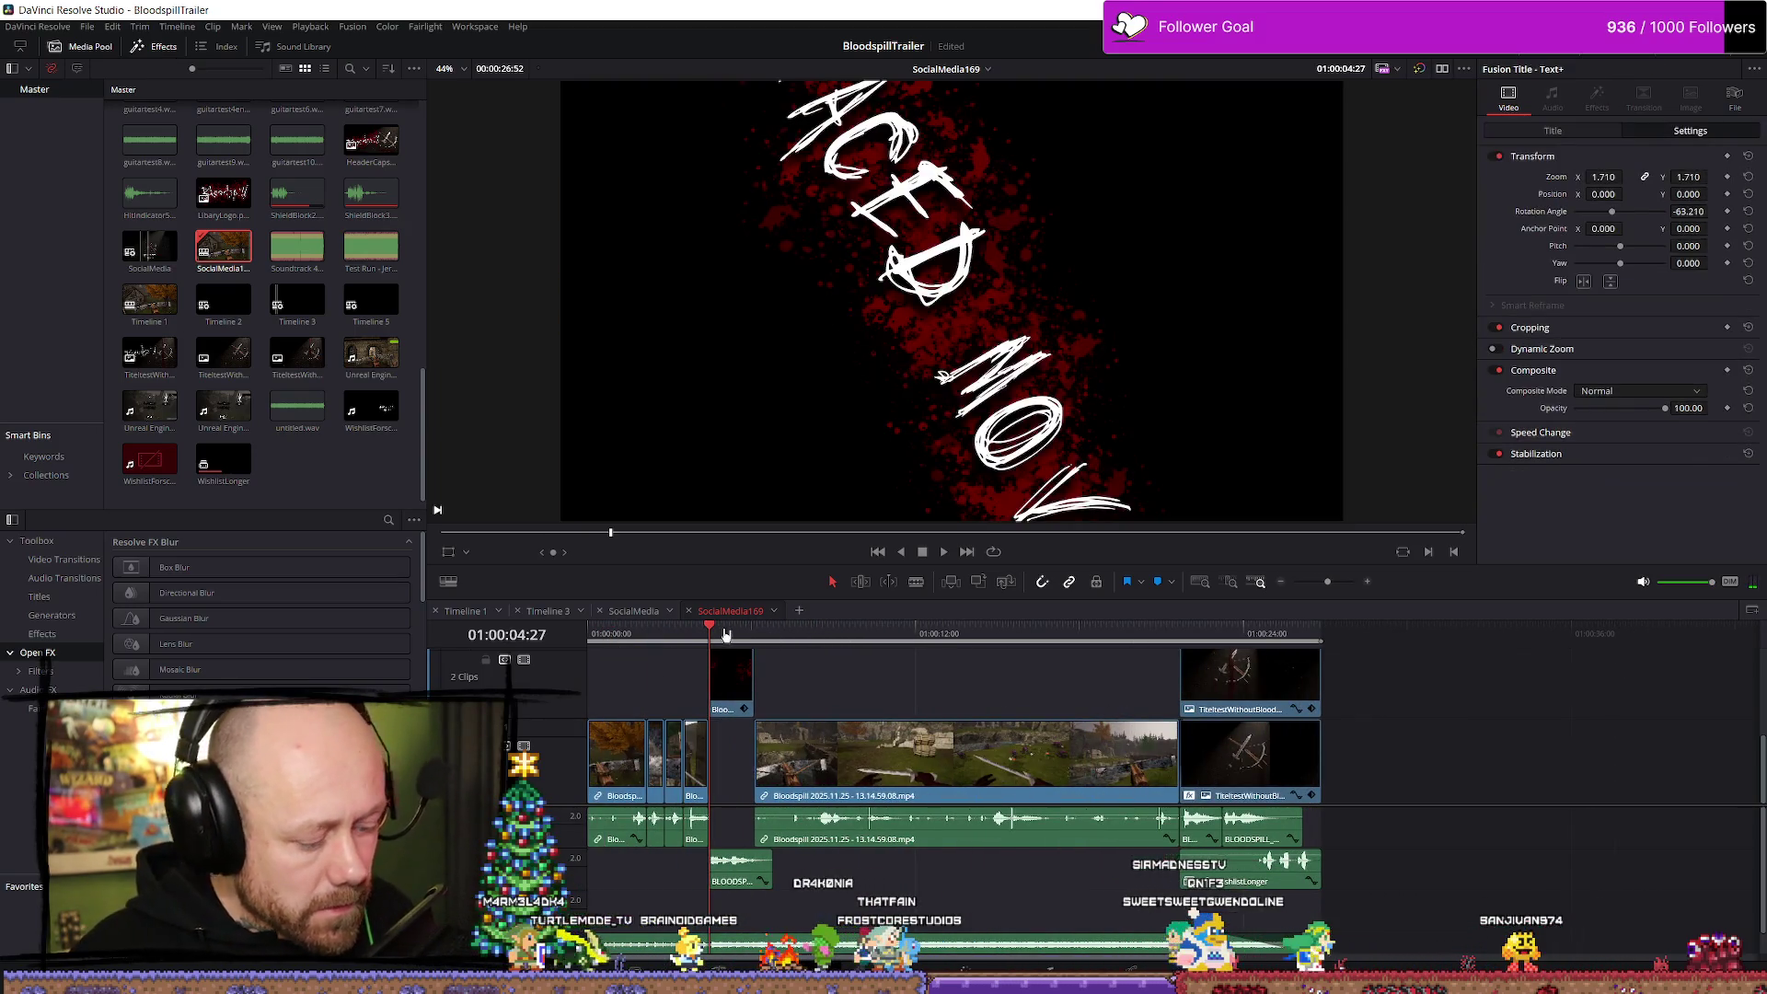
{"action": "key", "text": "ctrl+v"}
{"action": "key", "text": "space"}
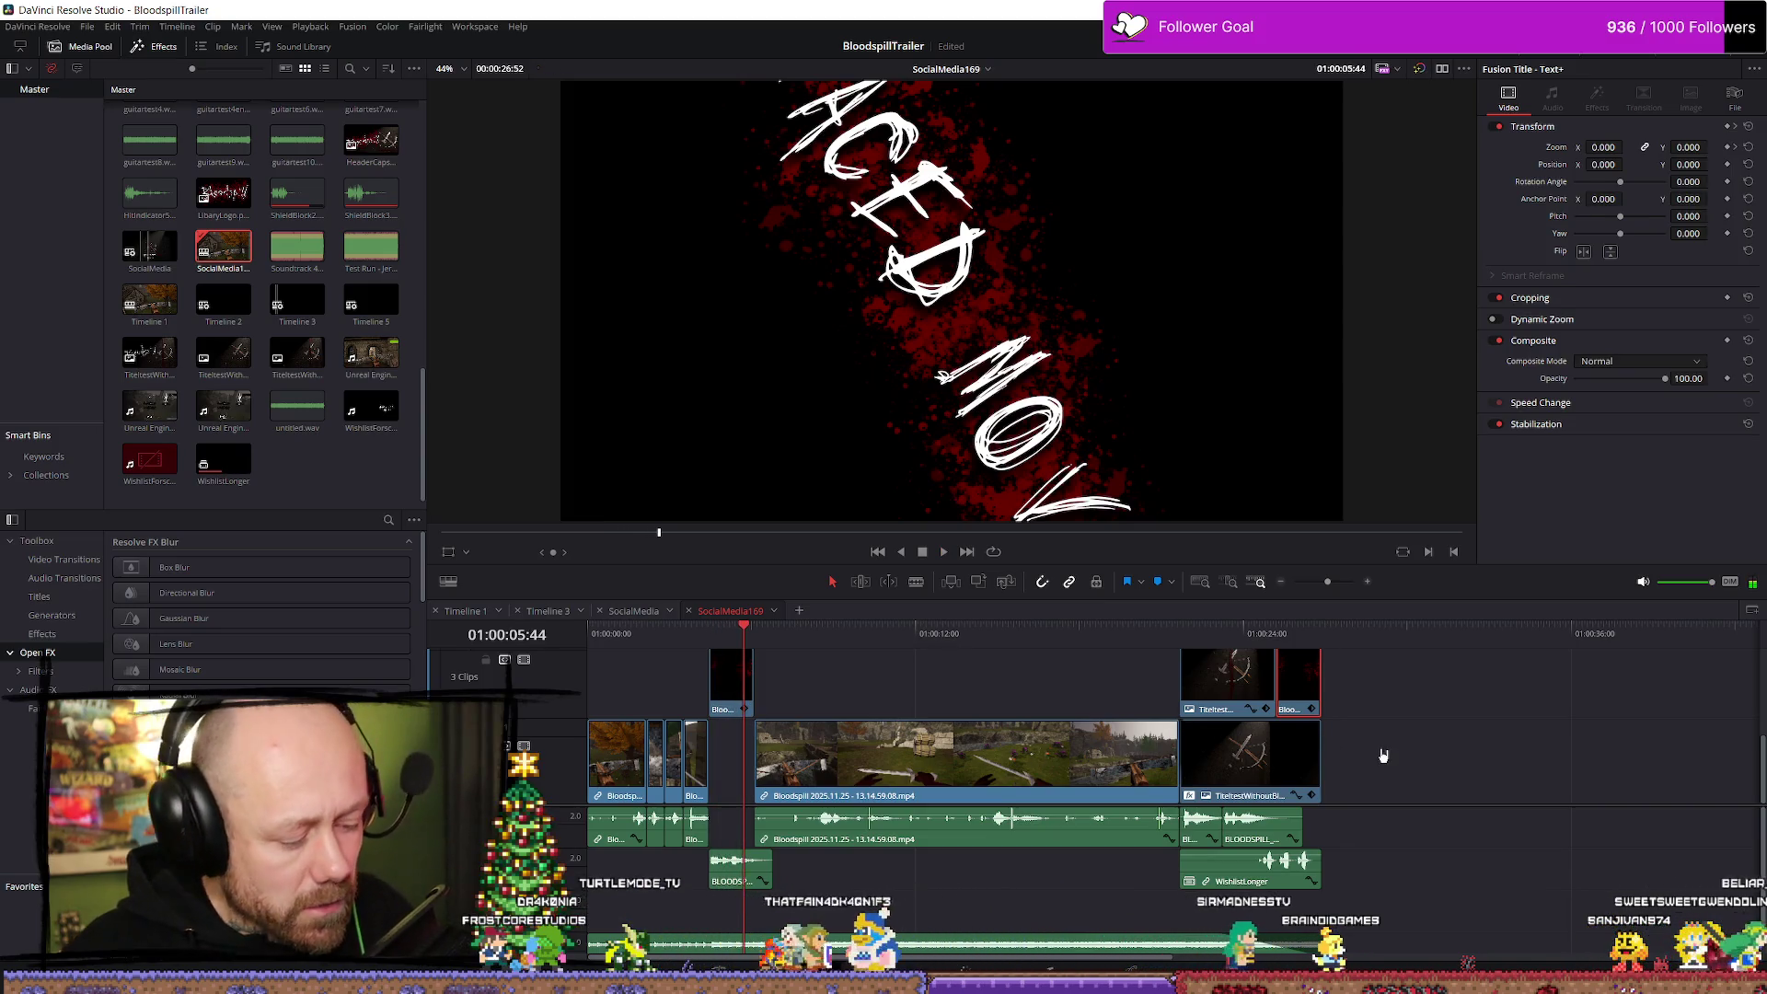
{"action": "key", "text": "ctrl+z"}
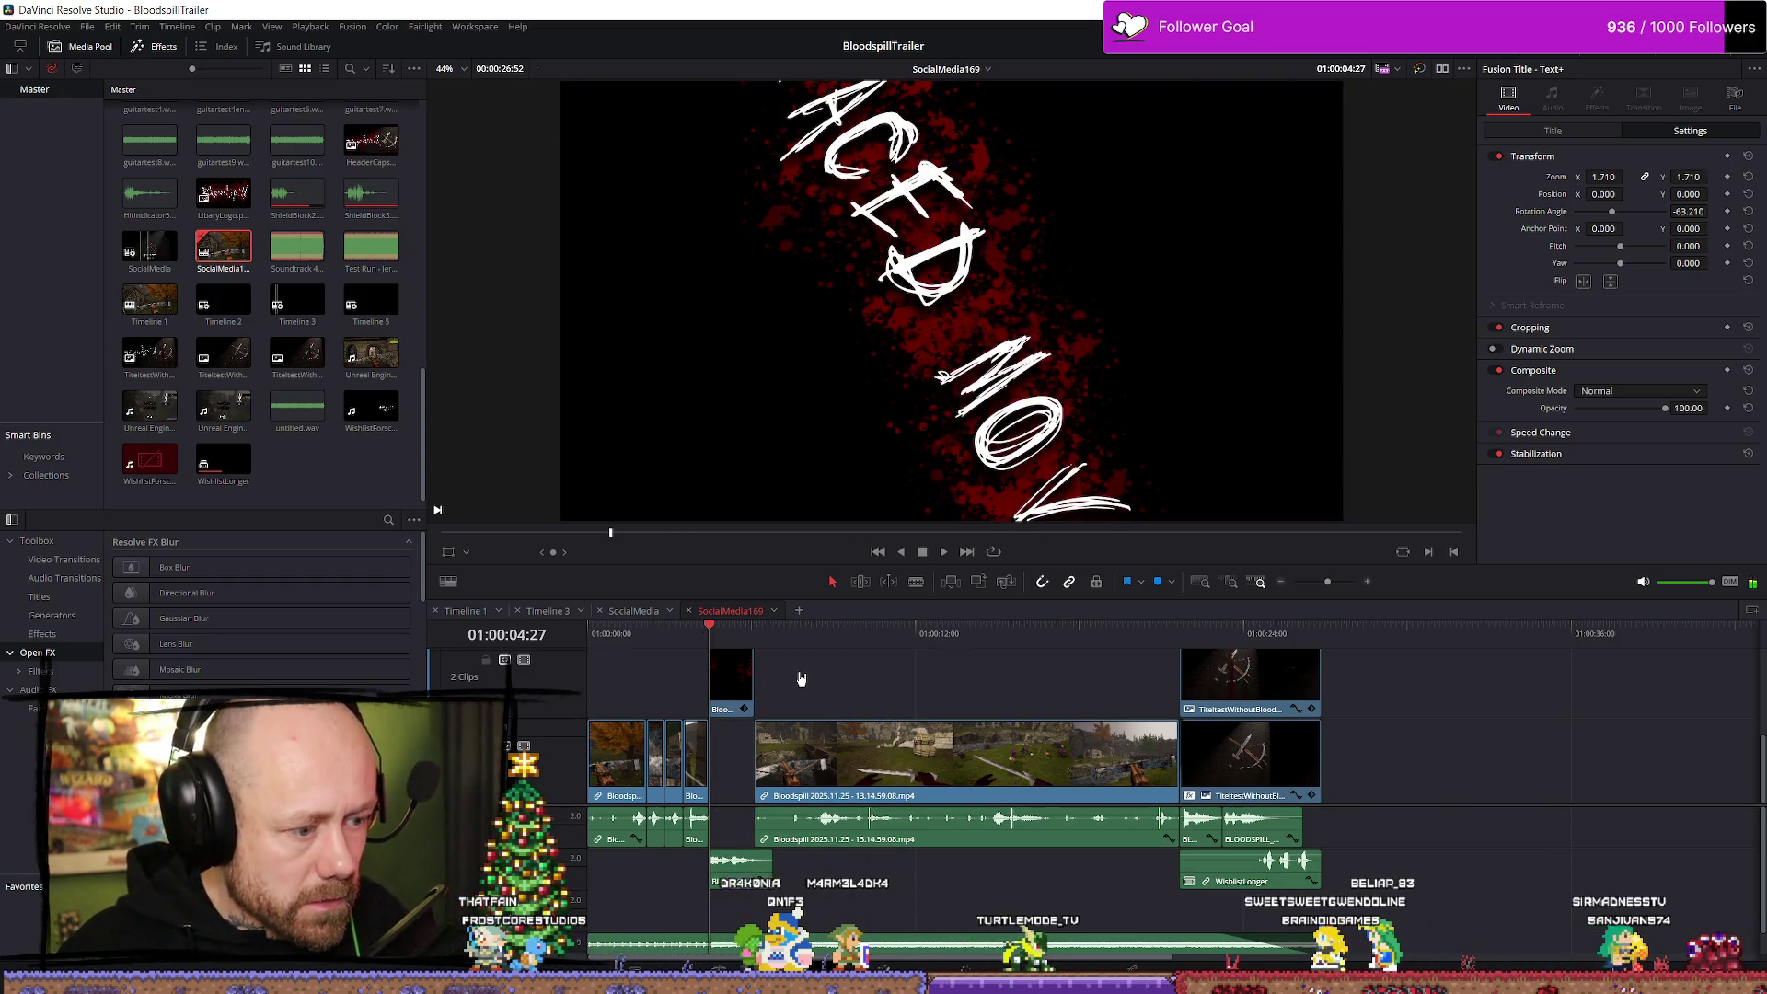
{"action": "left_click", "coordinate": [735, 672]}
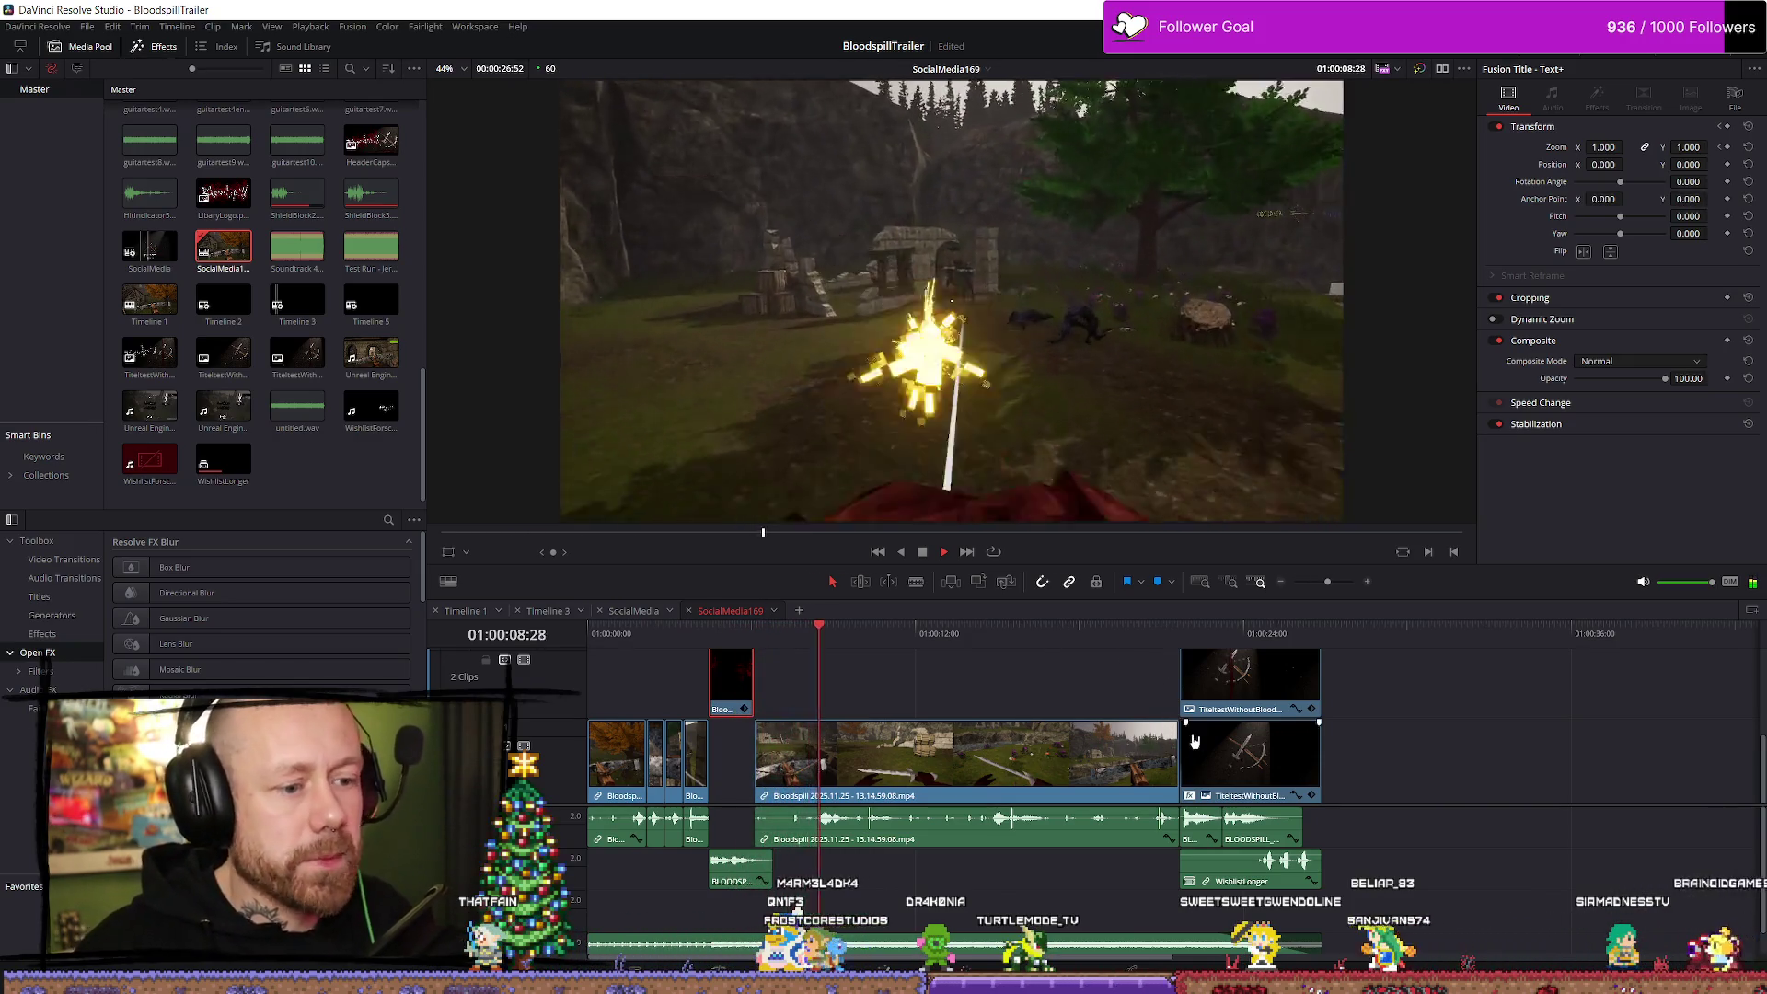
{"action": "key", "text": "space"}
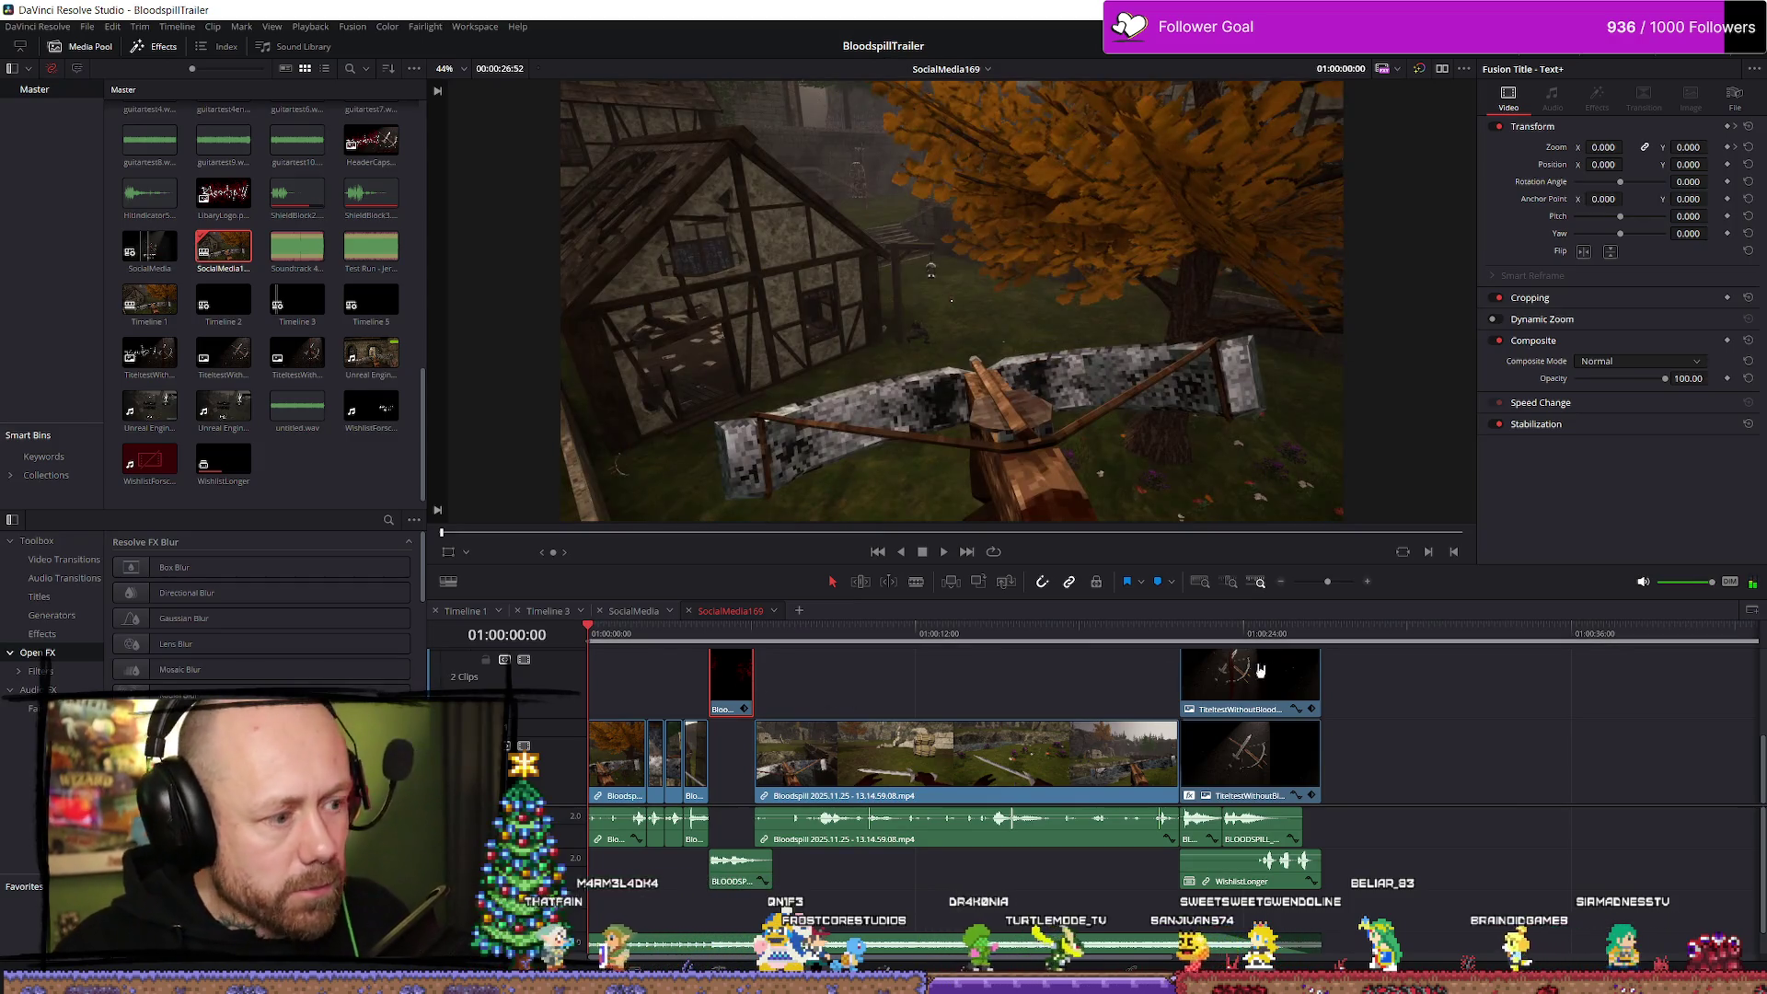
- Park the playhead on the last frame, save the project, and open the Deliver page
{"action": "left_click", "coordinate": [1323, 636]}
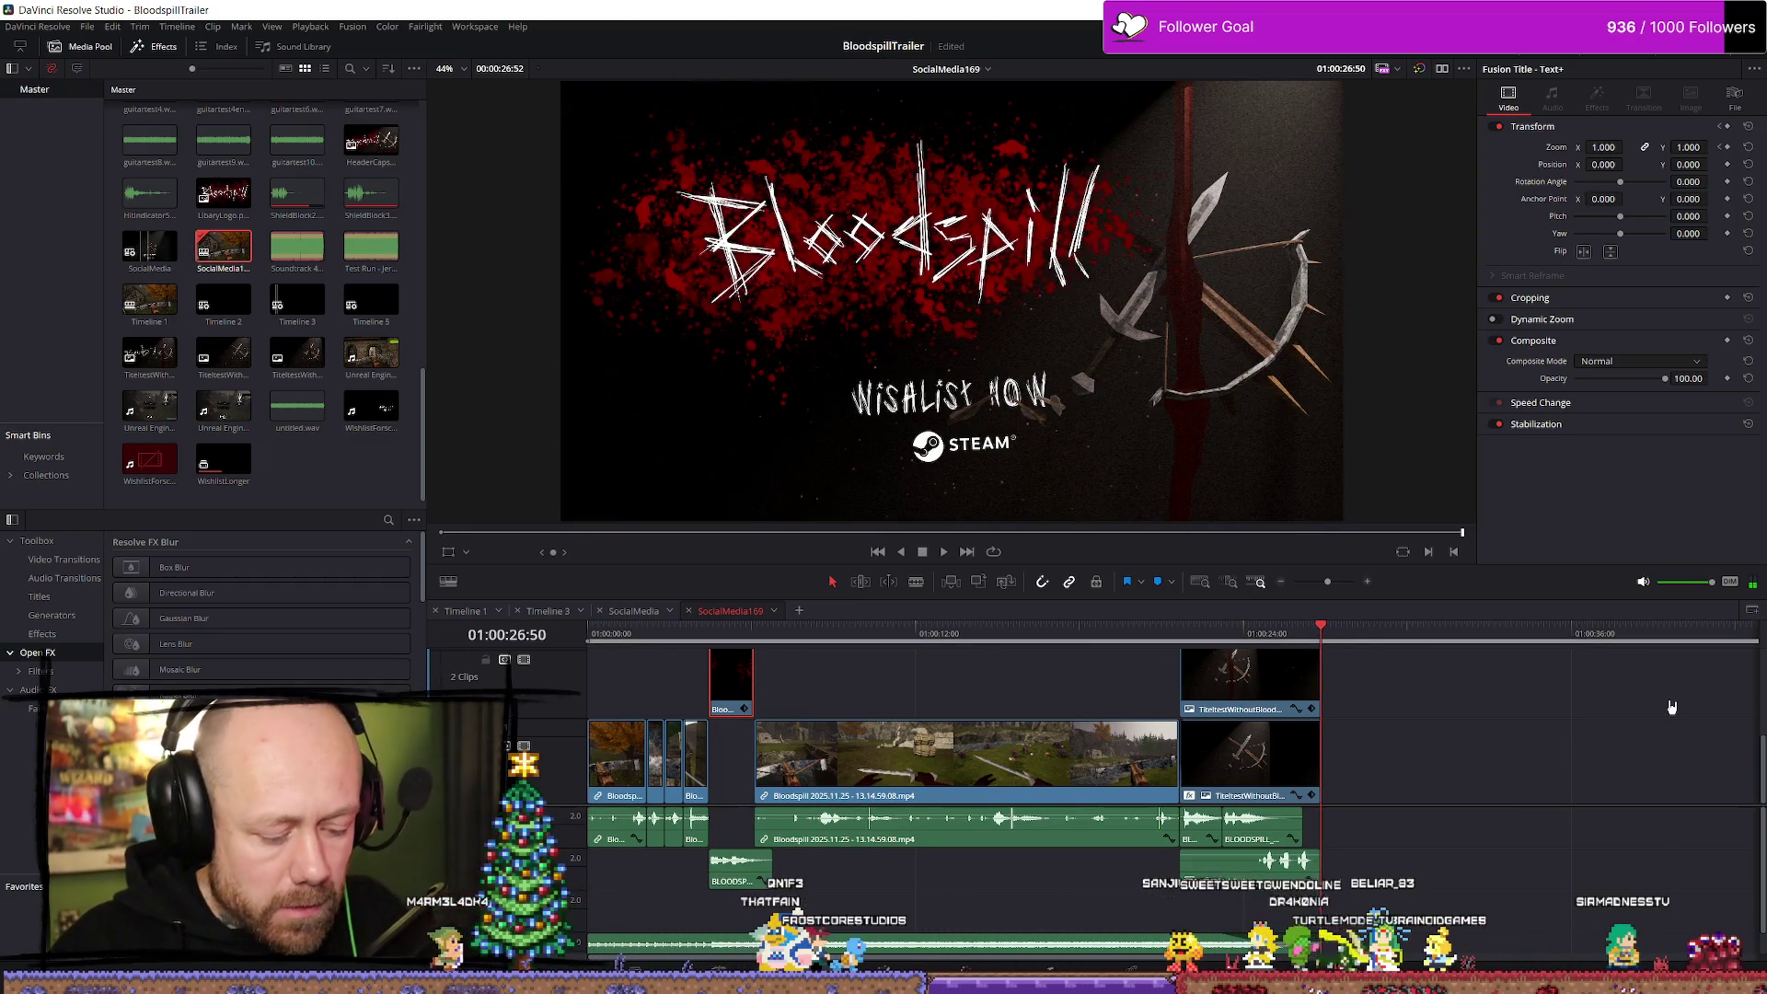
{"action": "scroll", "coordinate": [1459, 750], "scroll_direction": "up", "scroll_amount": 5}
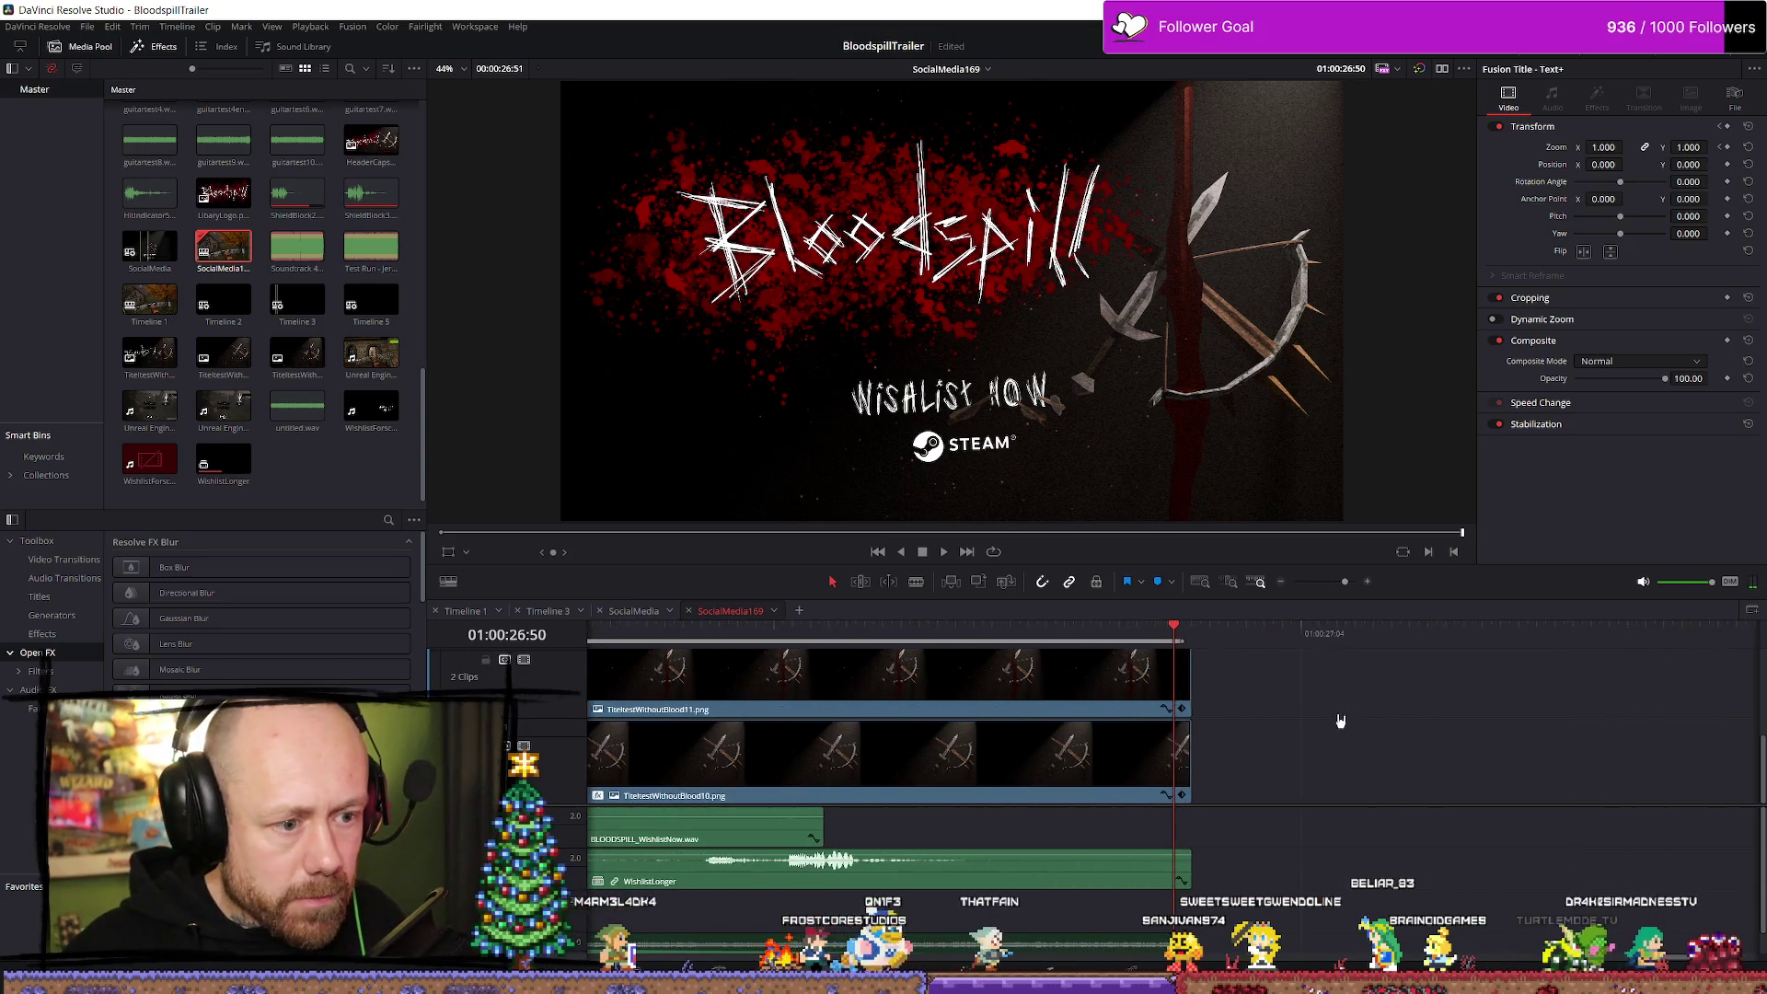
{"action": "key", "text": "Right"}
{"action": "key", "text": "Right"}
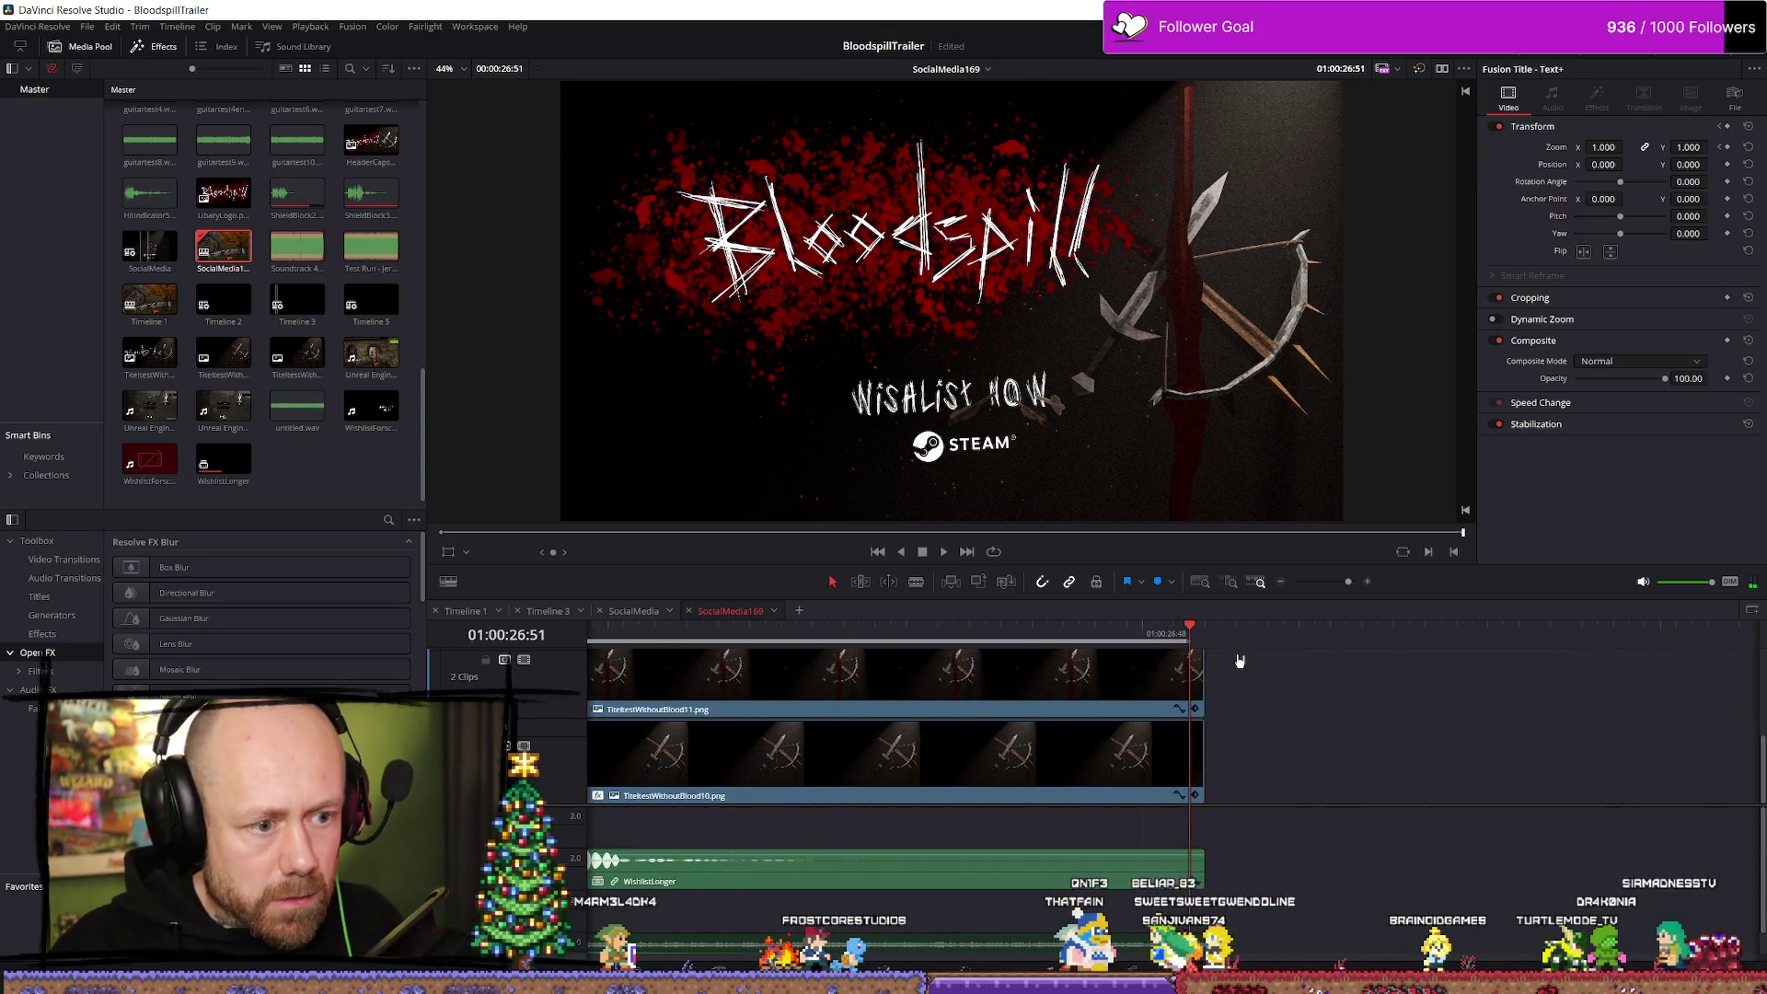
{"action": "key", "text": "ctrl+s"}
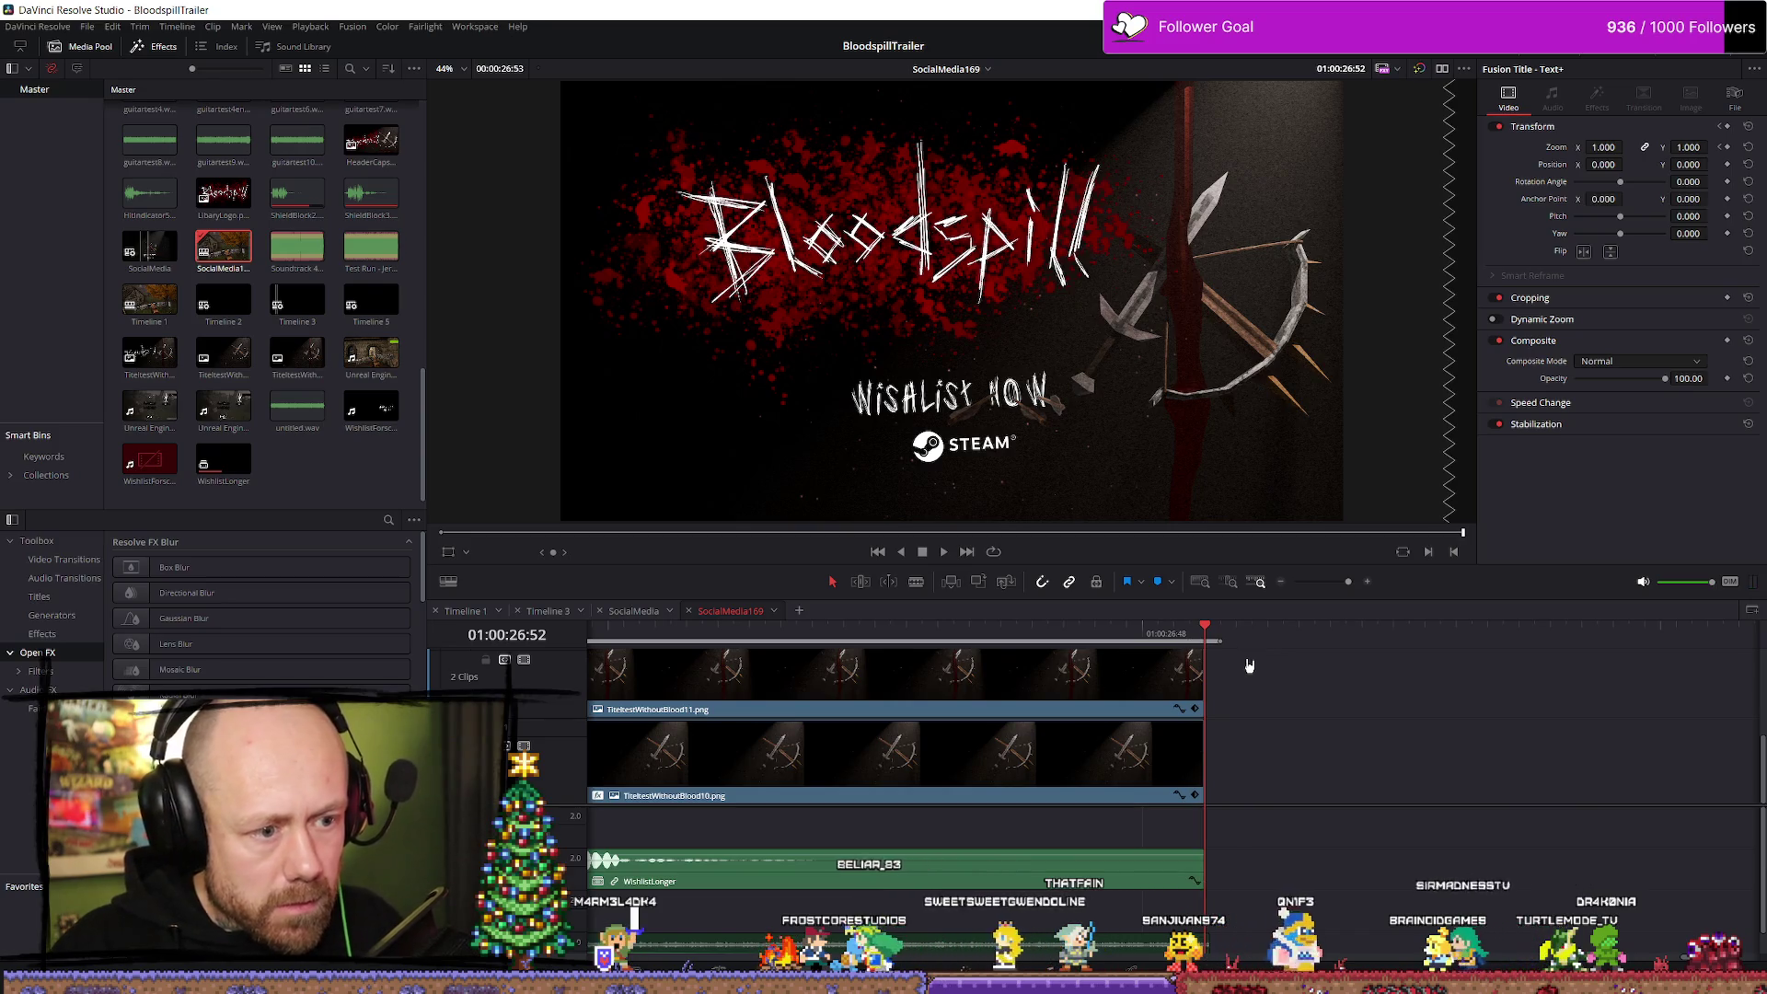
{"action": "key", "text": "Left"}
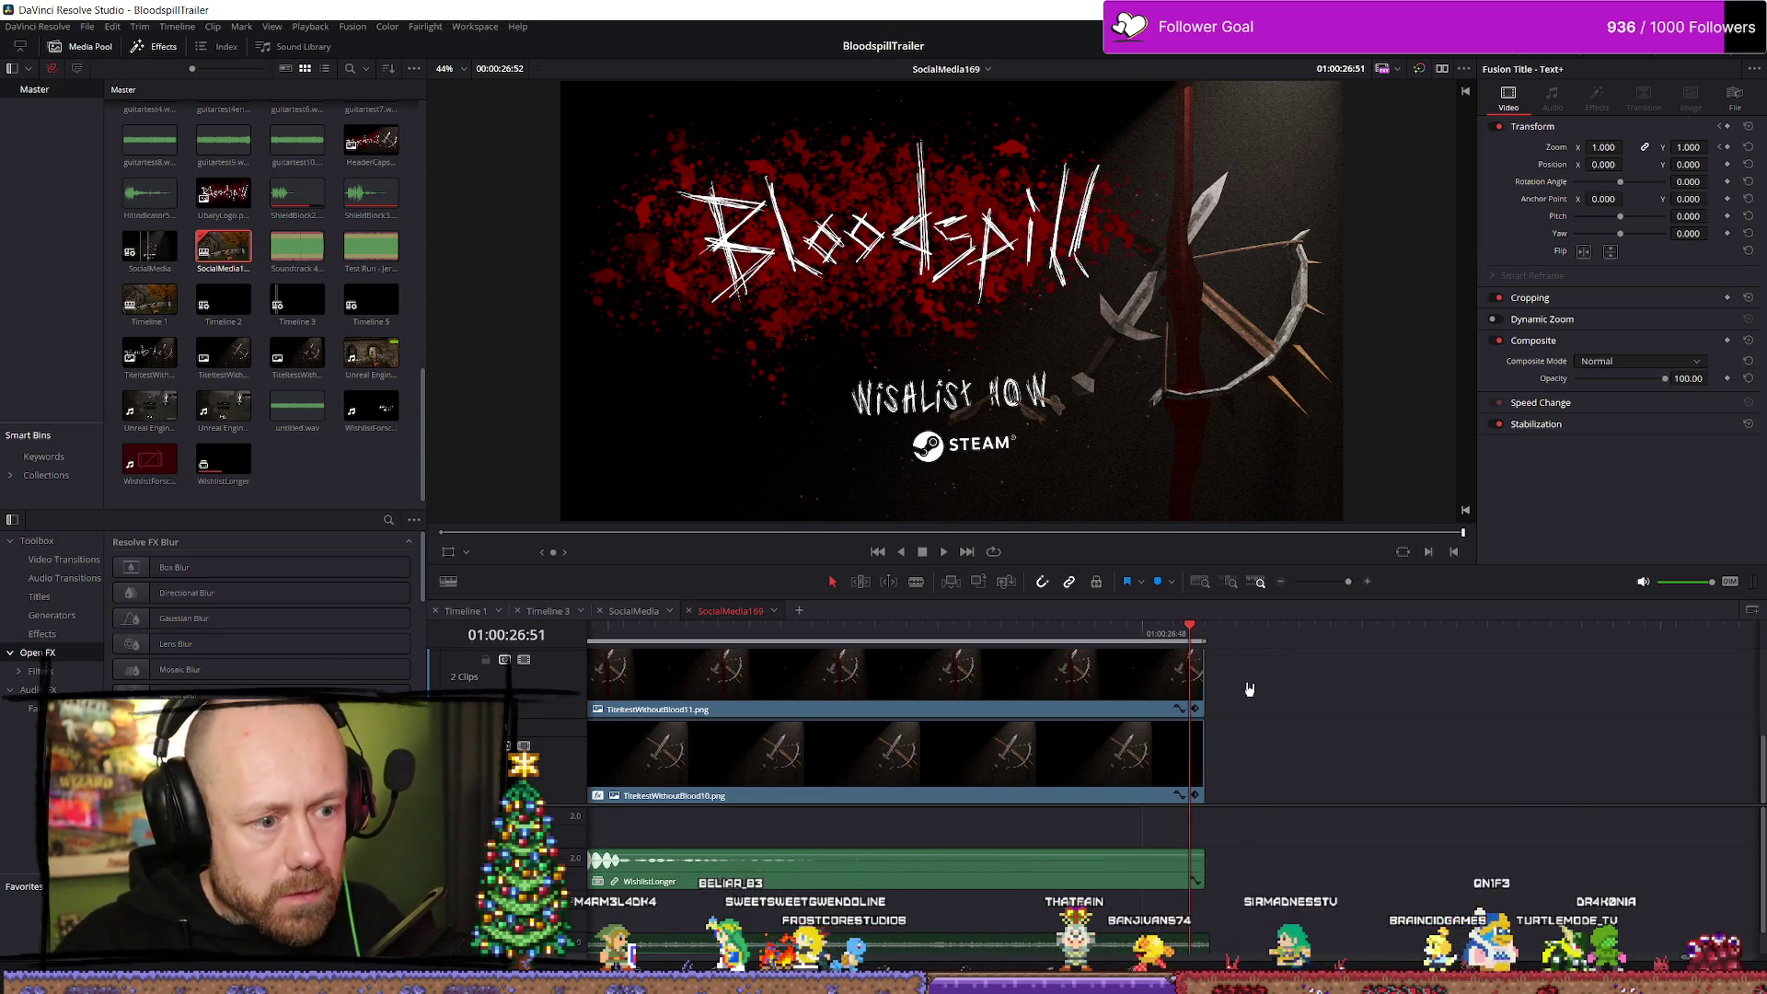
{"action": "key", "text": "shift+8"}
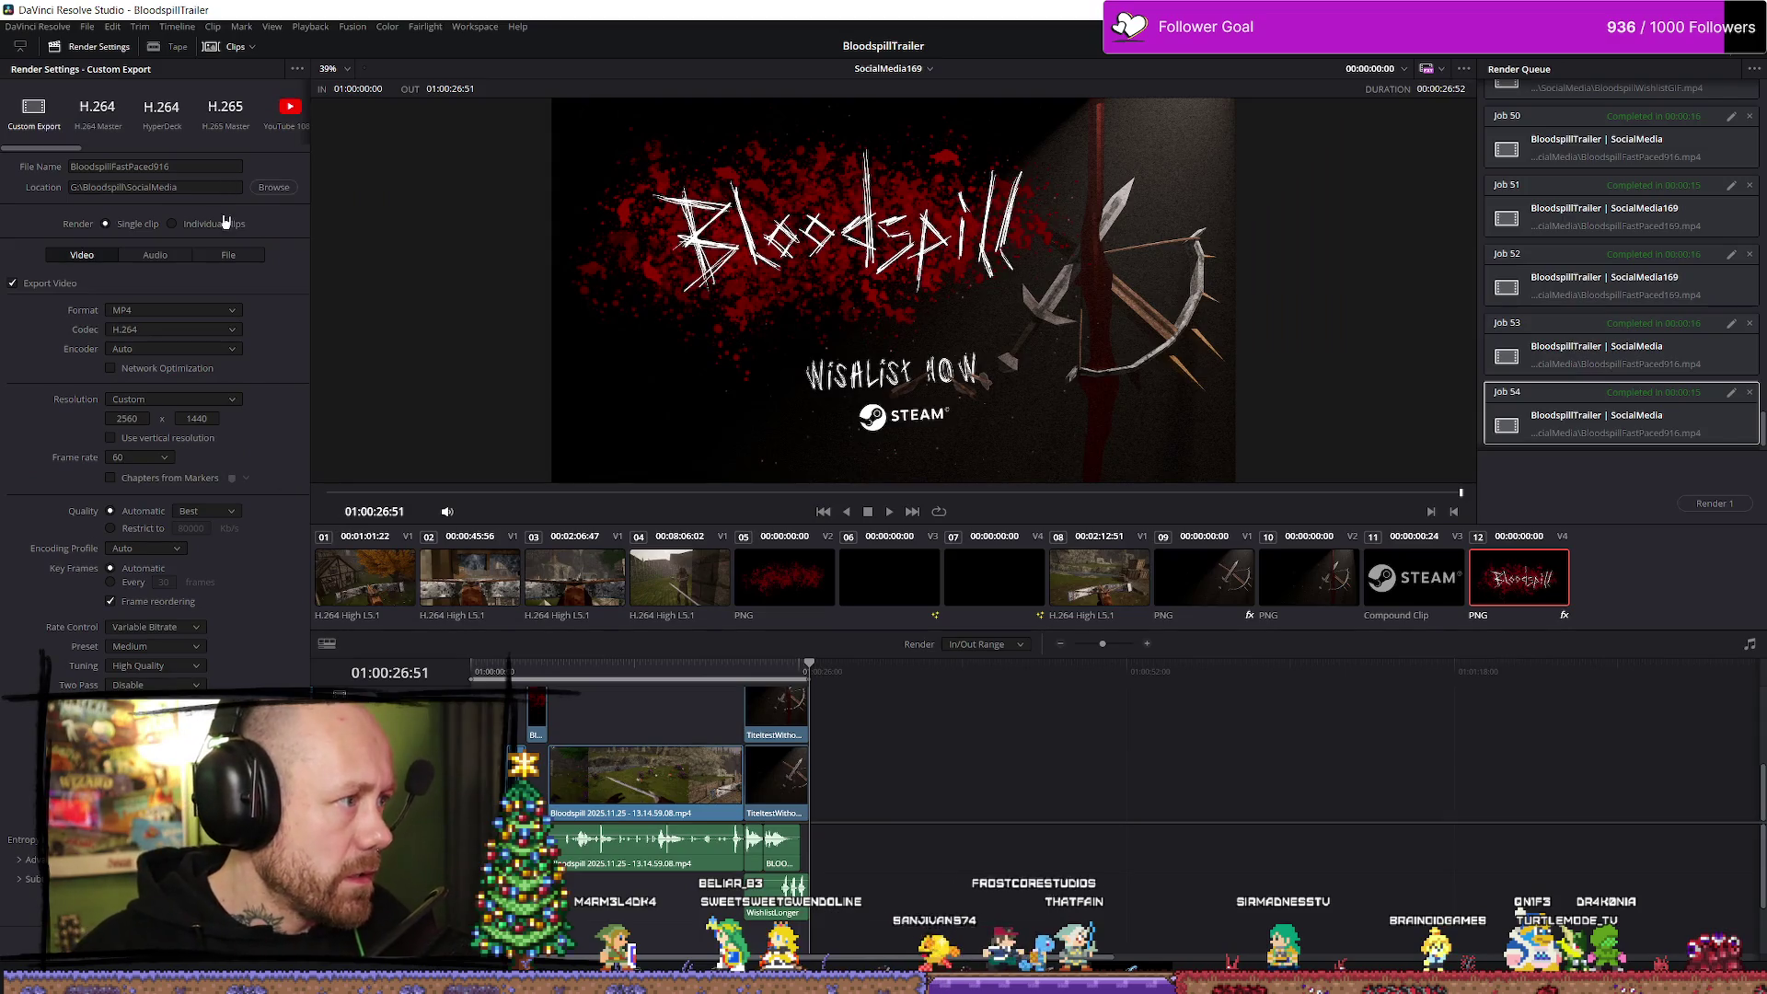
- Render SocialMedia169 as BloodspillFastPaced169 at 1920 x 1080 HD, replacing the old file
{"action": "key", "text": "BackSpace"}
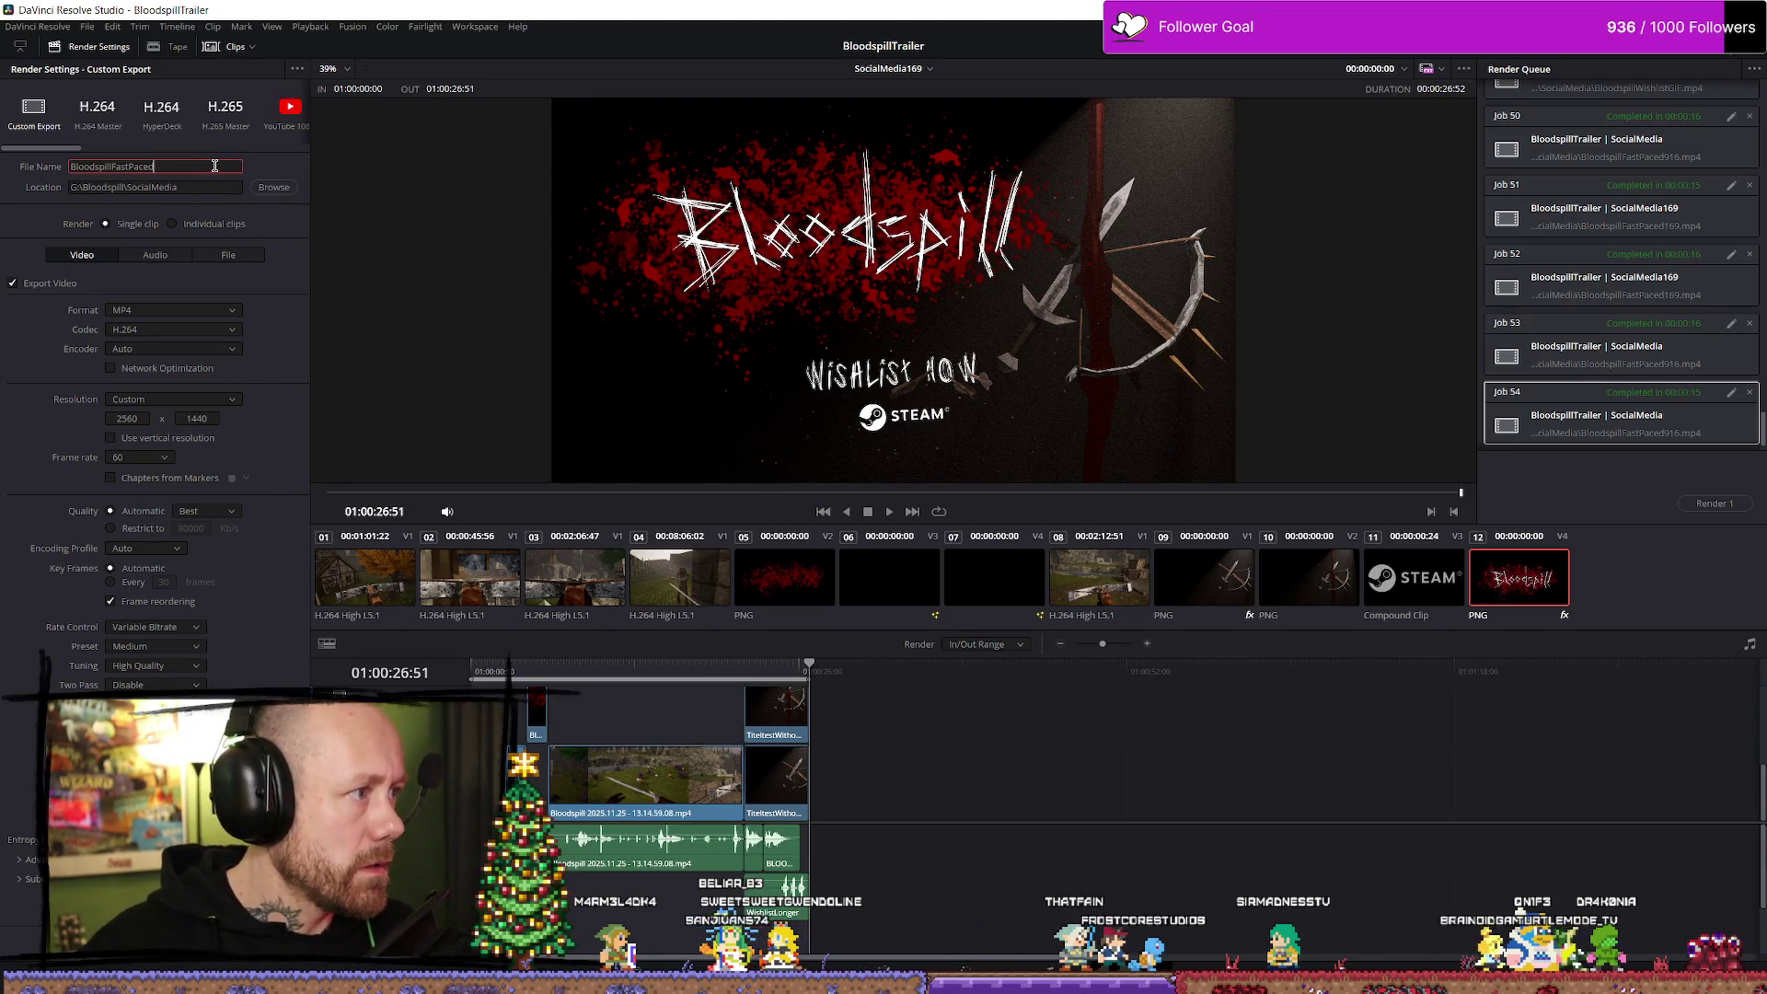
{"action": "type", "text": "169"}
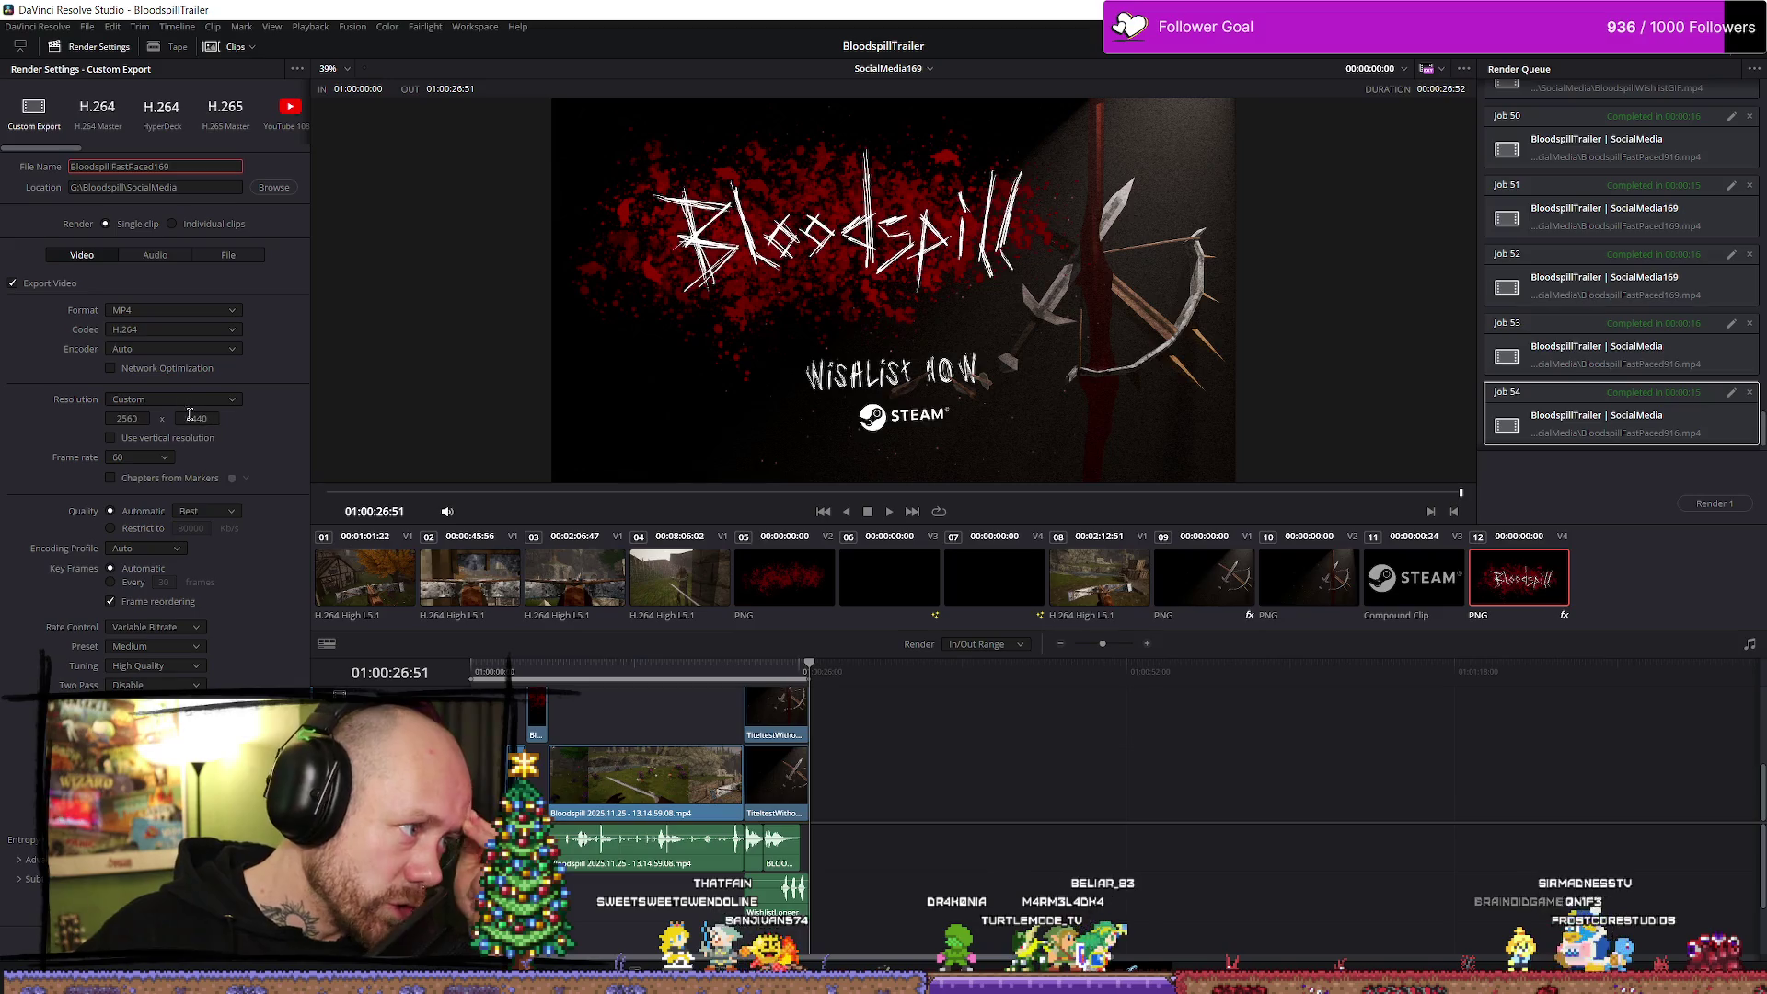
{"action": "left_click", "coordinate": [192, 402]}
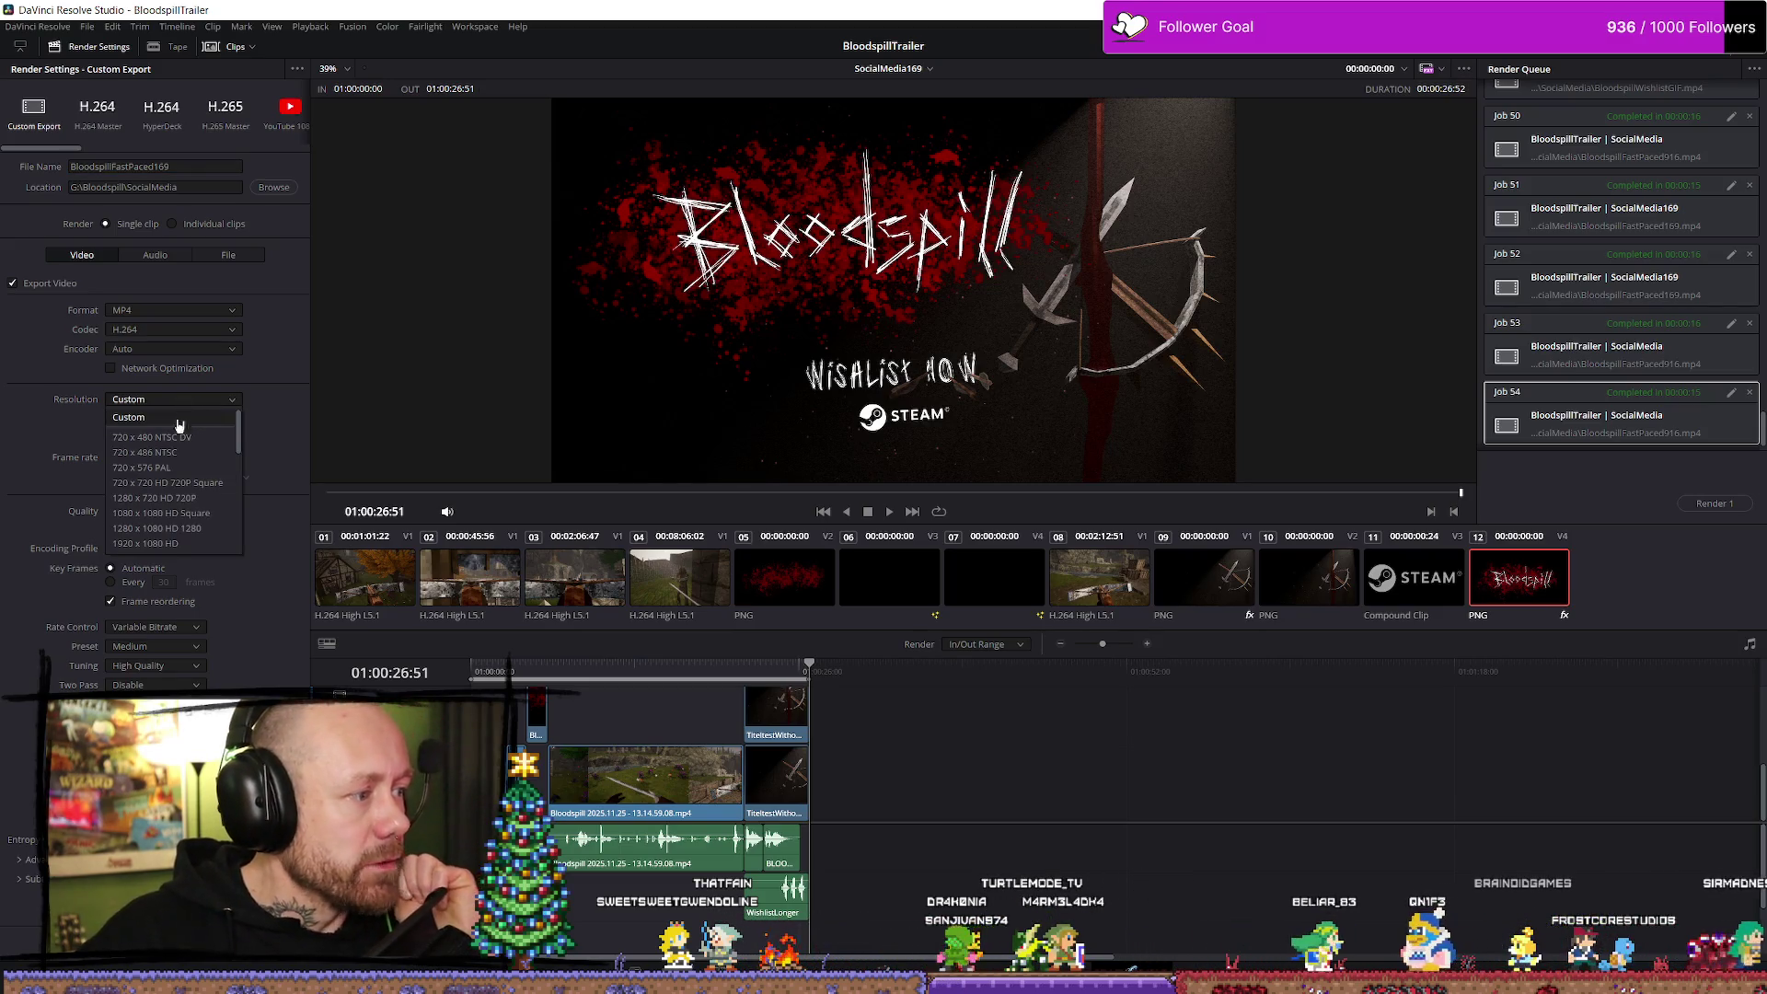
{"action": "left_click", "coordinate": [166, 544]}
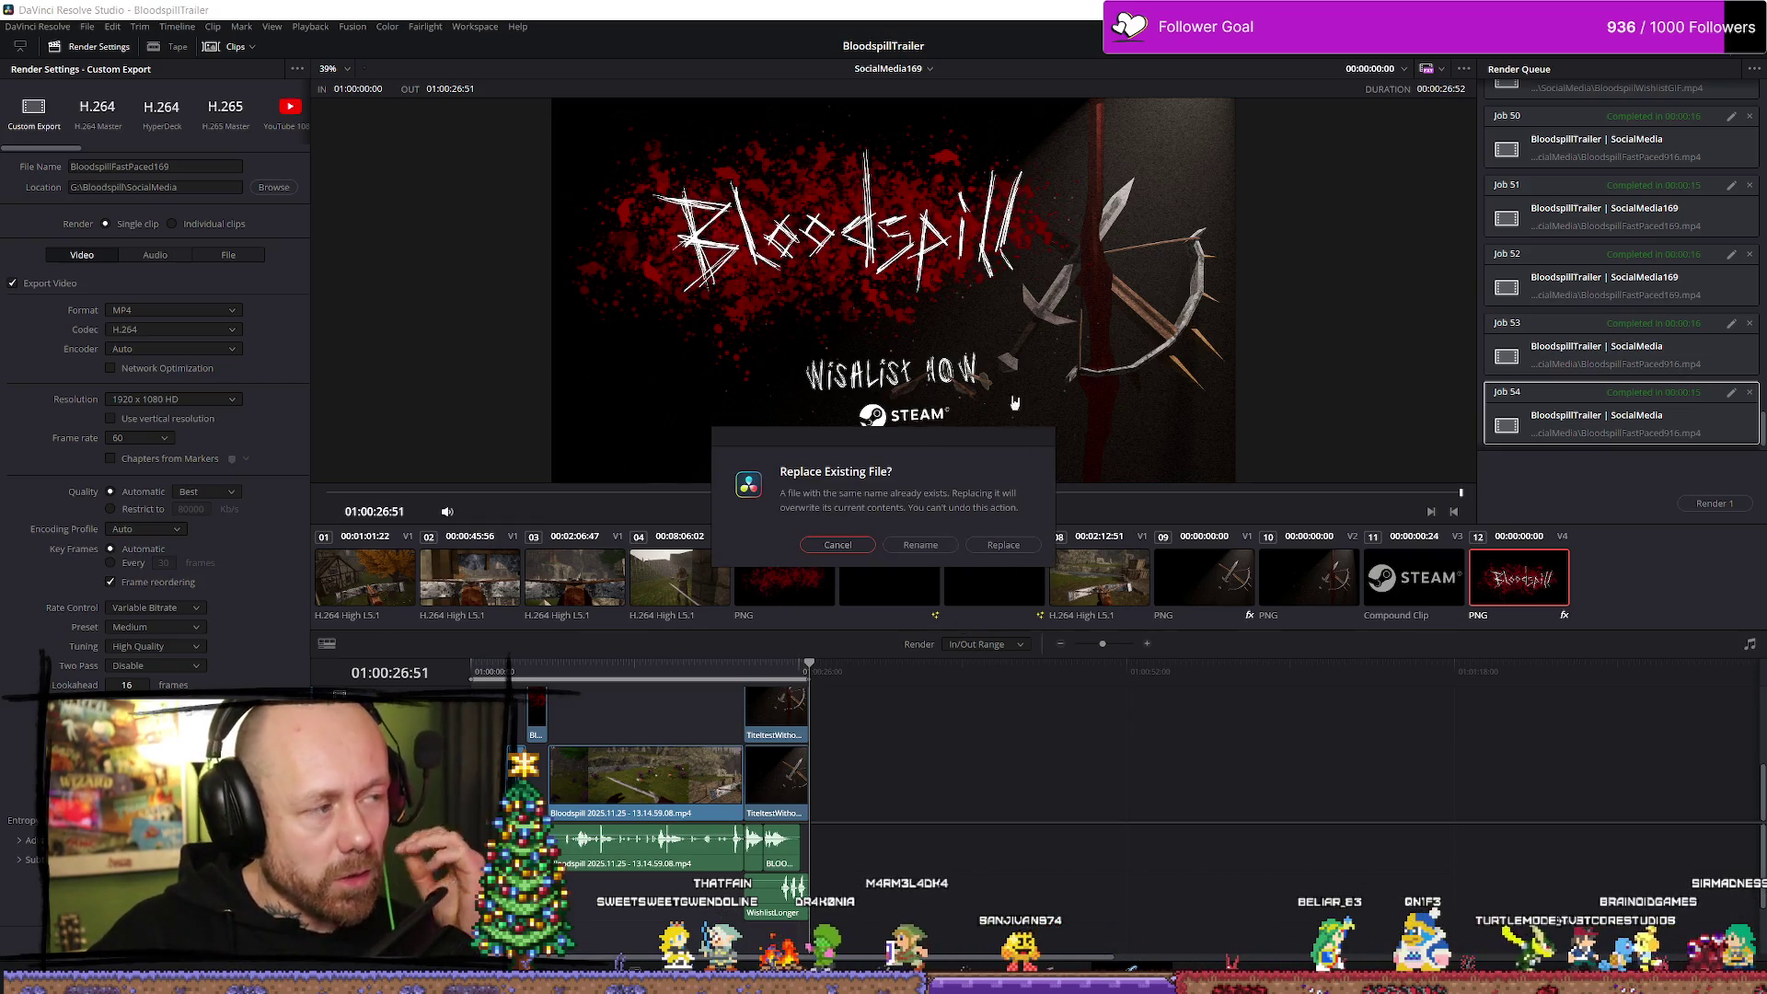
{"action": "left_click", "coordinate": [1011, 549]}
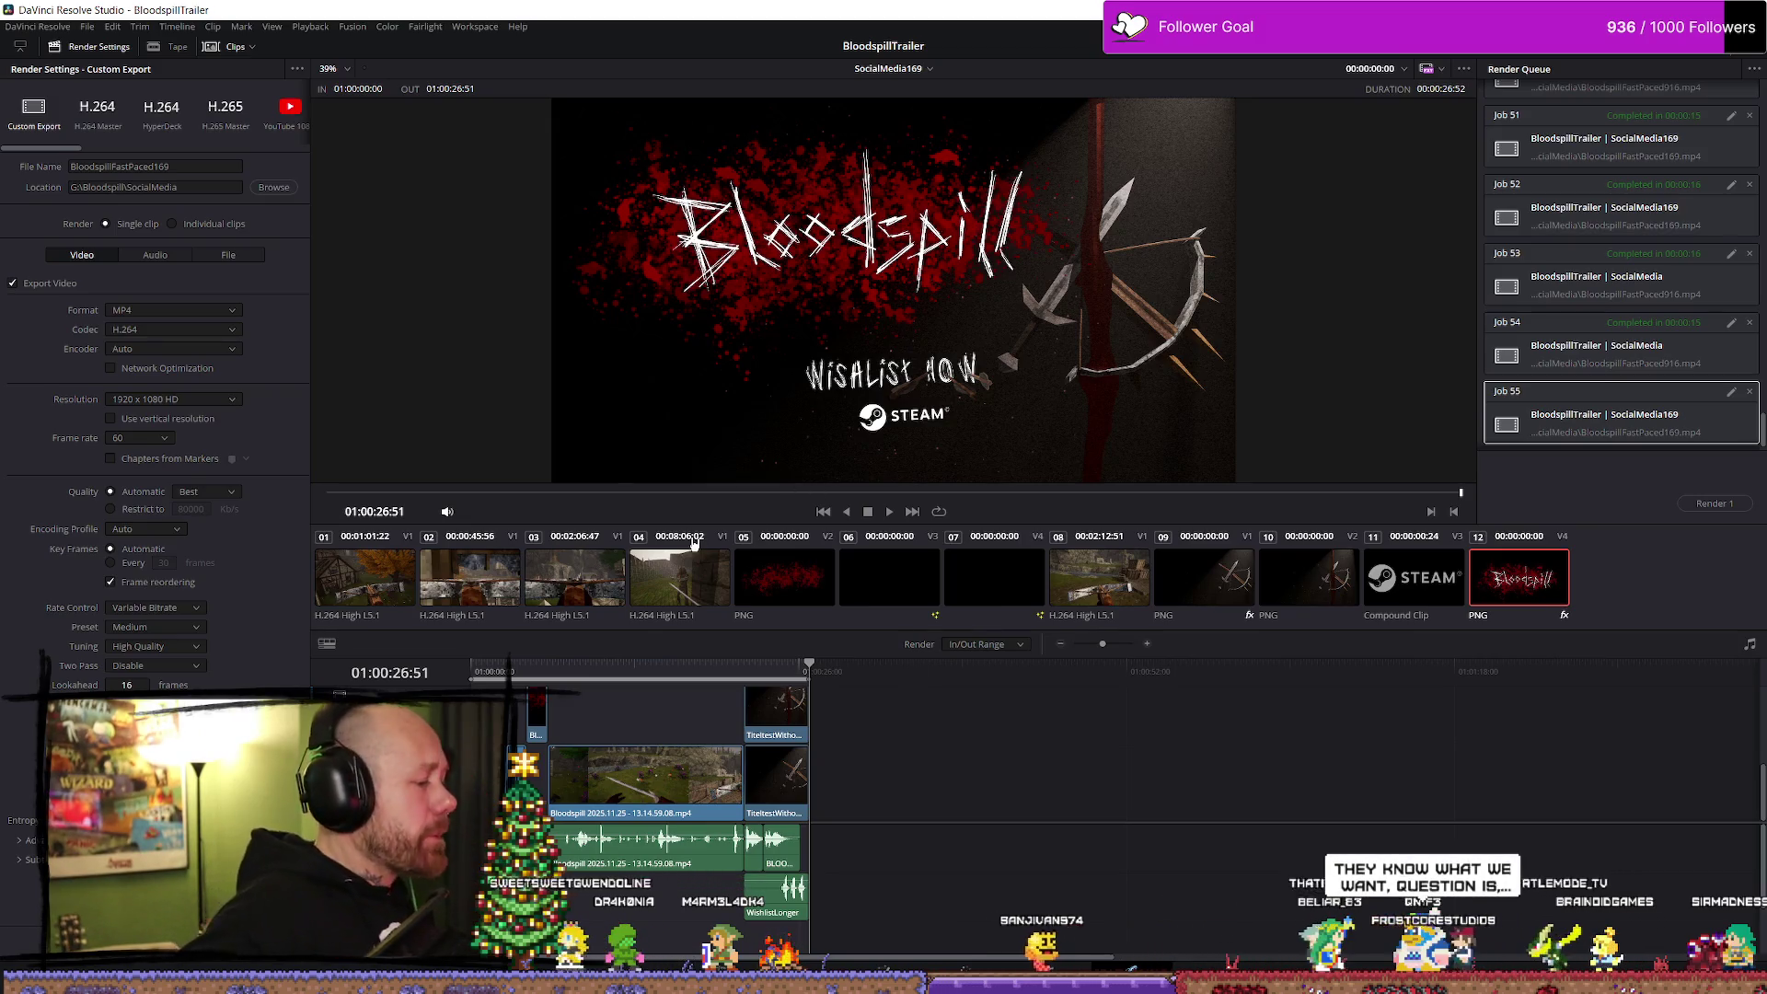
{"action": "left_click", "coordinate": [1744, 507]}
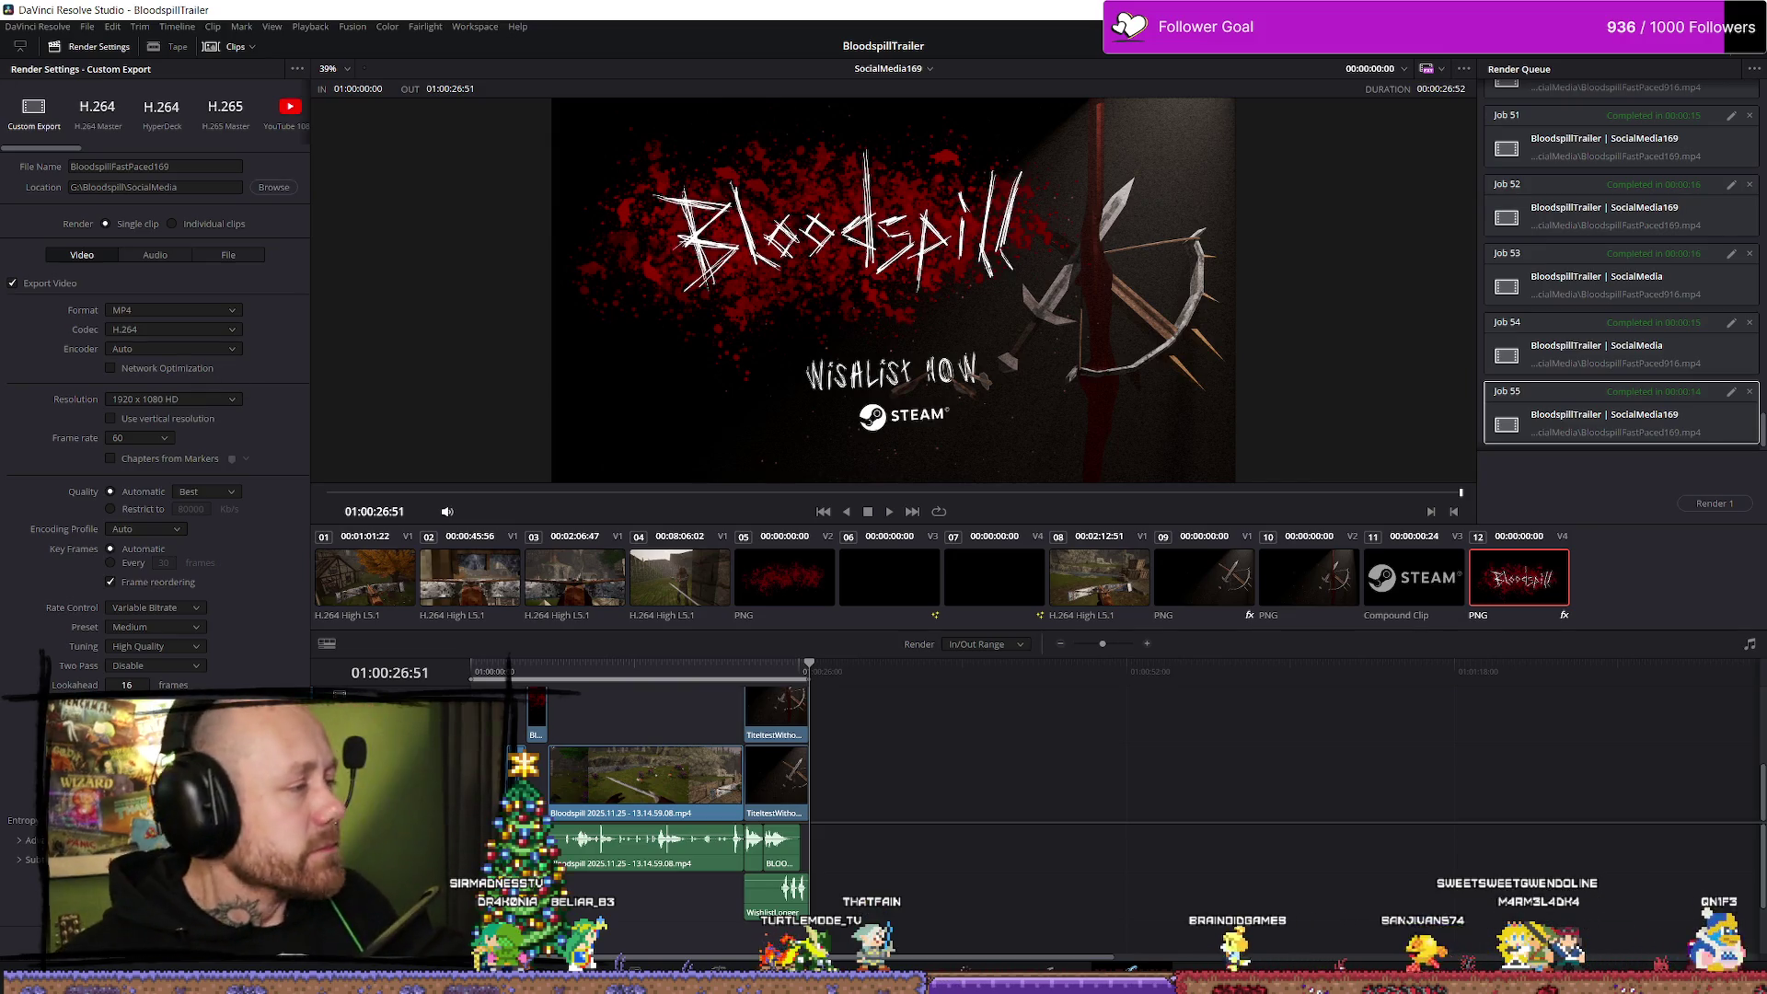
- Play the freshly rendered BloodspillFastPaced169.mp4 from the G:\Bloodspill\SocialMedia folder
{"action": "key", "text": "alt+Tab"}
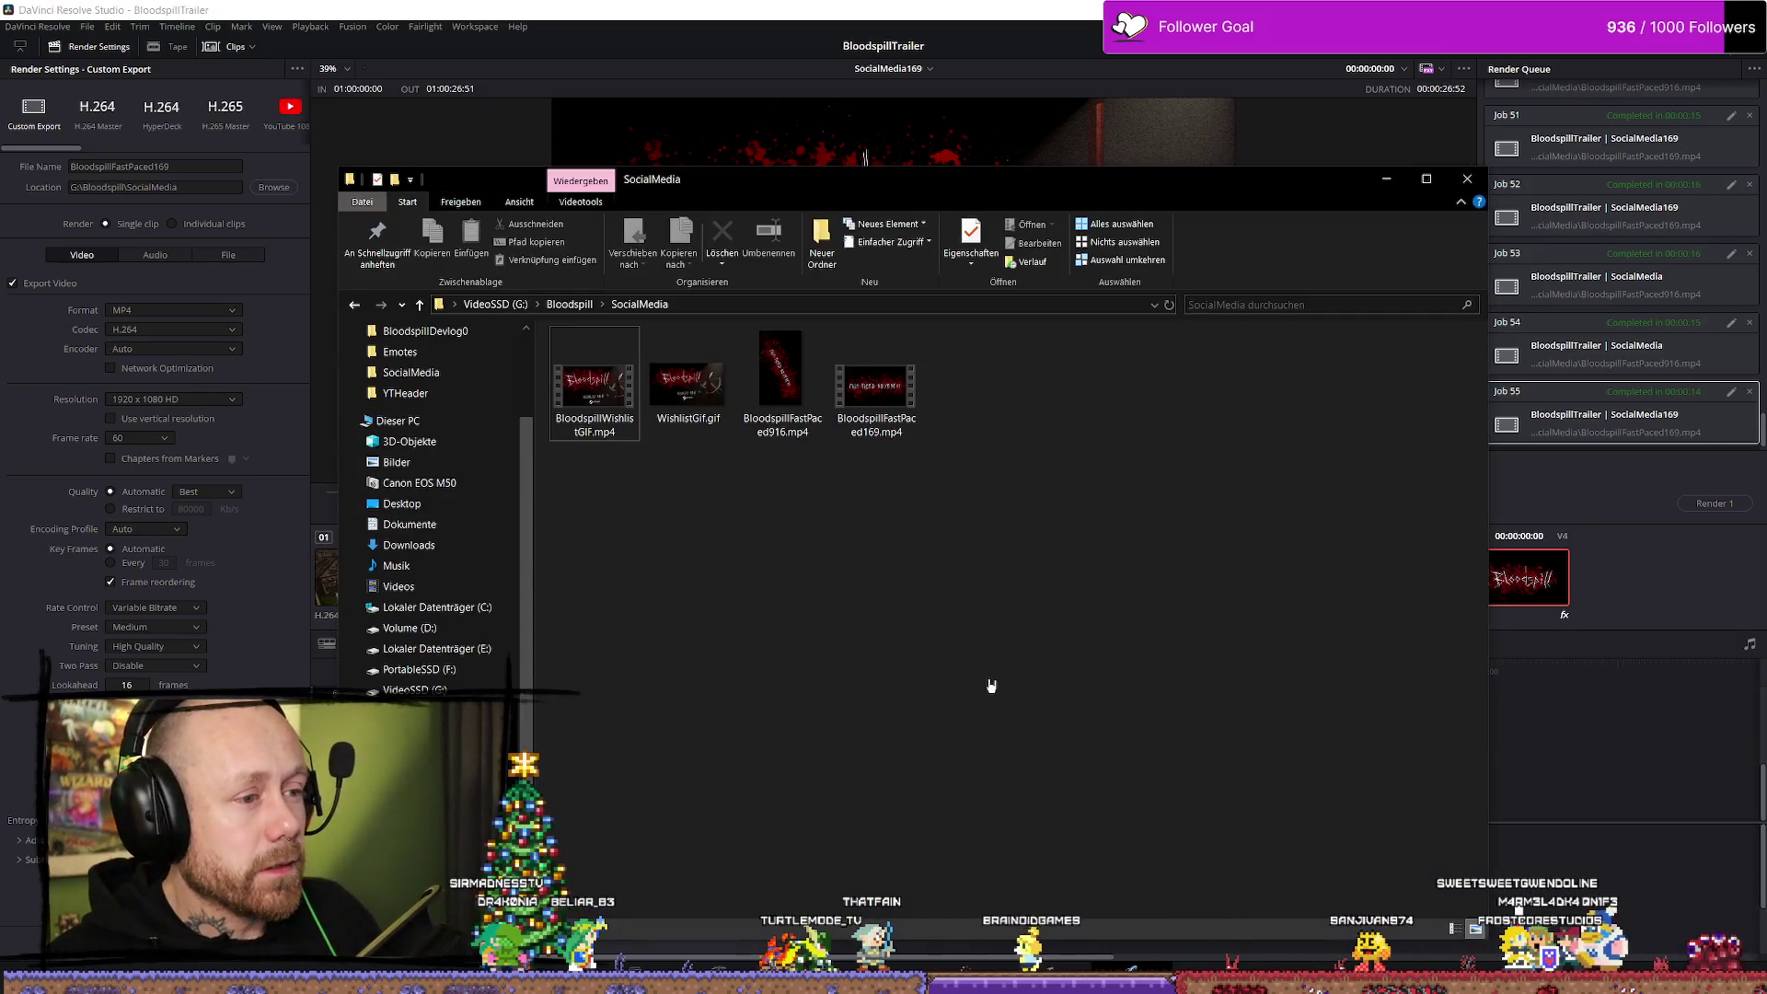
{"action": "left_click", "coordinate": [678, 424]}
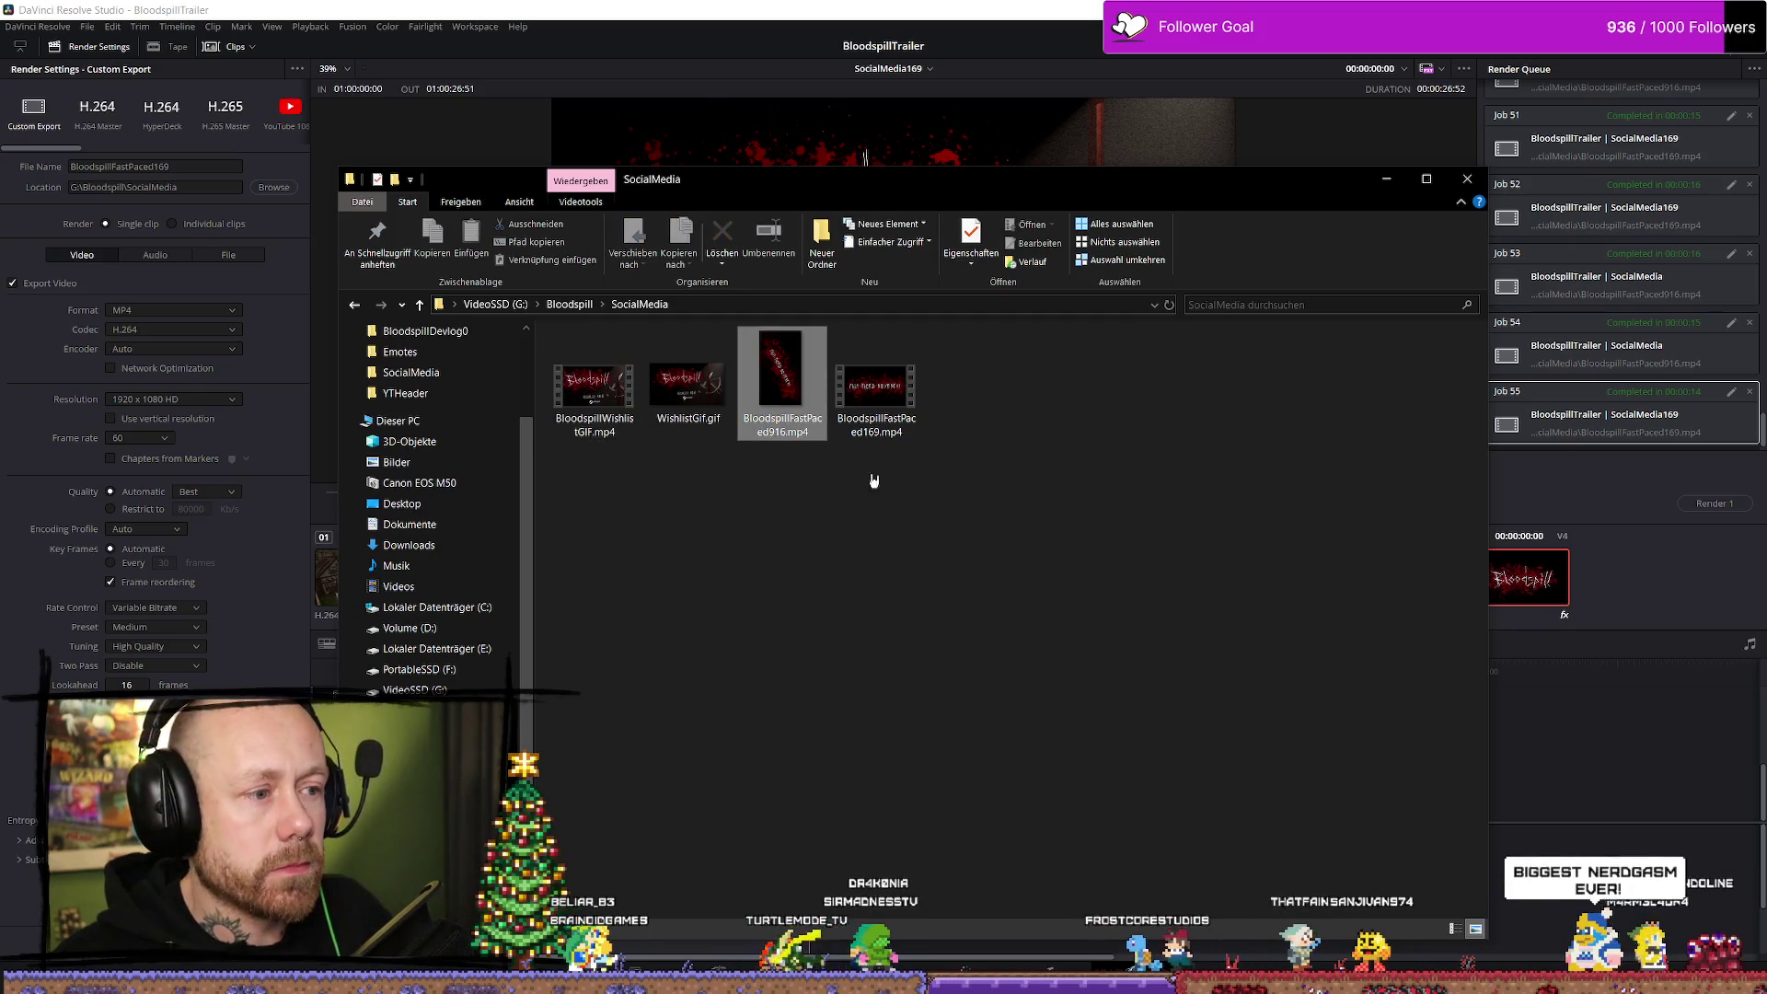
{"action": "double_click", "coordinate": [876, 387]}
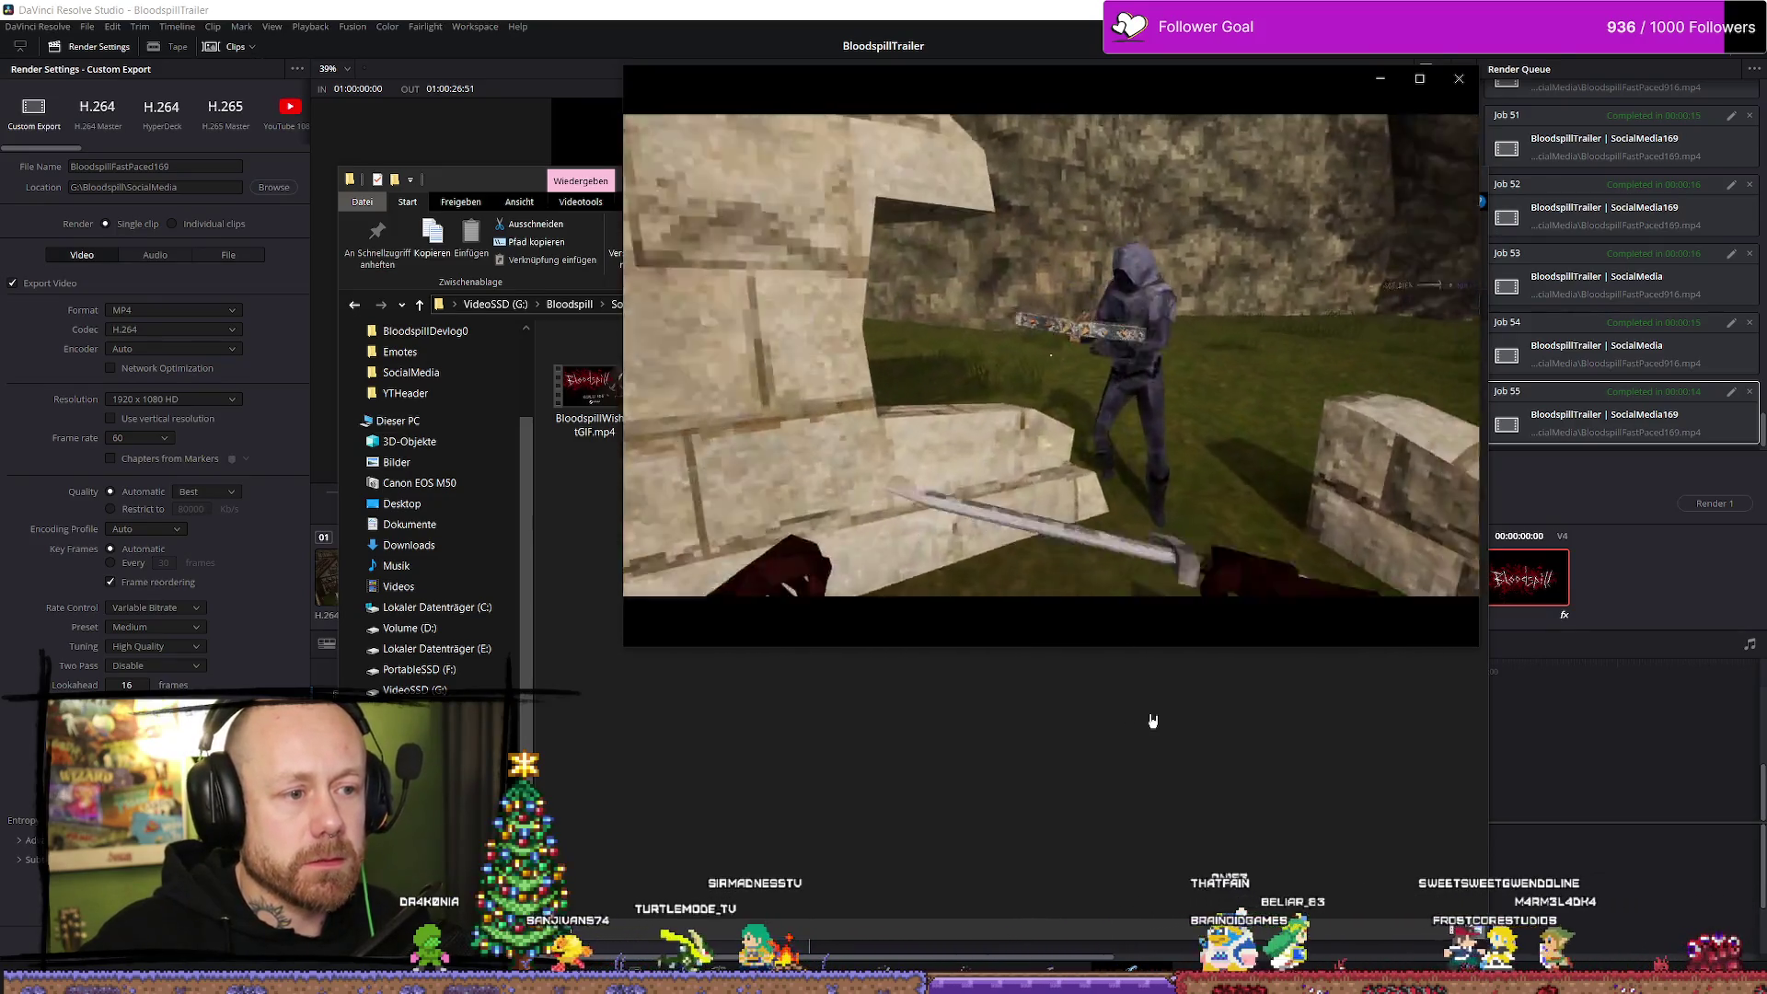
- Play BloodspillFastPaced169 to its title card, check the volume, then bring back the SocialMedia folder
{"action": "mouse_move", "coordinate": [1153, 650]}
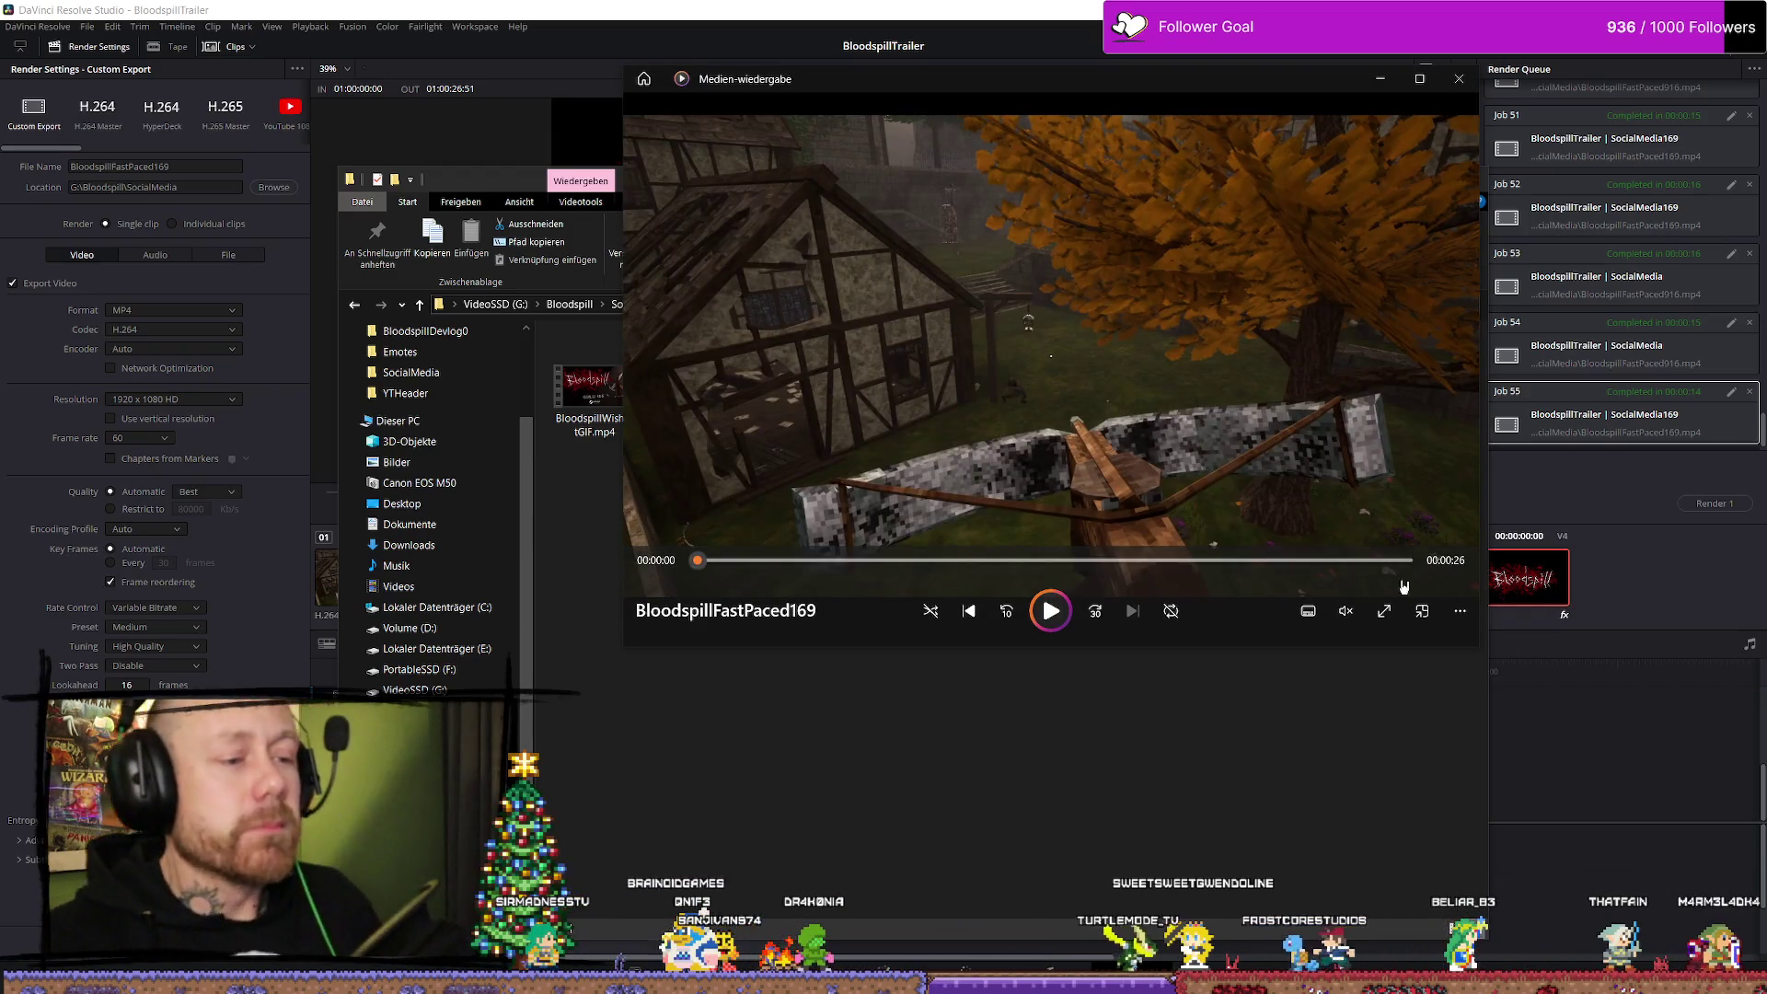
{"action": "left_click", "coordinate": [1054, 612]}
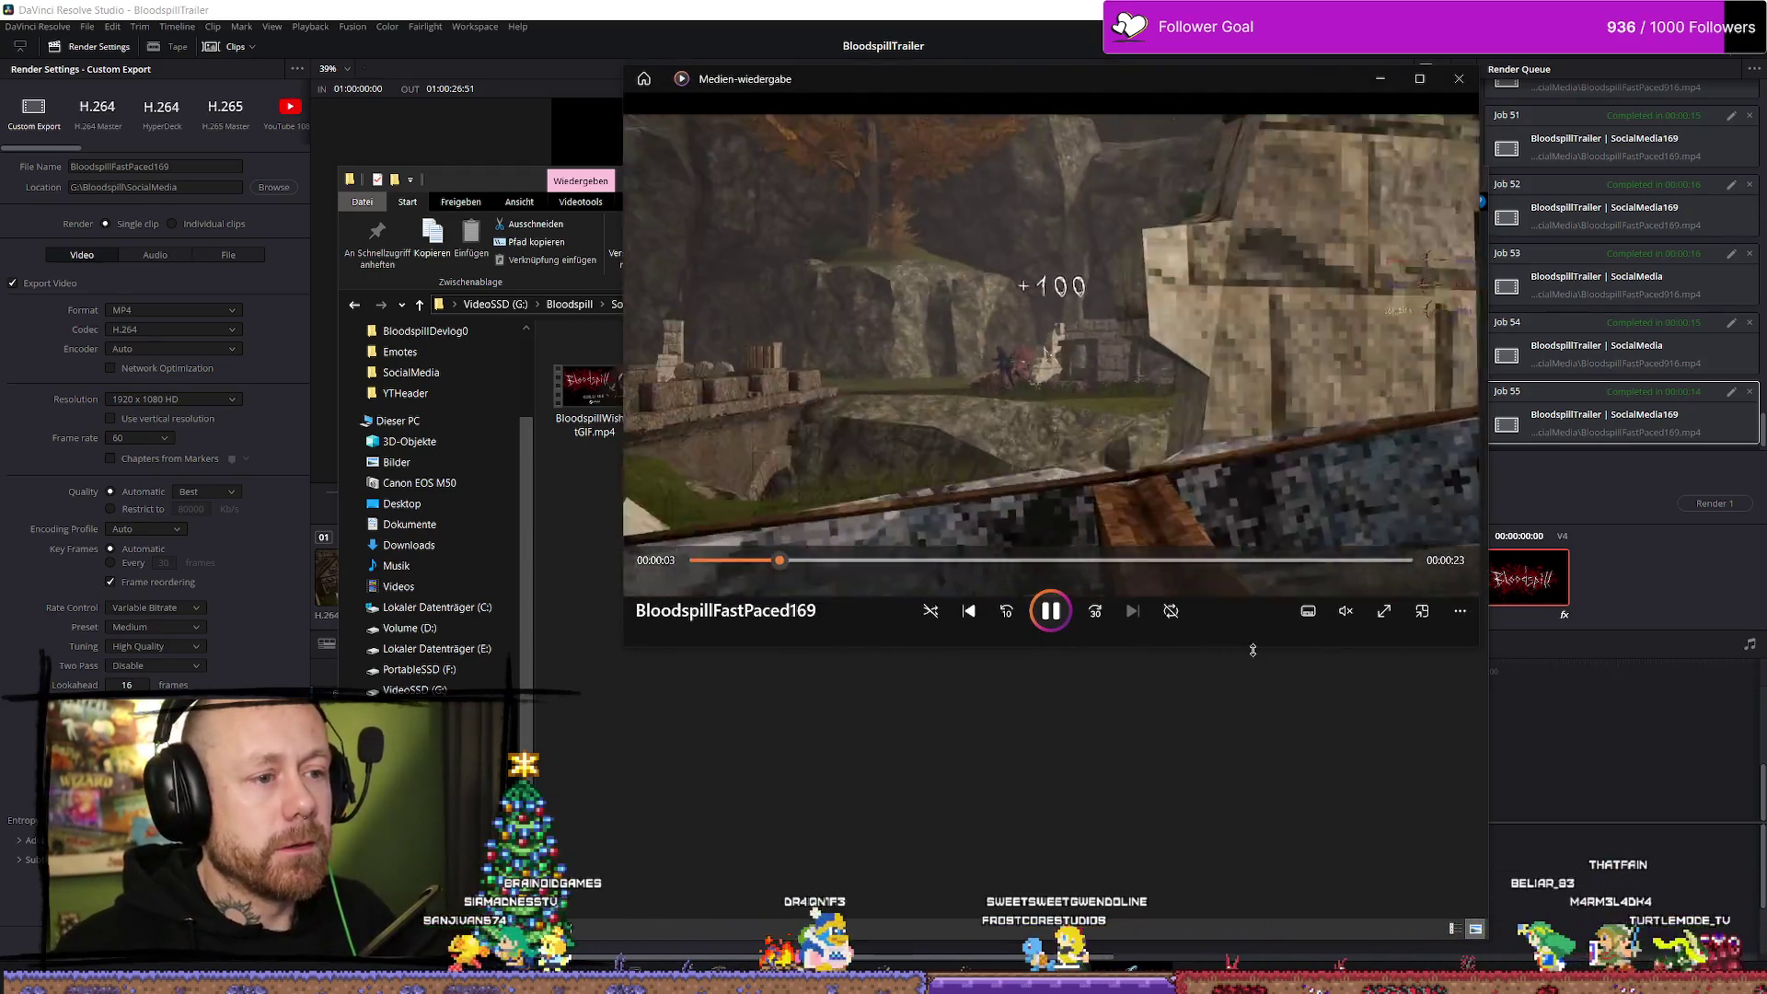
{"action": "key", "text": "space"}
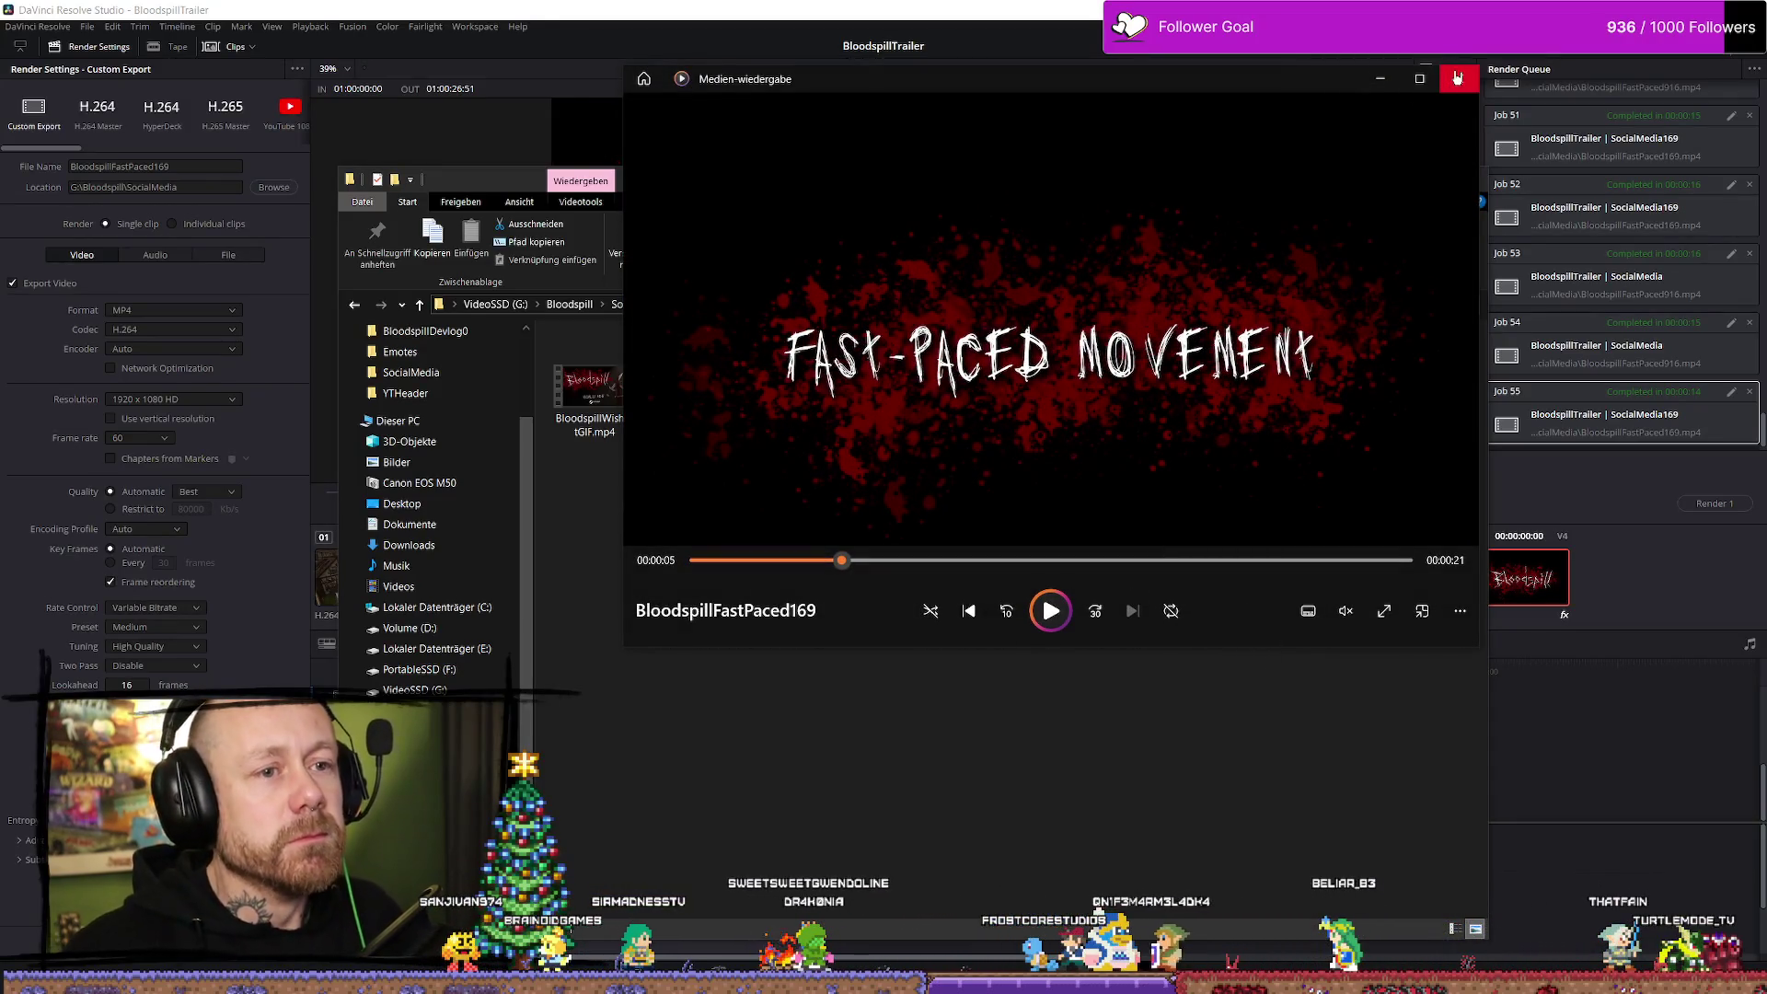
{"action": "left_click", "coordinate": [1345, 611]}
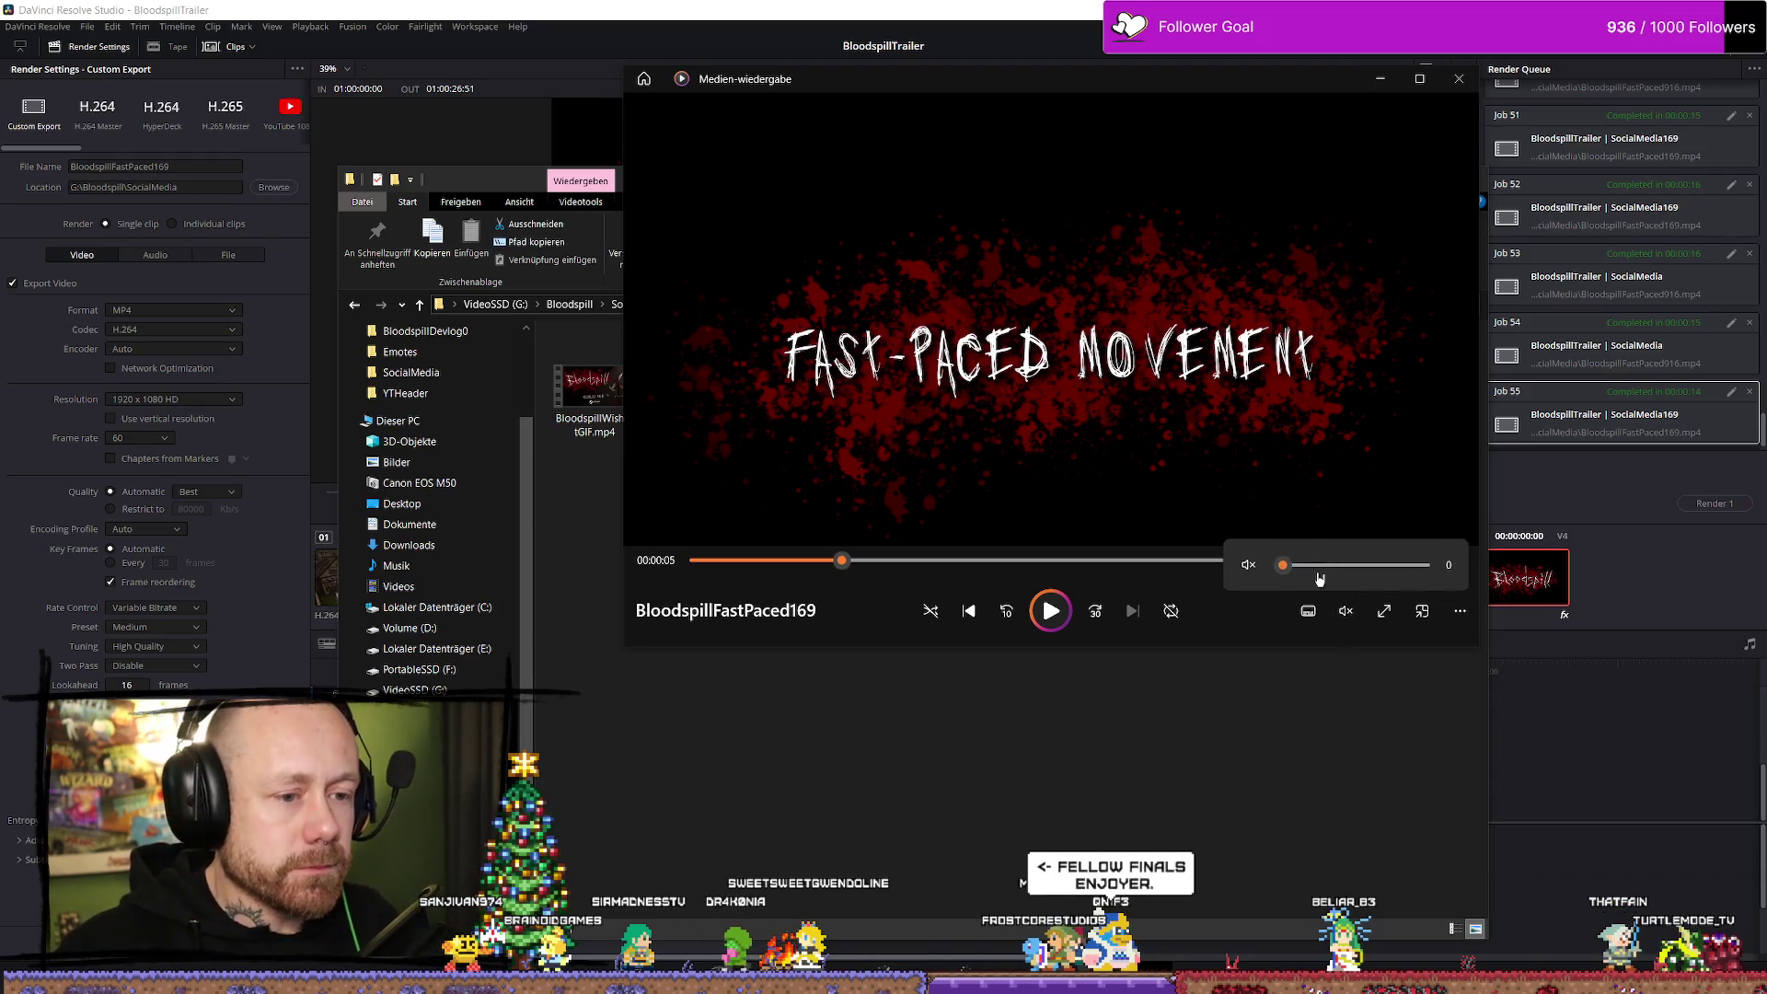
{"action": "key", "text": "space"}
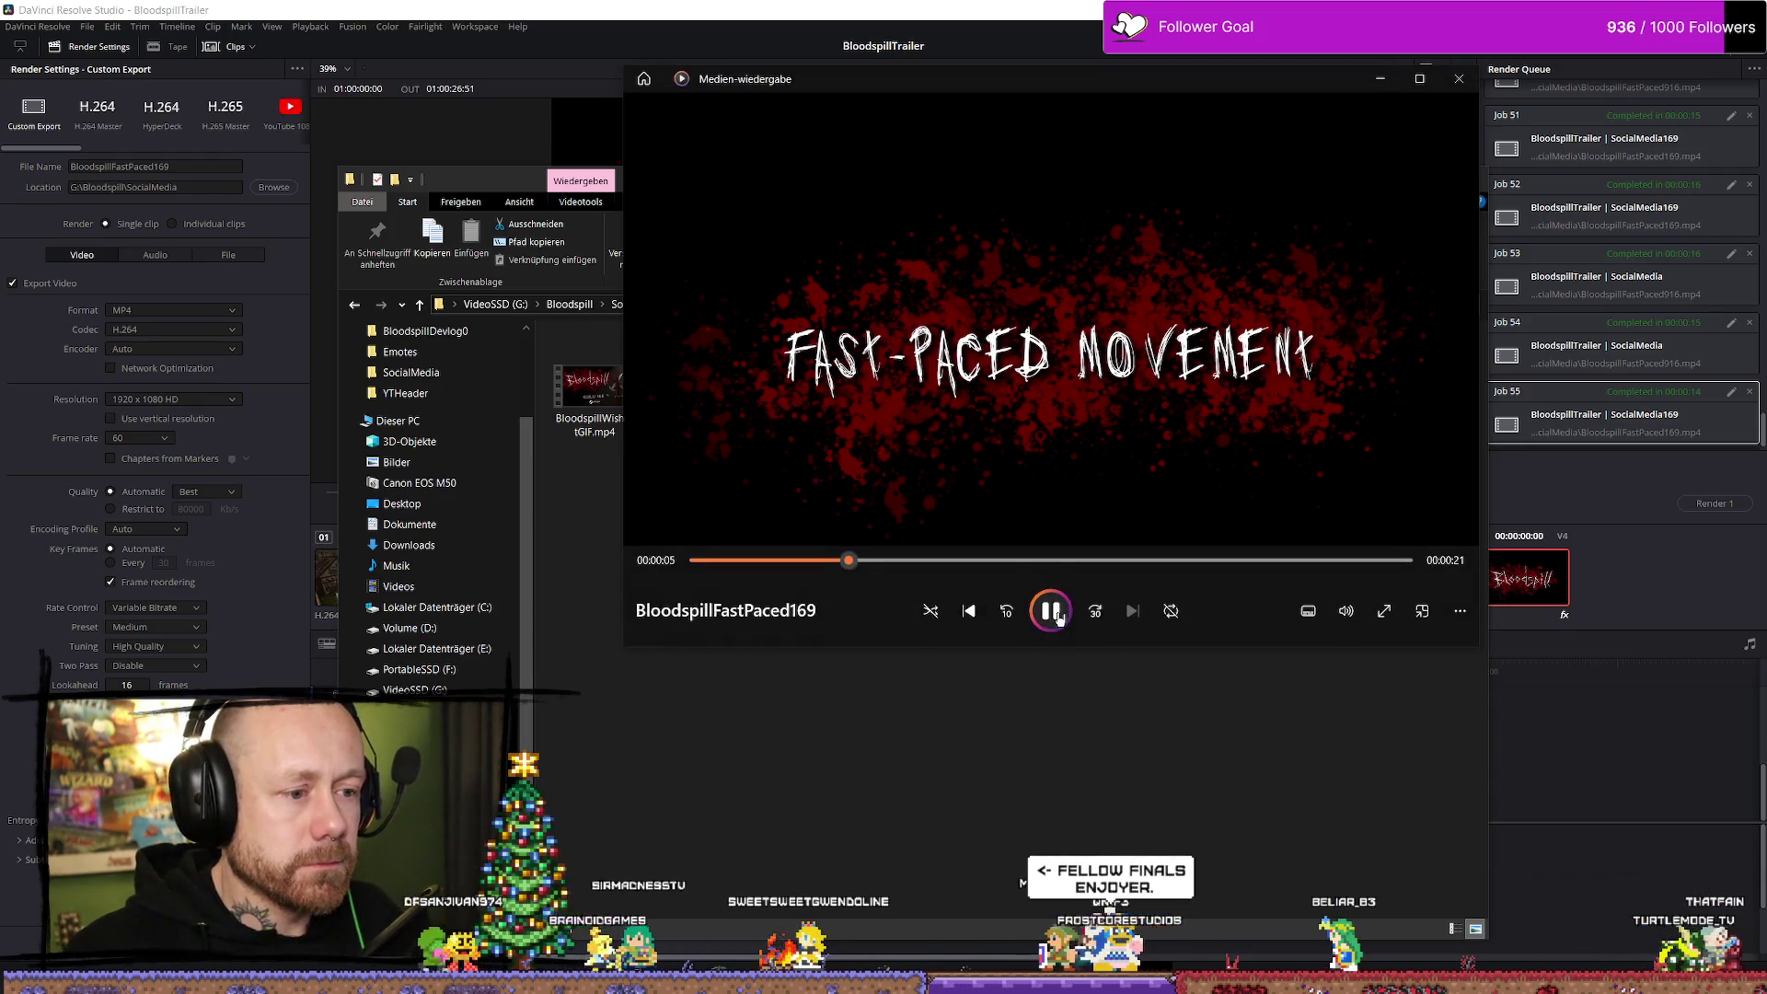
{"action": "key", "text": "space"}
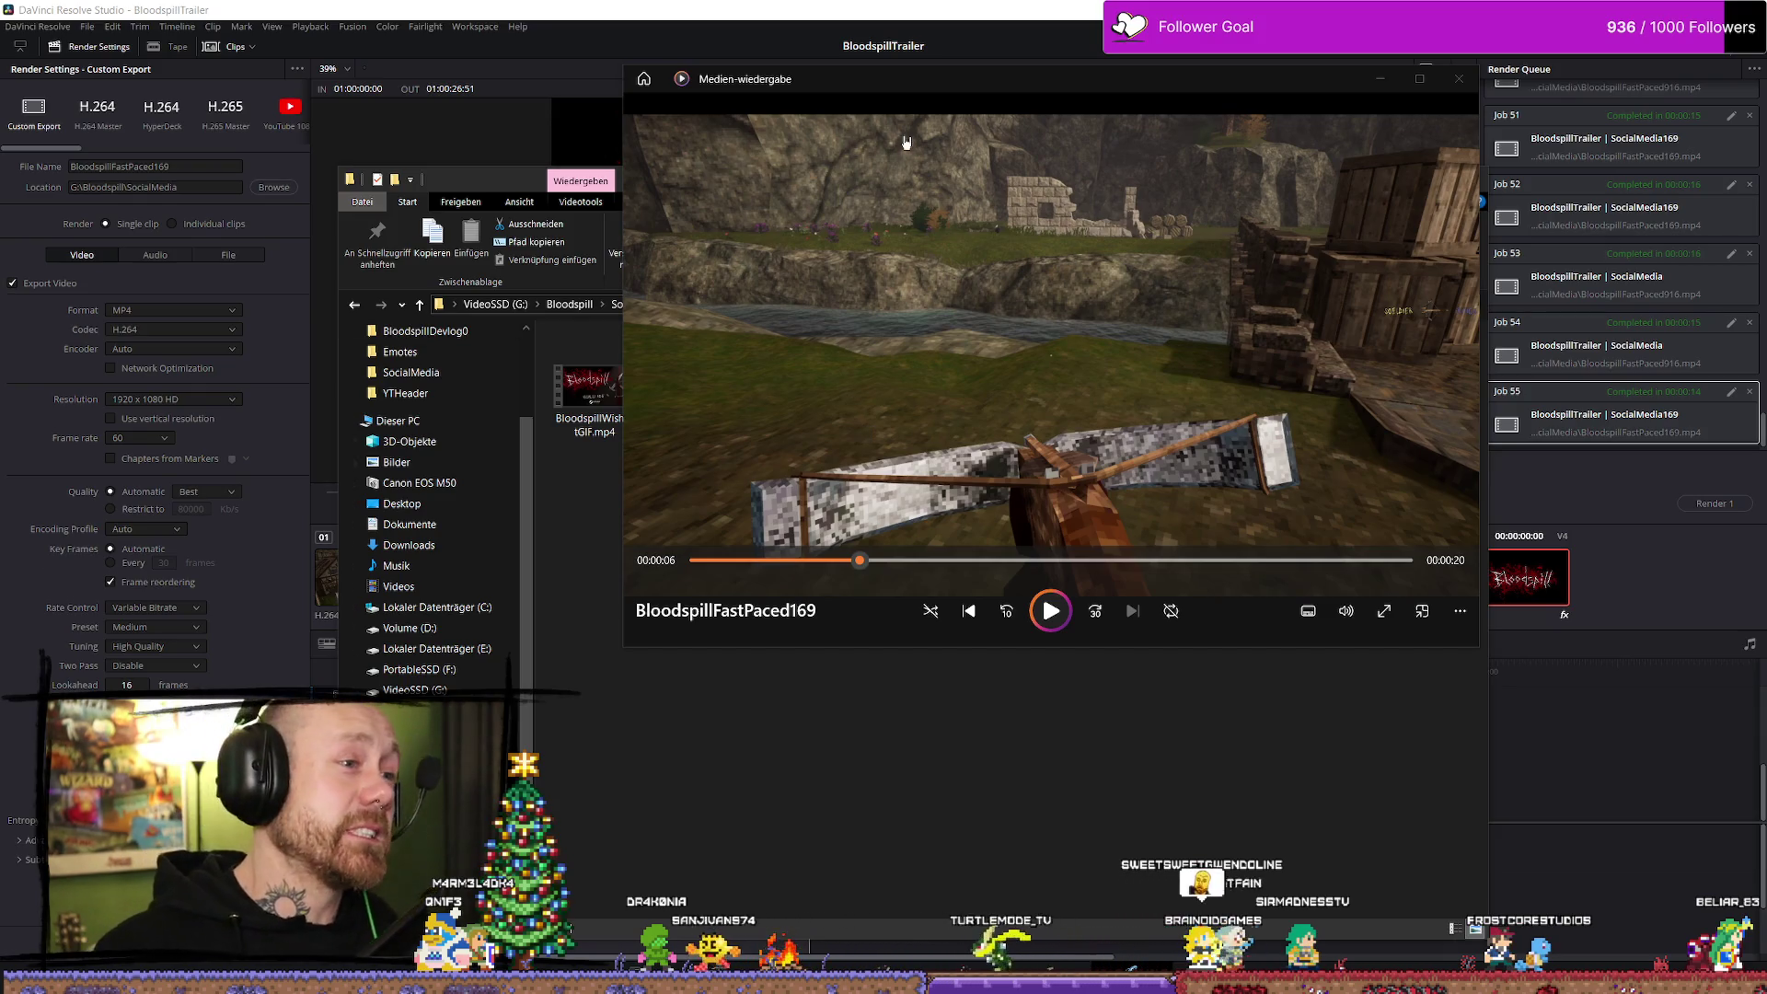
{"action": "left_click", "coordinate": [857, 663]}
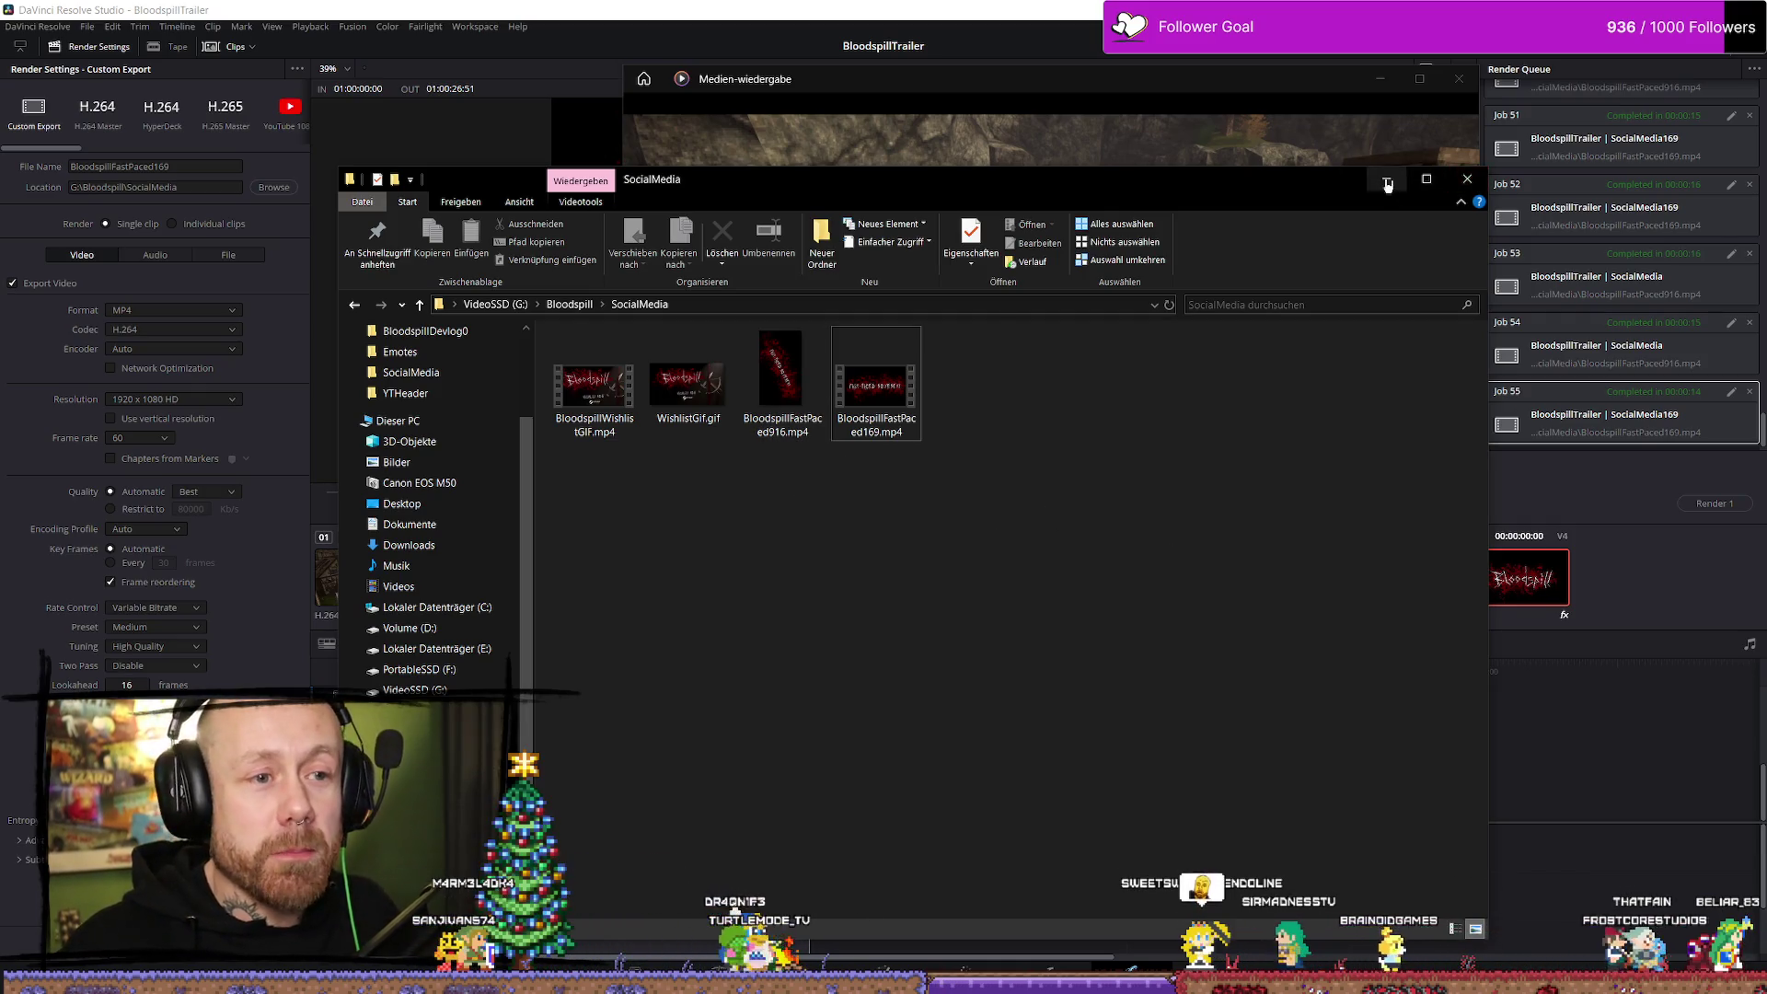
- Close the SocialMedia folder window with Ctrl+W
{"action": "key", "text": "ctrl+w"}
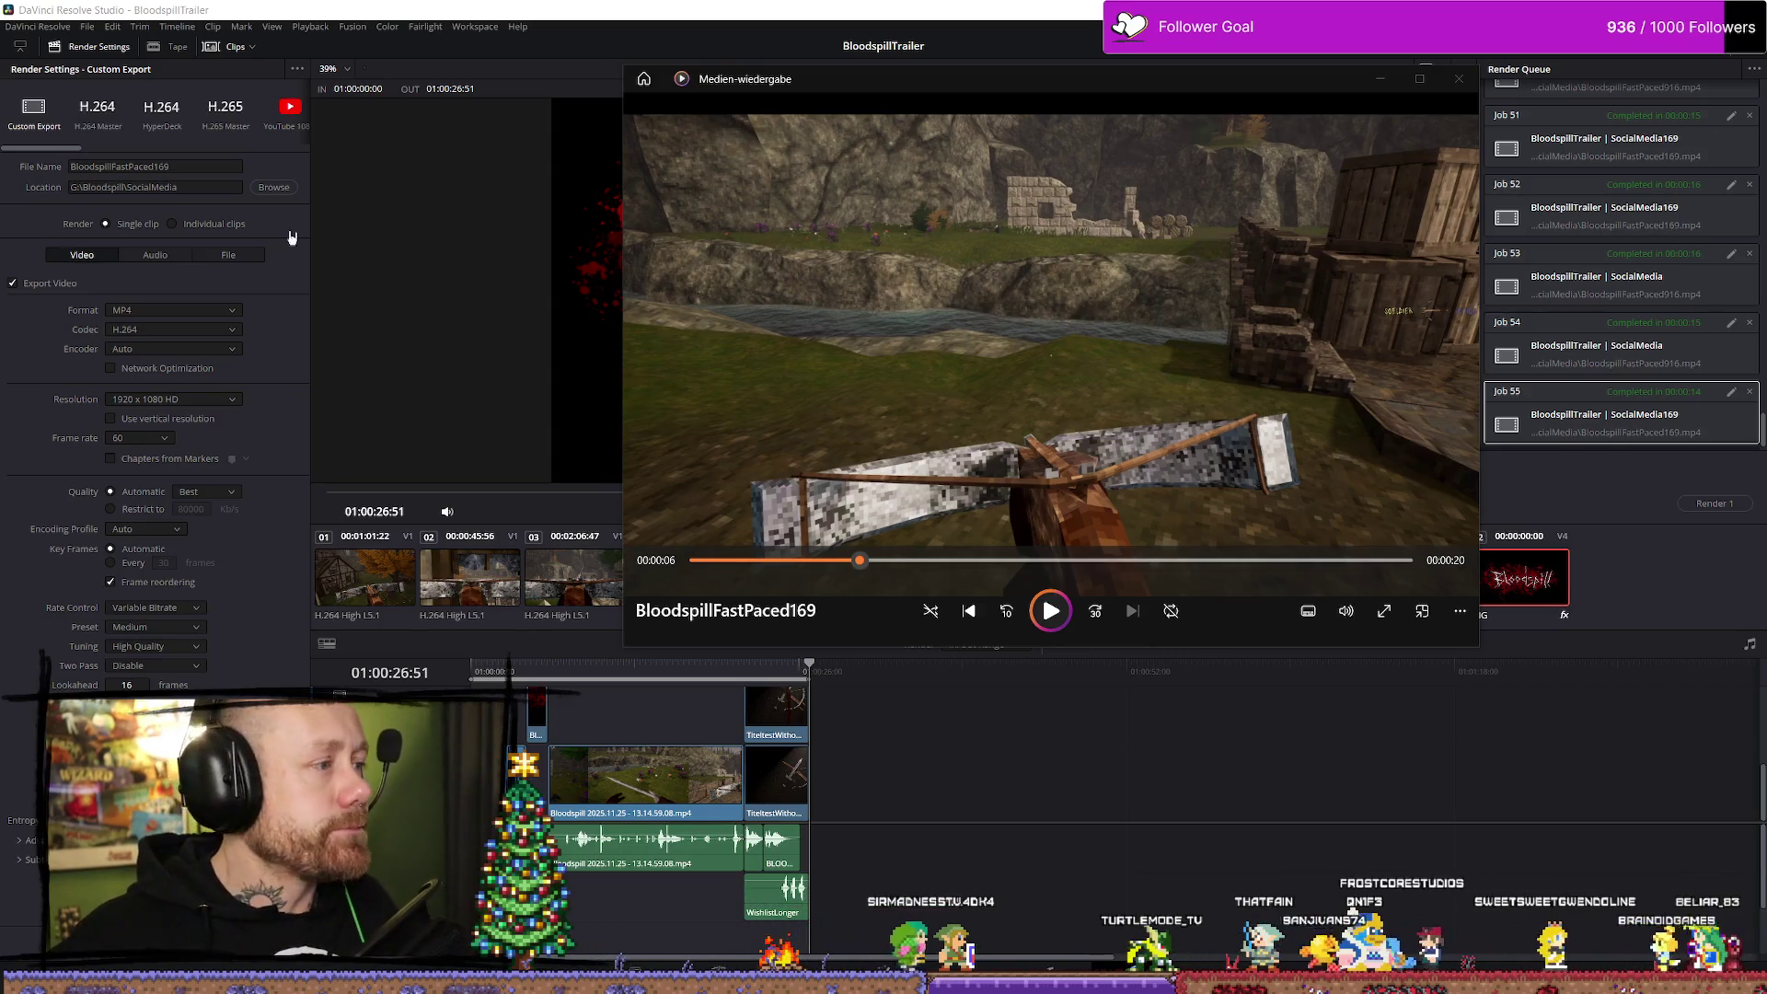
- Close the media player and maximize the DaVinci Resolve window
{"action": "left_click", "coordinate": [1458, 79]}
{"action": "mouse_move", "coordinate": [1526, 9]}
{"action": "left_mouse_down"}
{"action": "mouse_move", "coordinate": [1369, 68]}
{"action": "mouse_move", "coordinate": [1639, 228]}
{"action": "left_mouse_up"}
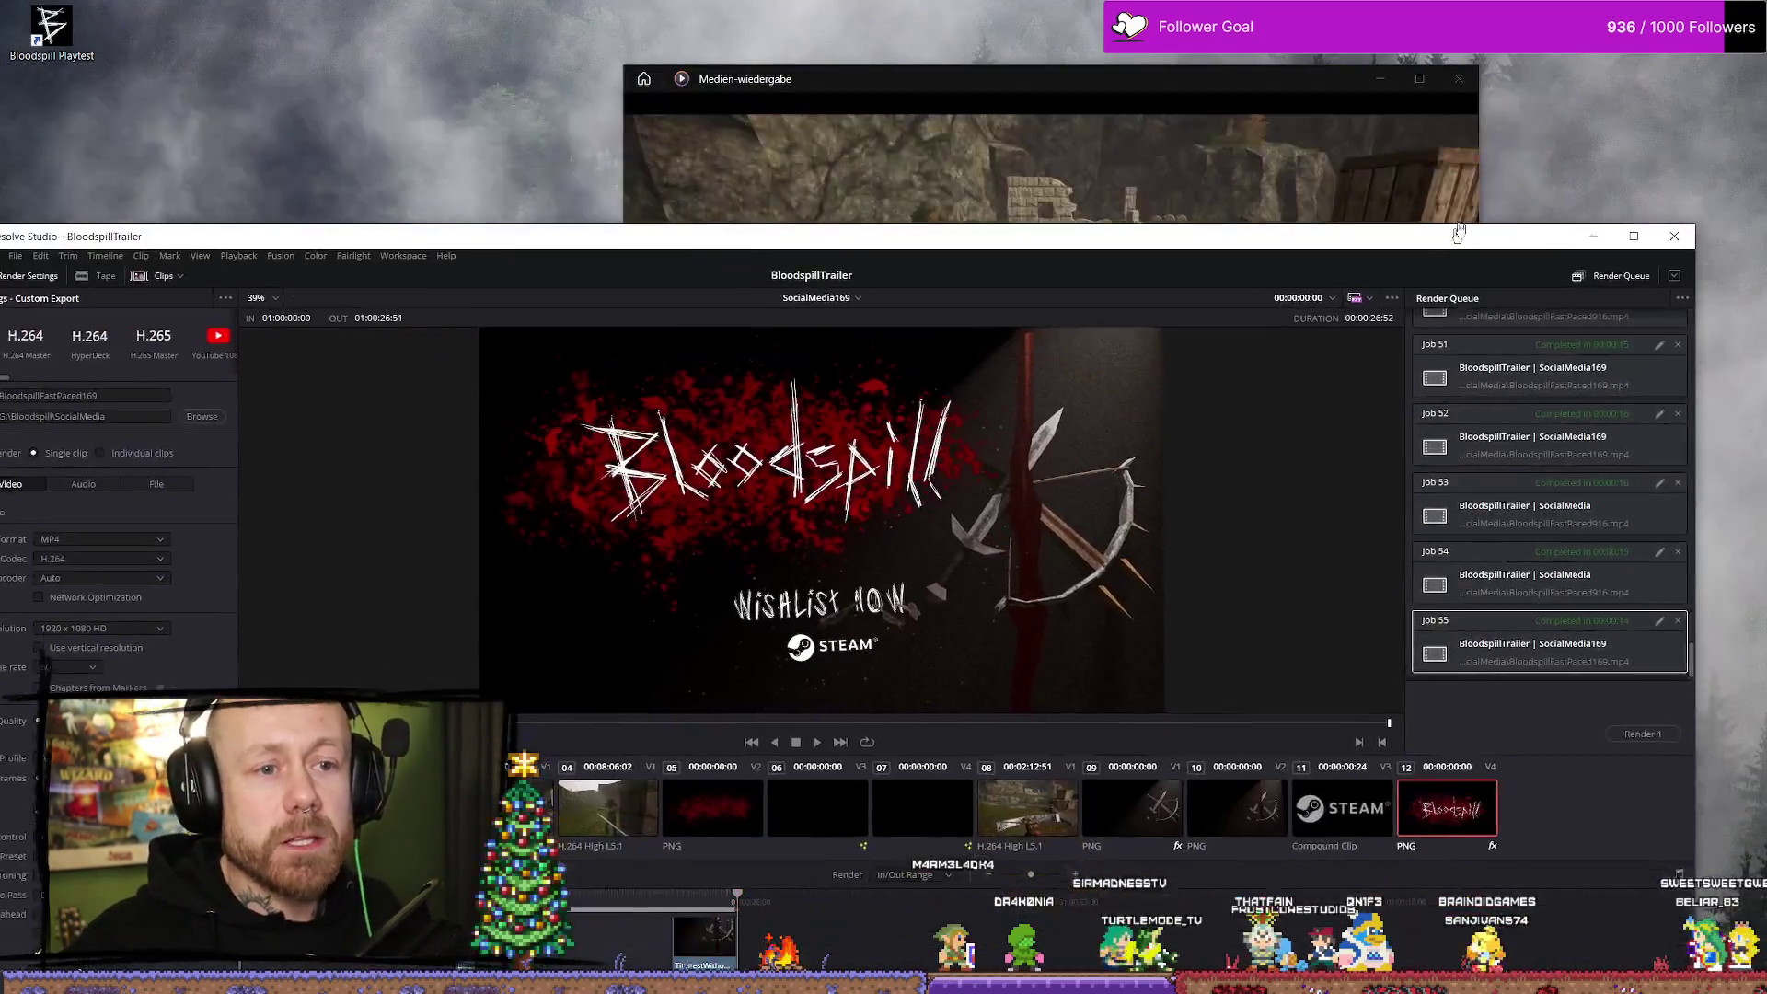
{"action": "double_click", "coordinate": [1639, 229]}
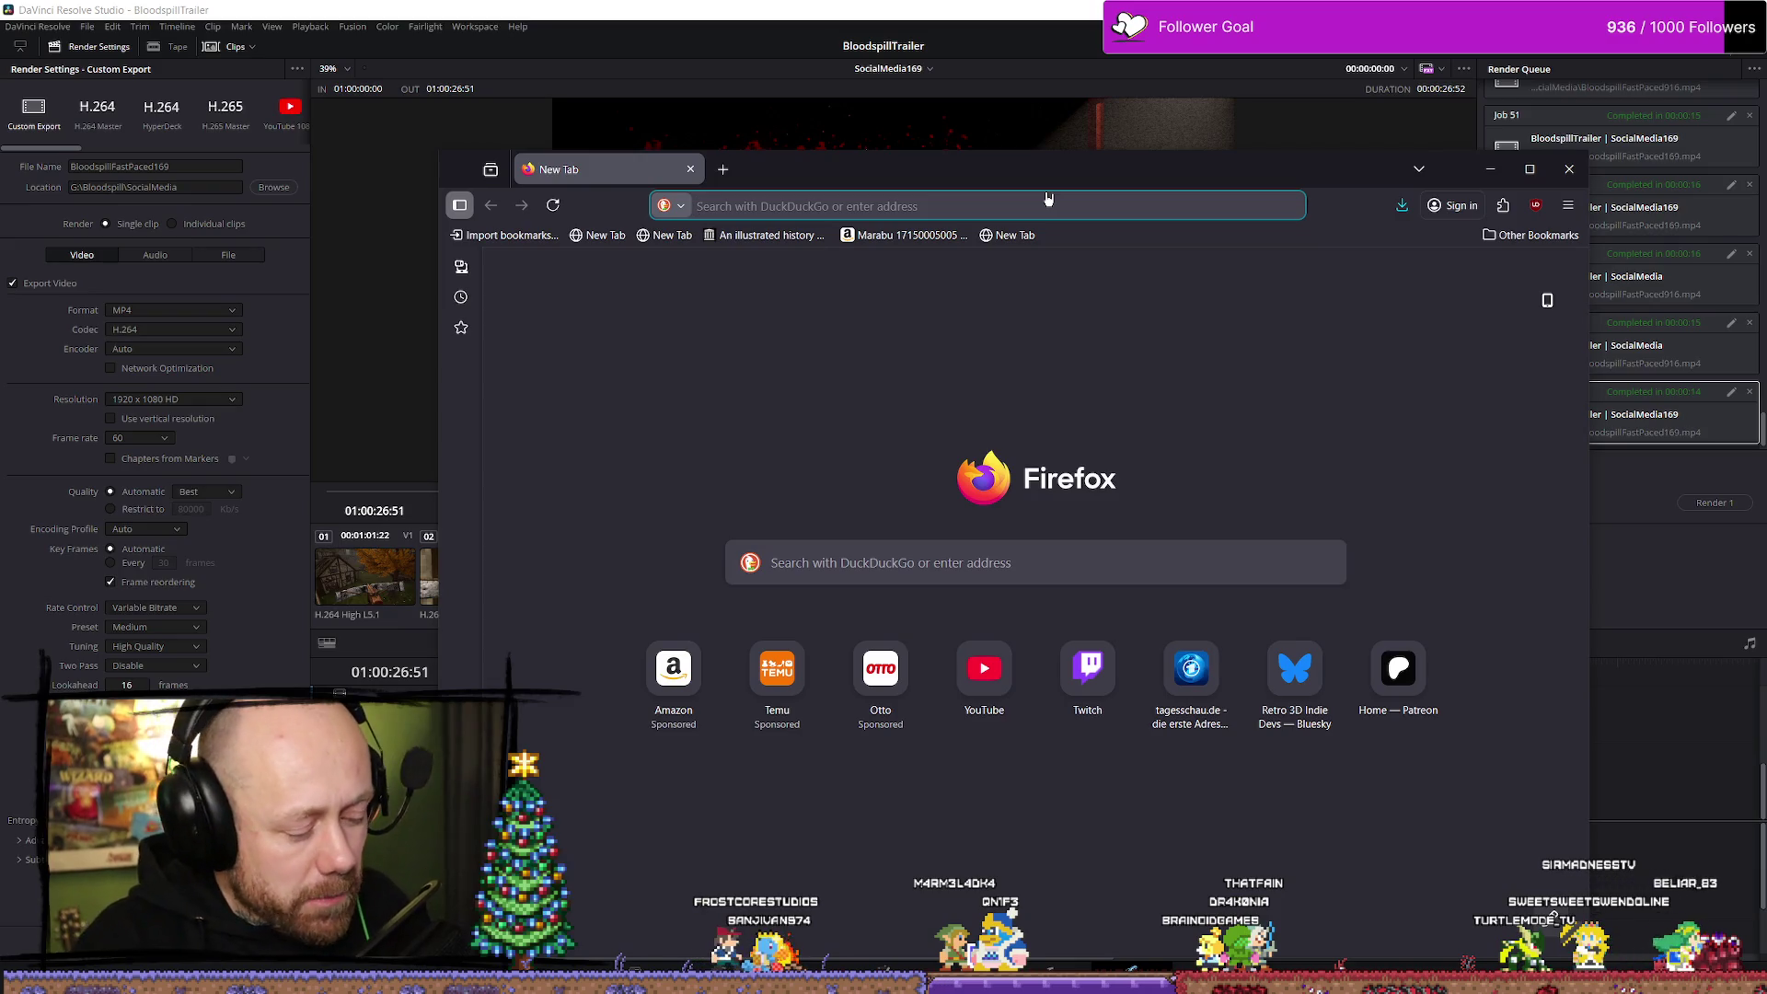
- Load the Bluesky Retro 3D Indie Devs page from the 'blue sky' address-bar suggestion
{"action": "type", "text": "blue sky"}
{"action": "key", "text": "Down"}
{"action": "key", "text": "Down"}
{"action": "key", "text": "Down"}
{"action": "key", "text": "Return"}
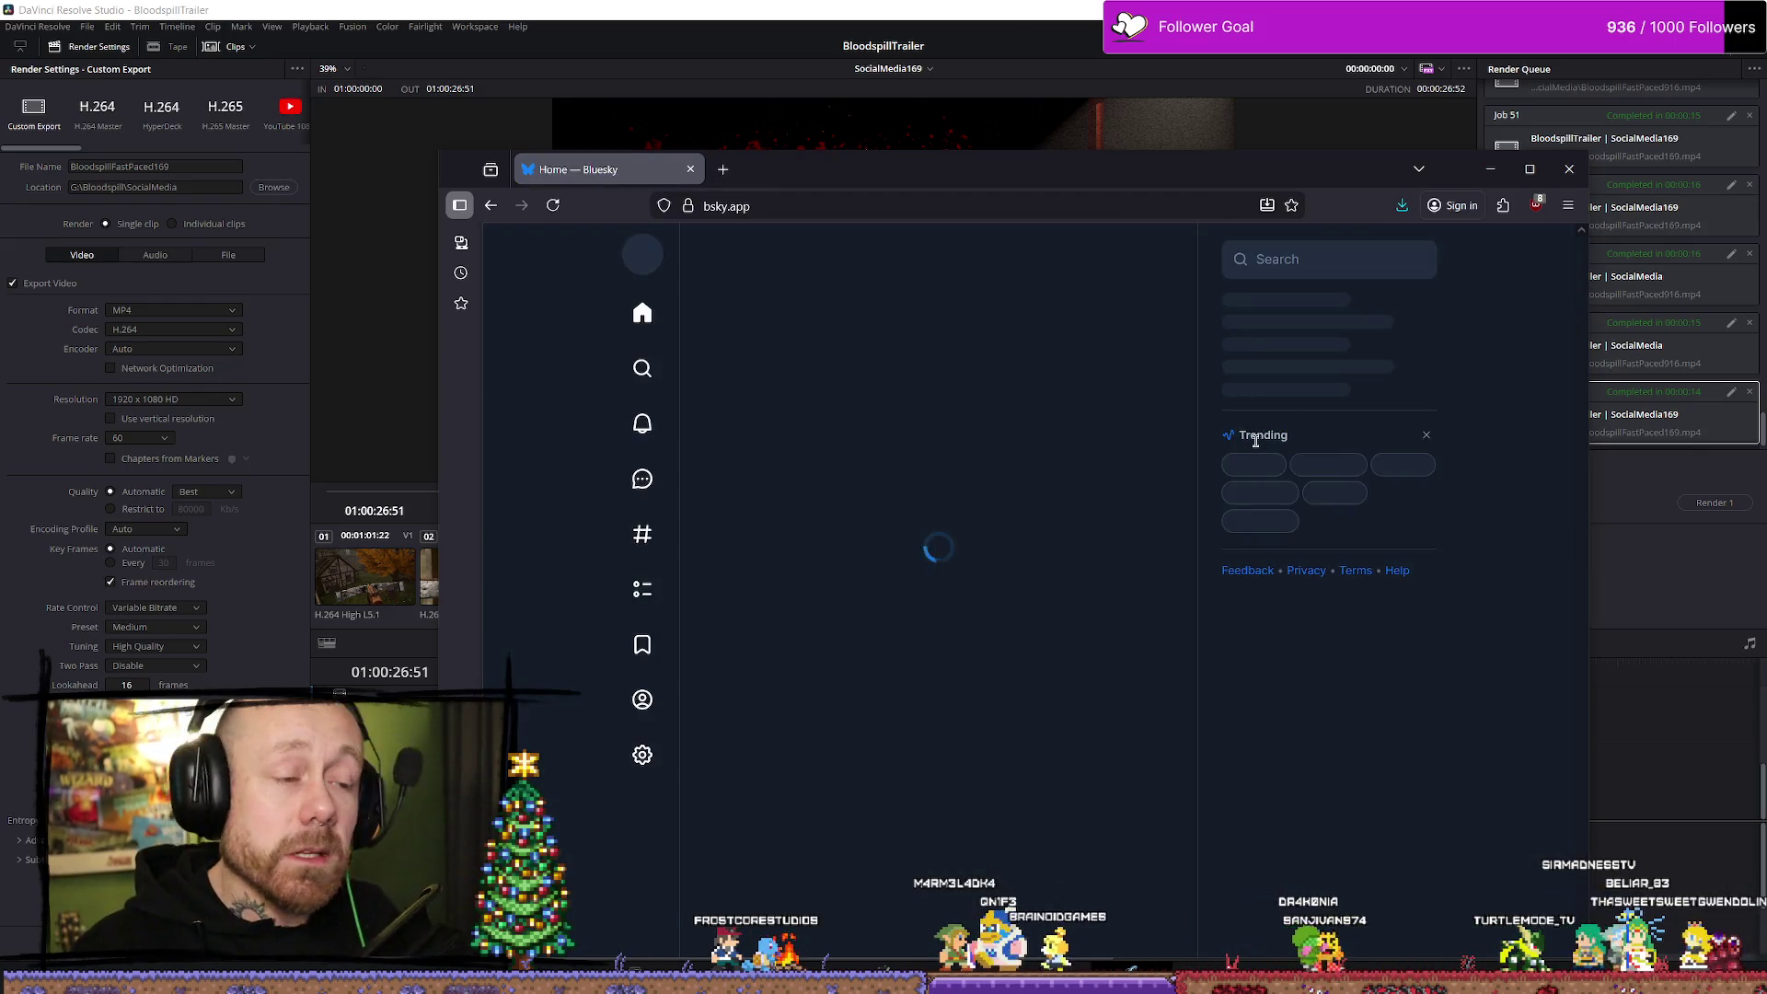
- Check Bluesky notifications, return to the Home feed, and maximize Firefox
{"action": "left_click", "coordinate": [646, 434]}
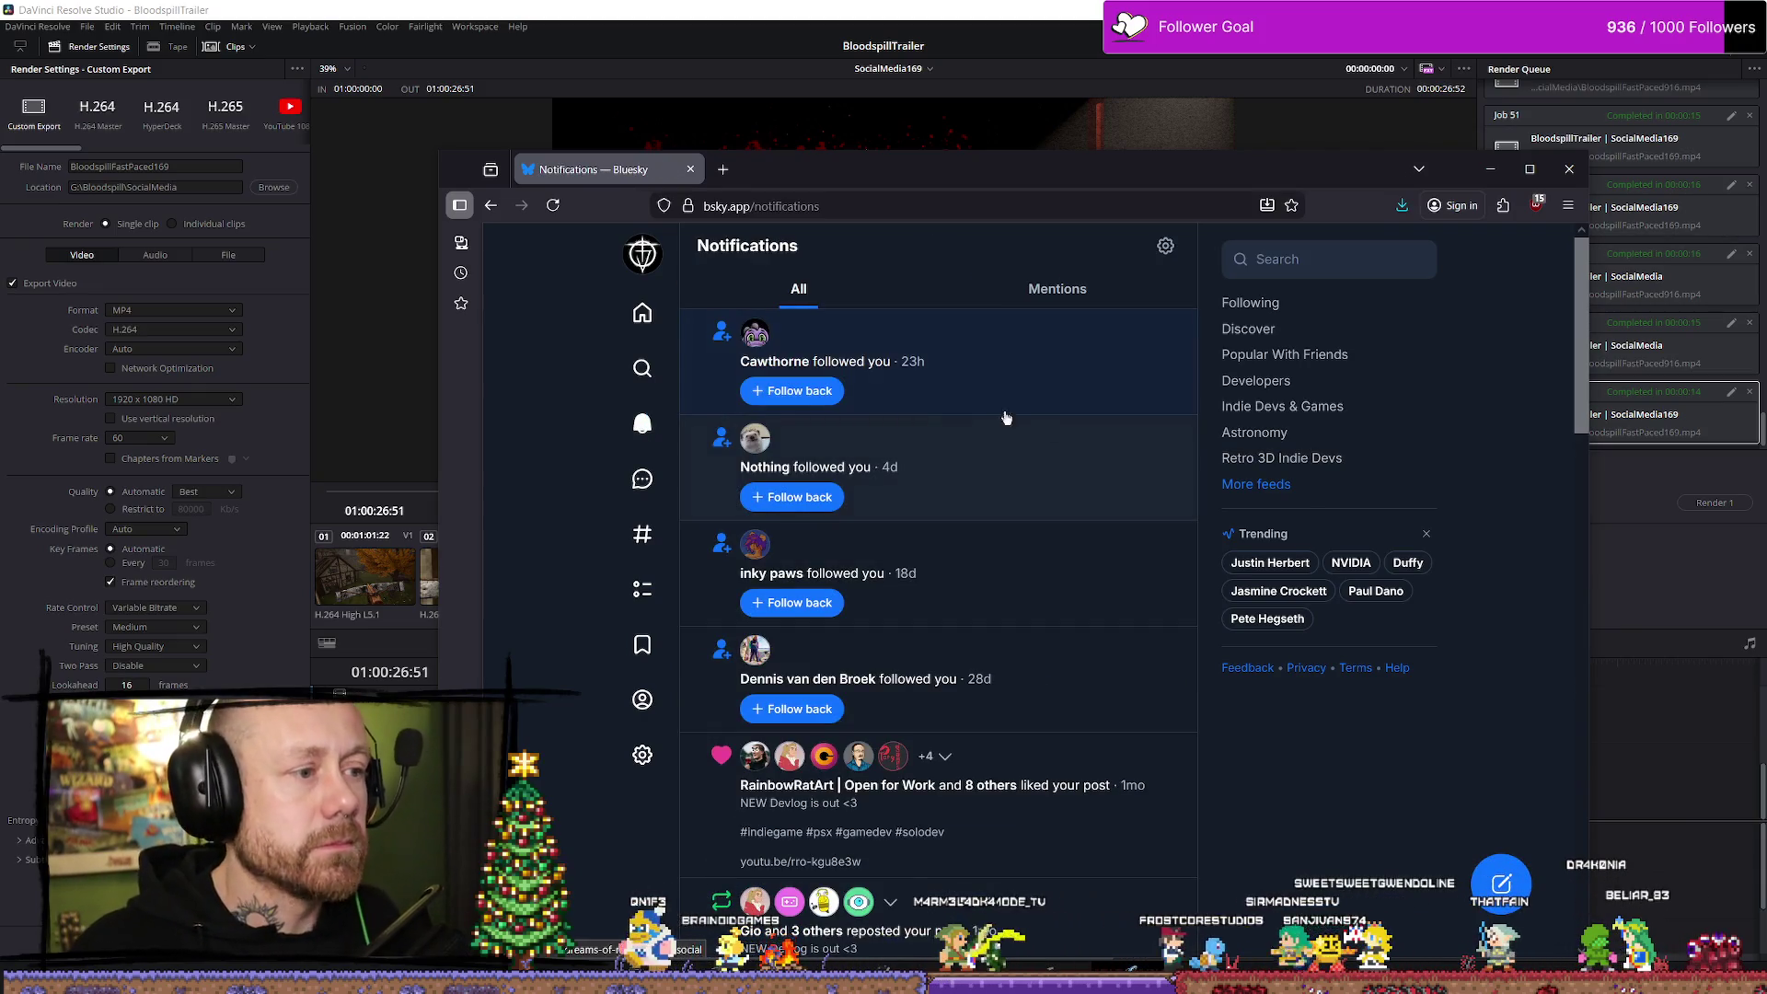
{"action": "left_click", "coordinate": [643, 313]}
{"action": "scroll", "coordinate": [938, 552], "scroll_direction": "down", "scroll_amount": 3}
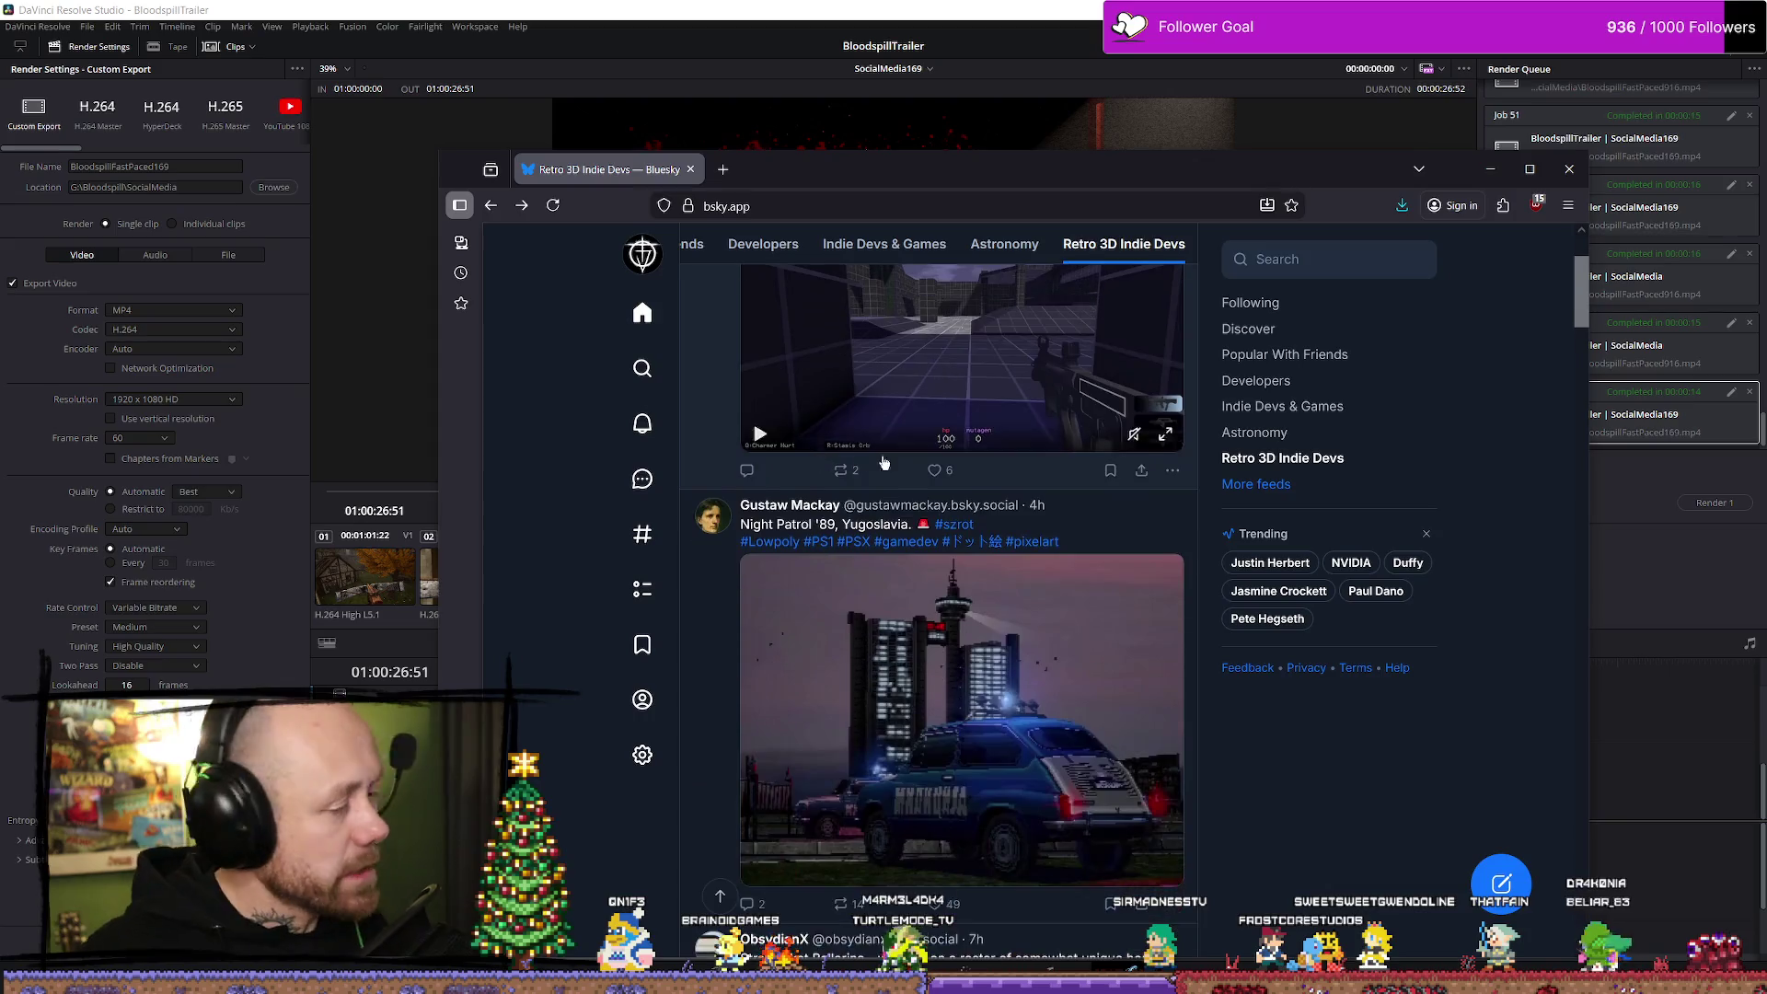
{"action": "left_click", "coordinate": [1527, 176]}
{"action": "scroll", "coordinate": [951, 395], "scroll_direction": "up", "scroll_amount": 2}
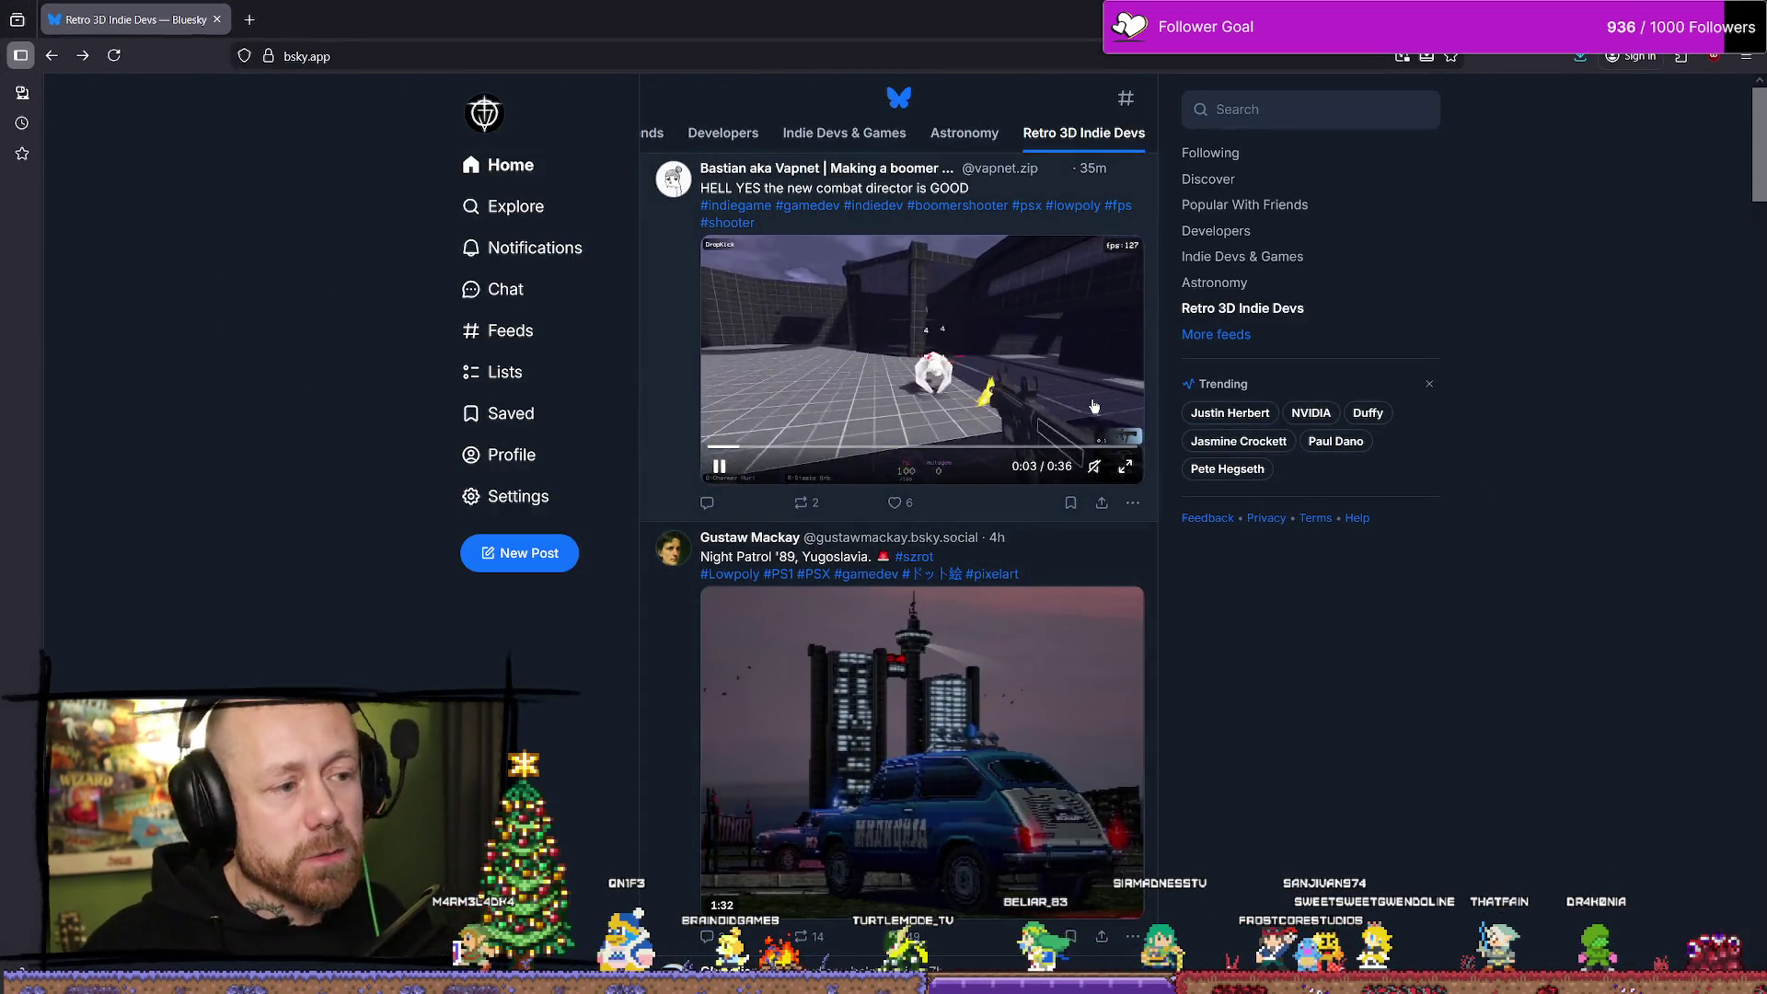
- Scroll through the Retro 3D Indie Devs posts, then open a blank New Tab
{"action": "scroll", "coordinate": [1012, 396], "scroll_direction": "down", "scroll_amount": 4}
{"action": "scroll", "coordinate": [1036, 405], "scroll_direction": "down", "scroll_amount": 7}
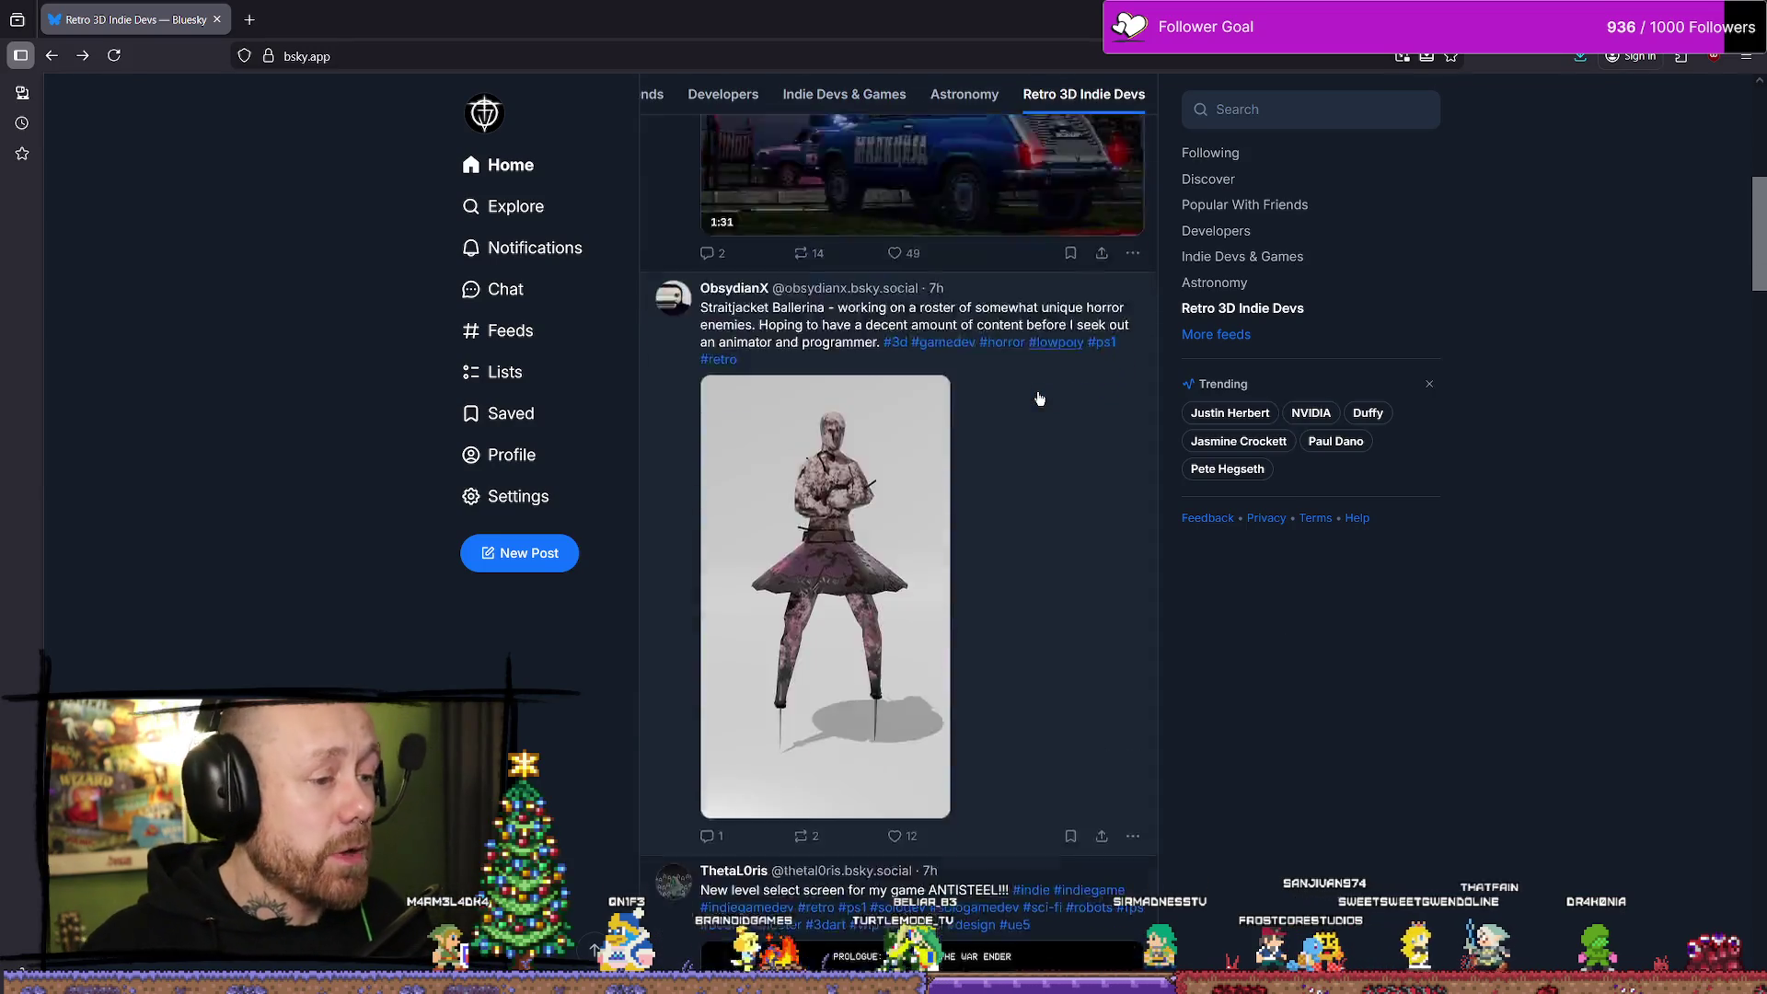
{"action": "scroll", "coordinate": [1036, 425], "scroll_direction": "down", "scroll_amount": 5}
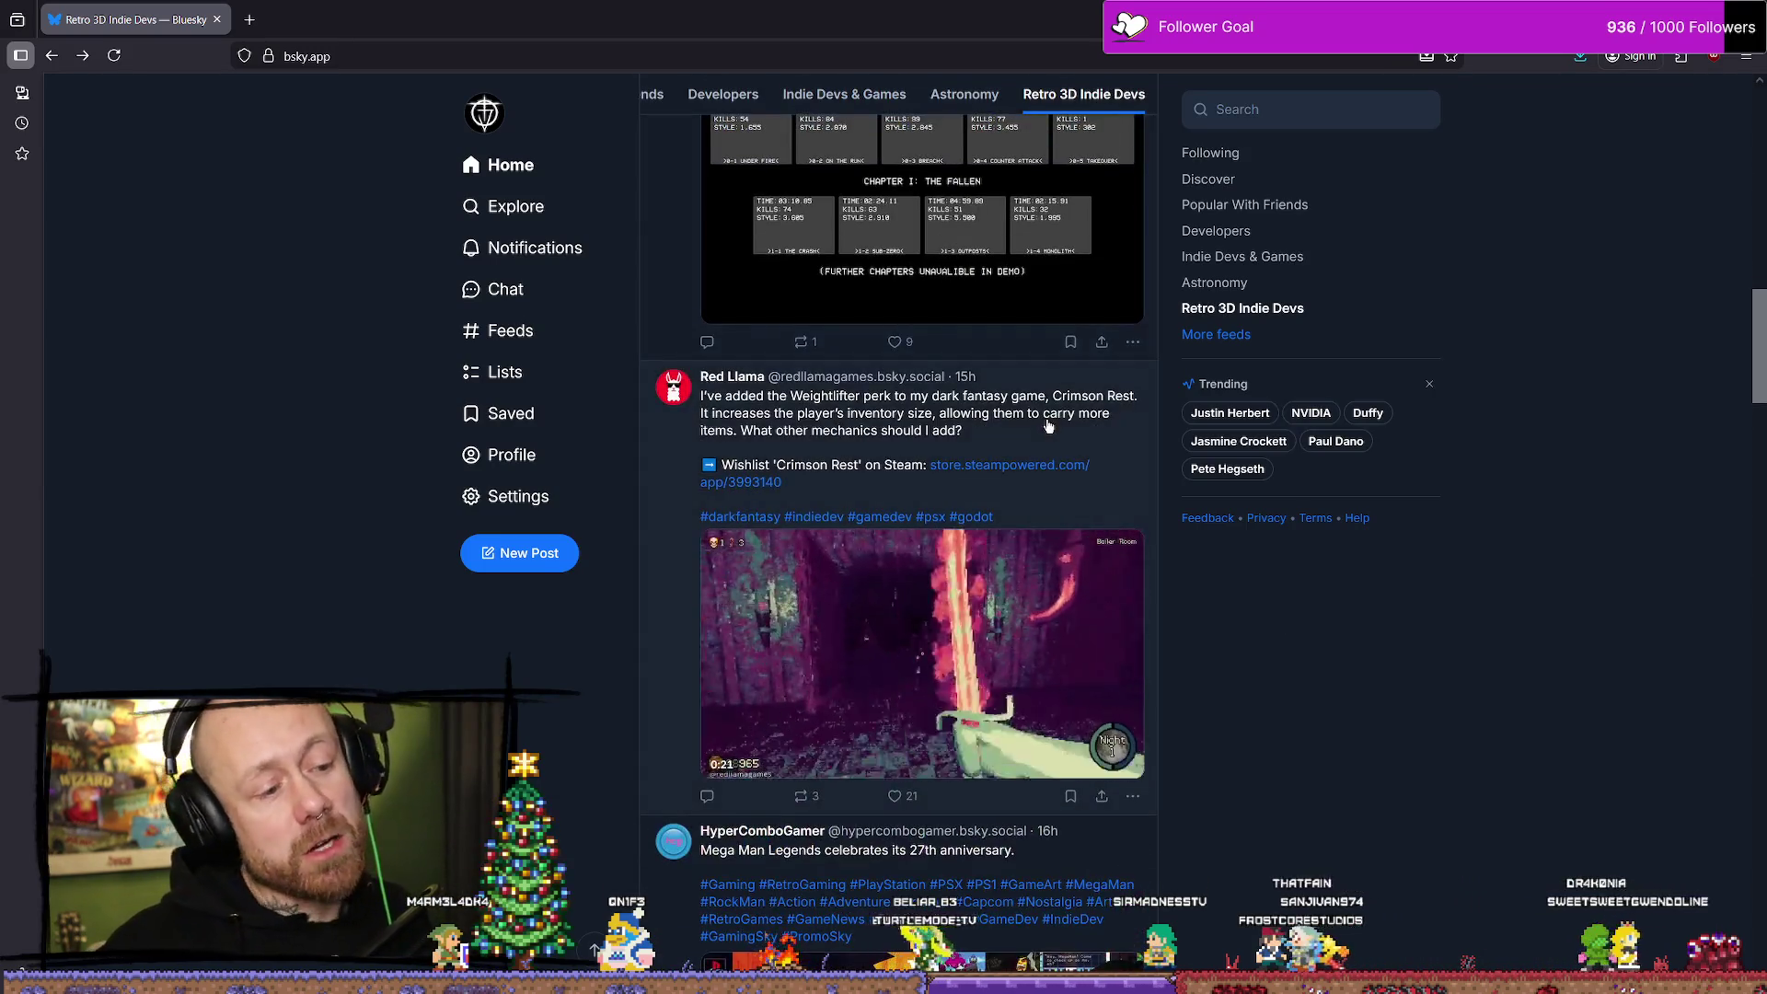
{"action": "scroll", "coordinate": [1047, 425], "scroll_direction": "down", "scroll_amount": 16}
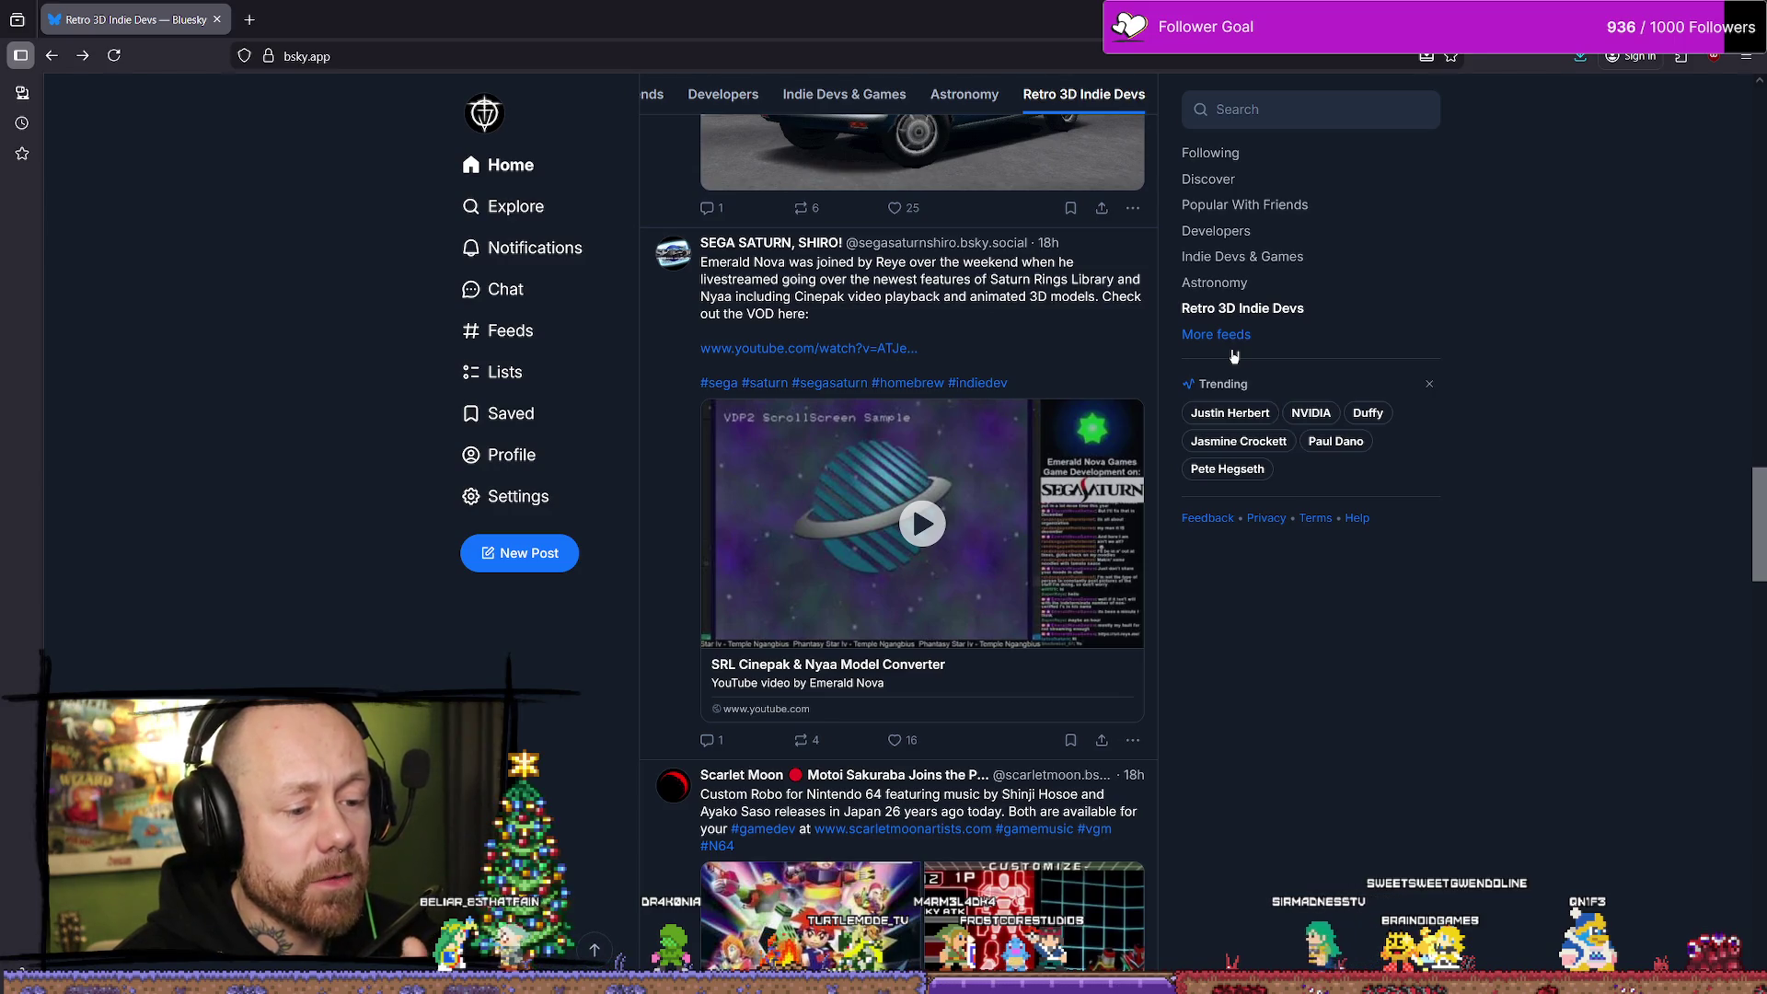
{"action": "scroll", "coordinate": [1168, 386], "scroll_direction": "down", "scroll_amount": 10}
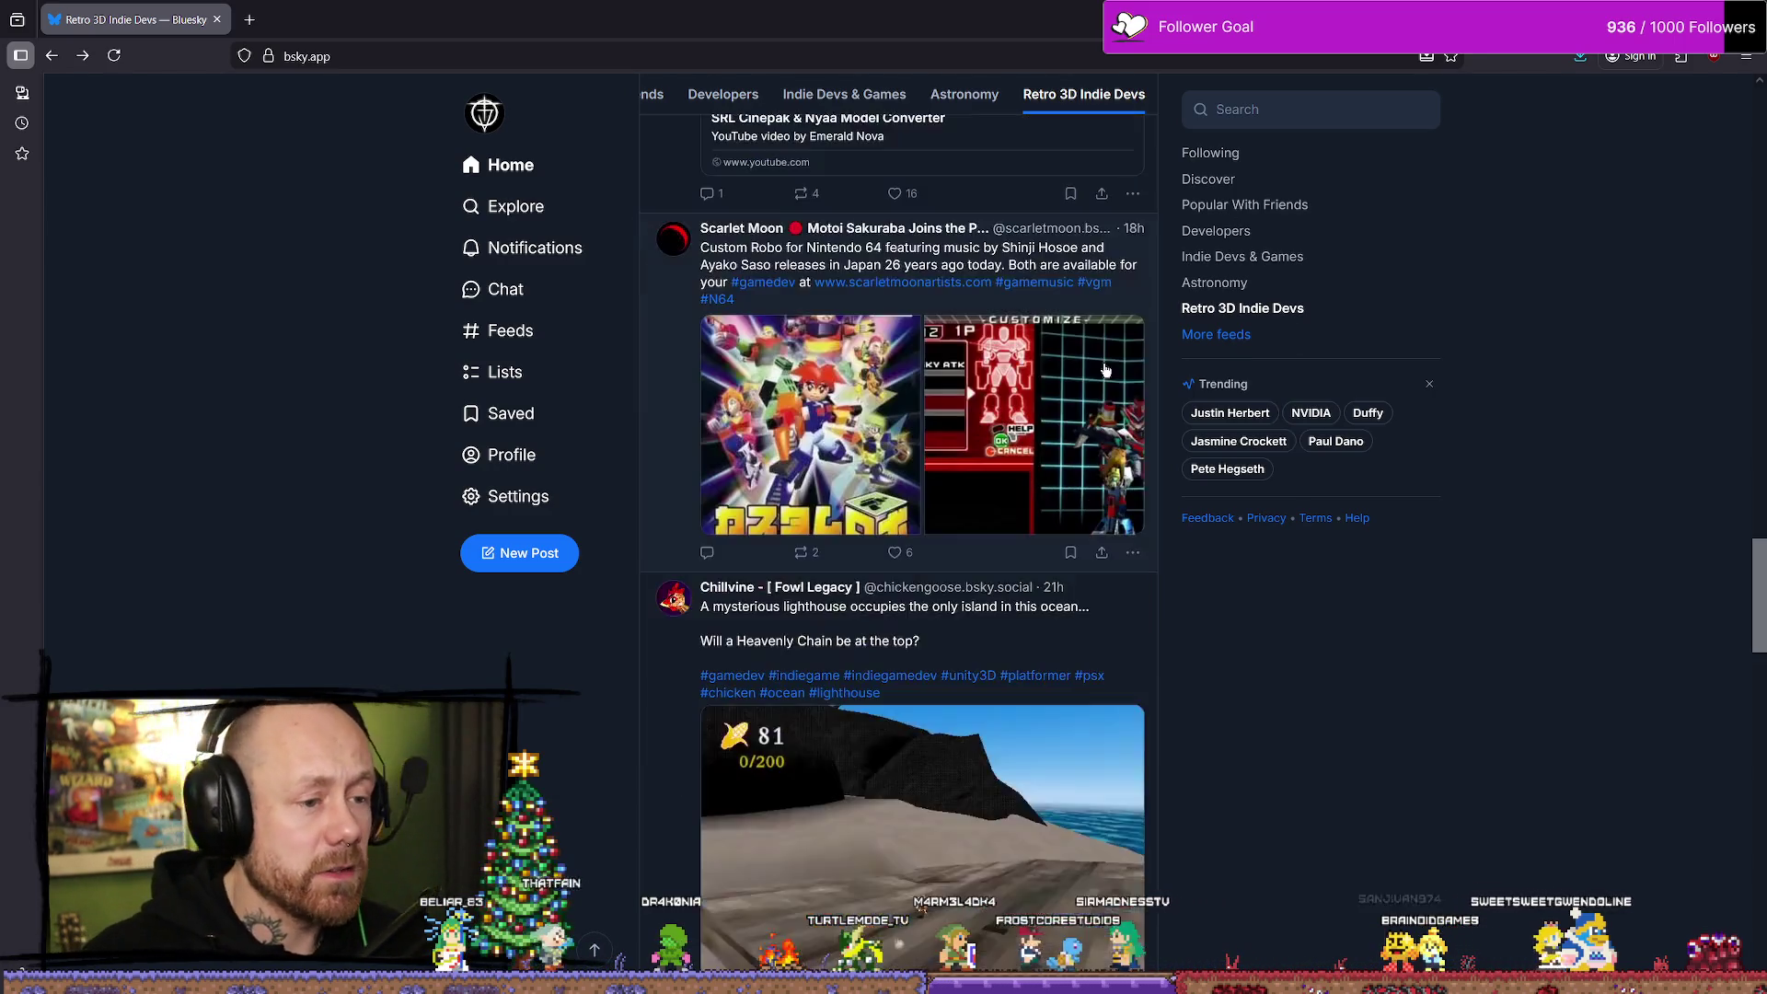
{"action": "scroll", "coordinate": [1168, 386], "scroll_direction": "down", "scroll_amount": 1}
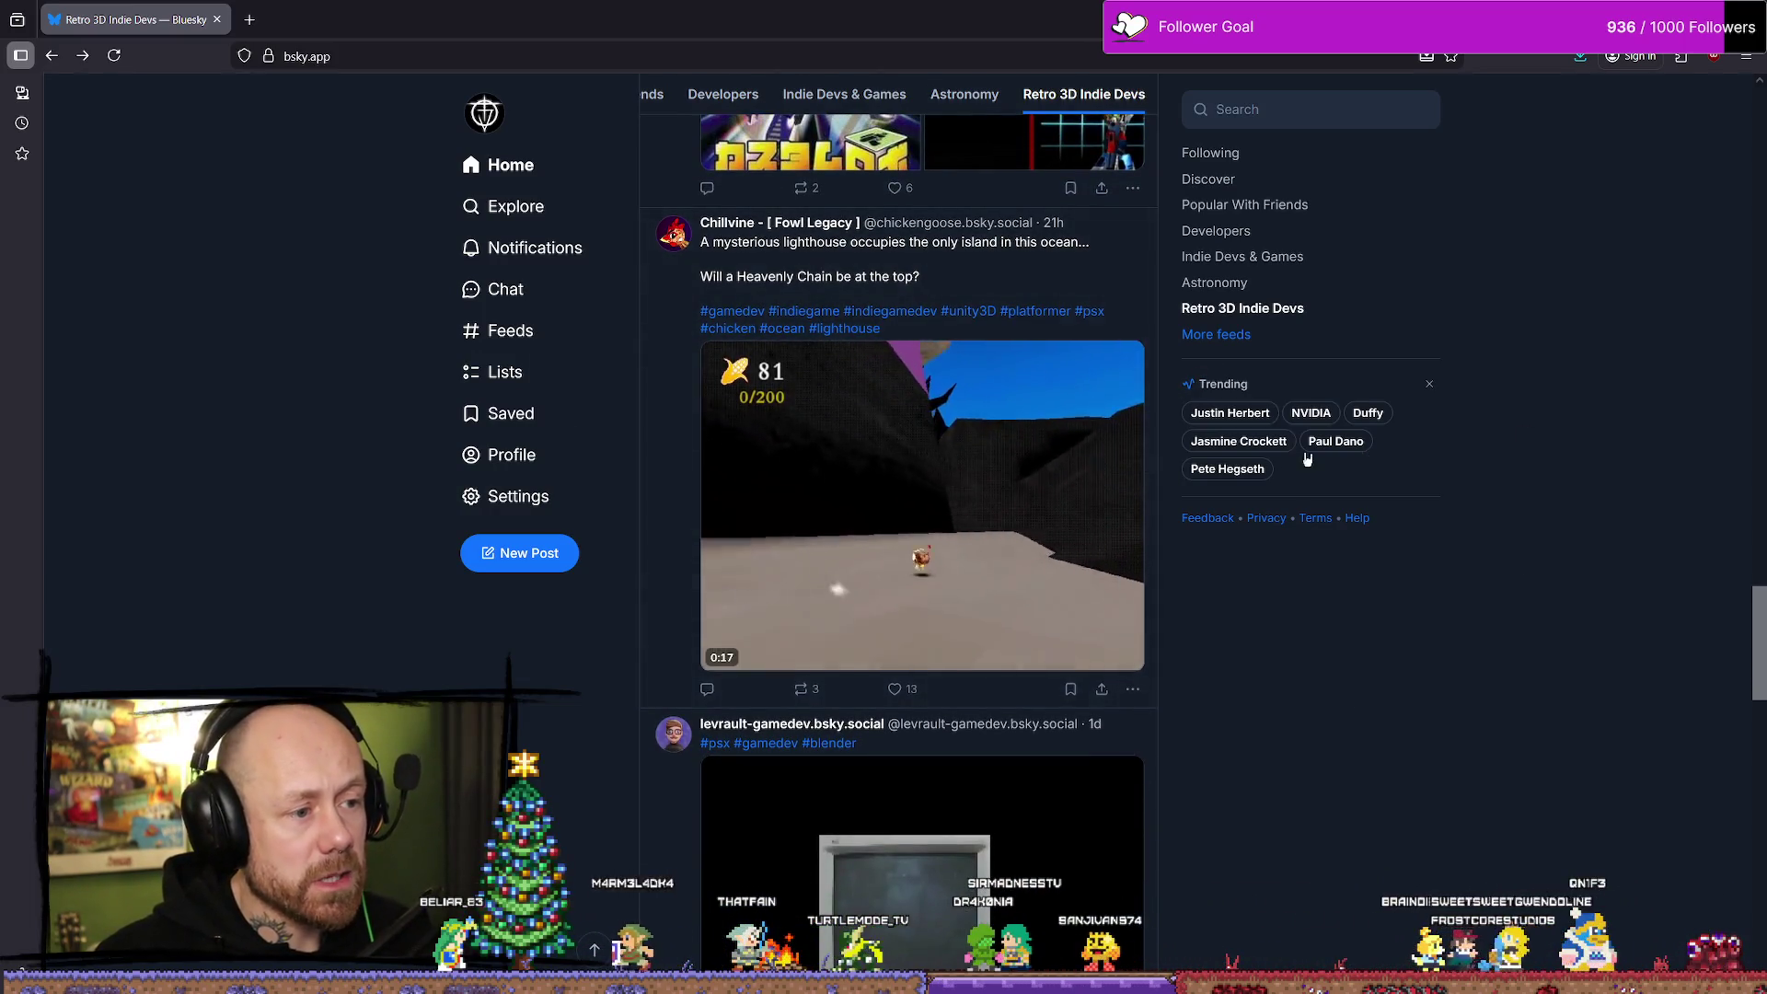
{"action": "mouse_move", "coordinate": [1086, 576]}
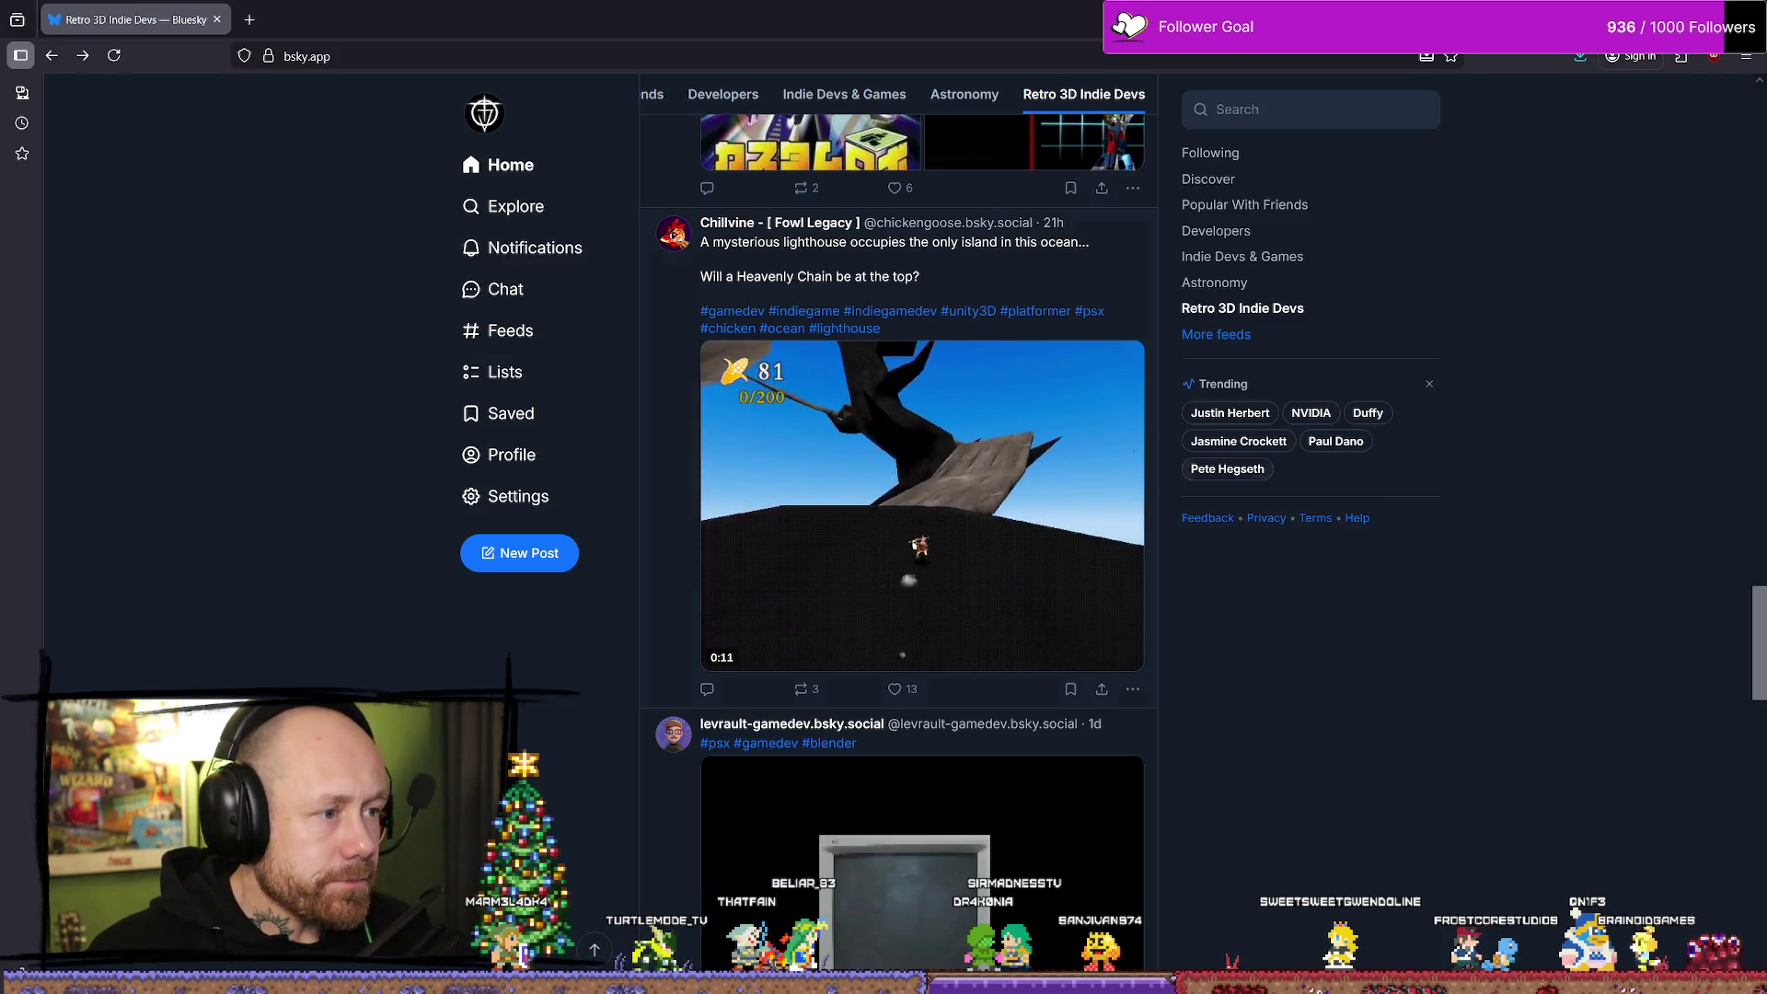
{"action": "double_click", "coordinate": [411, 4]}
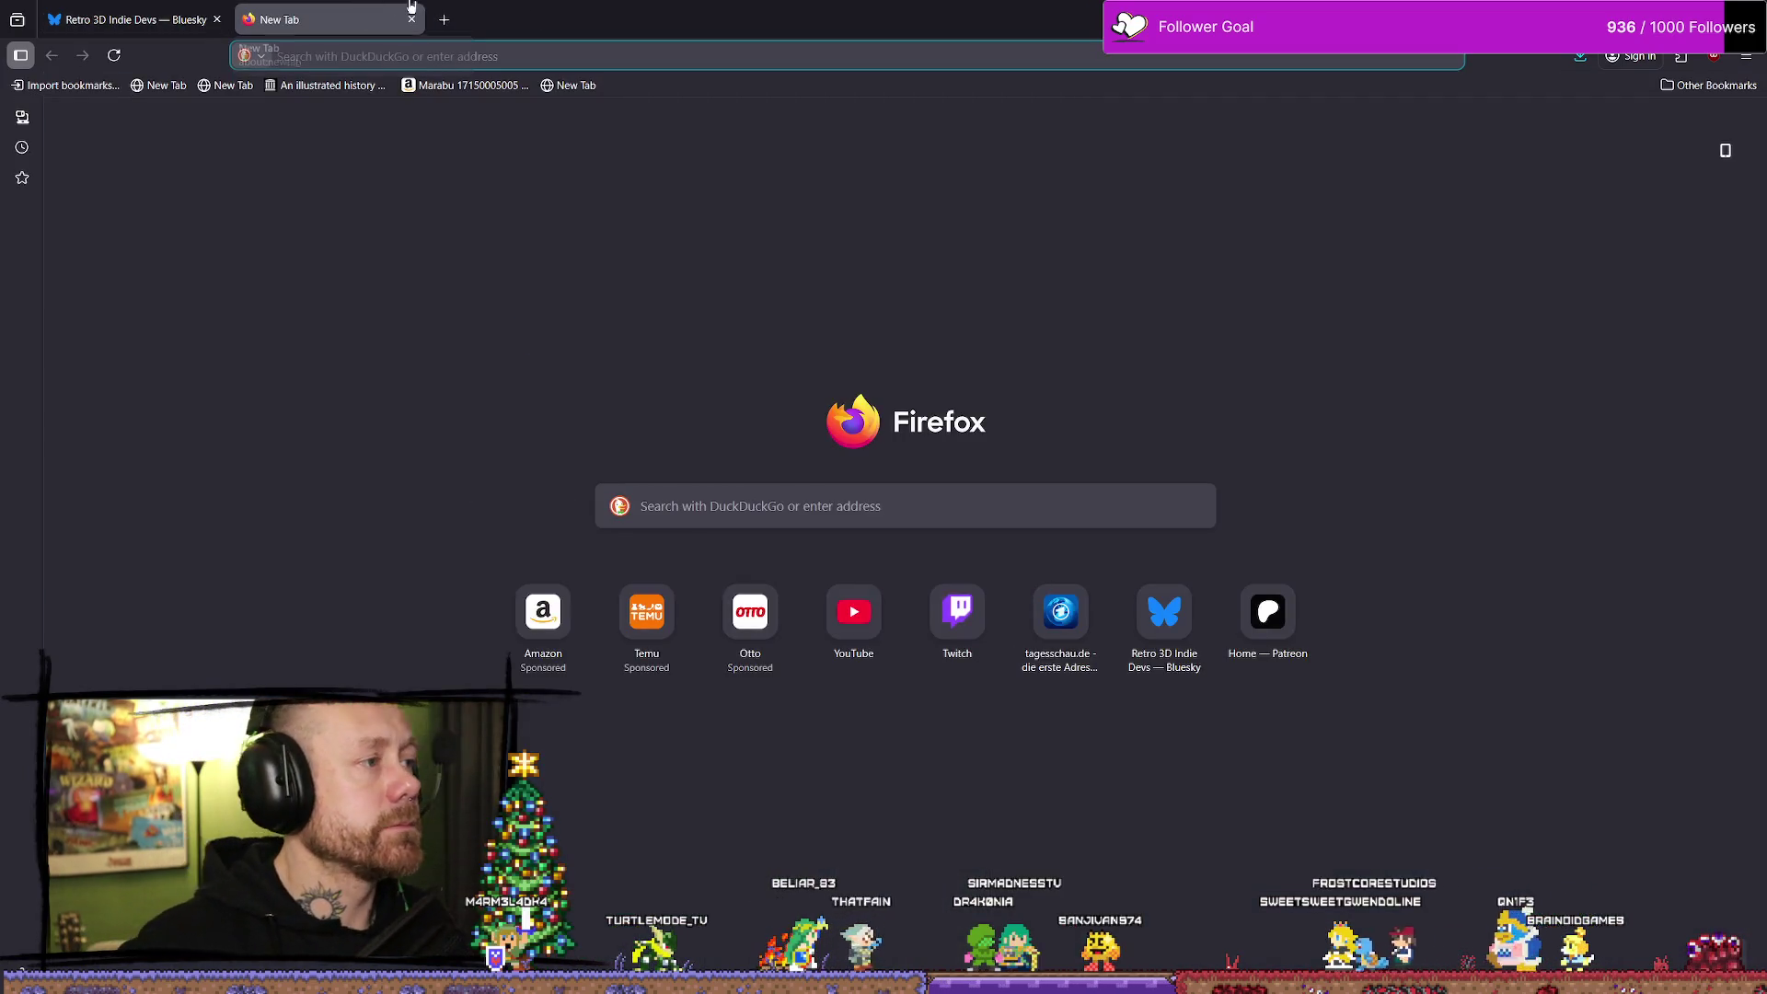
- Close the empty tab, scroll the Bluesky feed, and switch to the BloodspillFastPaced169 player
{"action": "left_click", "coordinate": [411, 18]}
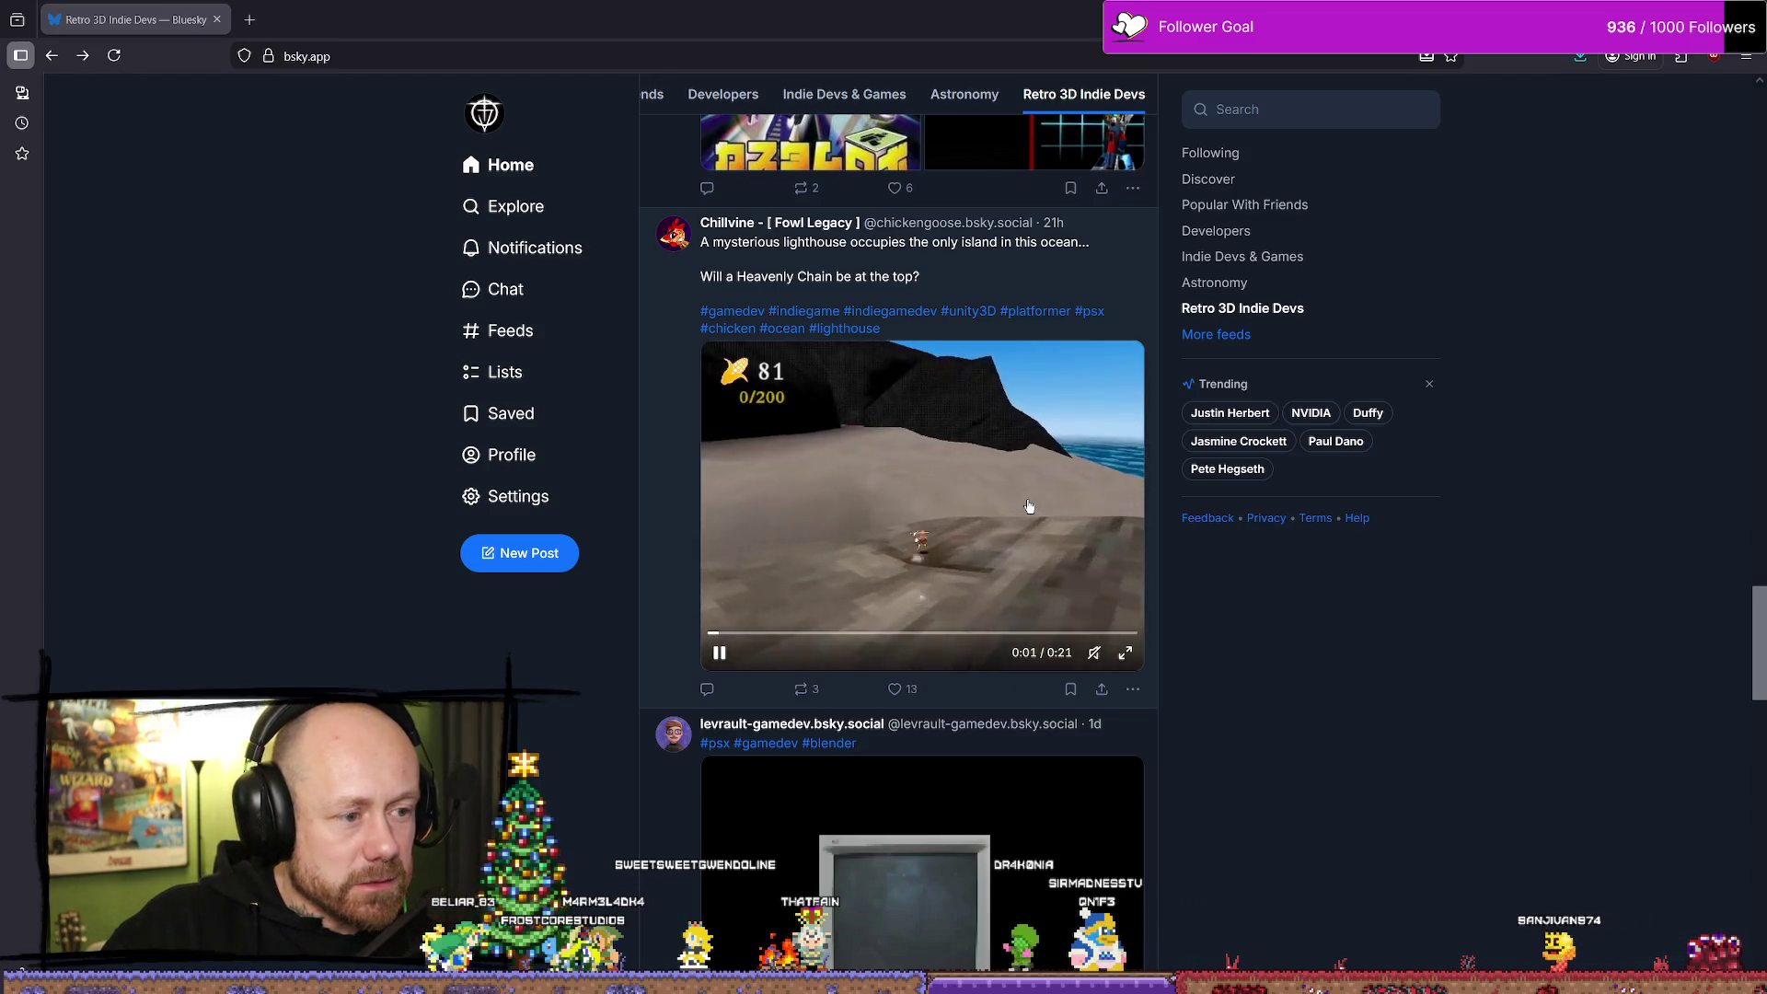
{"action": "scroll", "coordinate": [1029, 506], "scroll_direction": "down", "scroll_amount": 4}
{"action": "scroll", "coordinate": [1033, 497], "scroll_direction": "down", "scroll_amount": 2}
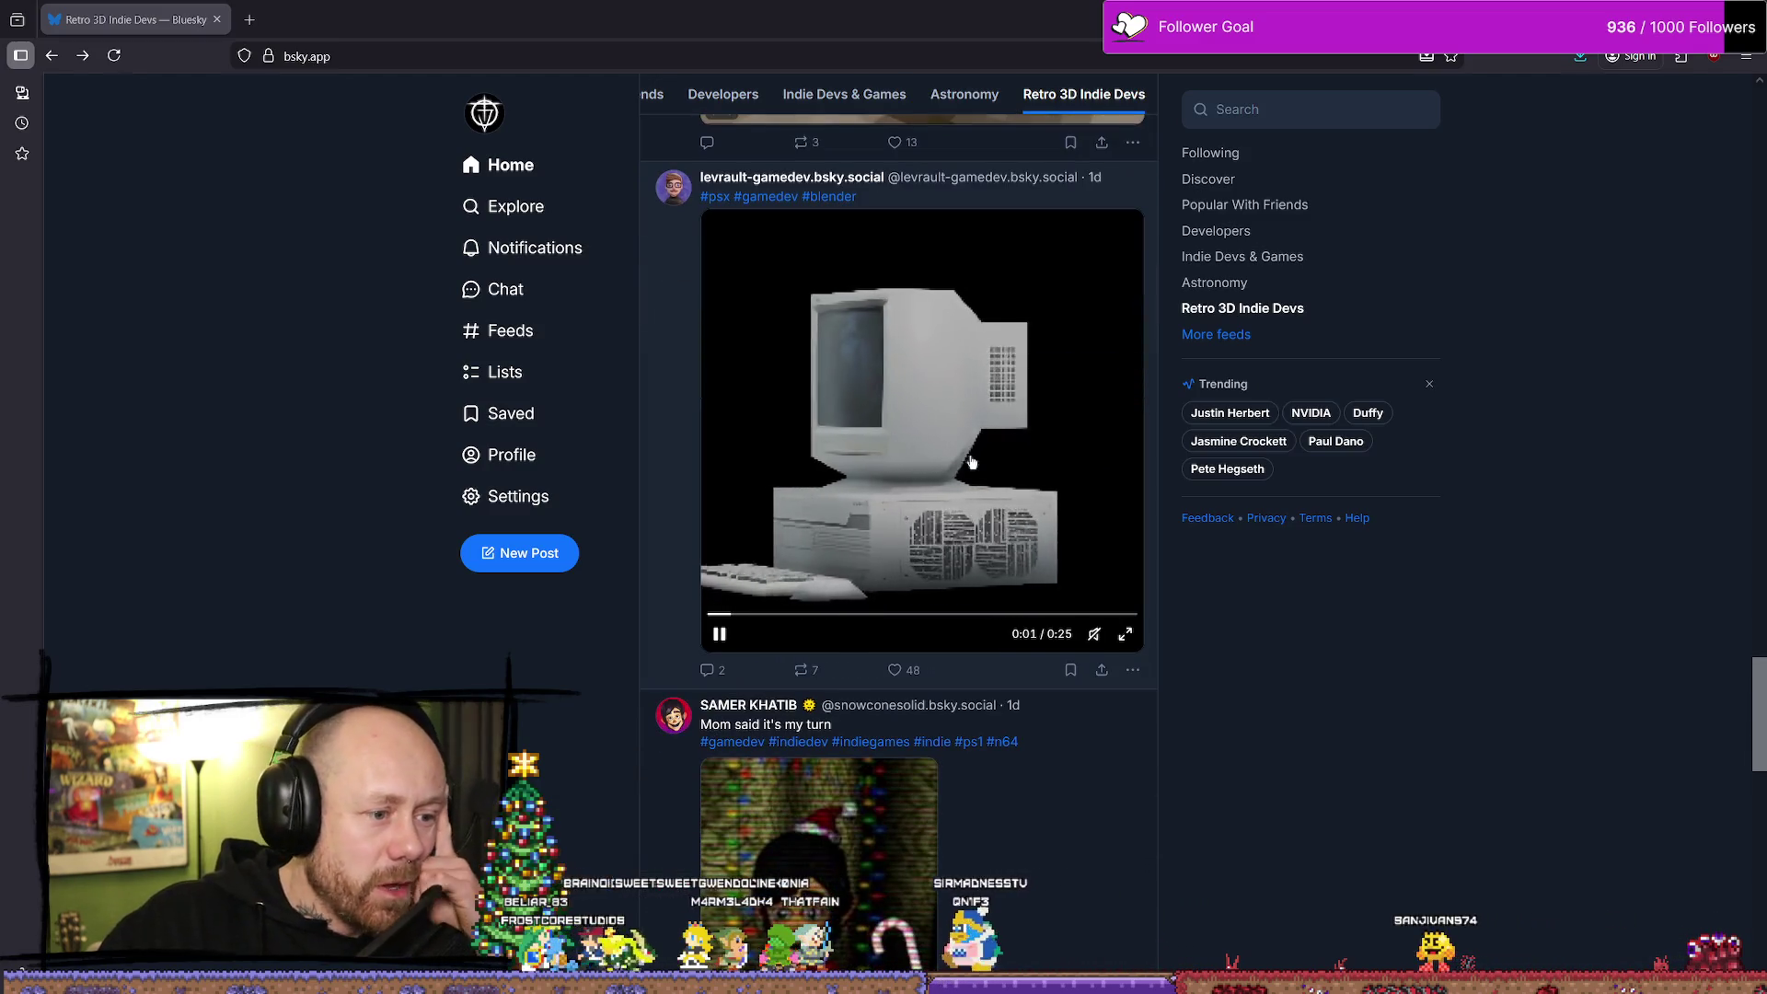
{"action": "scroll", "coordinate": [920, 451], "scroll_direction": "down", "scroll_amount": 20}
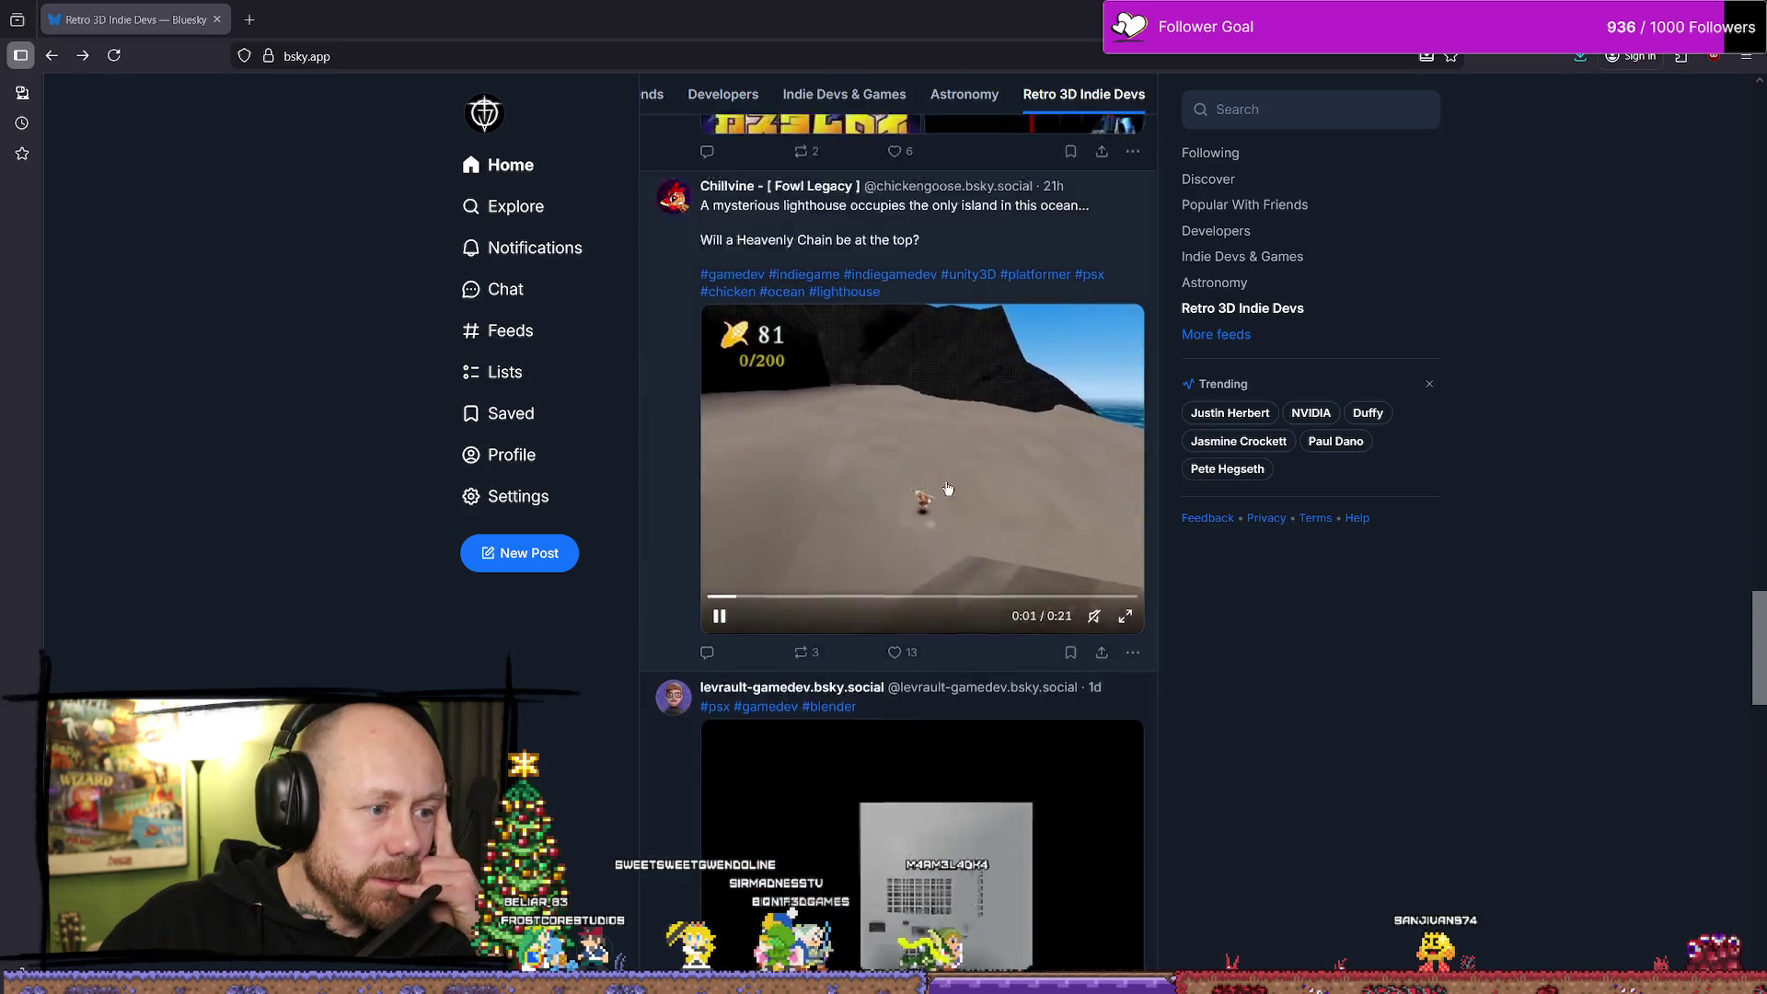
{"action": "scroll", "coordinate": [984, 456], "scroll_direction": "up", "scroll_amount": 2}
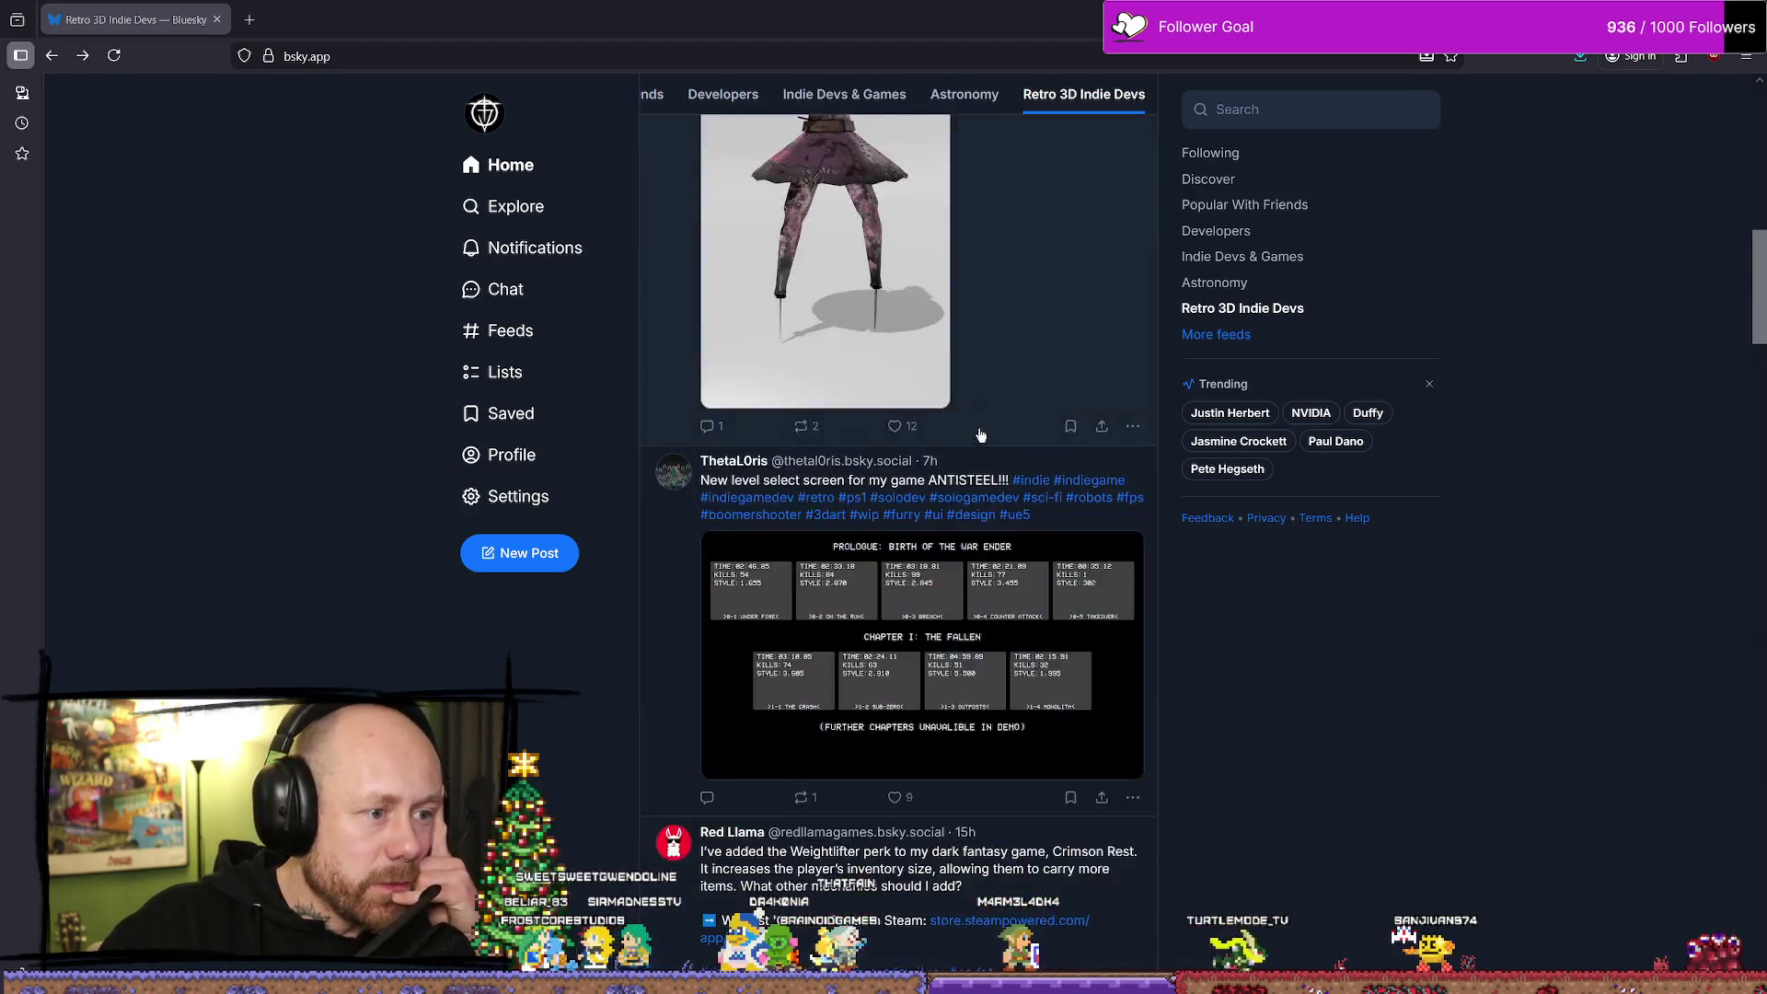
{"action": "scroll", "coordinate": [983, 456], "scroll_direction": "down", "scroll_amount": 14}
{"action": "key", "text": "alt+Tab"}
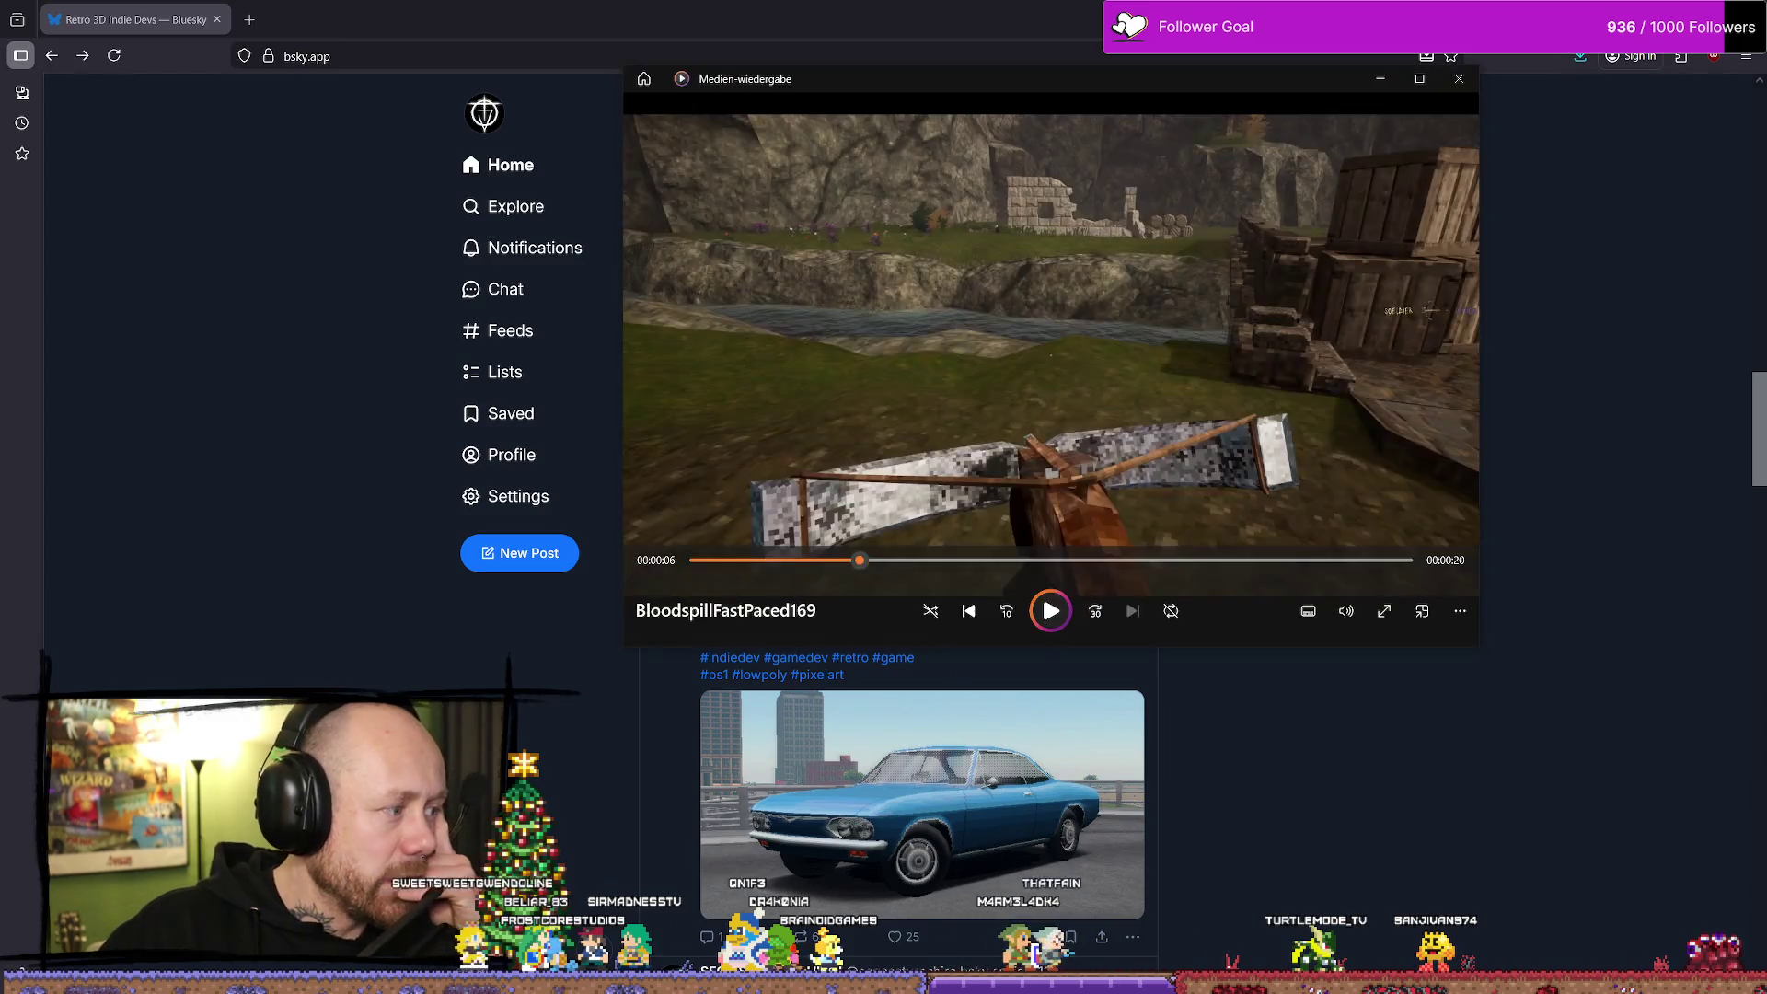
- Replay BloodspillFastPaced169 from the beginning, then pause it
{"action": "left_click", "coordinate": [1007, 612]}
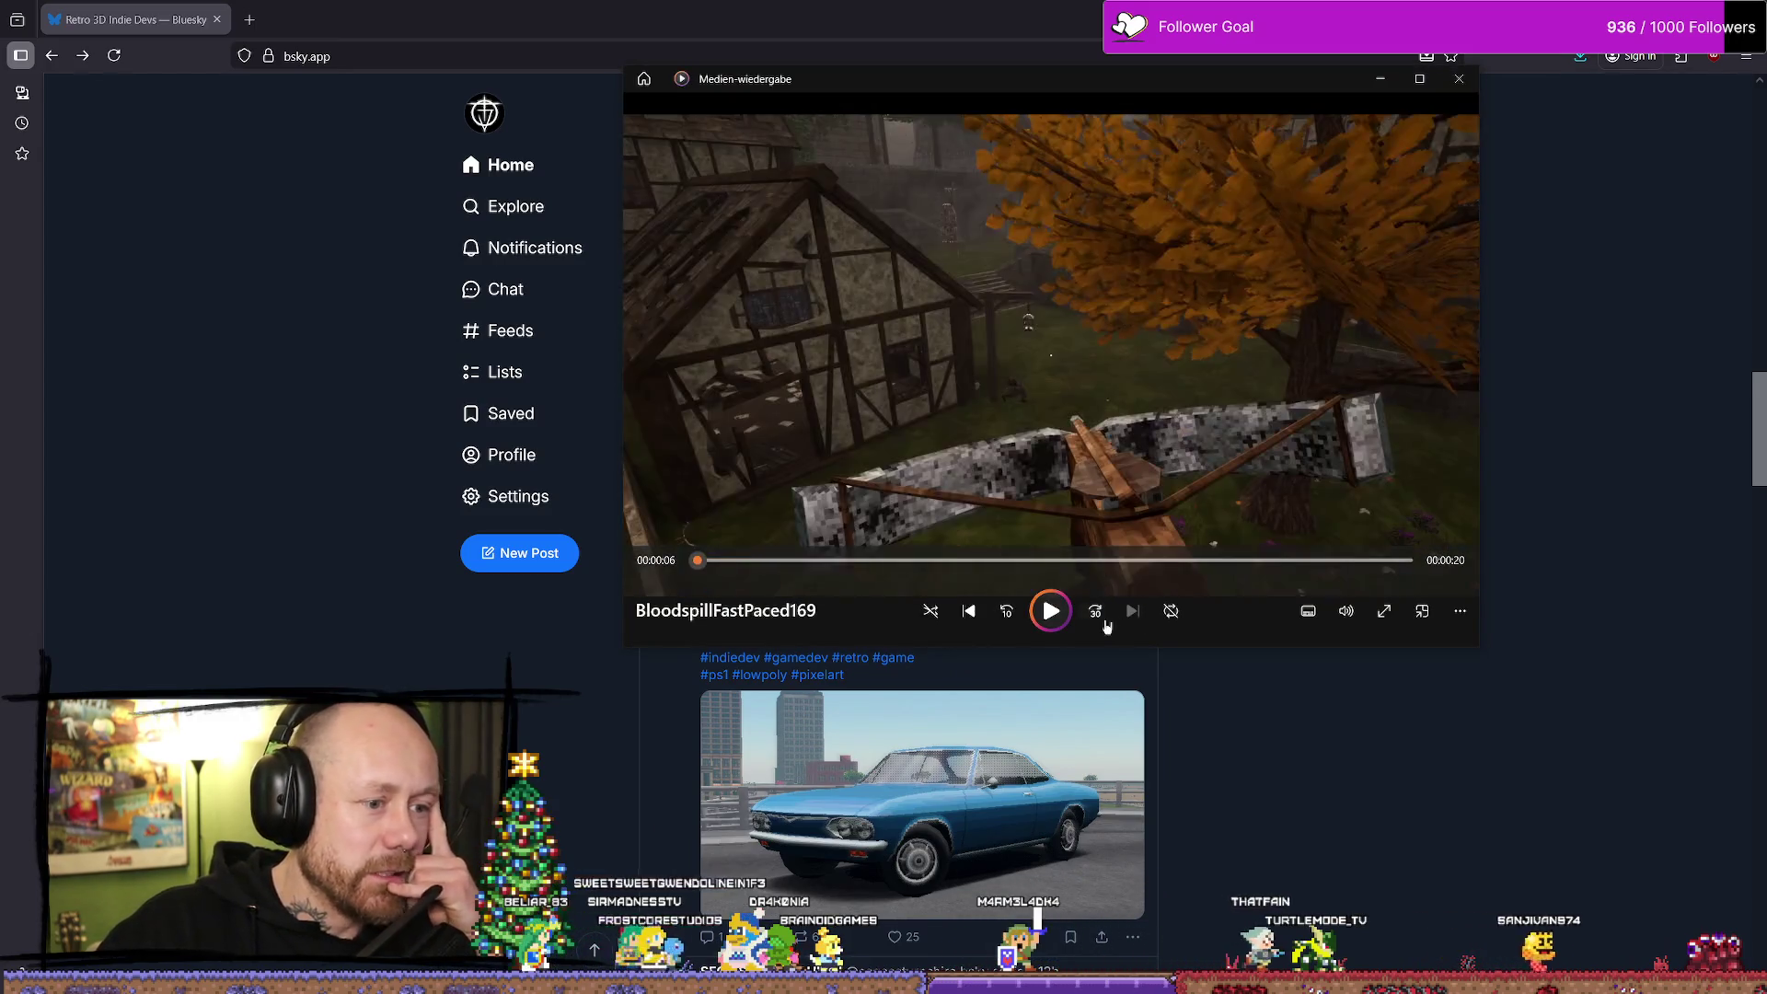
{"action": "left_click", "coordinate": [1050, 611]}
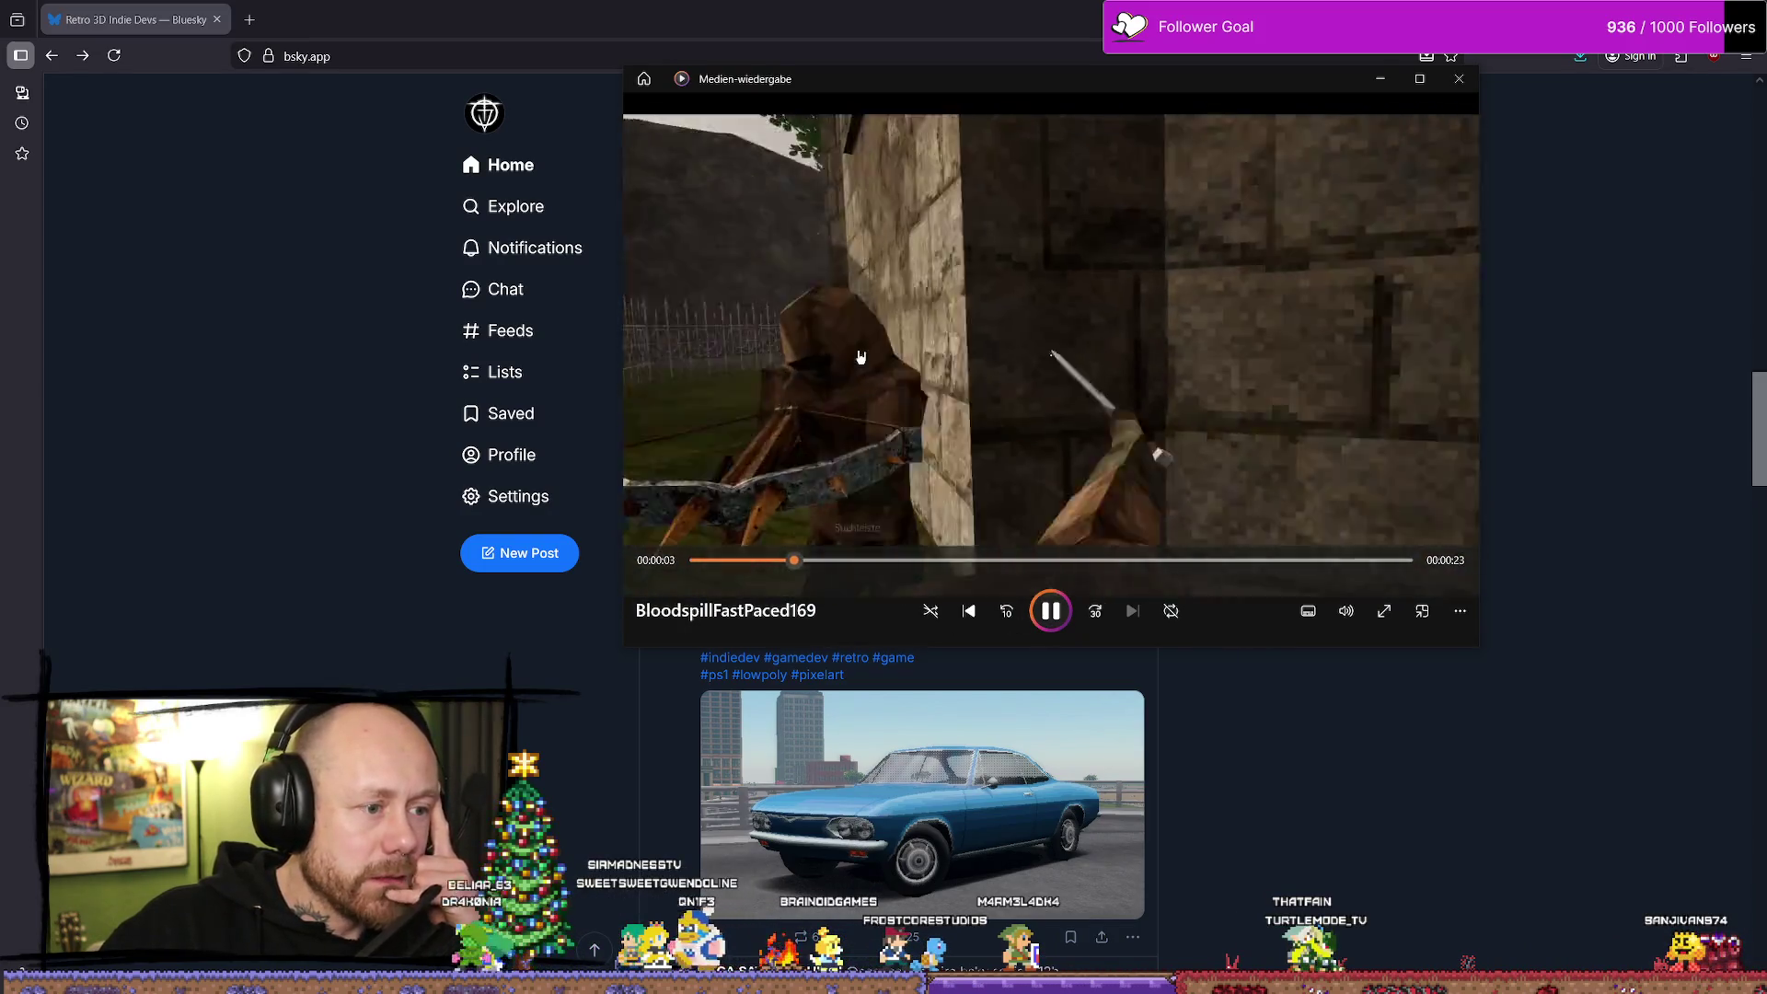
{"action": "left_click", "coordinate": [1050, 611]}
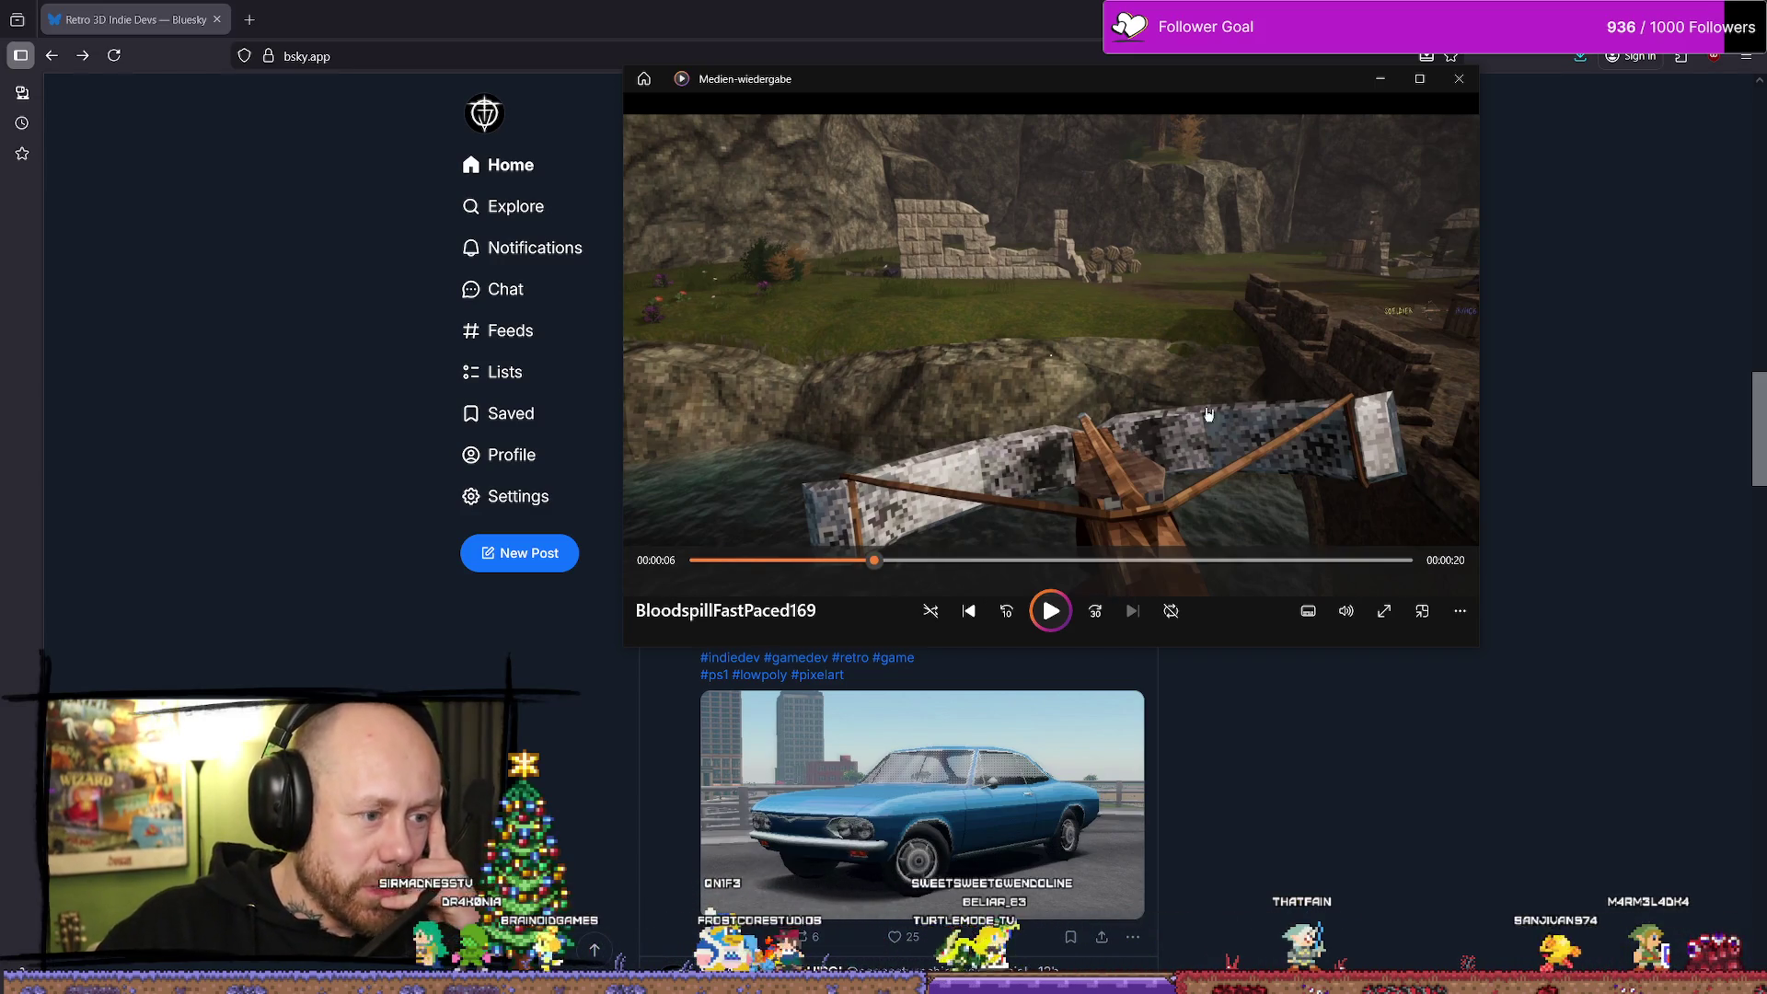
- Reposition the player window over the feed, then minimize it to reveal Bluesky
{"action": "mouse_move", "coordinate": [1182, 87]}
{"action": "left_mouse_down"}
{"action": "mouse_move", "coordinate": [530, 448]}
{"action": "mouse_move", "coordinate": [529, 416]}
{"action": "mouse_move", "coordinate": [1547, 515]}
{"action": "mouse_move", "coordinate": [969, 462]}
{"action": "mouse_move", "coordinate": [752, 408]}
{"action": "mouse_move", "coordinate": [1131, 313]}
{"action": "mouse_move", "coordinate": [1206, 260]}
{"action": "left_mouse_up"}
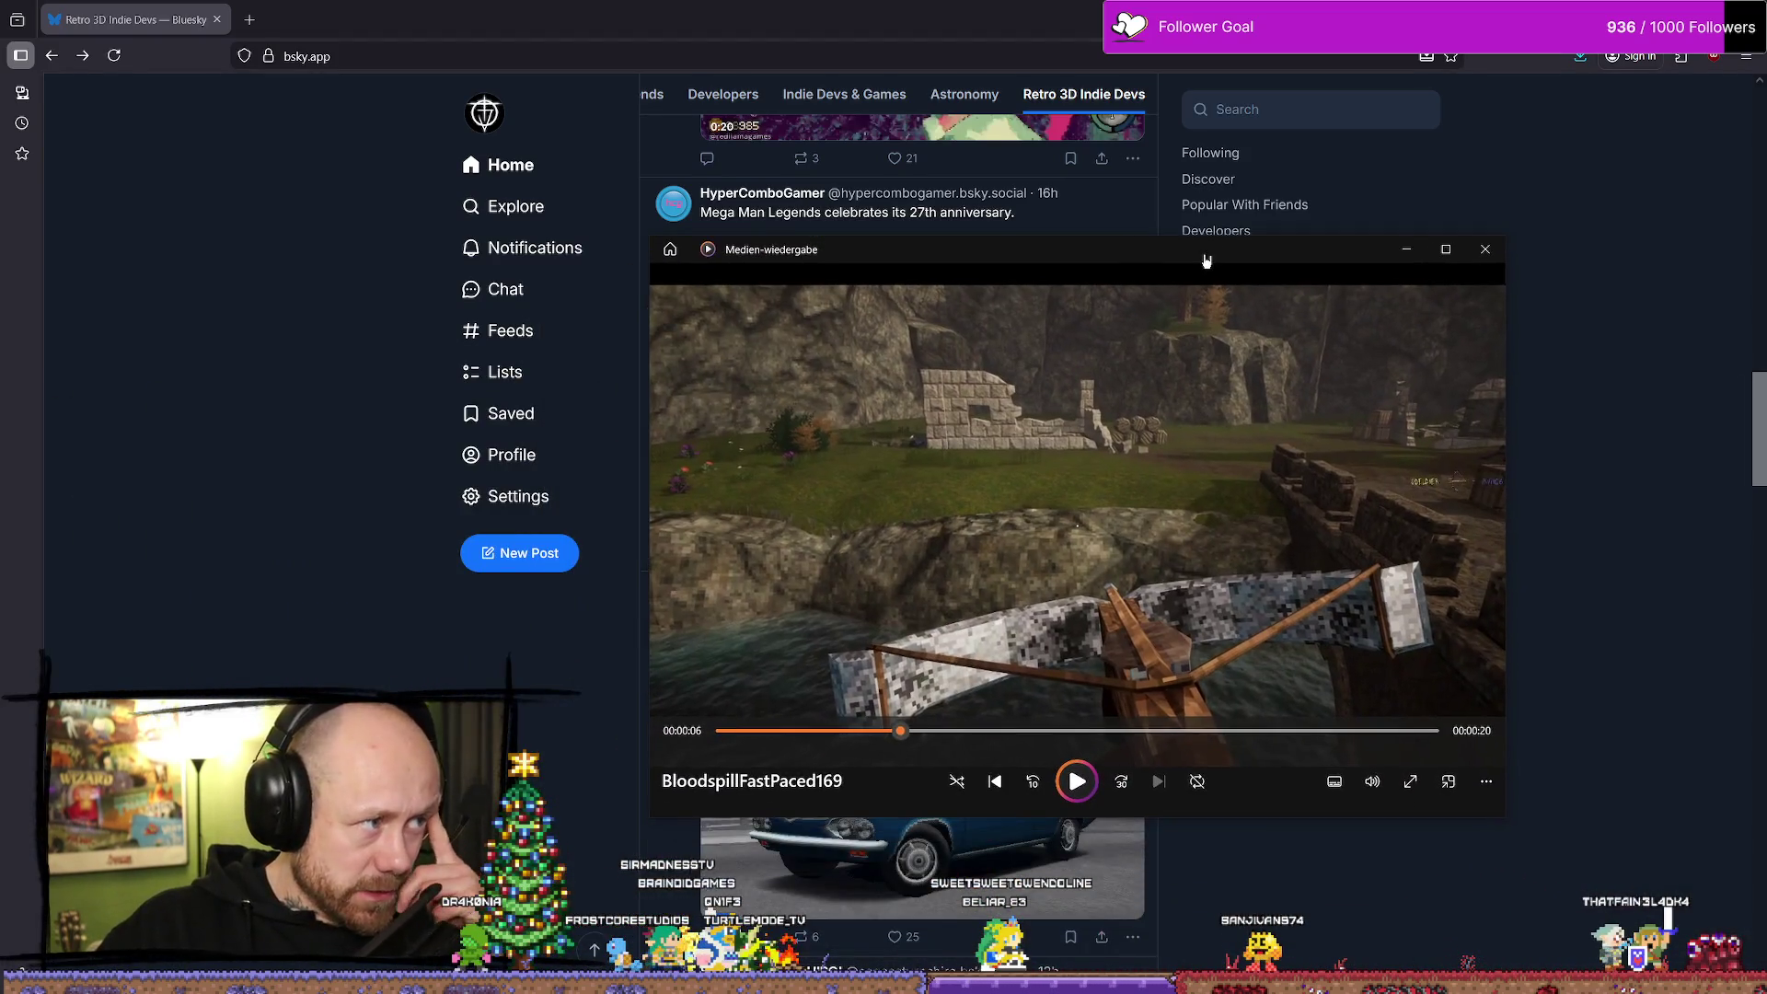
{"action": "mouse_move", "coordinate": [1088, 273]}
{"action": "left_mouse_down"}
{"action": "mouse_move", "coordinate": [478, 88]}
{"action": "mouse_move", "coordinate": [409, 207]}
{"action": "mouse_move", "coordinate": [407, 447]}
{"action": "mouse_move", "coordinate": [1281, 497]}
{"action": "mouse_move", "coordinate": [1164, 430]}
{"action": "mouse_move", "coordinate": [982, 493]}
{"action": "mouse_move", "coordinate": [883, 221]}
{"action": "left_mouse_up"}
{"action": "left_click_drag", "start_coordinate": [1034, 217], "coordinate": [1148, 218]}
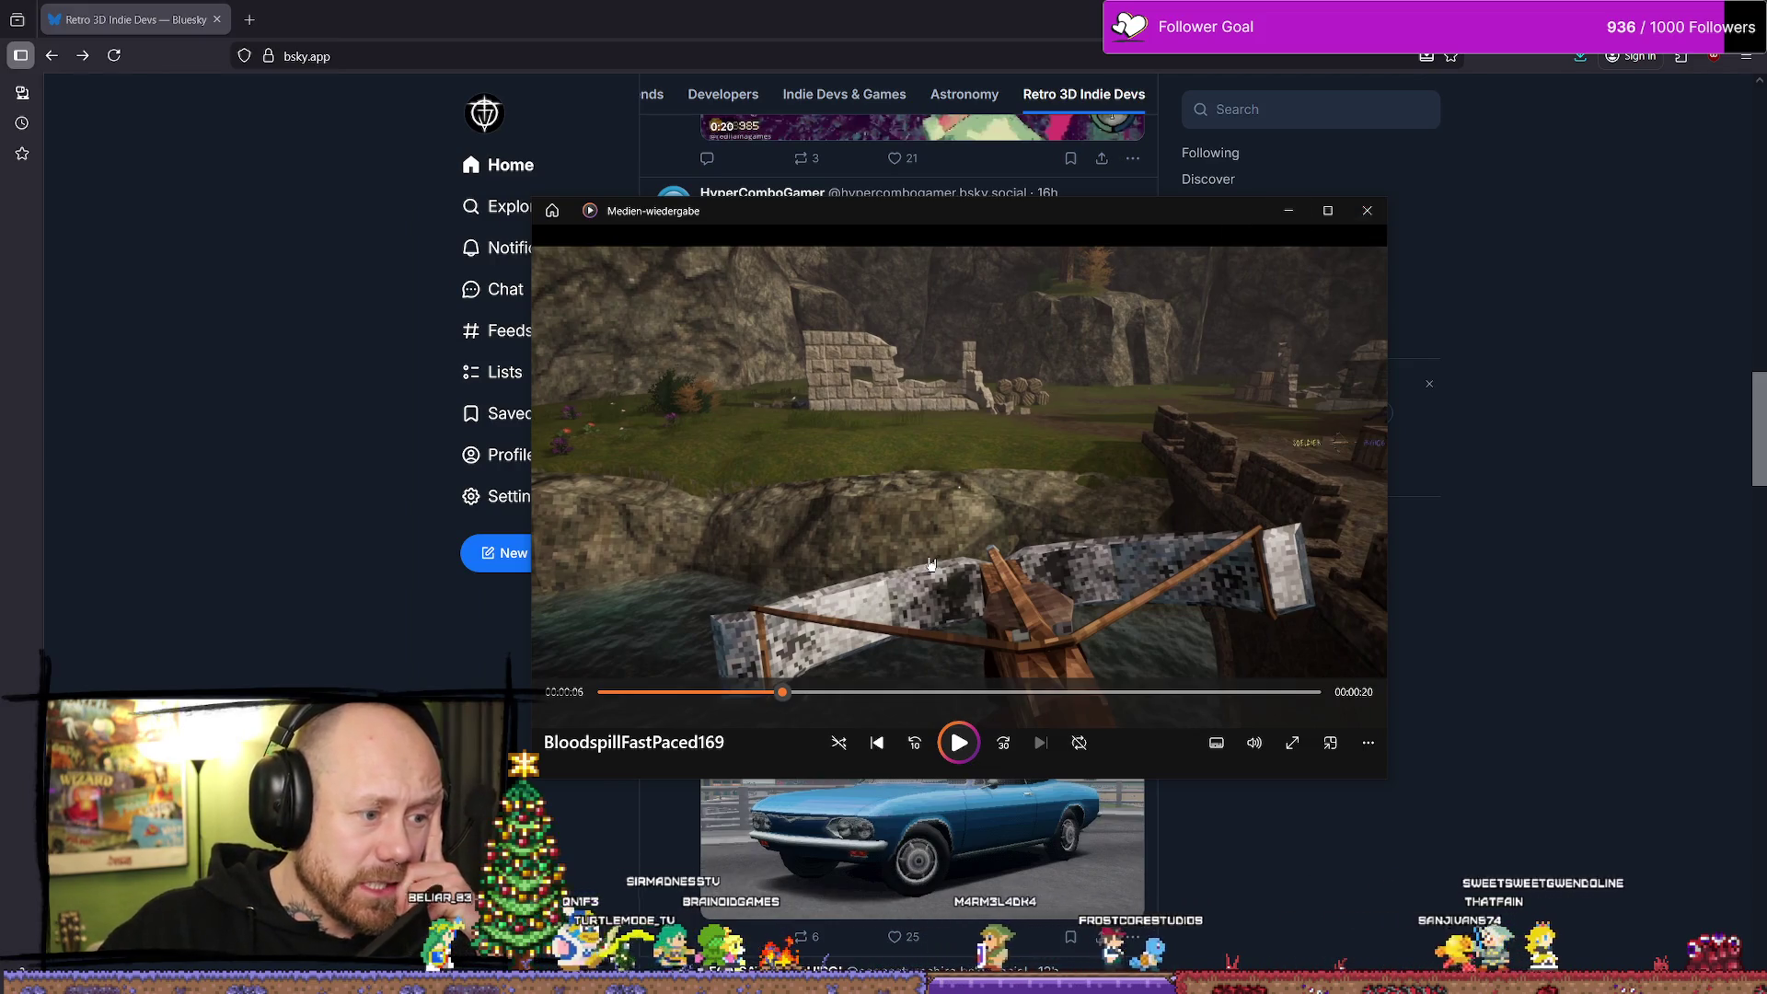
{"action": "left_click", "coordinate": [1289, 214]}
{"action": "scroll", "coordinate": [974, 529], "scroll_direction": "down", "scroll_amount": 15}
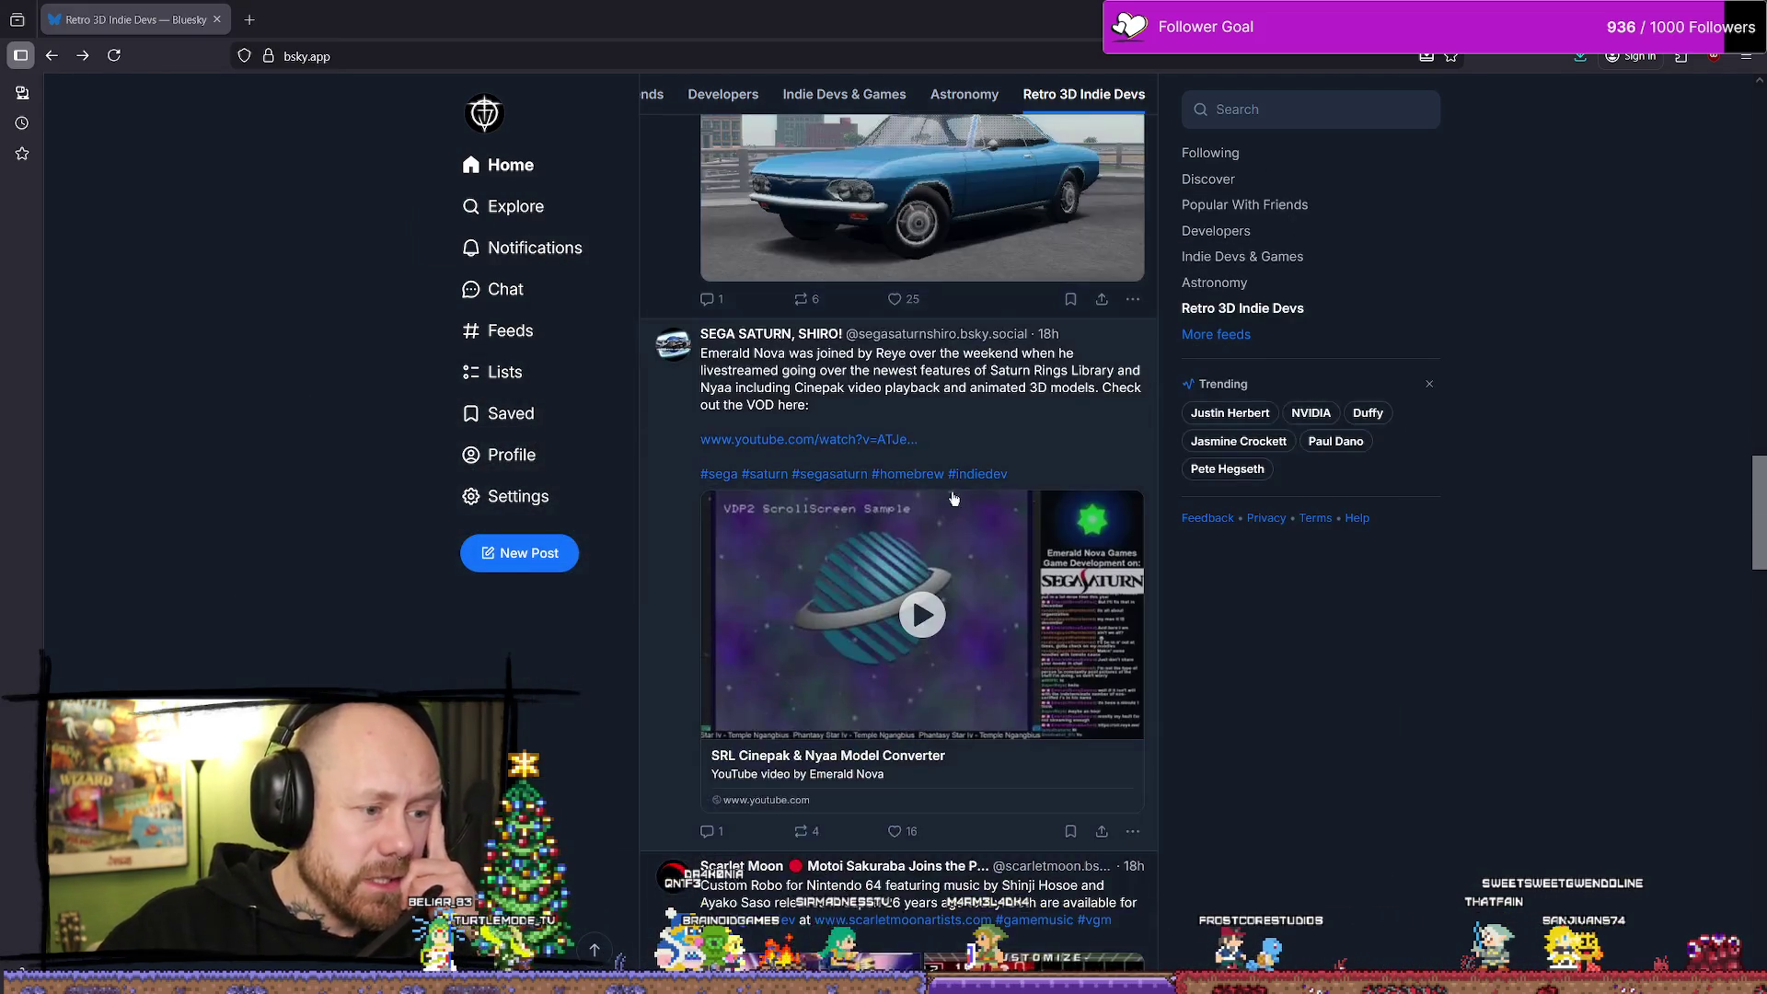
{"action": "scroll", "coordinate": [975, 529], "scroll_direction": "up", "scroll_amount": 3}
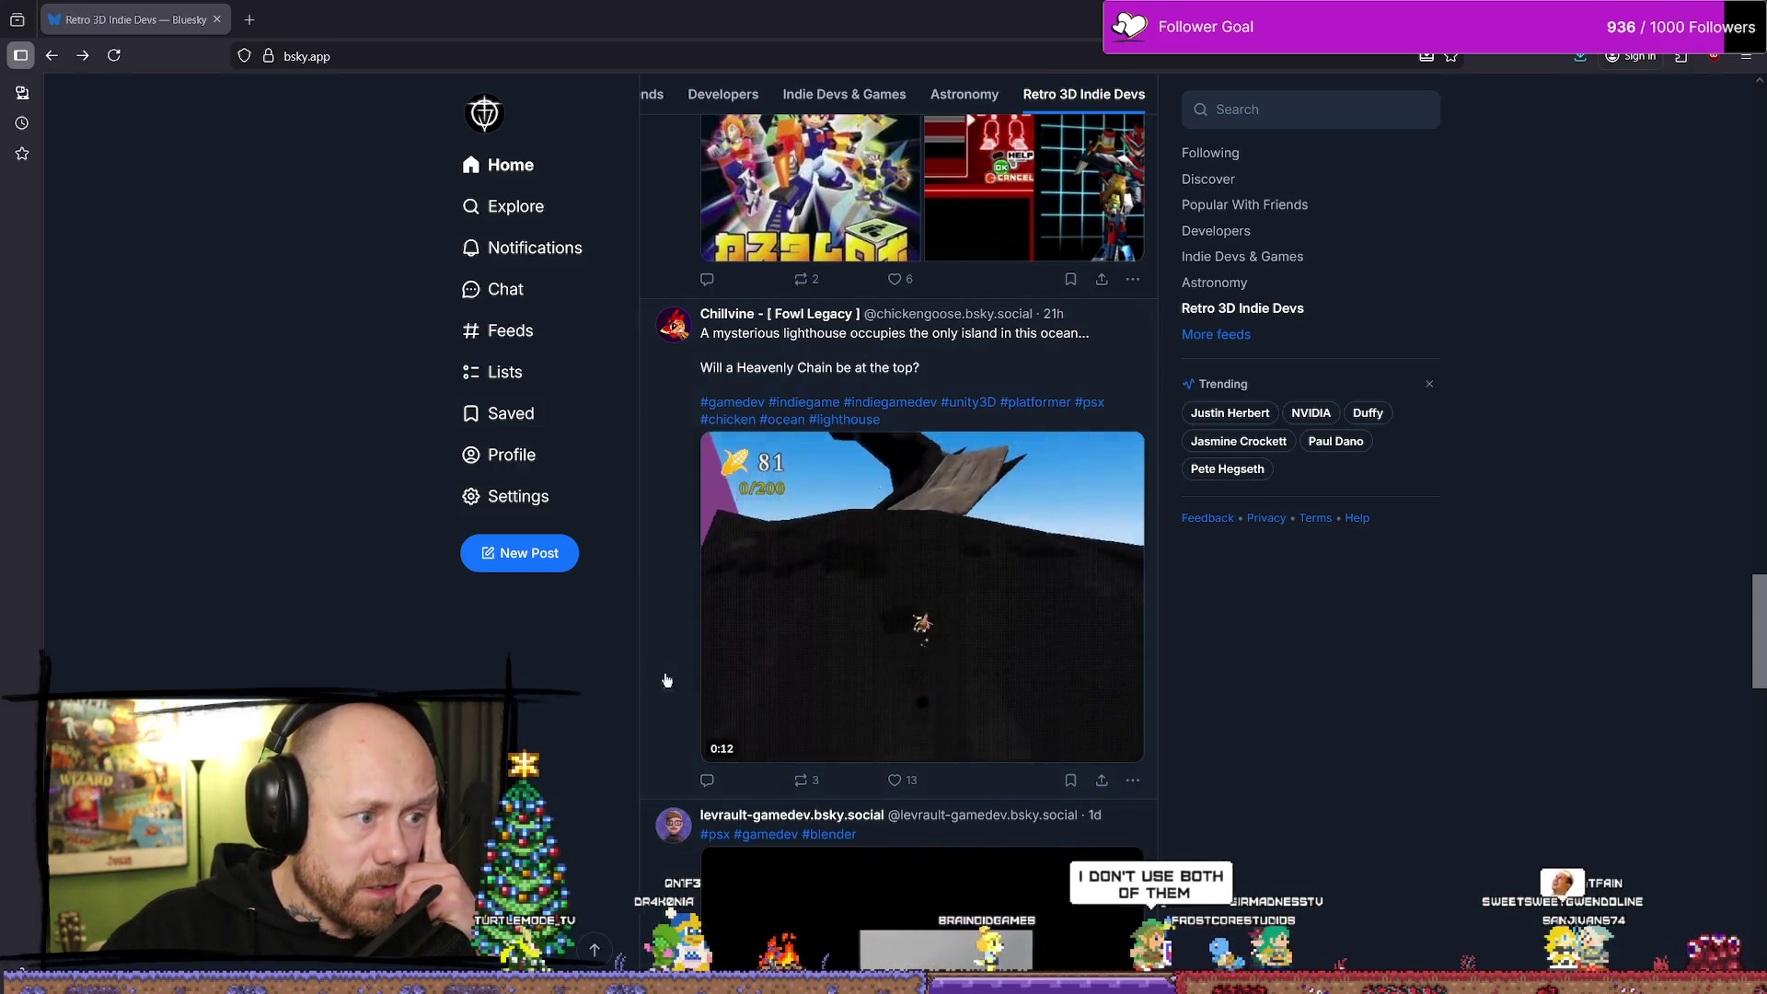
{"action": "scroll", "coordinate": [980, 402], "scroll_direction": "down", "scroll_amount": 8}
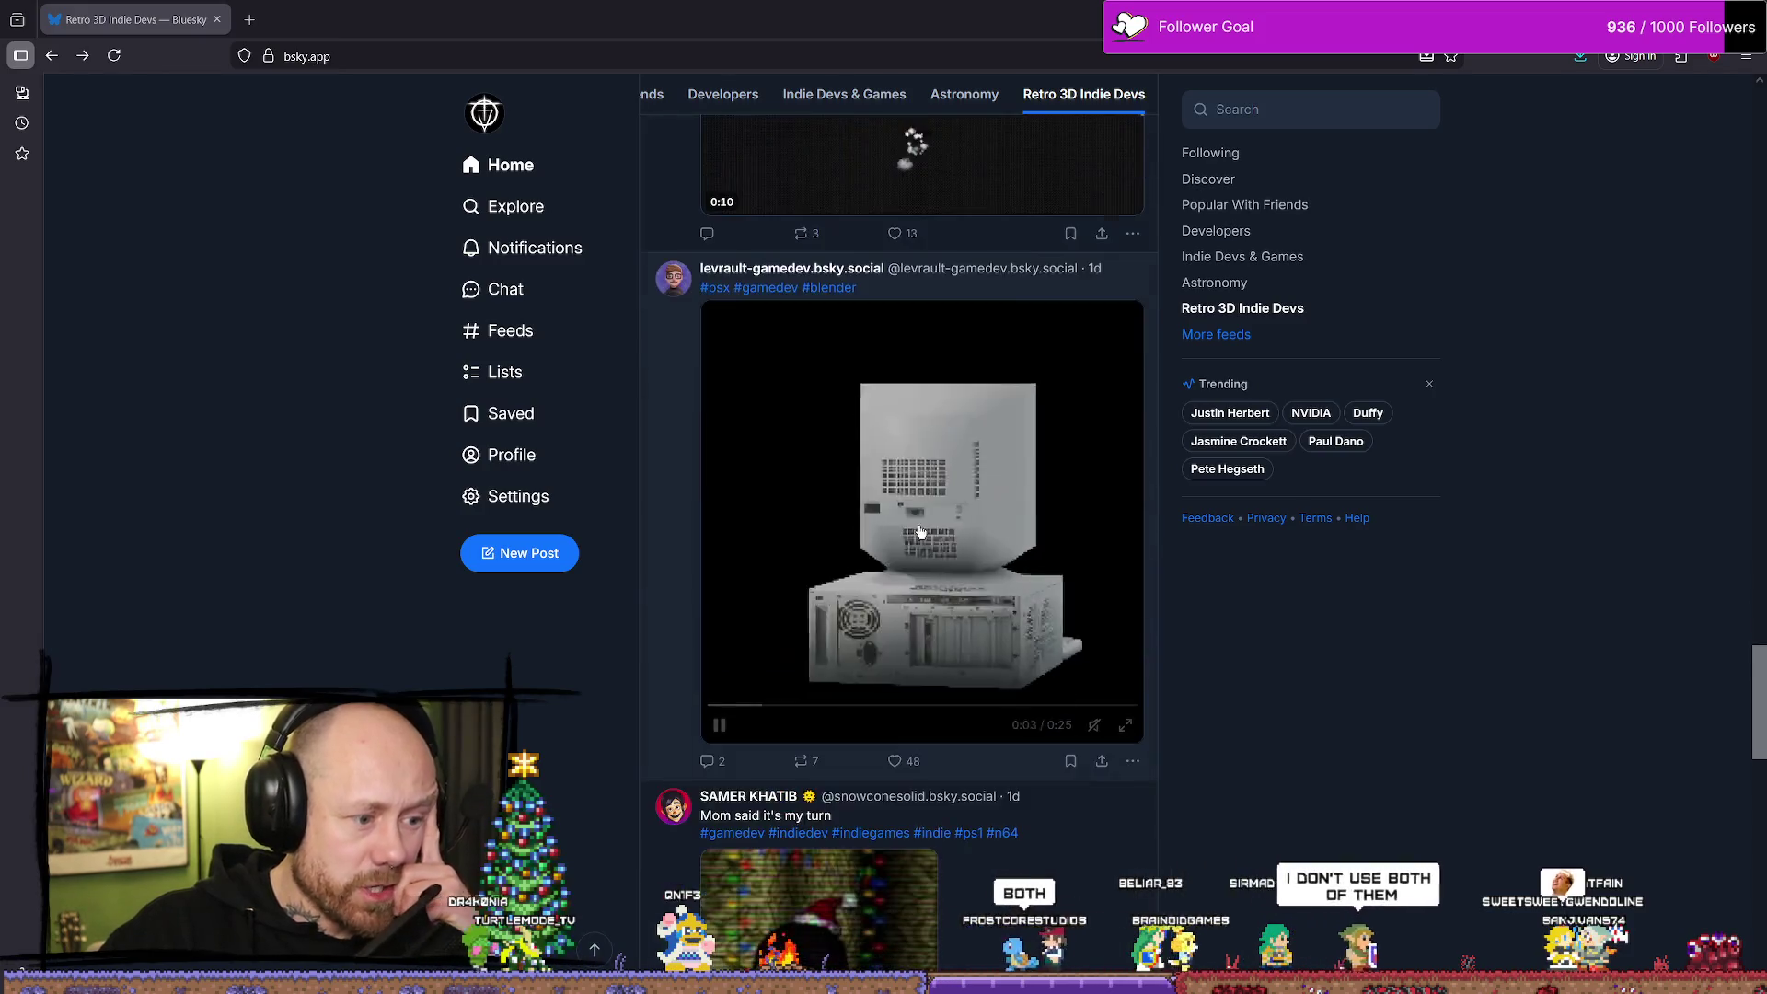
{"action": "scroll", "coordinate": [979, 401], "scroll_direction": "down", "scroll_amount": 9}
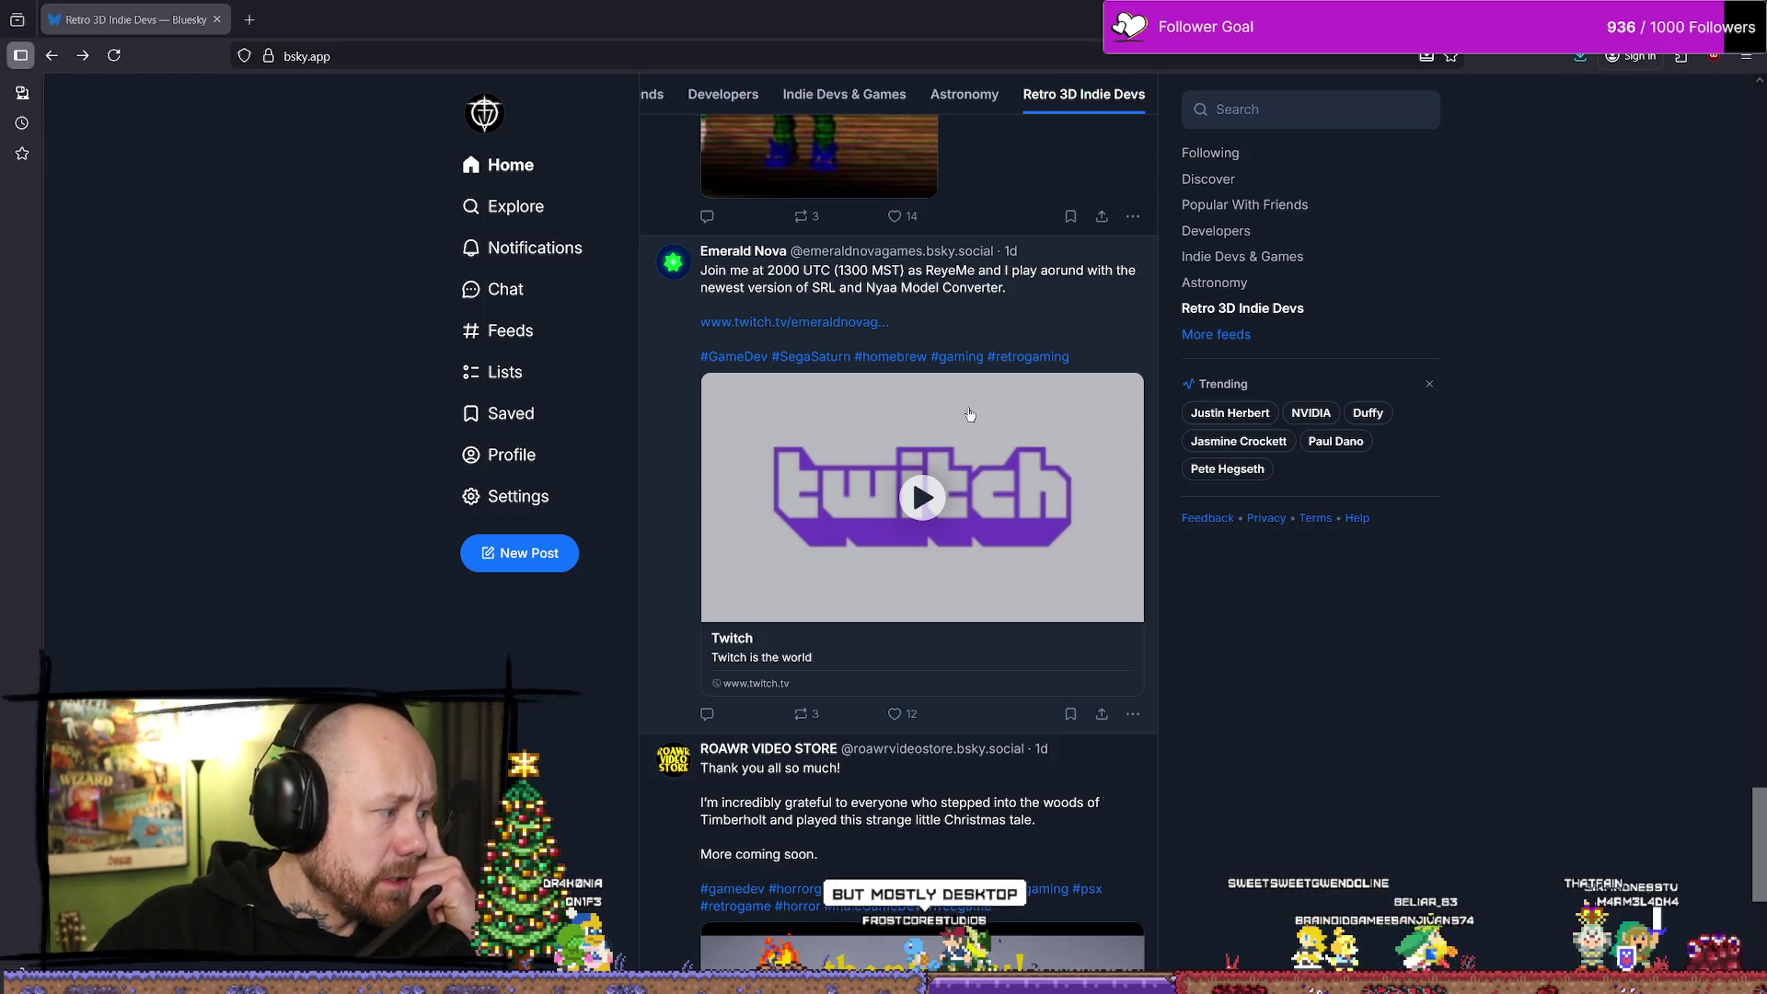
{"action": "scroll", "coordinate": [1059, 404], "scroll_direction": "down", "scroll_amount": 5}
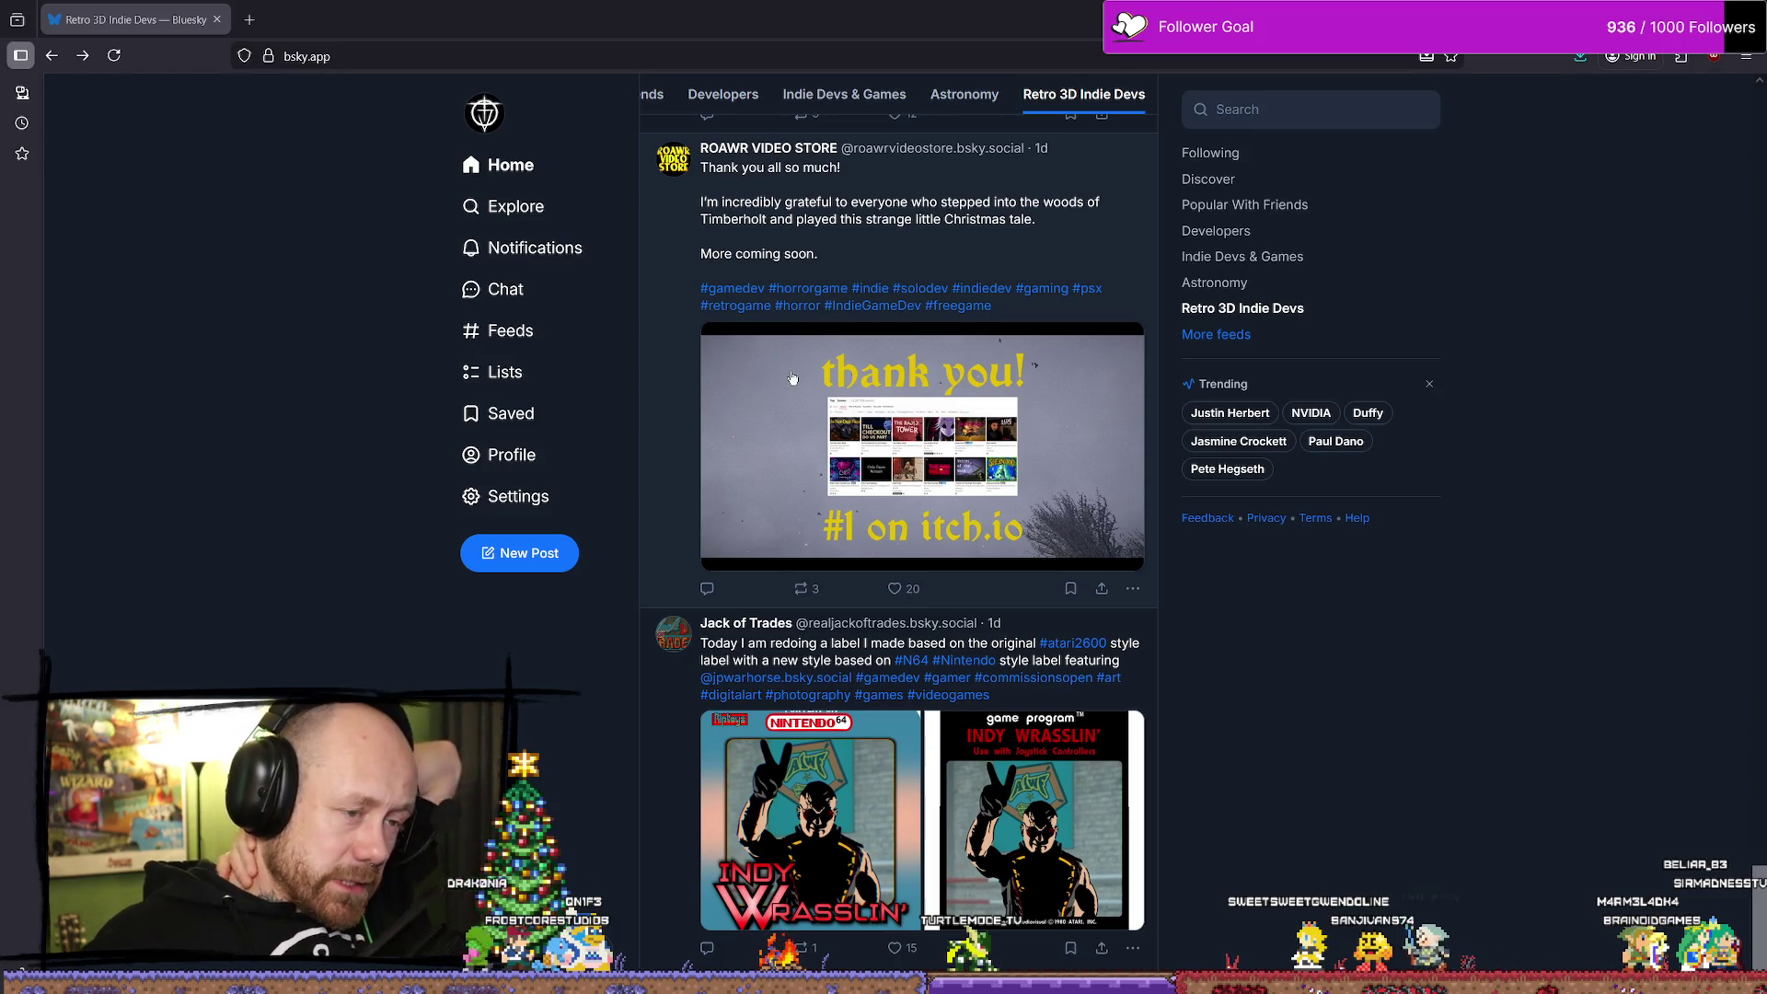
{"action": "scroll", "coordinate": [797, 378], "scroll_direction": "down", "scroll_amount": 15}
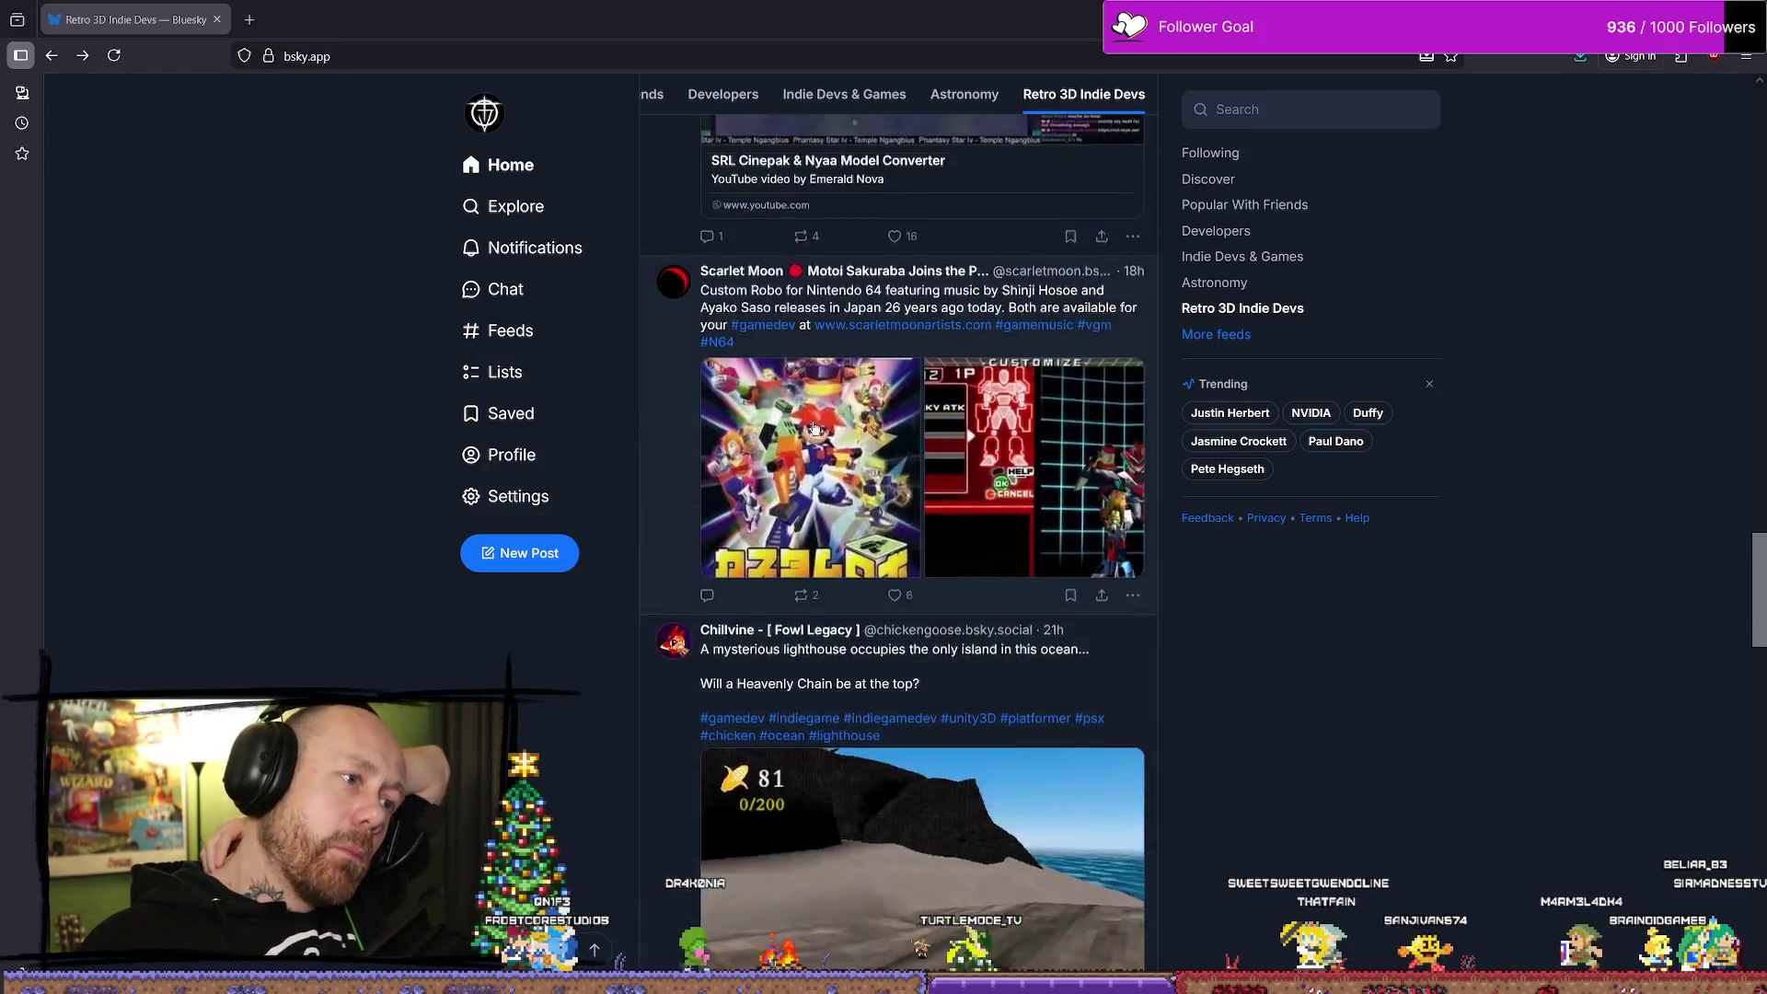
{"action": "scroll", "coordinate": [816, 532], "scroll_direction": "down", "scroll_amount": 8}
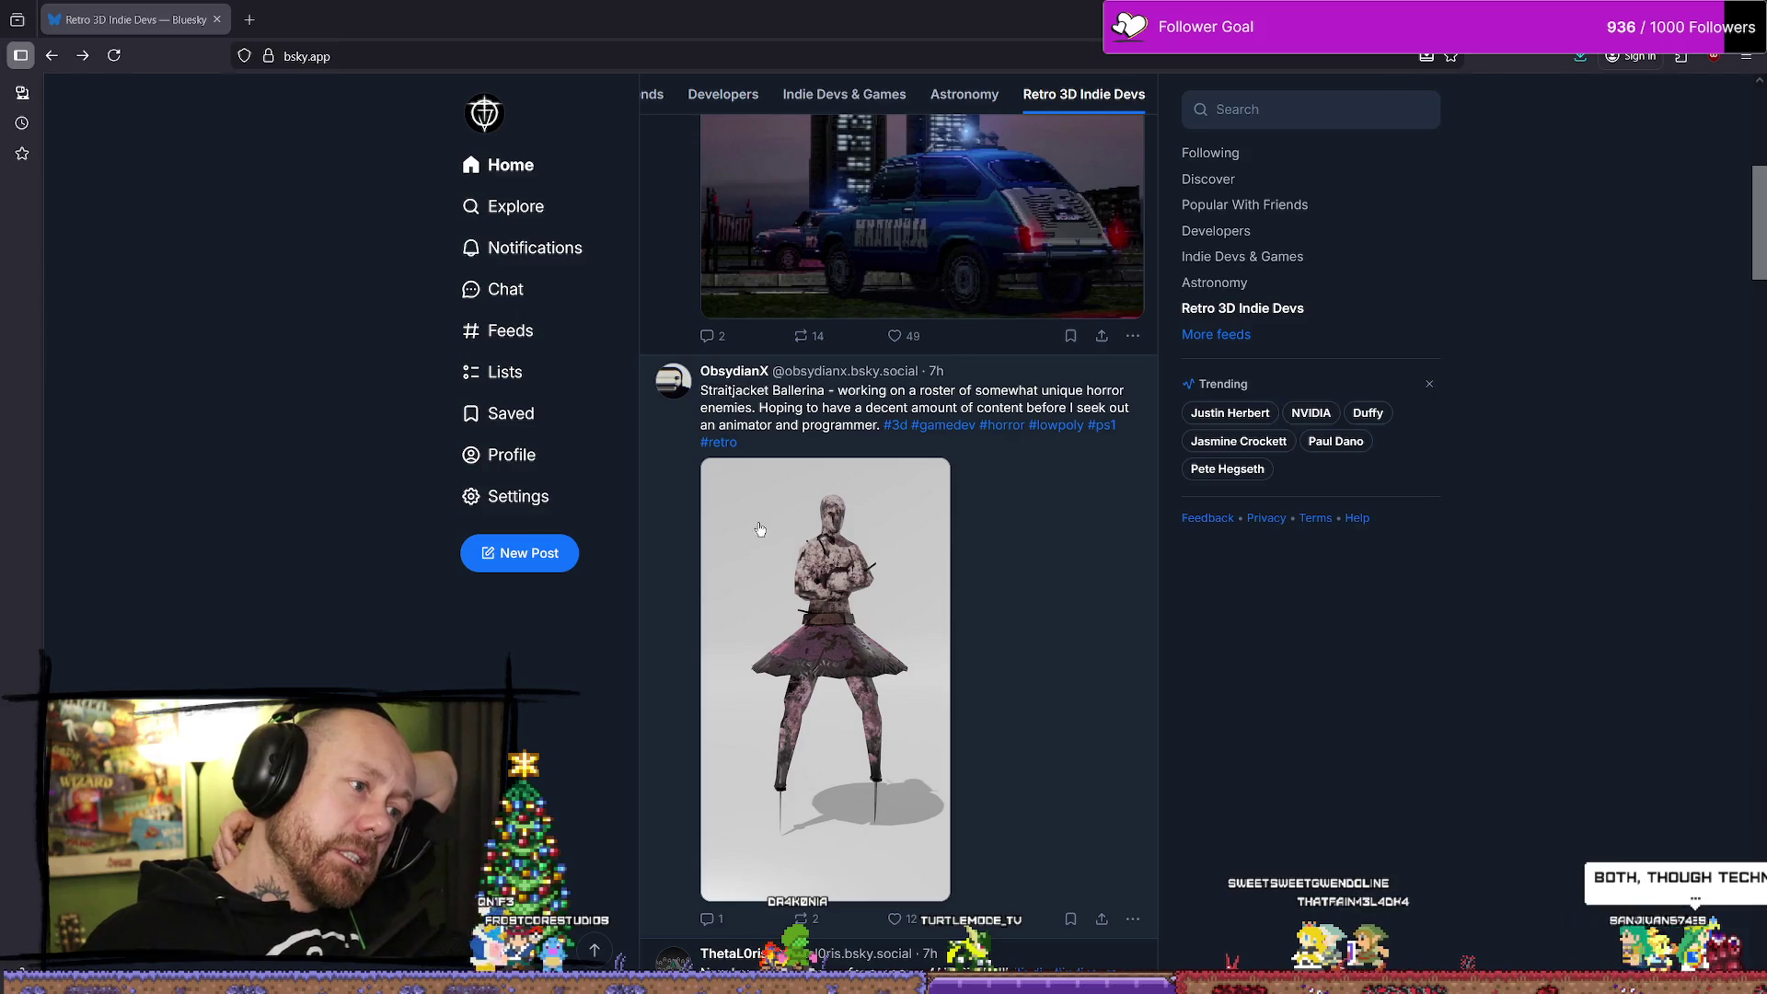
{"action": "scroll", "coordinate": [832, 537], "scroll_direction": "down", "scroll_amount": 3}
{"action": "scroll", "coordinate": [834, 538], "scroll_direction": "down", "scroll_amount": 3}
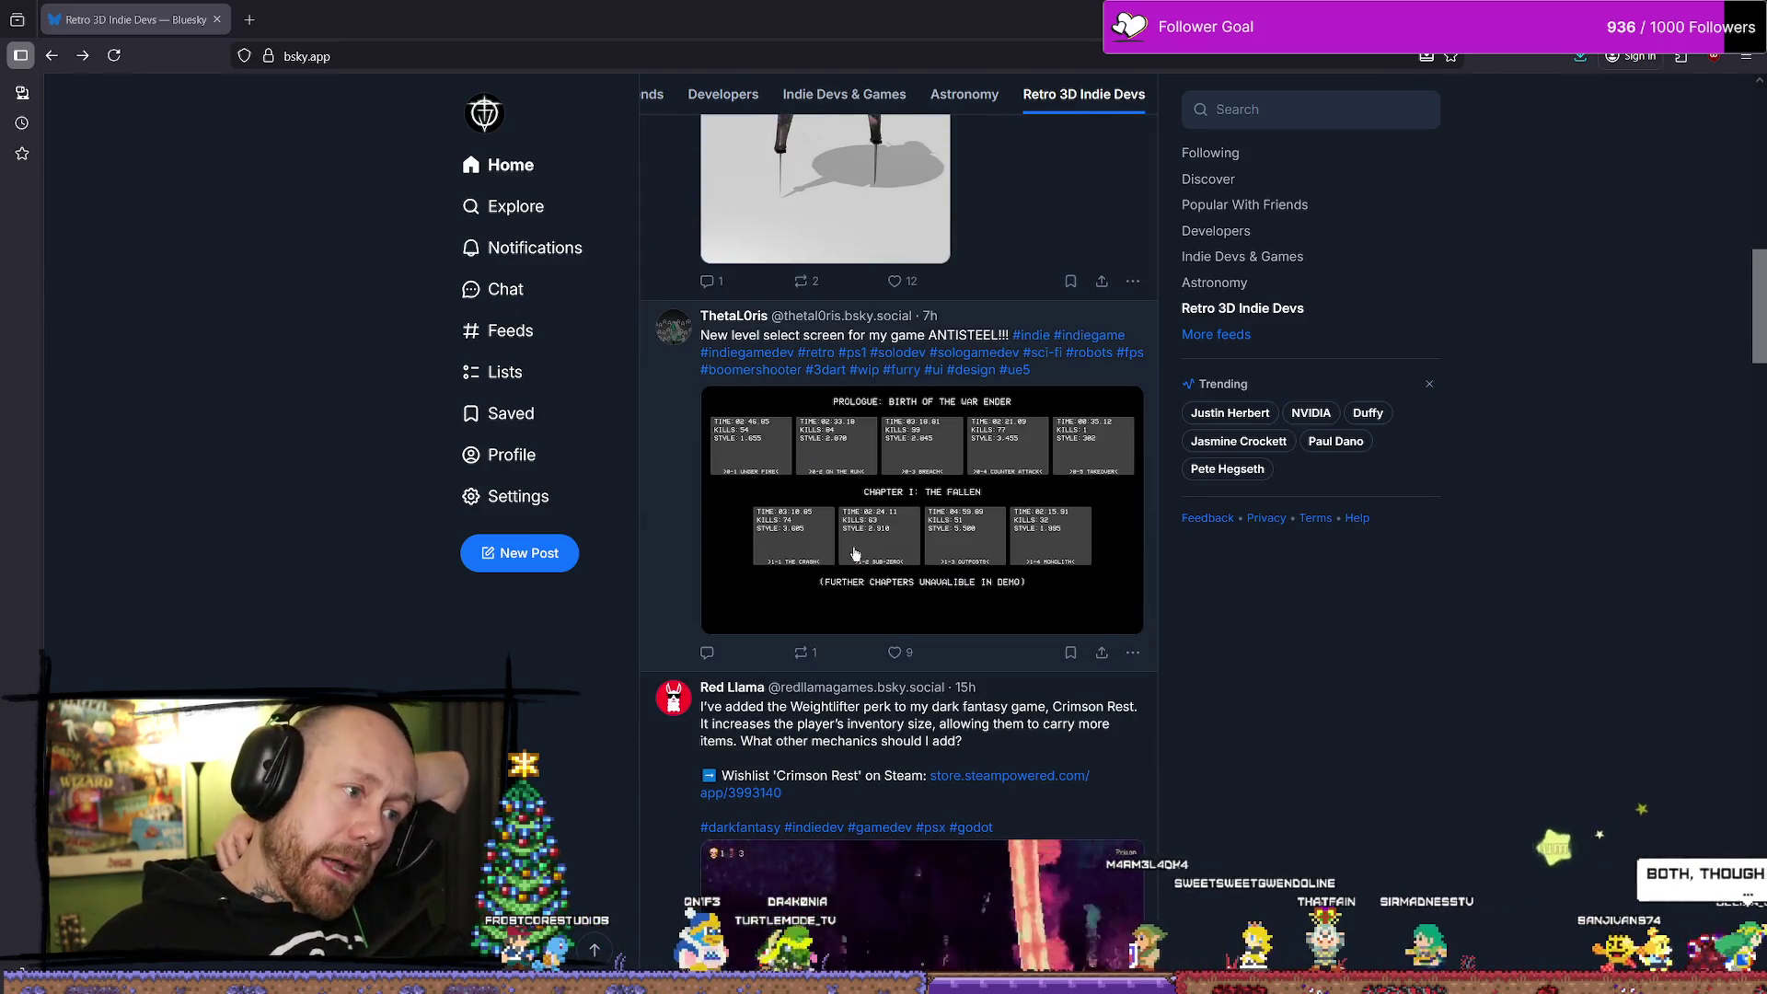
{"action": "scroll", "coordinate": [854, 553], "scroll_direction": "down", "scroll_amount": 6}
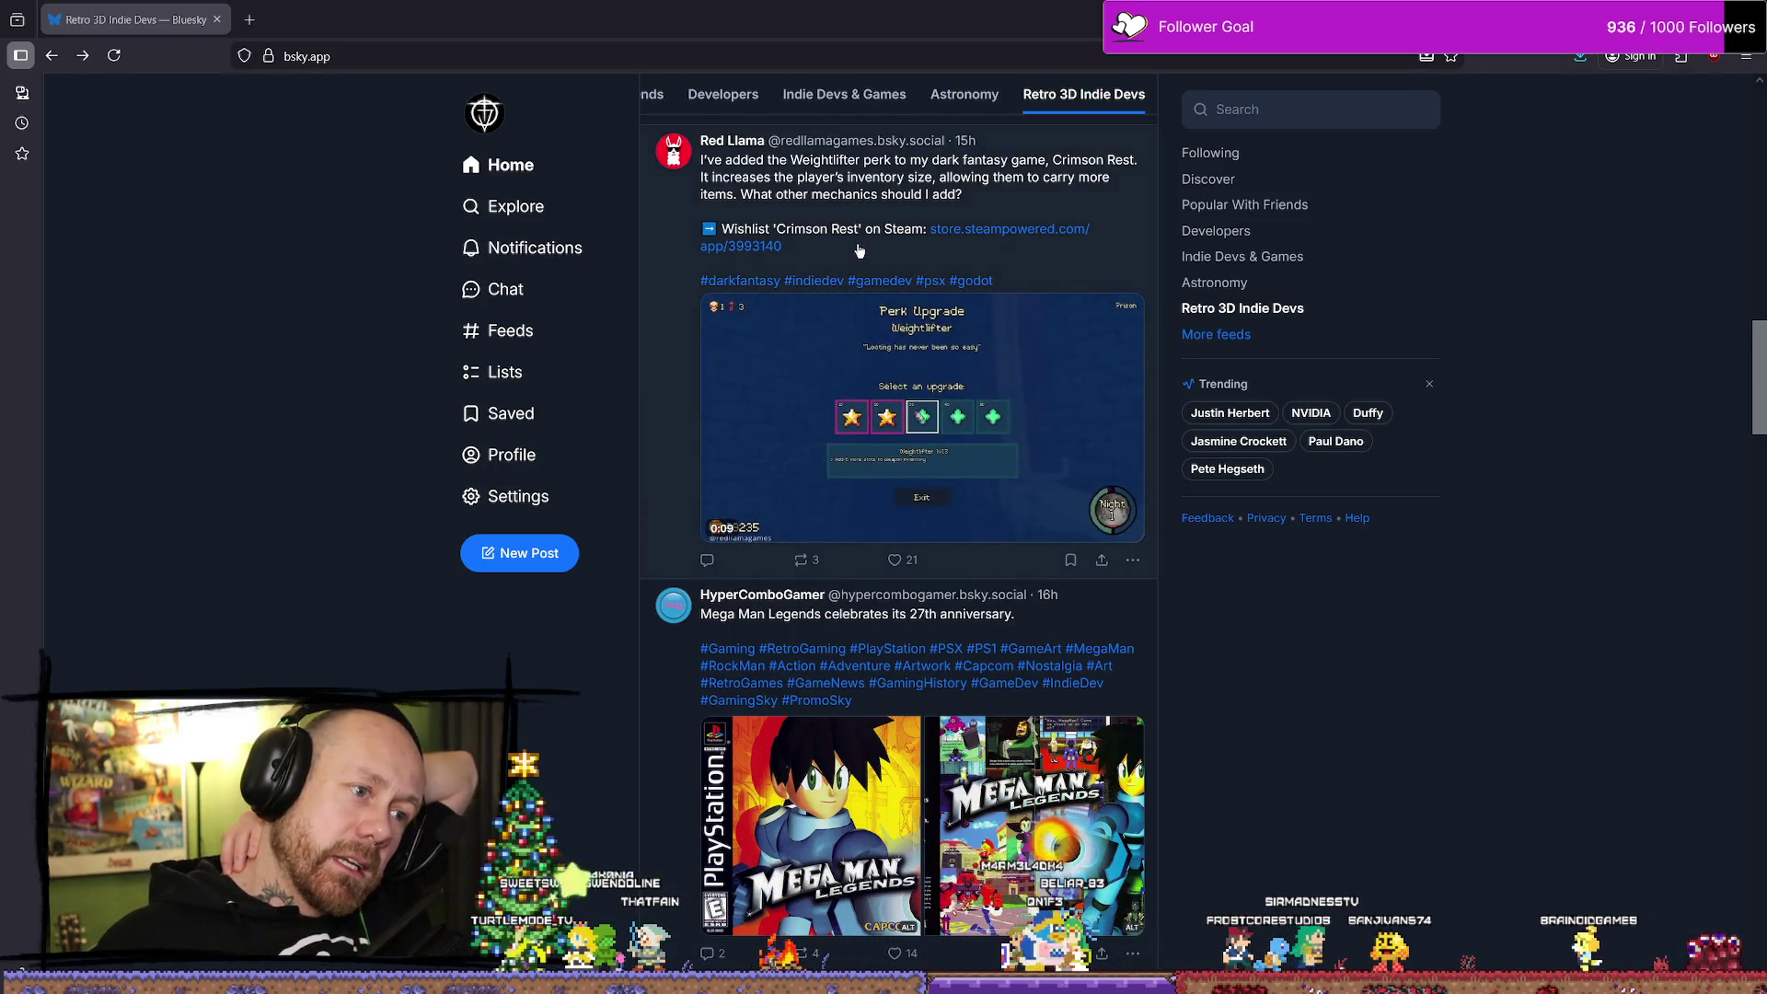
{"action": "scroll", "coordinate": [1270, 548], "scroll_direction": "down", "scroll_amount": 15}
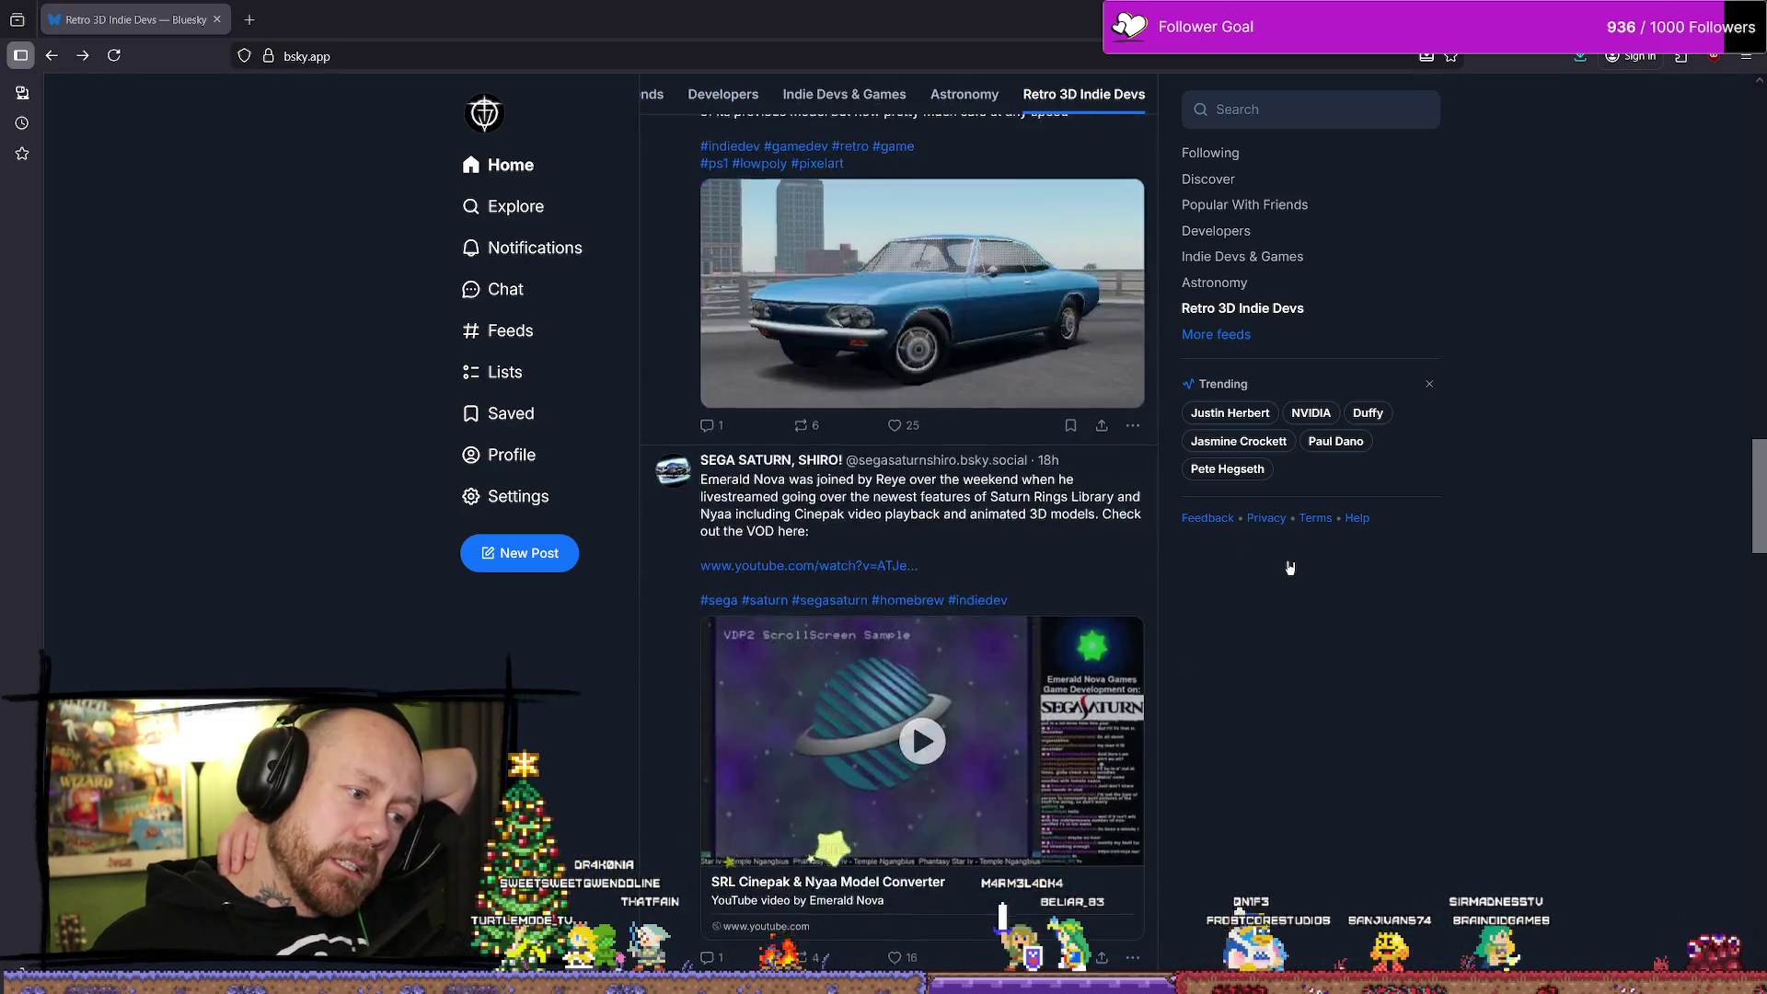
{"action": "scroll", "coordinate": [1301, 574], "scroll_direction": "down", "scroll_amount": 4}
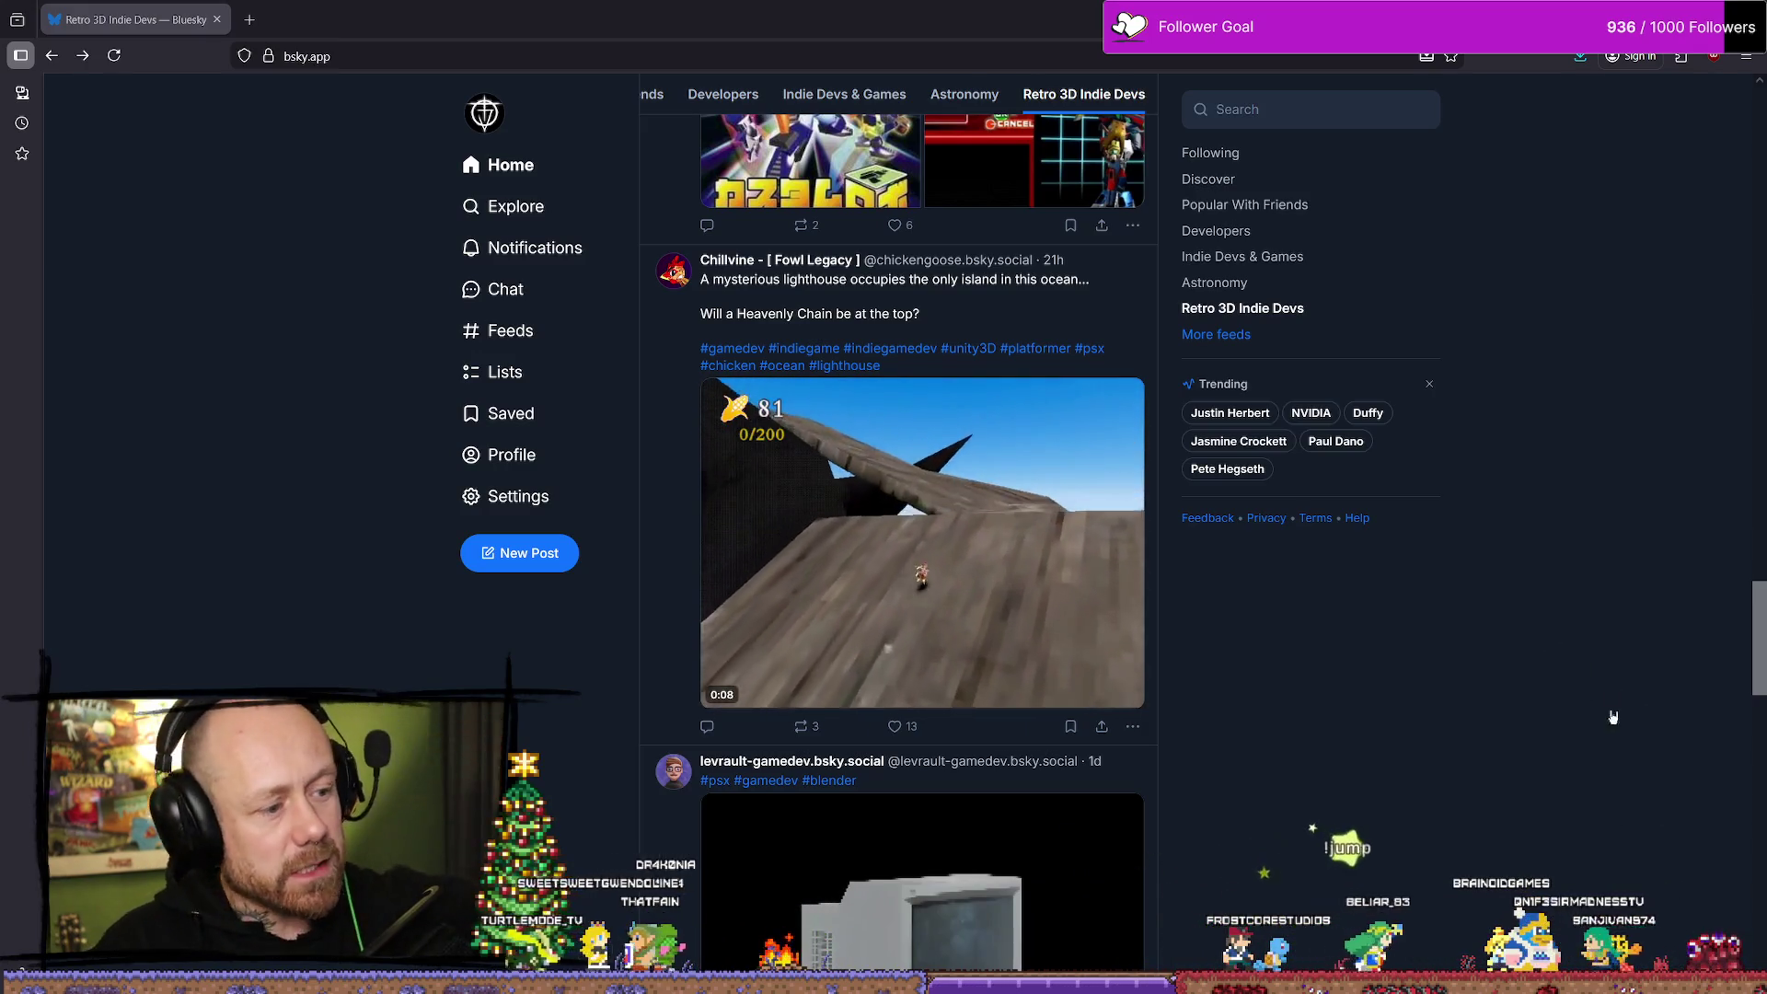
{"action": "scroll", "coordinate": [1575, 737], "scroll_direction": "up", "scroll_amount": 15}
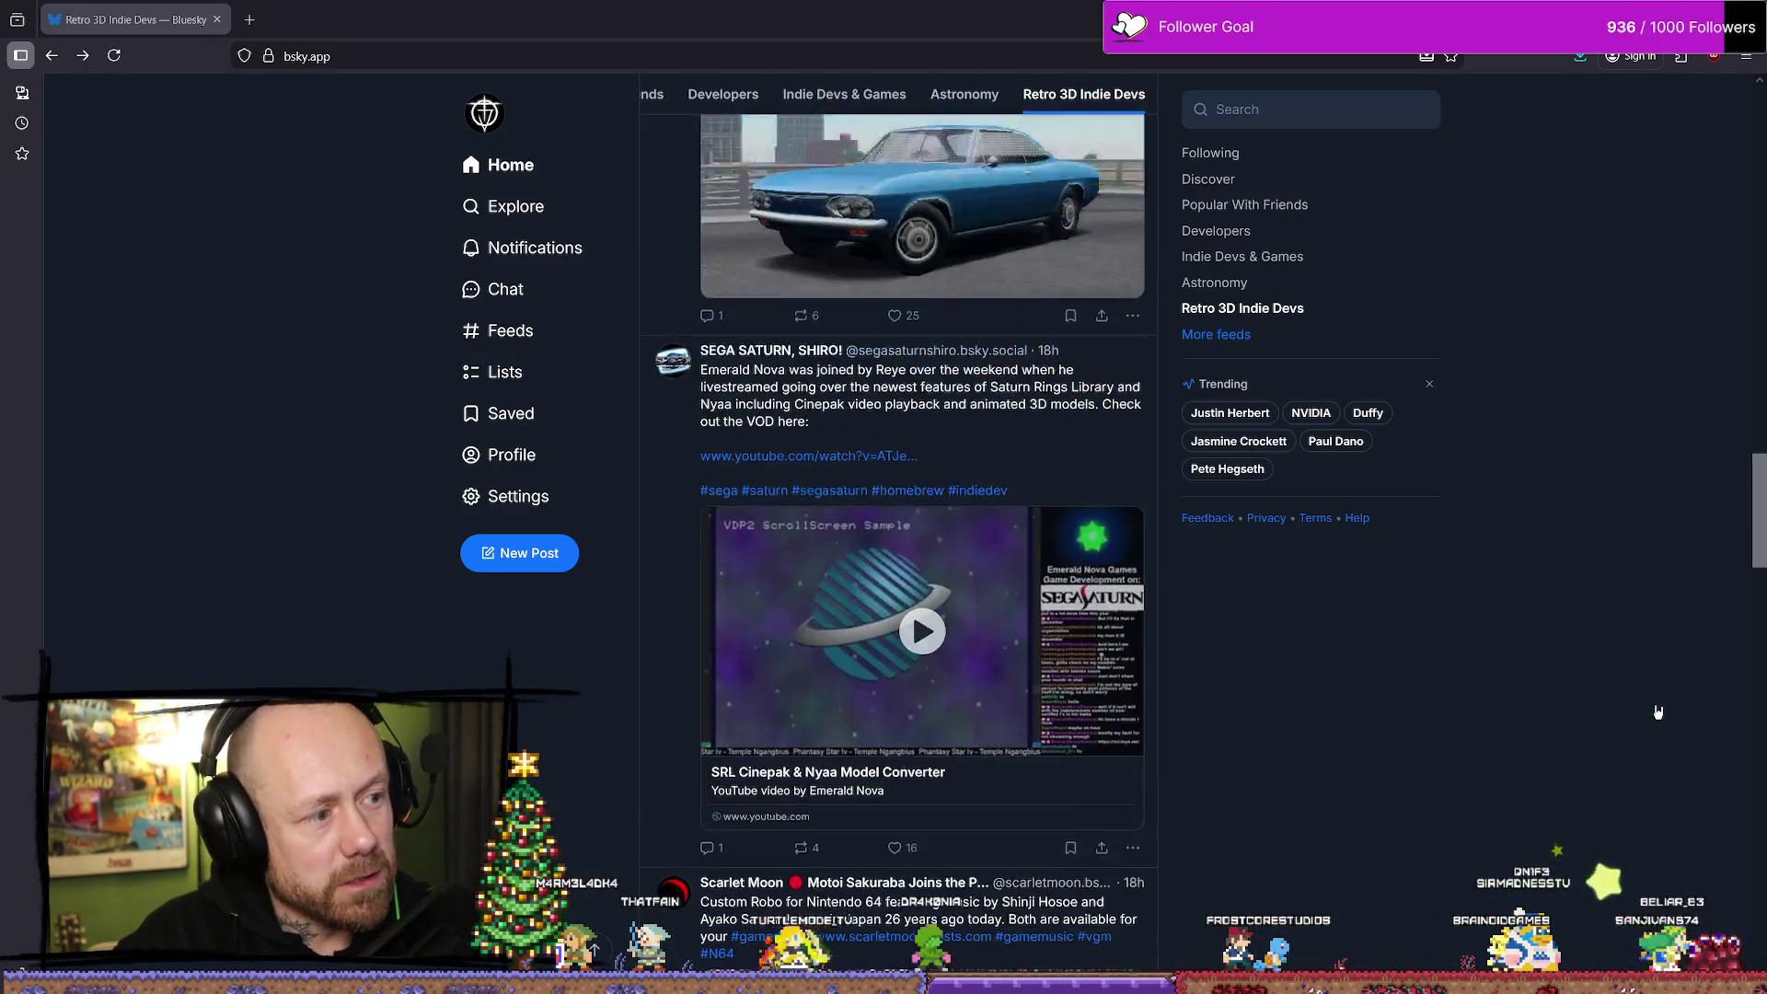
{"action": "scroll", "coordinate": [1660, 711], "scroll_direction": "up", "scroll_amount": 7}
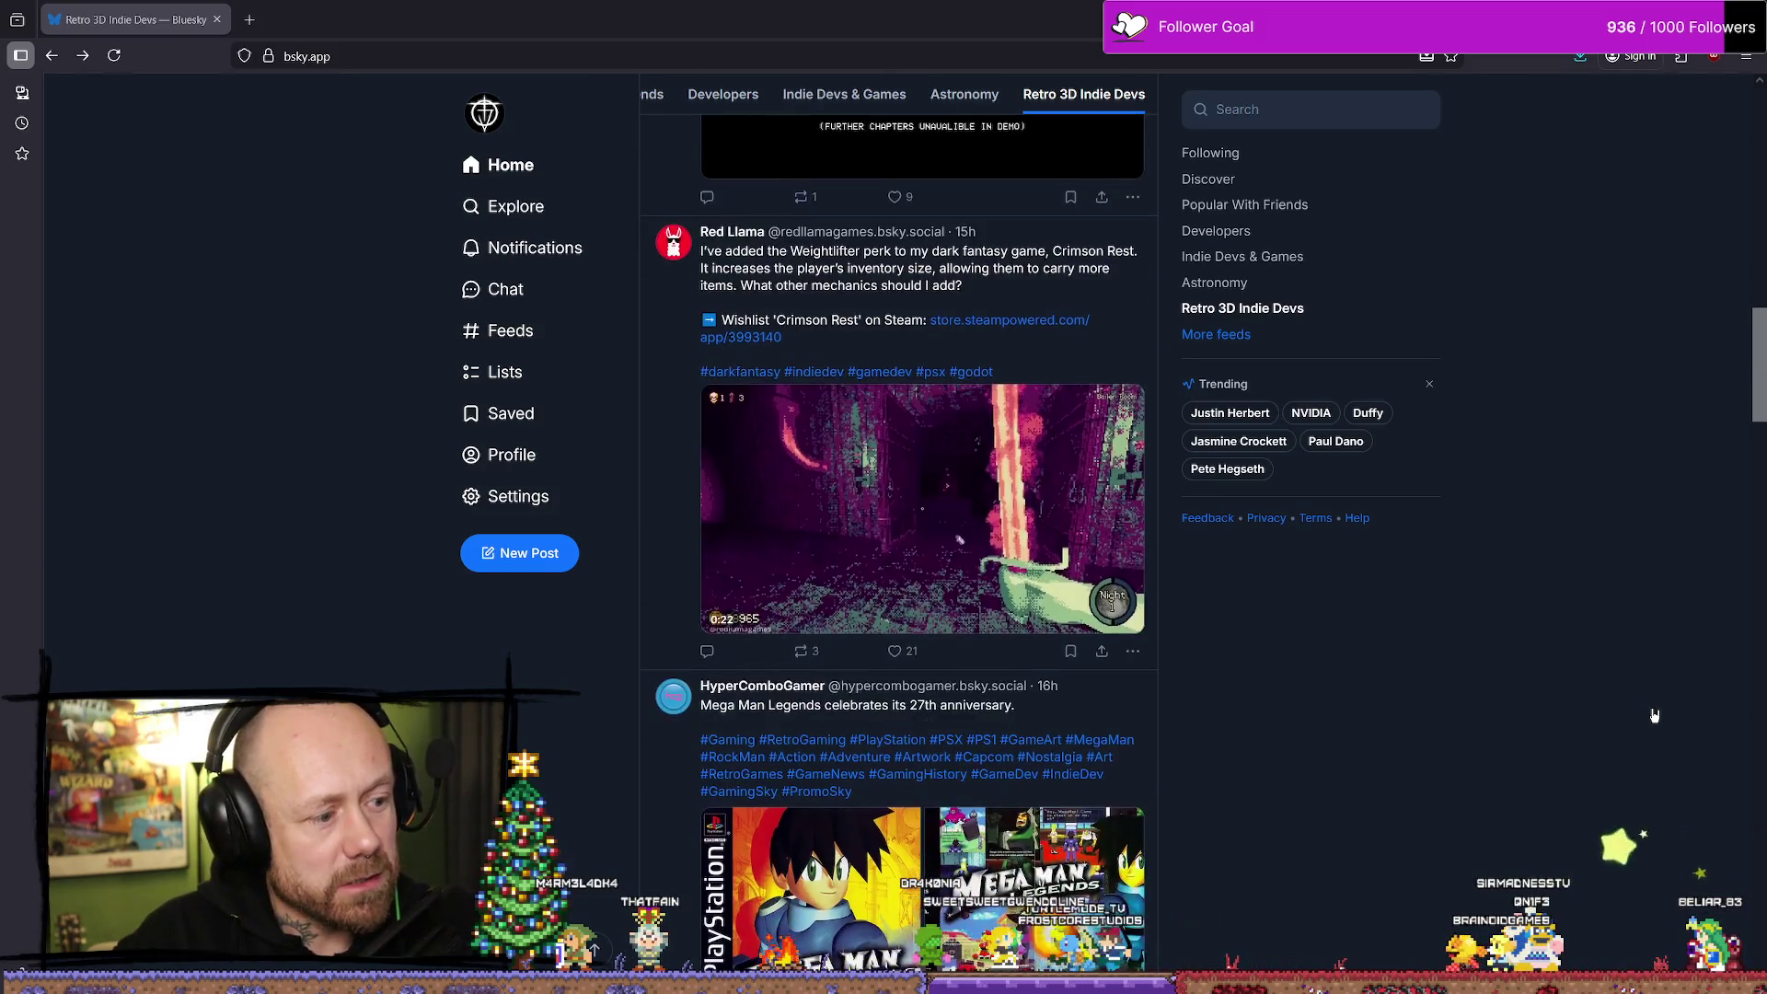
{"action": "scroll", "coordinate": [1654, 716], "scroll_direction": "down", "scroll_amount": 1}
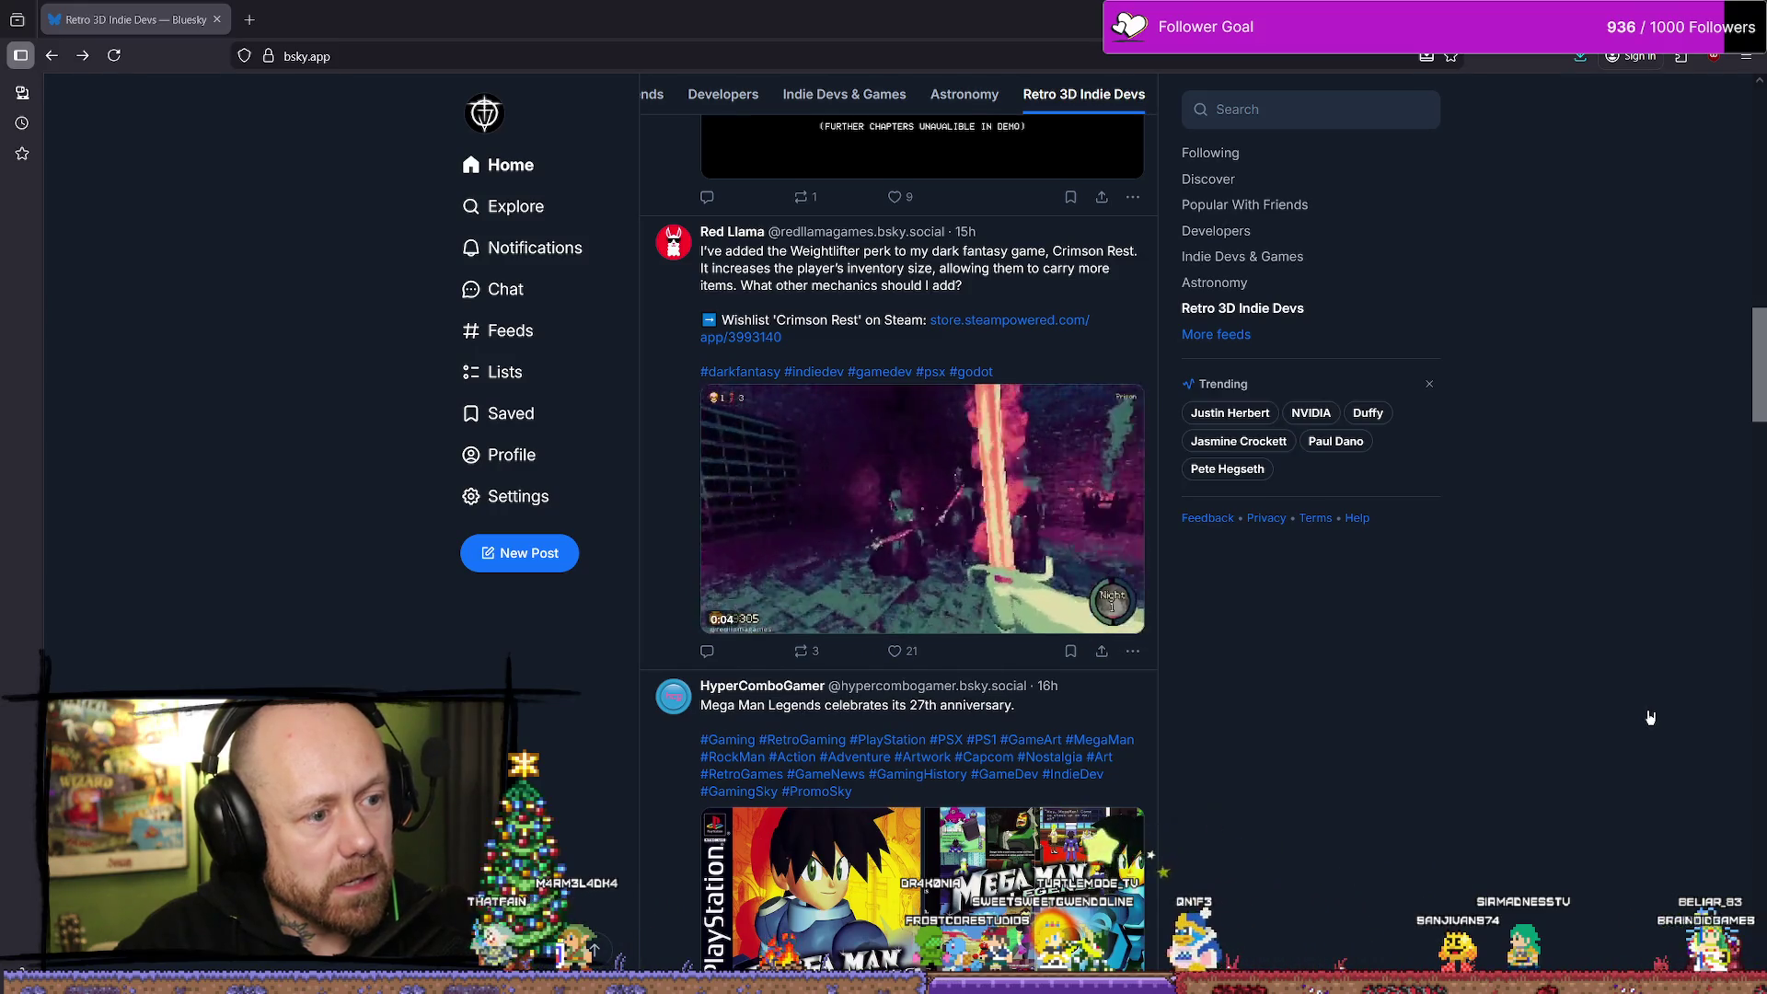
{"action": "scroll", "coordinate": [1651, 718], "scroll_direction": "up", "scroll_amount": 1}
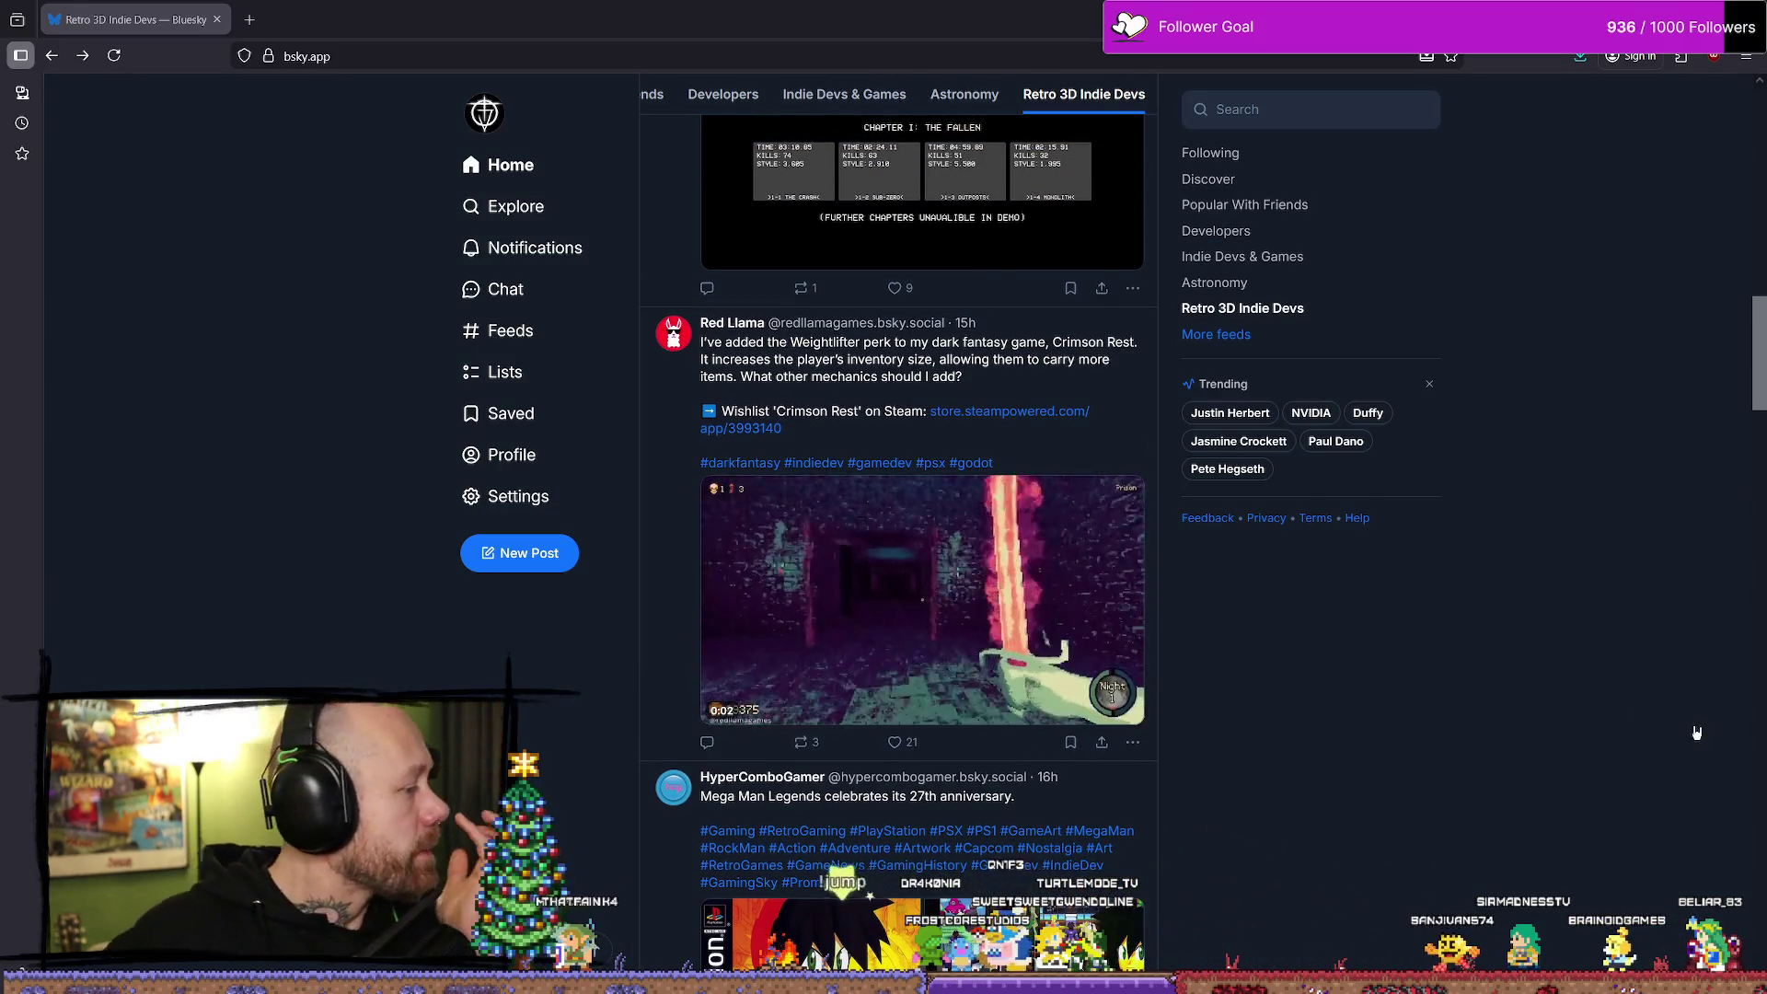
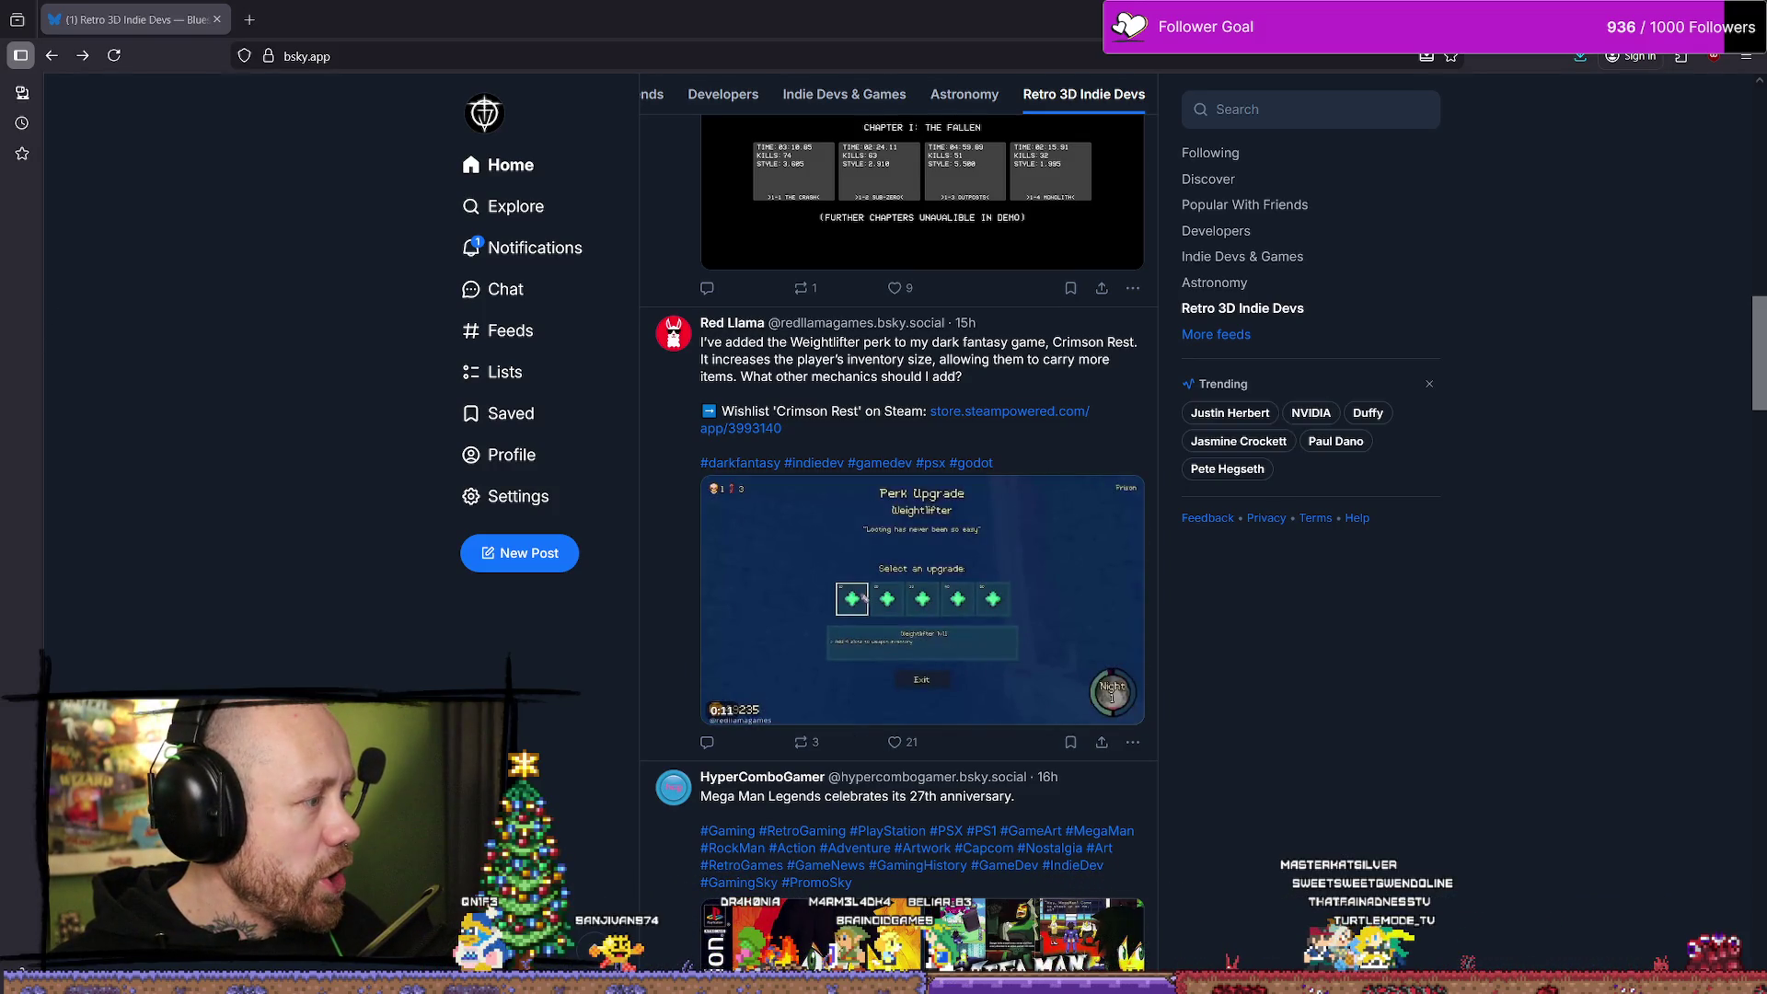
- Return from the browser to DaVinci Resolve and switch to the Edit page
{"action": "key", "text": "alt+Tab"}
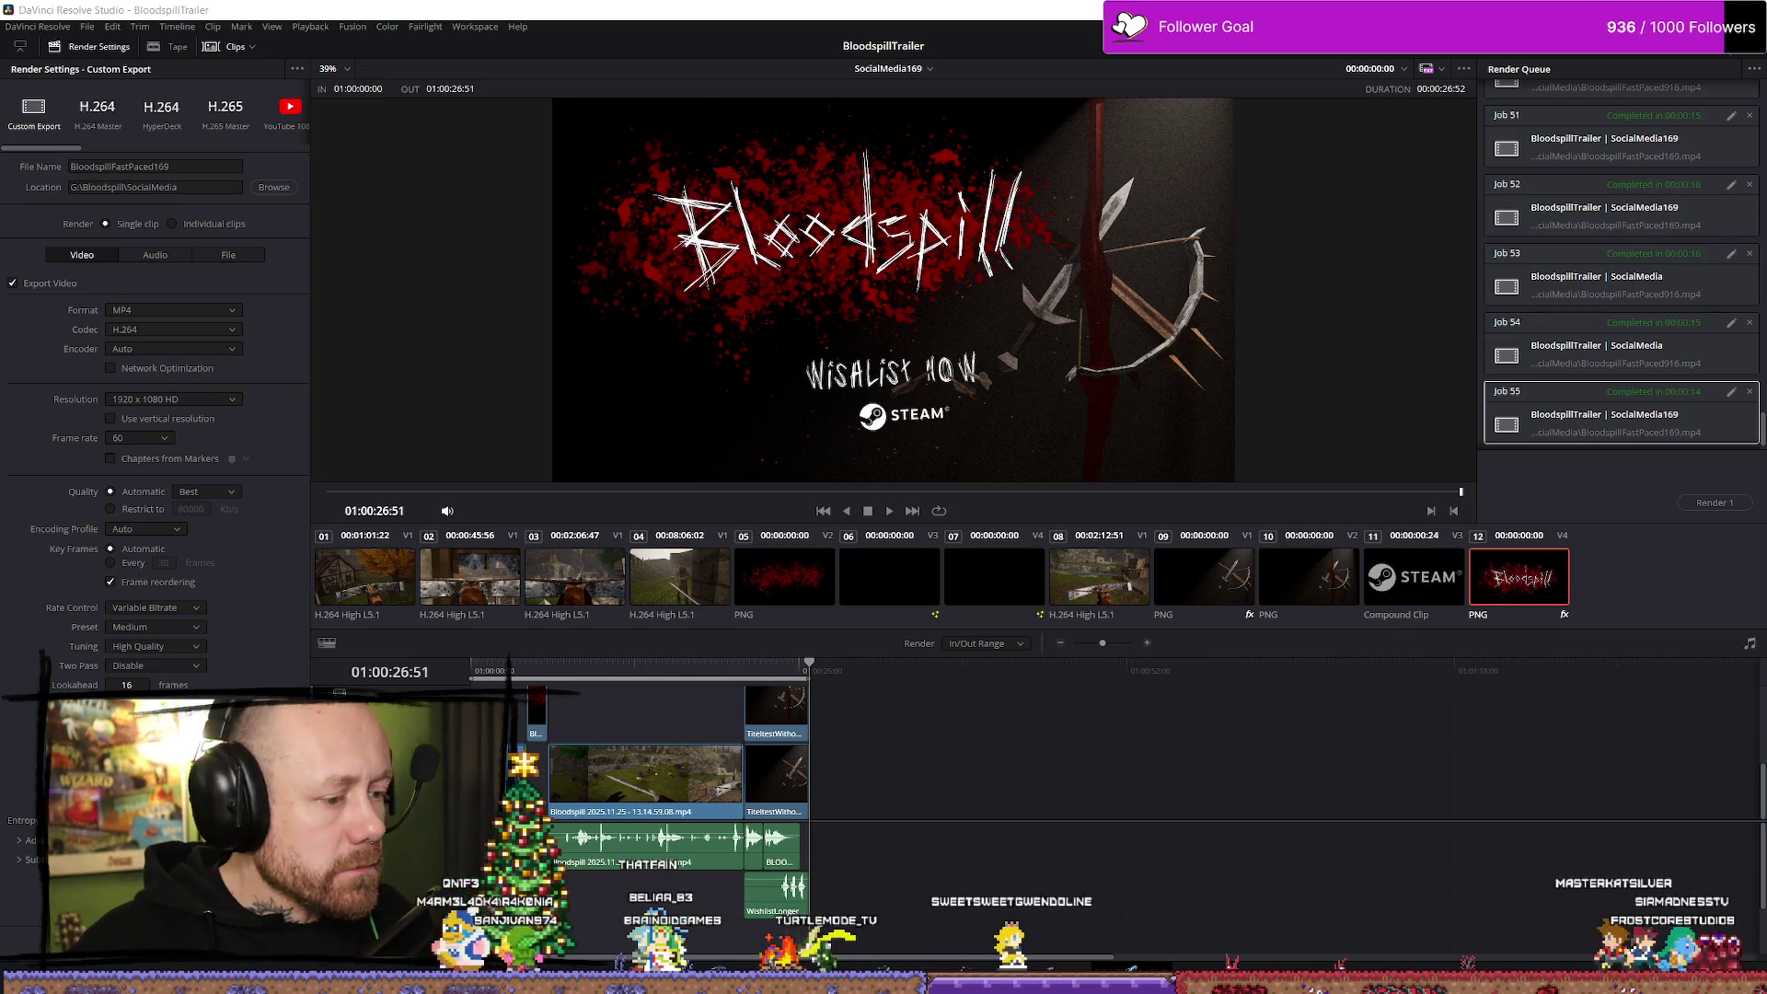
{"action": "key", "text": "shift+4"}
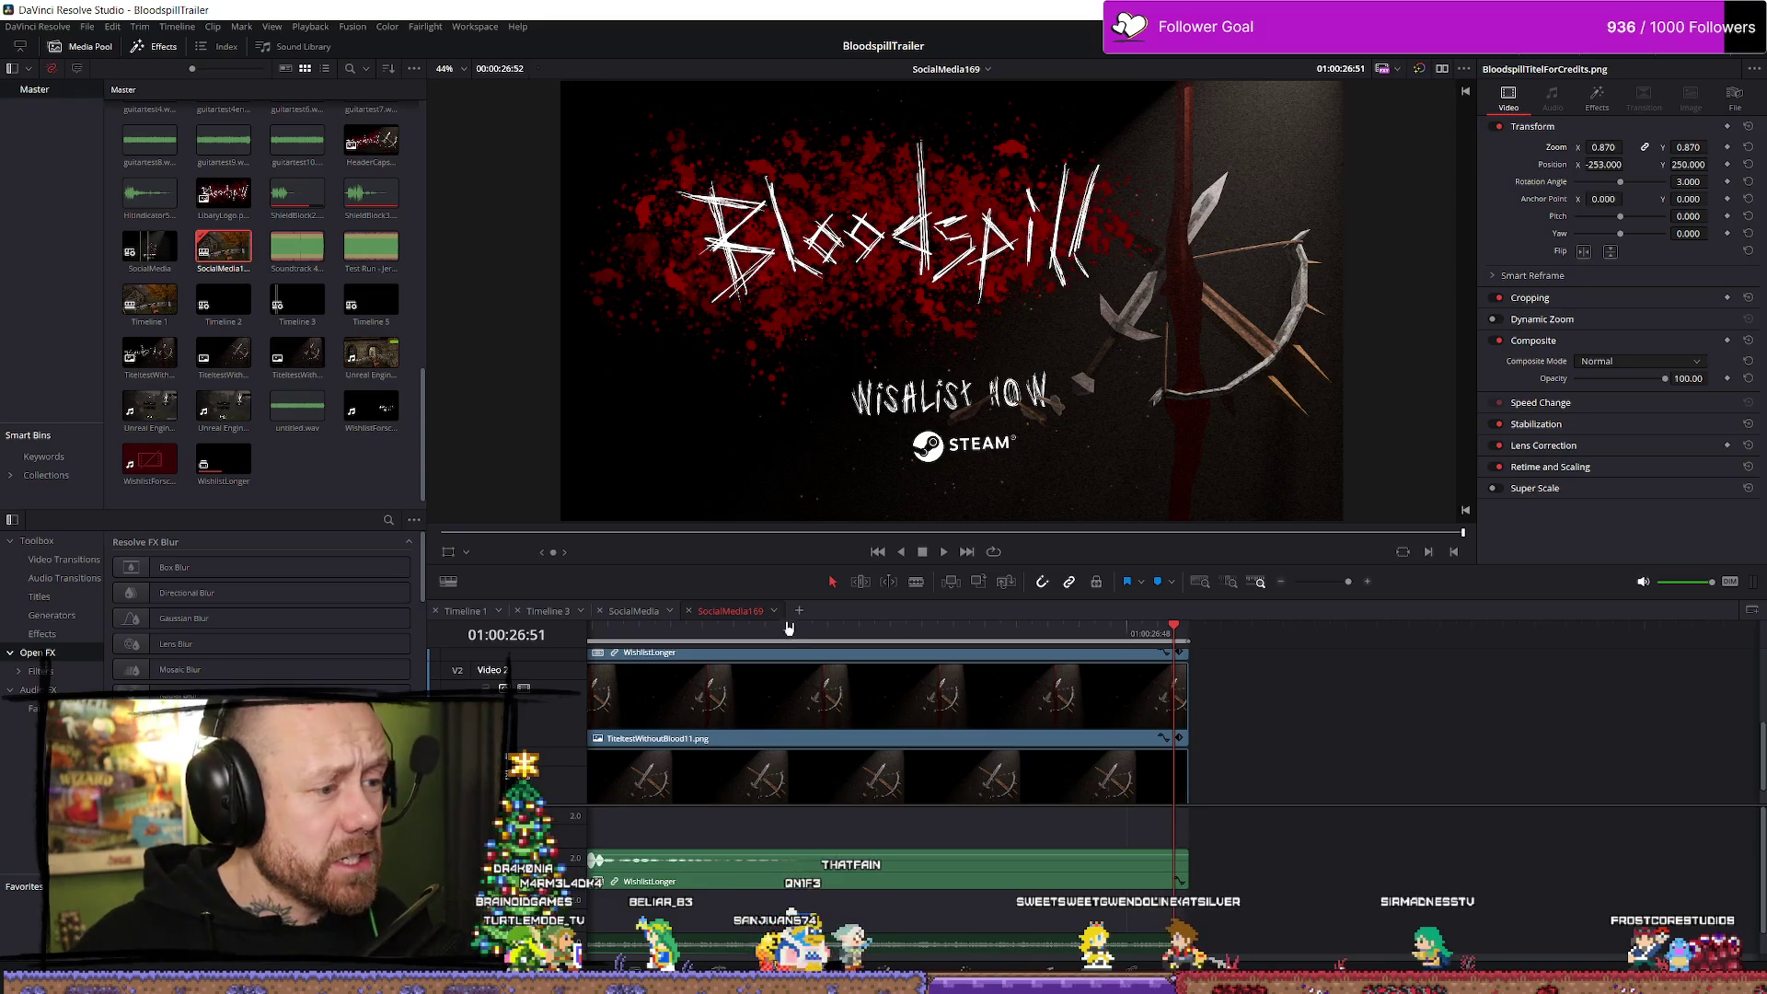
- Create an empty SocialMedia11 timeline from the Media Pool and scrub into it
{"action": "left_click", "coordinate": [335, 485]}
{"action": "right_click", "coordinate": [338, 482]}
{"action": "mouse_move", "coordinate": [426, 497]}
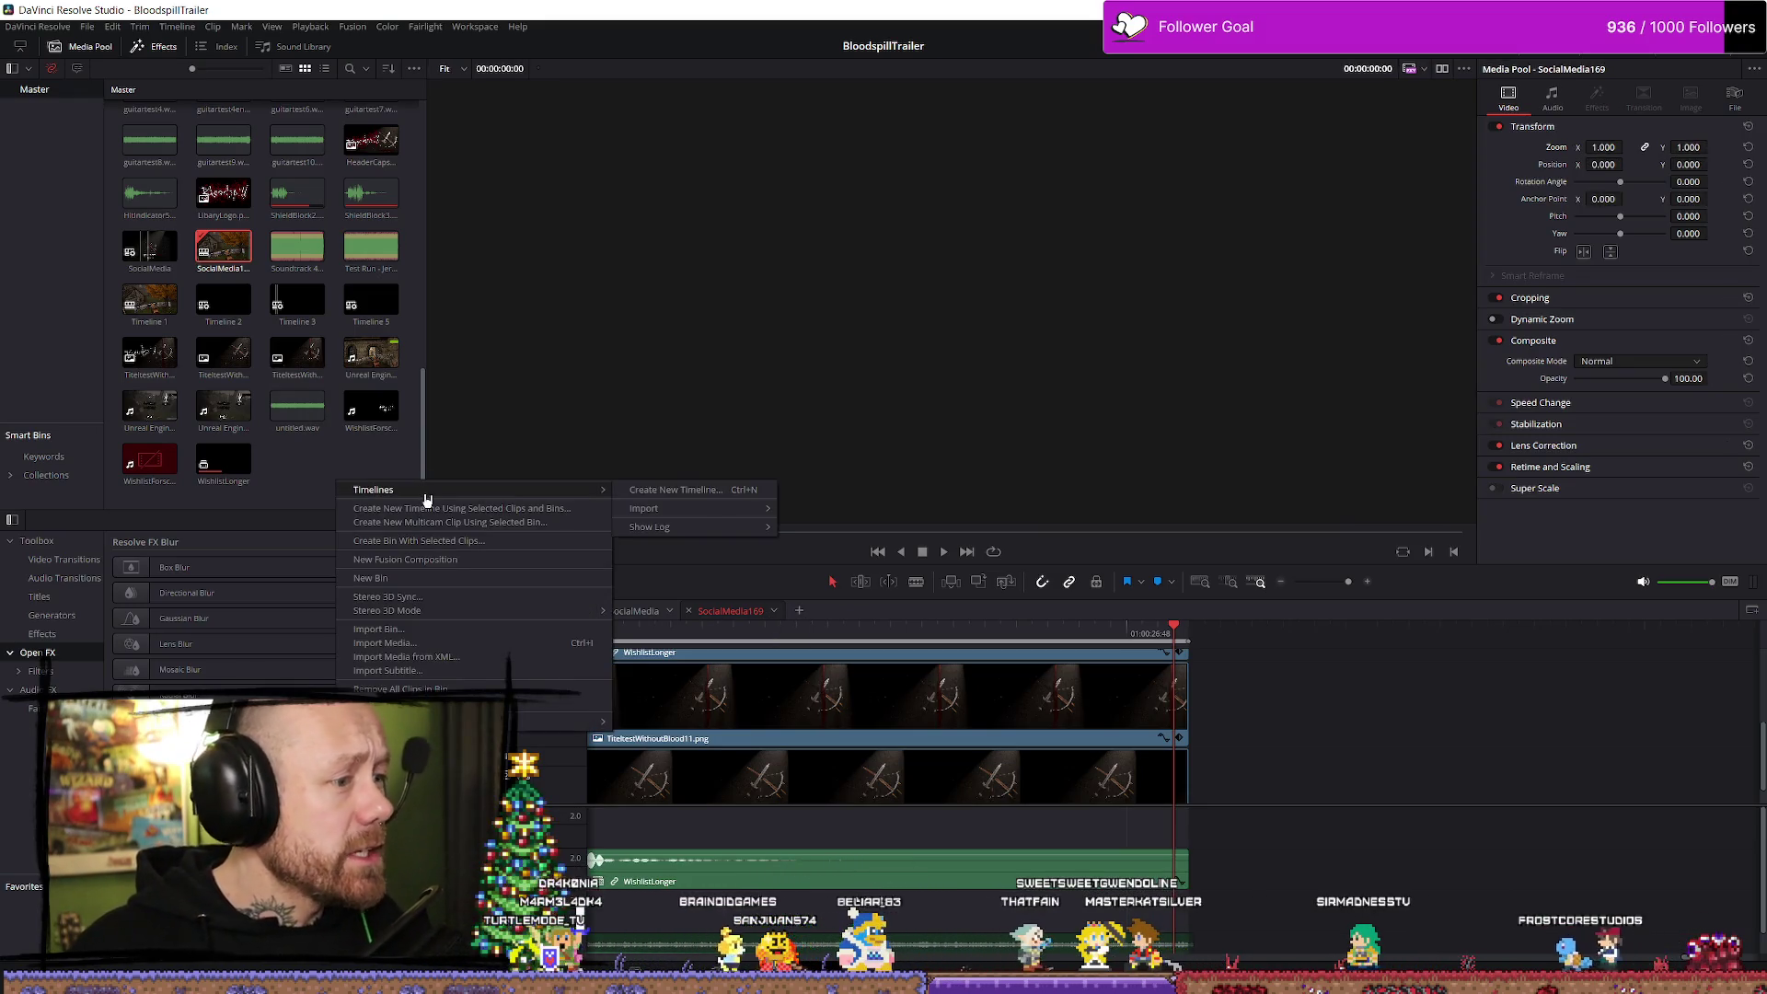
{"action": "left_click", "coordinate": [689, 491]}
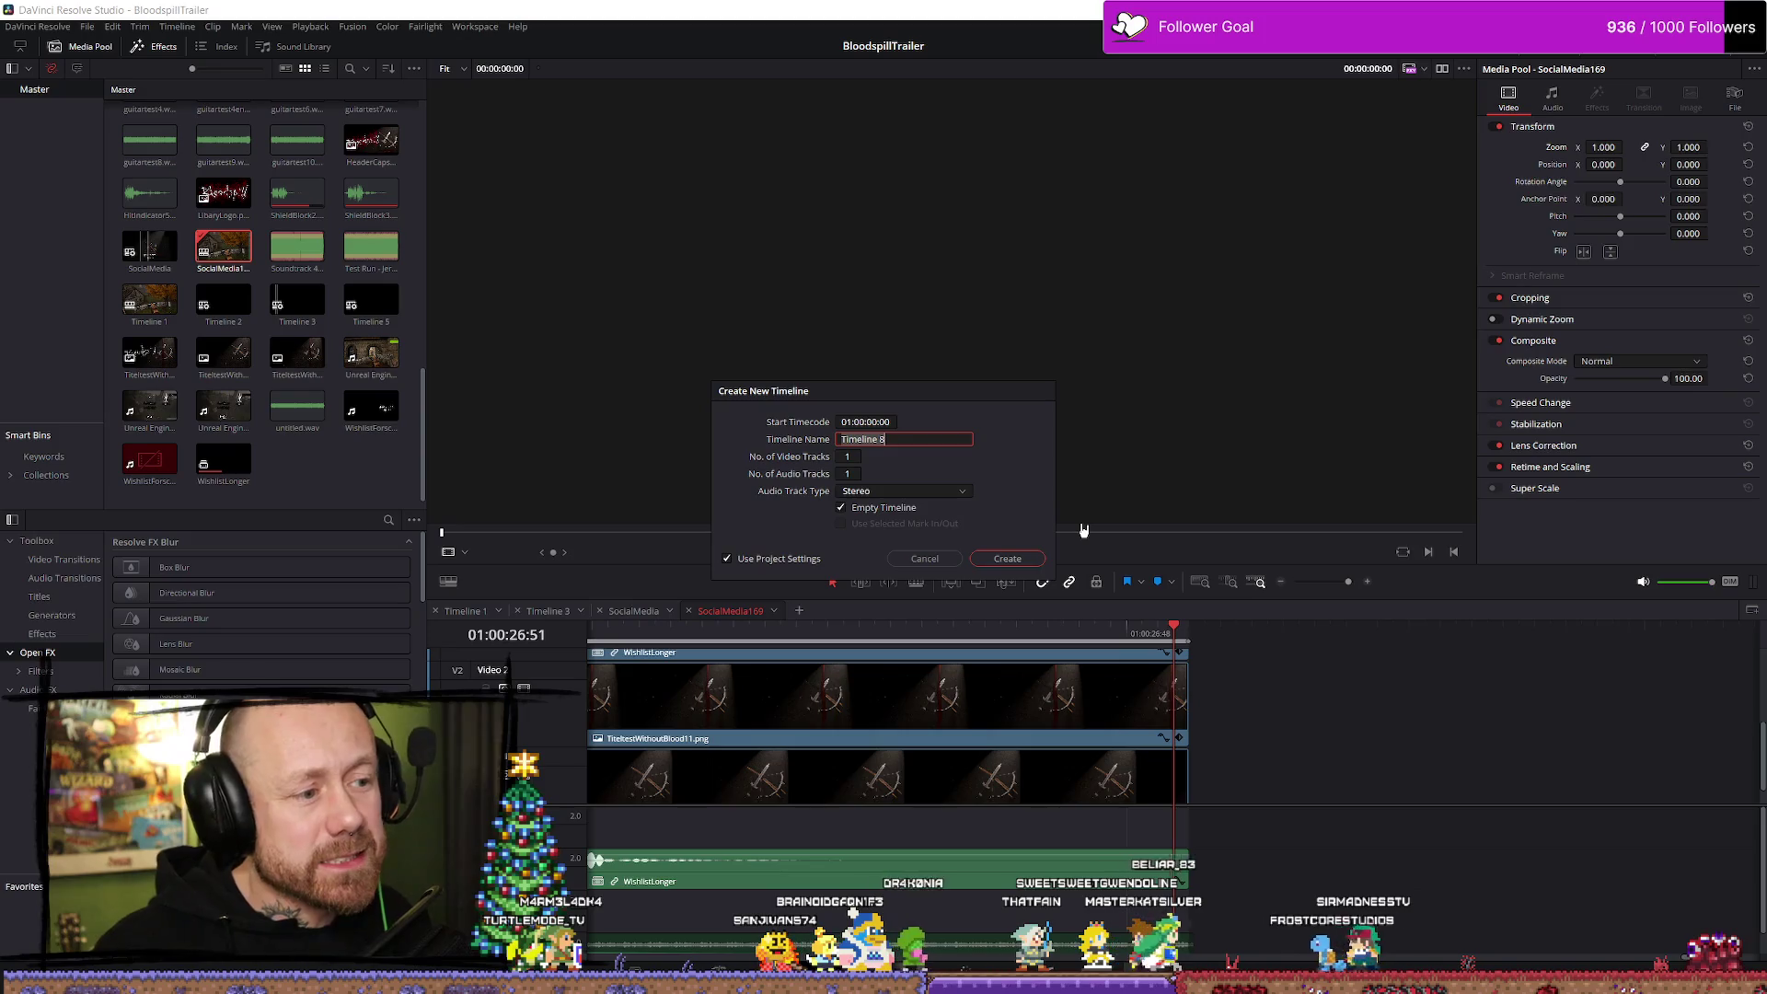
{"action": "type", "text": "cialMedia11"}
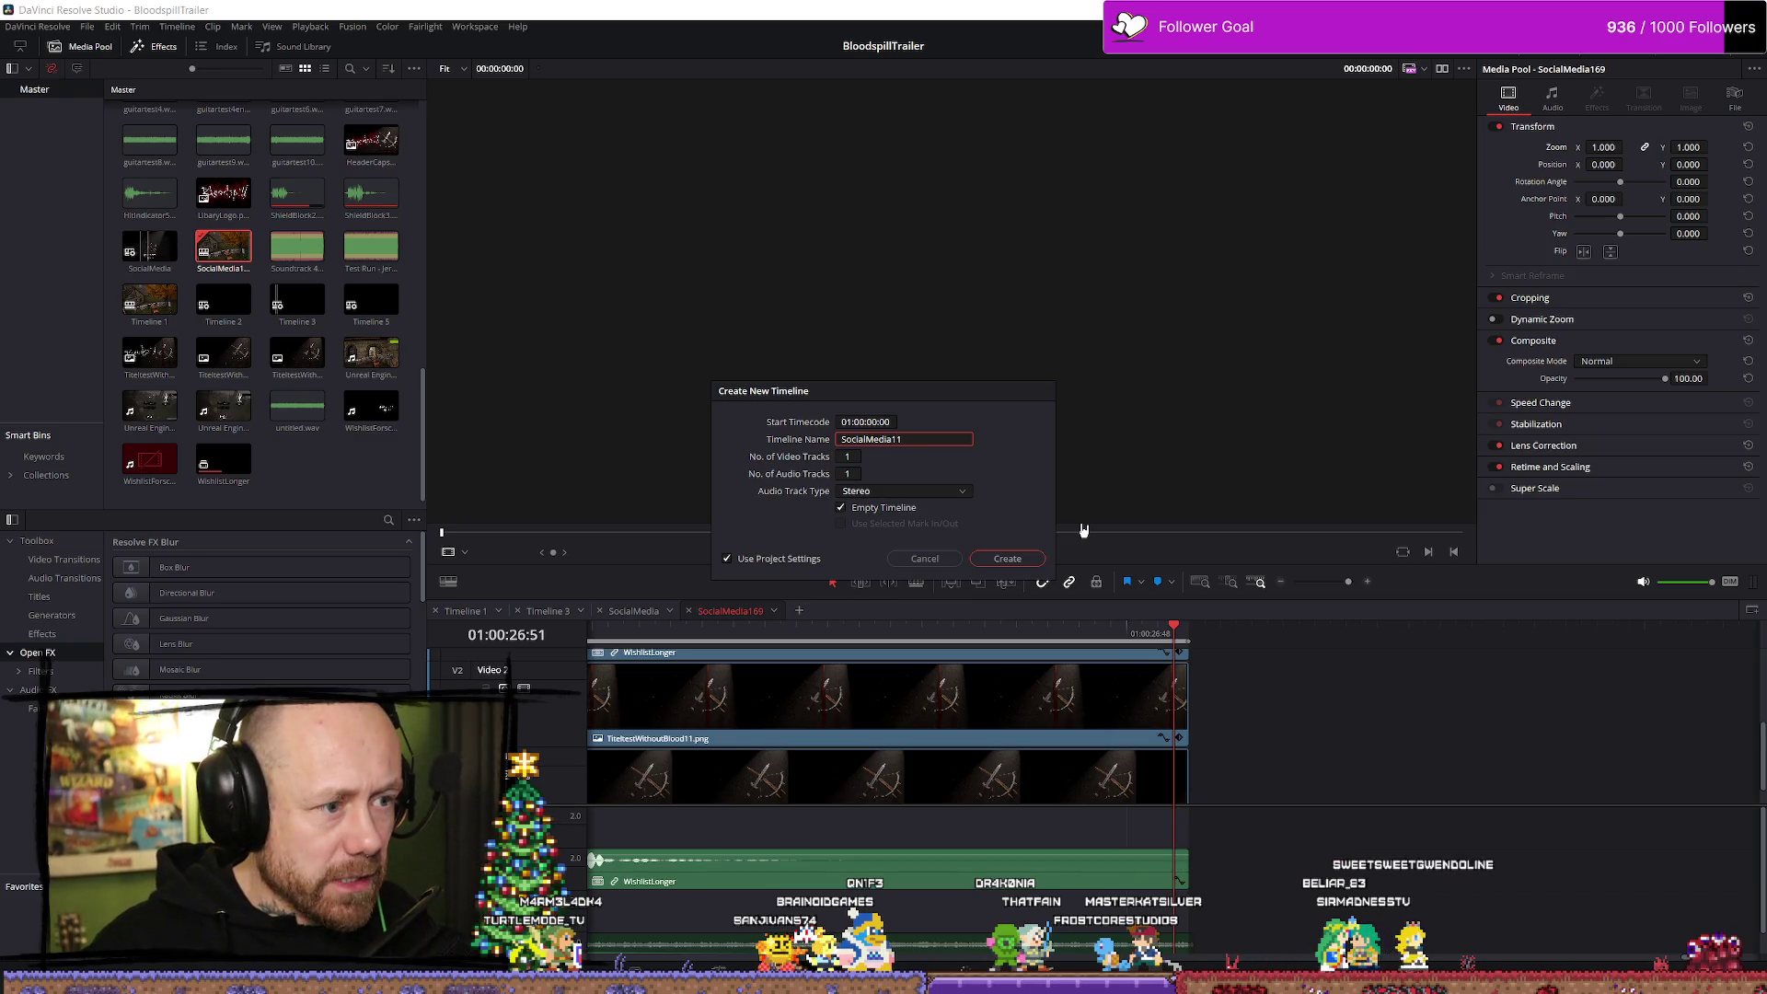
{"action": "key", "text": "BackSpace"}
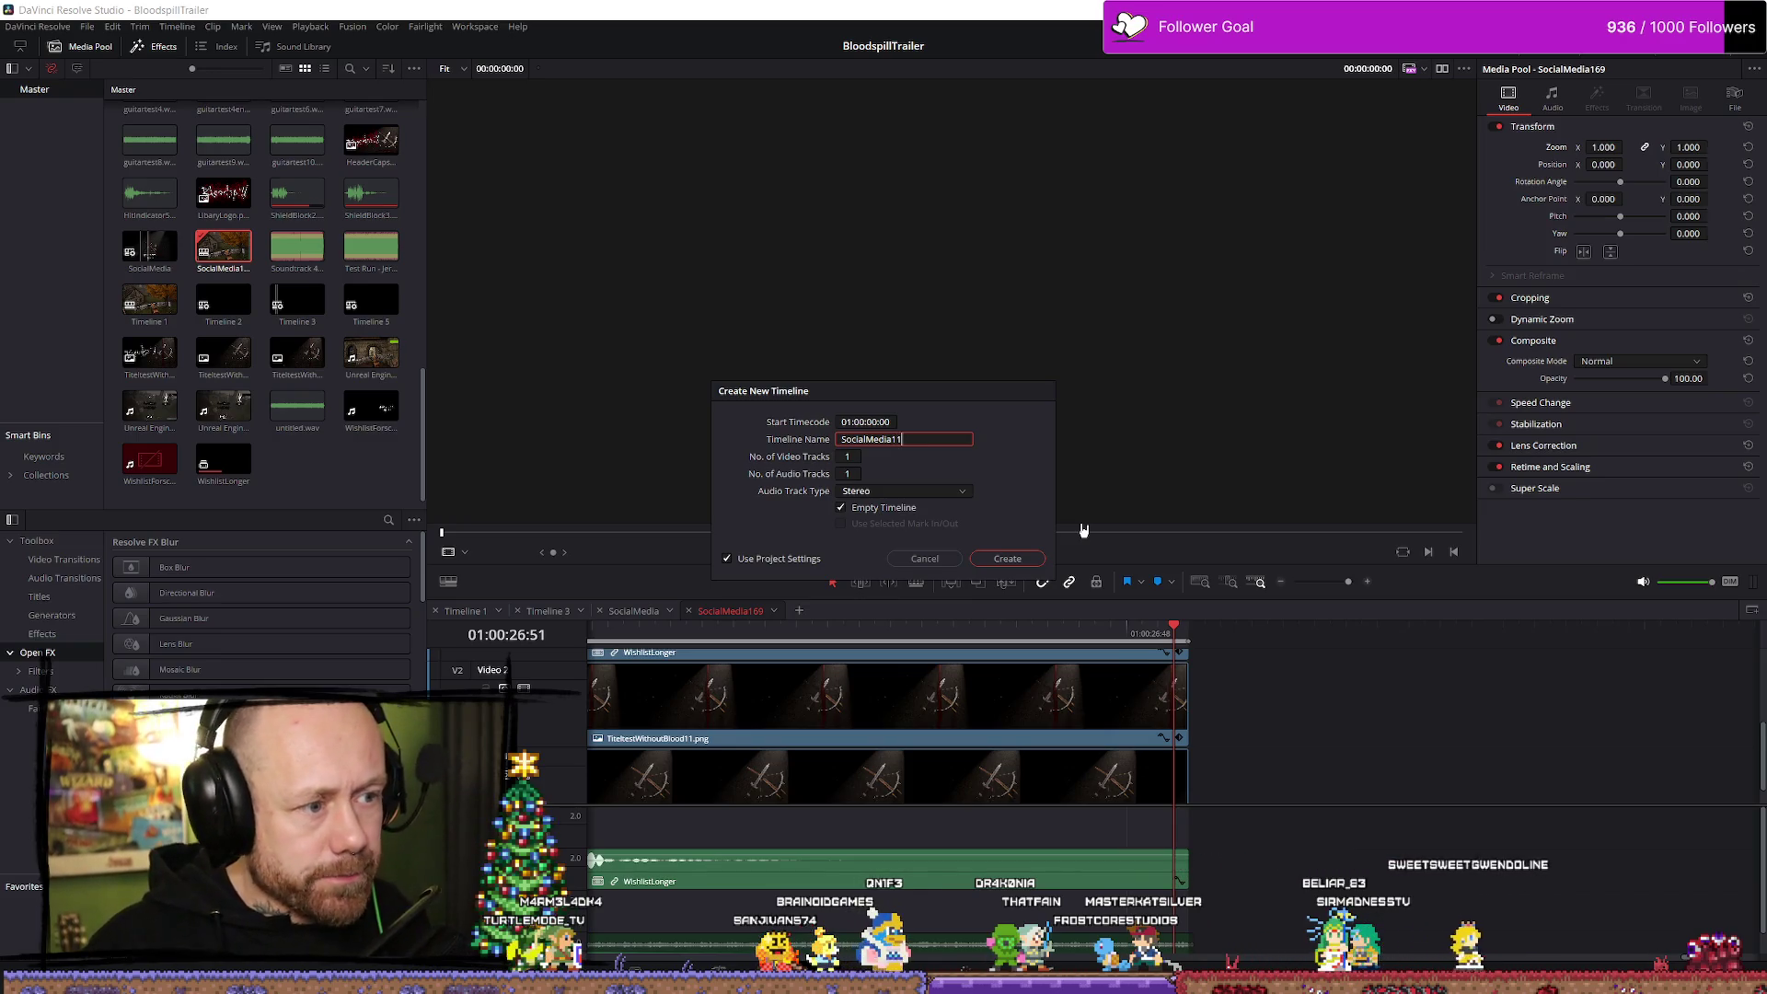
{"action": "type", "text": "x"}
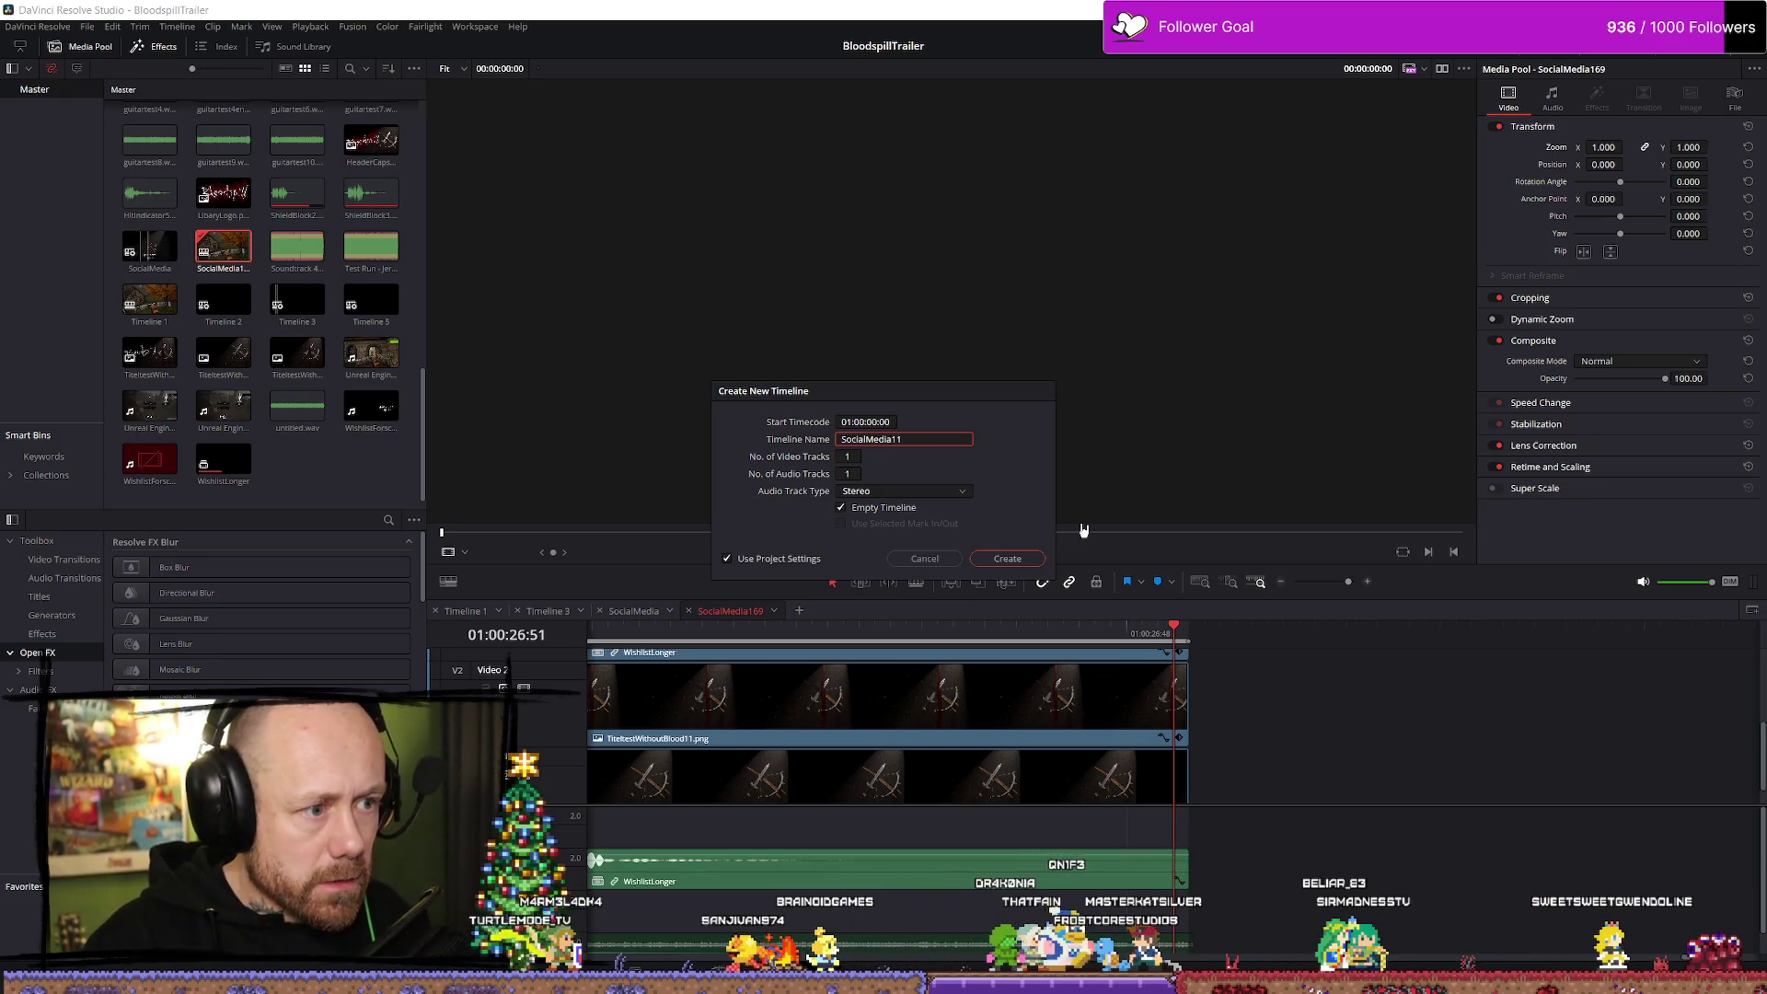
{"action": "key", "text": "Return"}
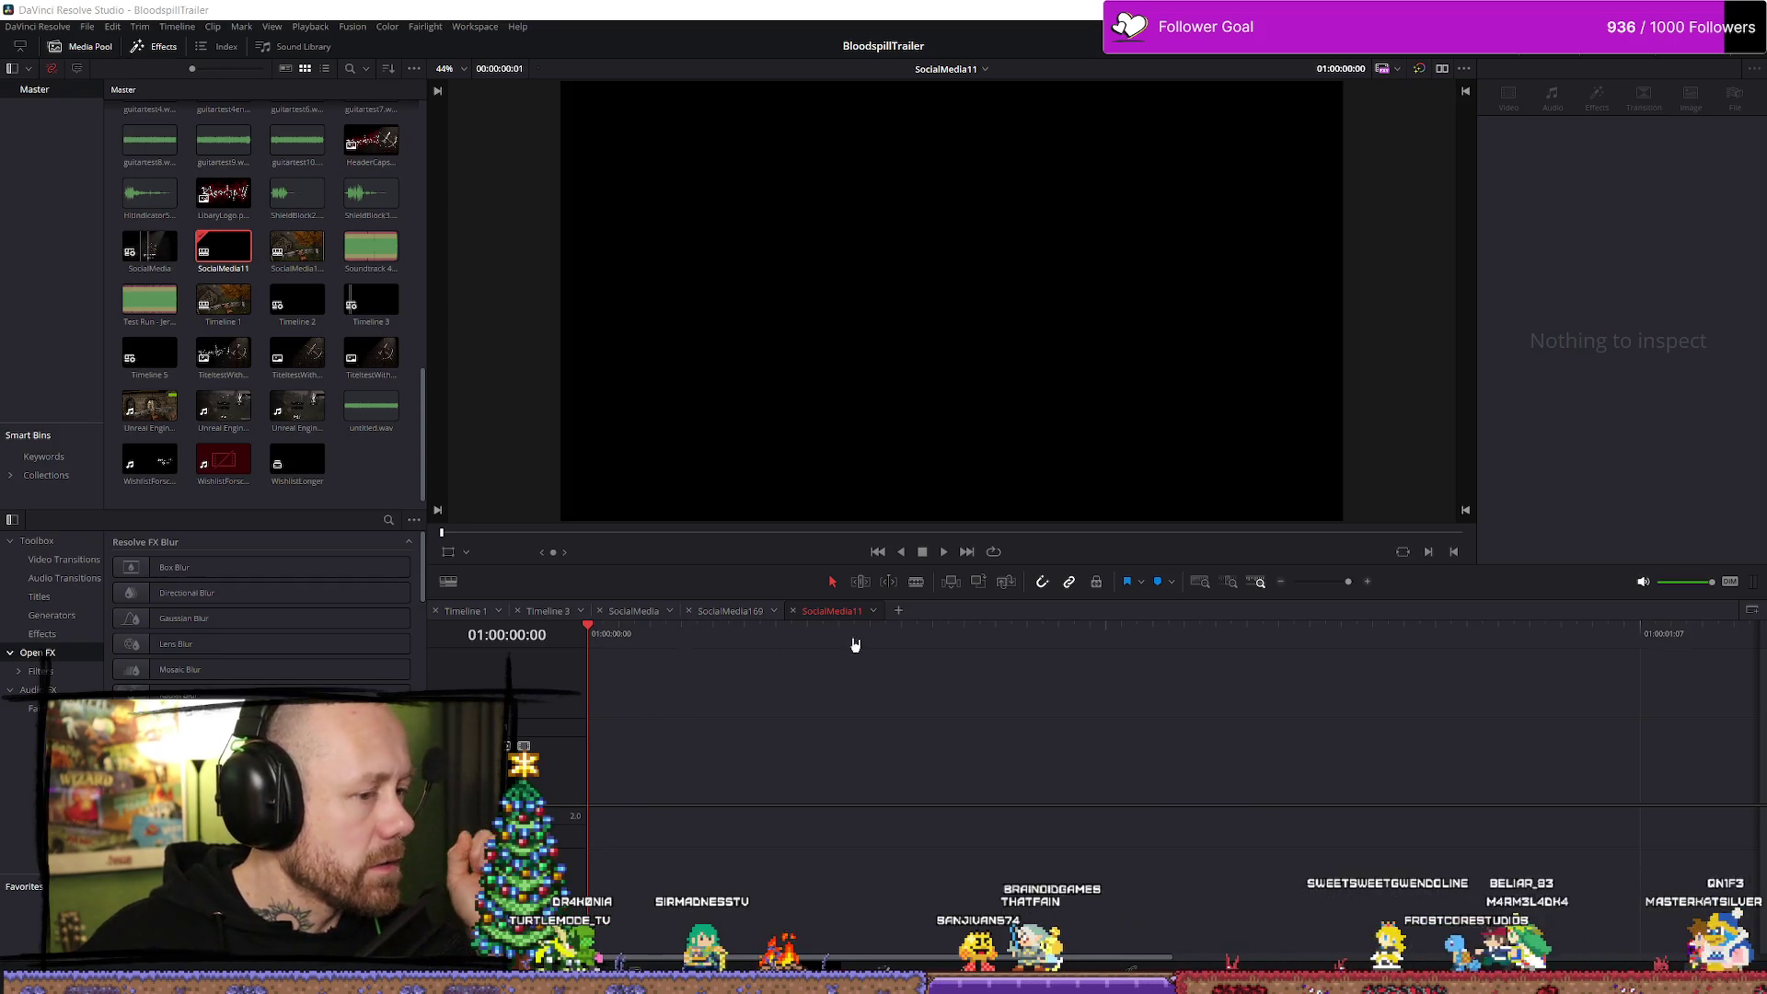
{"action": "left_click_drag", "start_coordinate": [713, 634], "coordinate": [585, 635]}
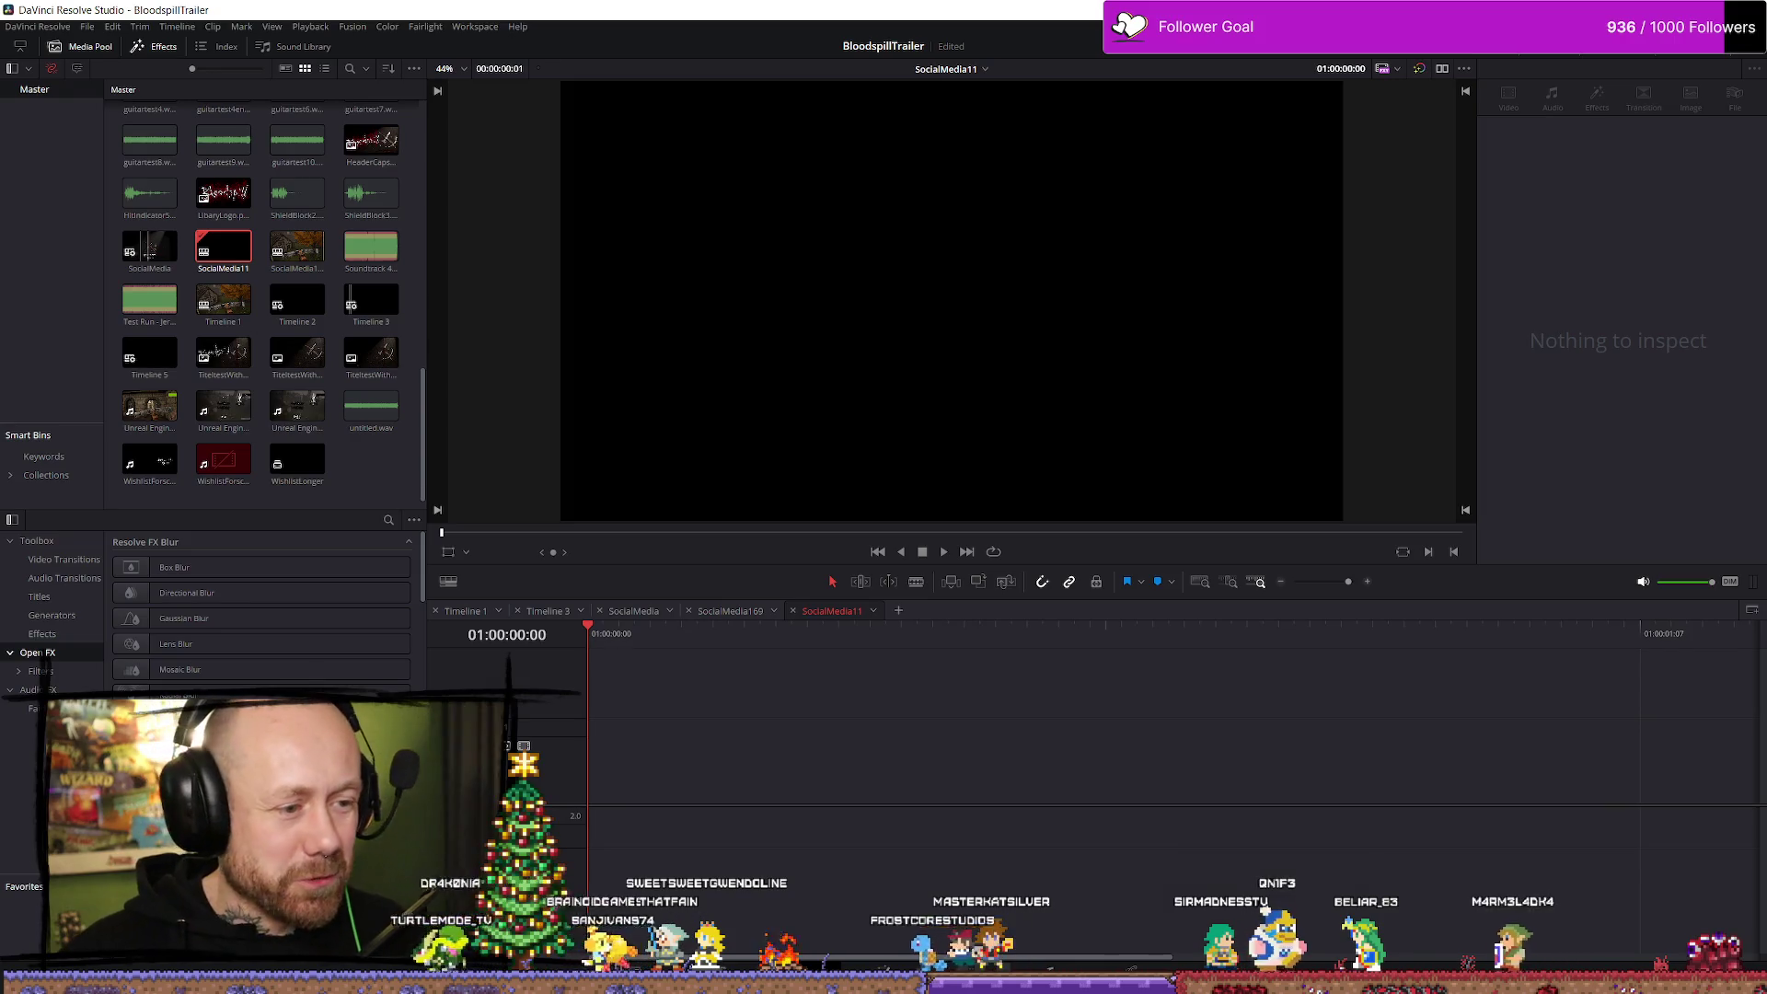
- Select all clips in the SocialMedia169 timeline
{"action": "left_click", "coordinate": [741, 611]}
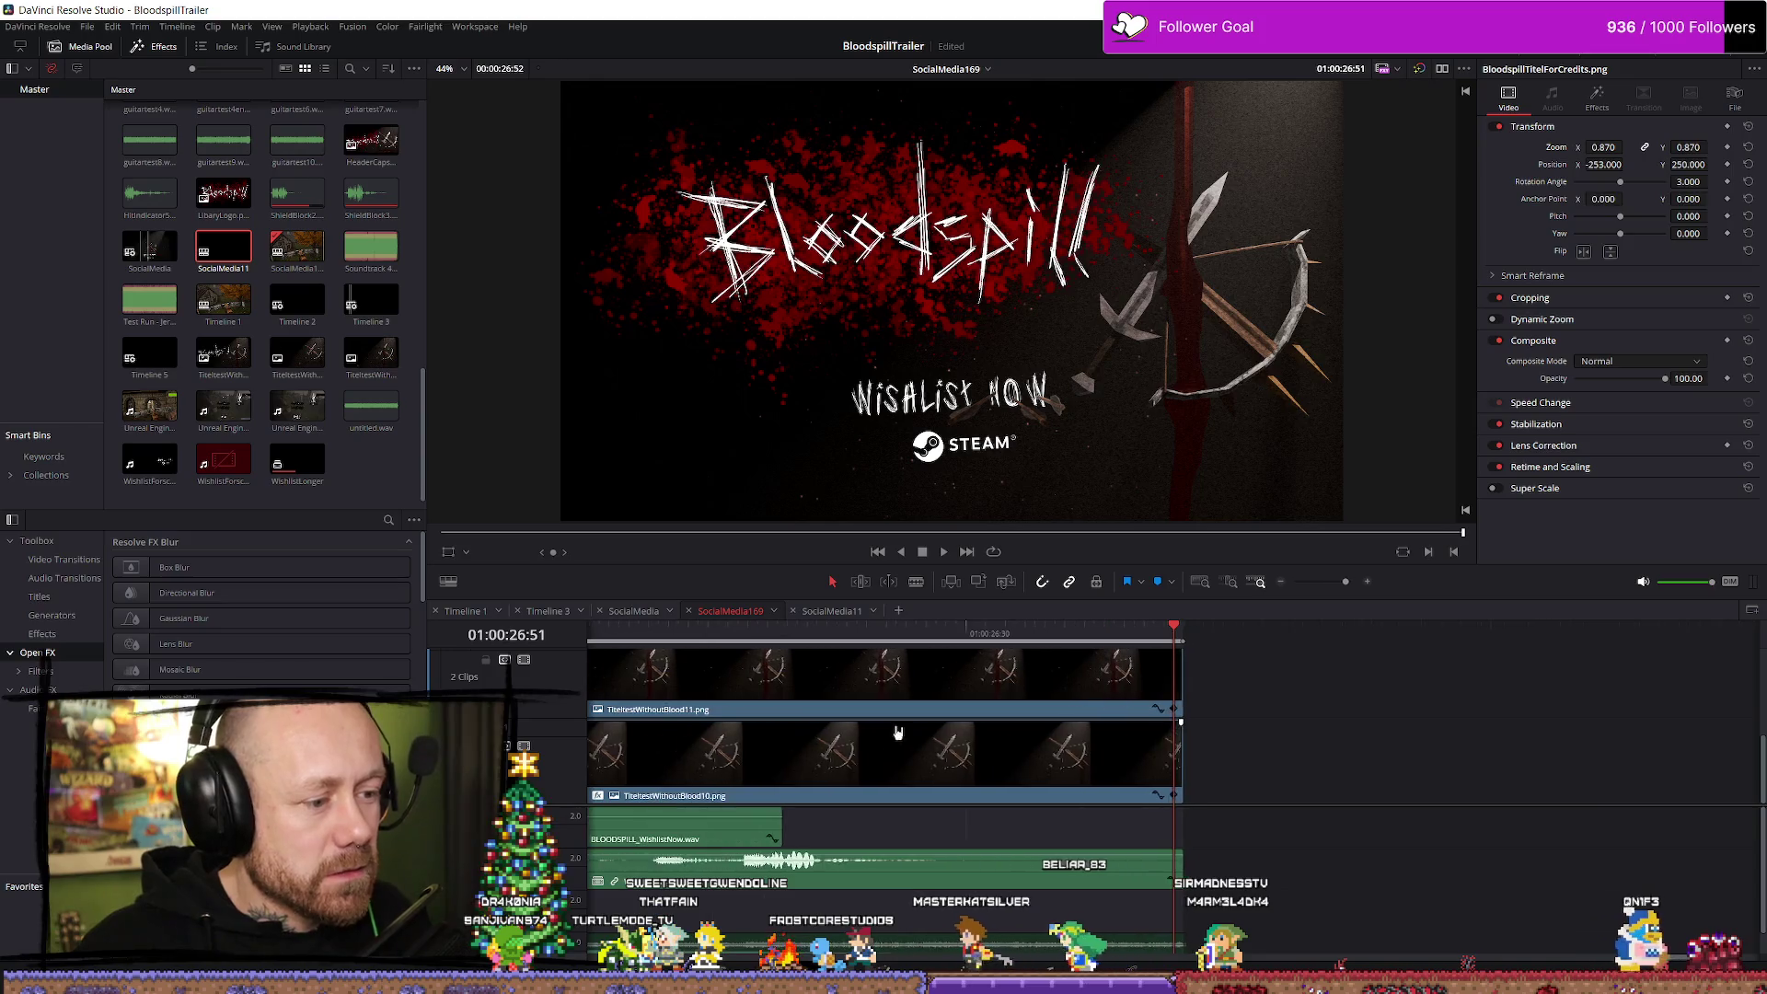
{"action": "scroll", "coordinate": [847, 727], "scroll_direction": "down", "scroll_amount": 5}
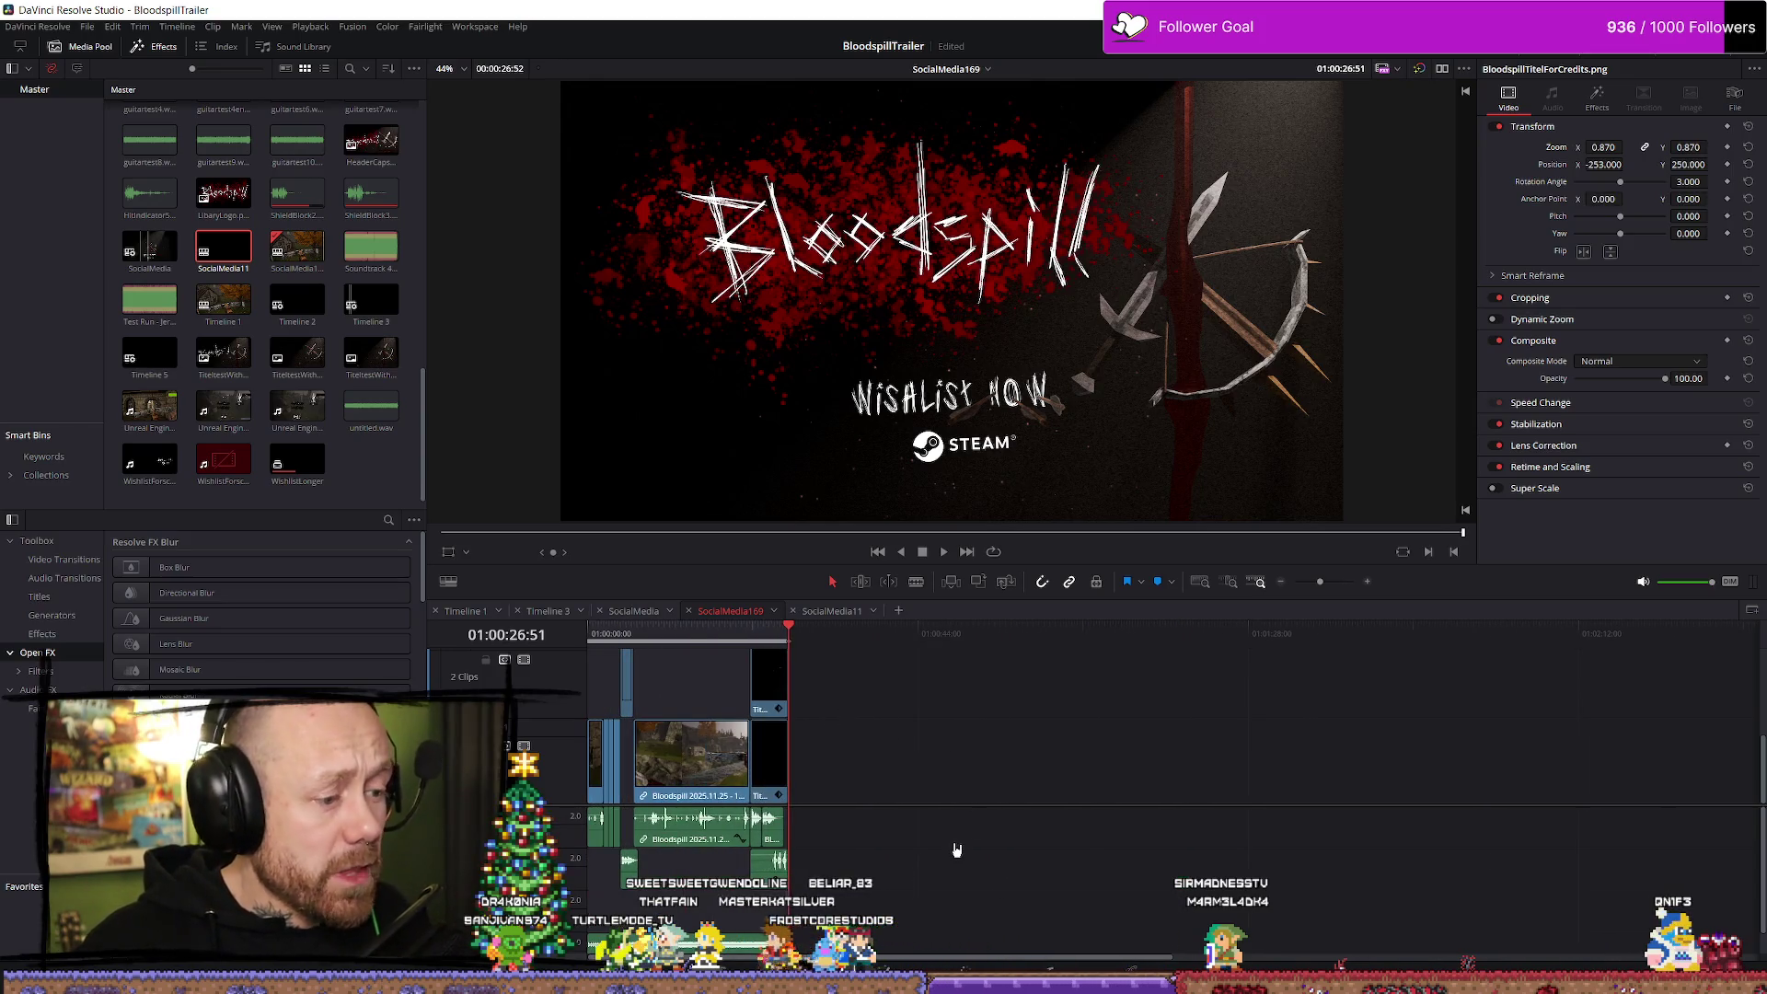
{"action": "key", "text": "ctrl+a"}
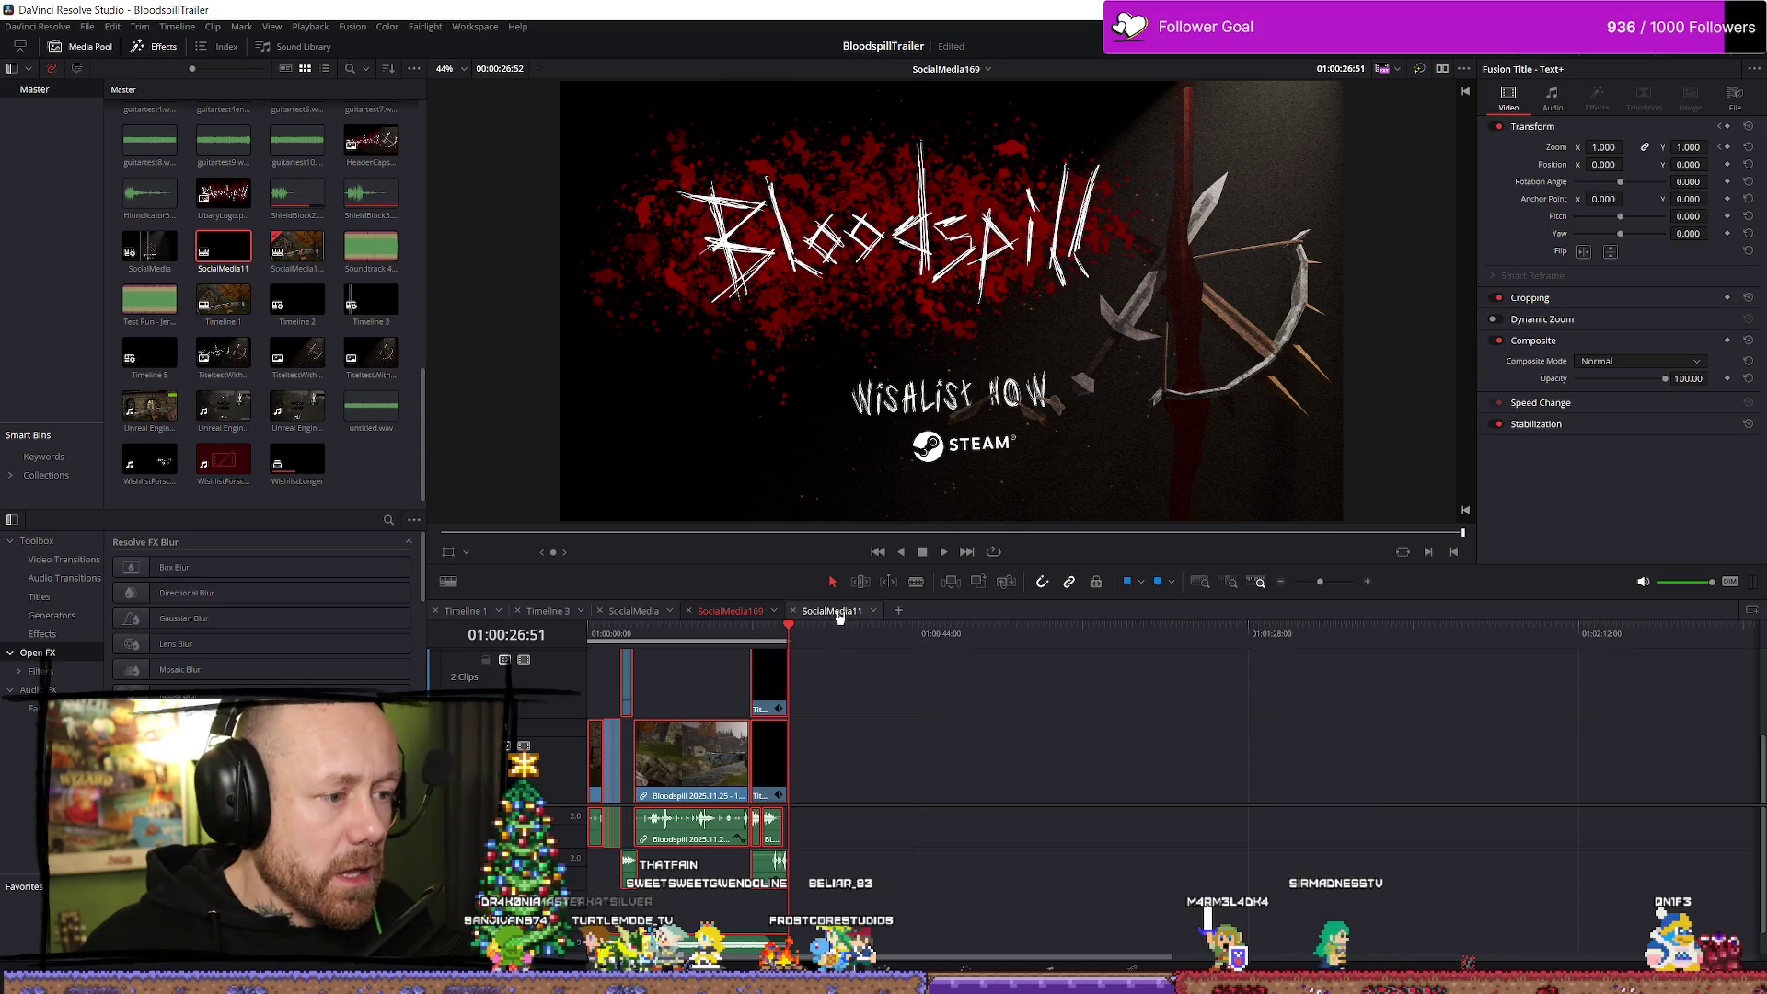
- Preview the SocialMedia11 edit from the start, then close its timeline tab
{"action": "left_click", "coordinate": [833, 611]}
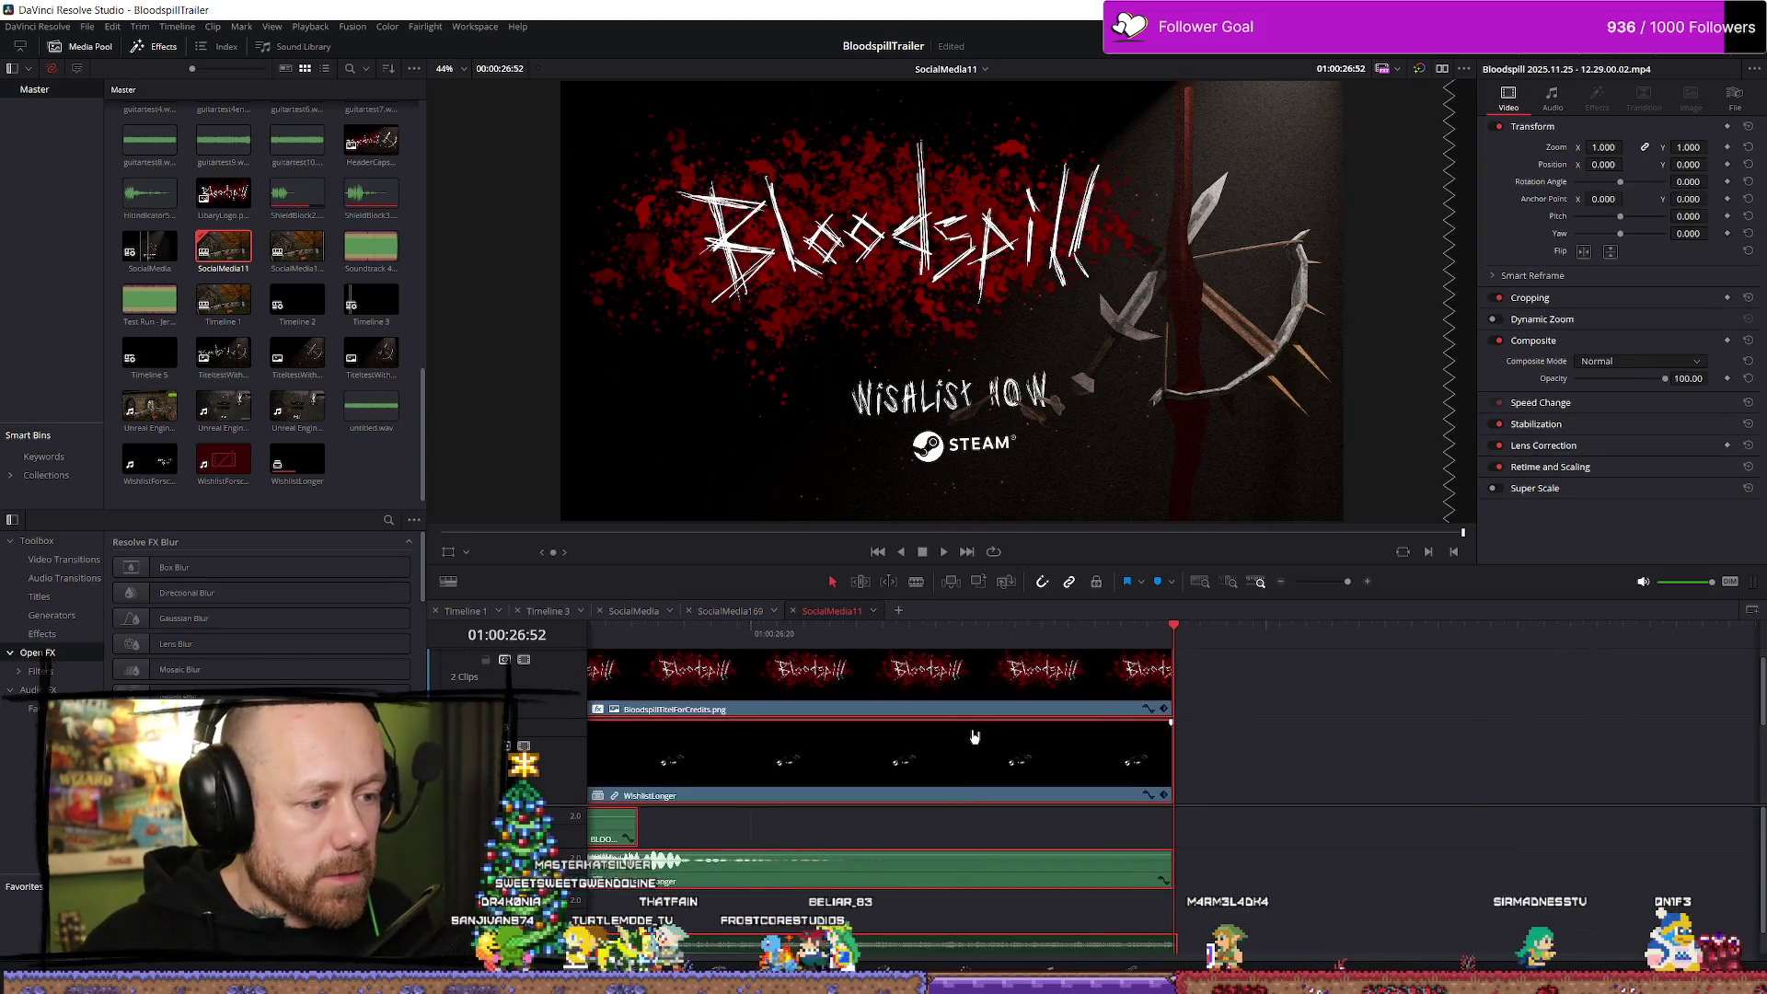
{"action": "scroll", "coordinate": [920, 736], "scroll_direction": "down", "scroll_amount": 4}
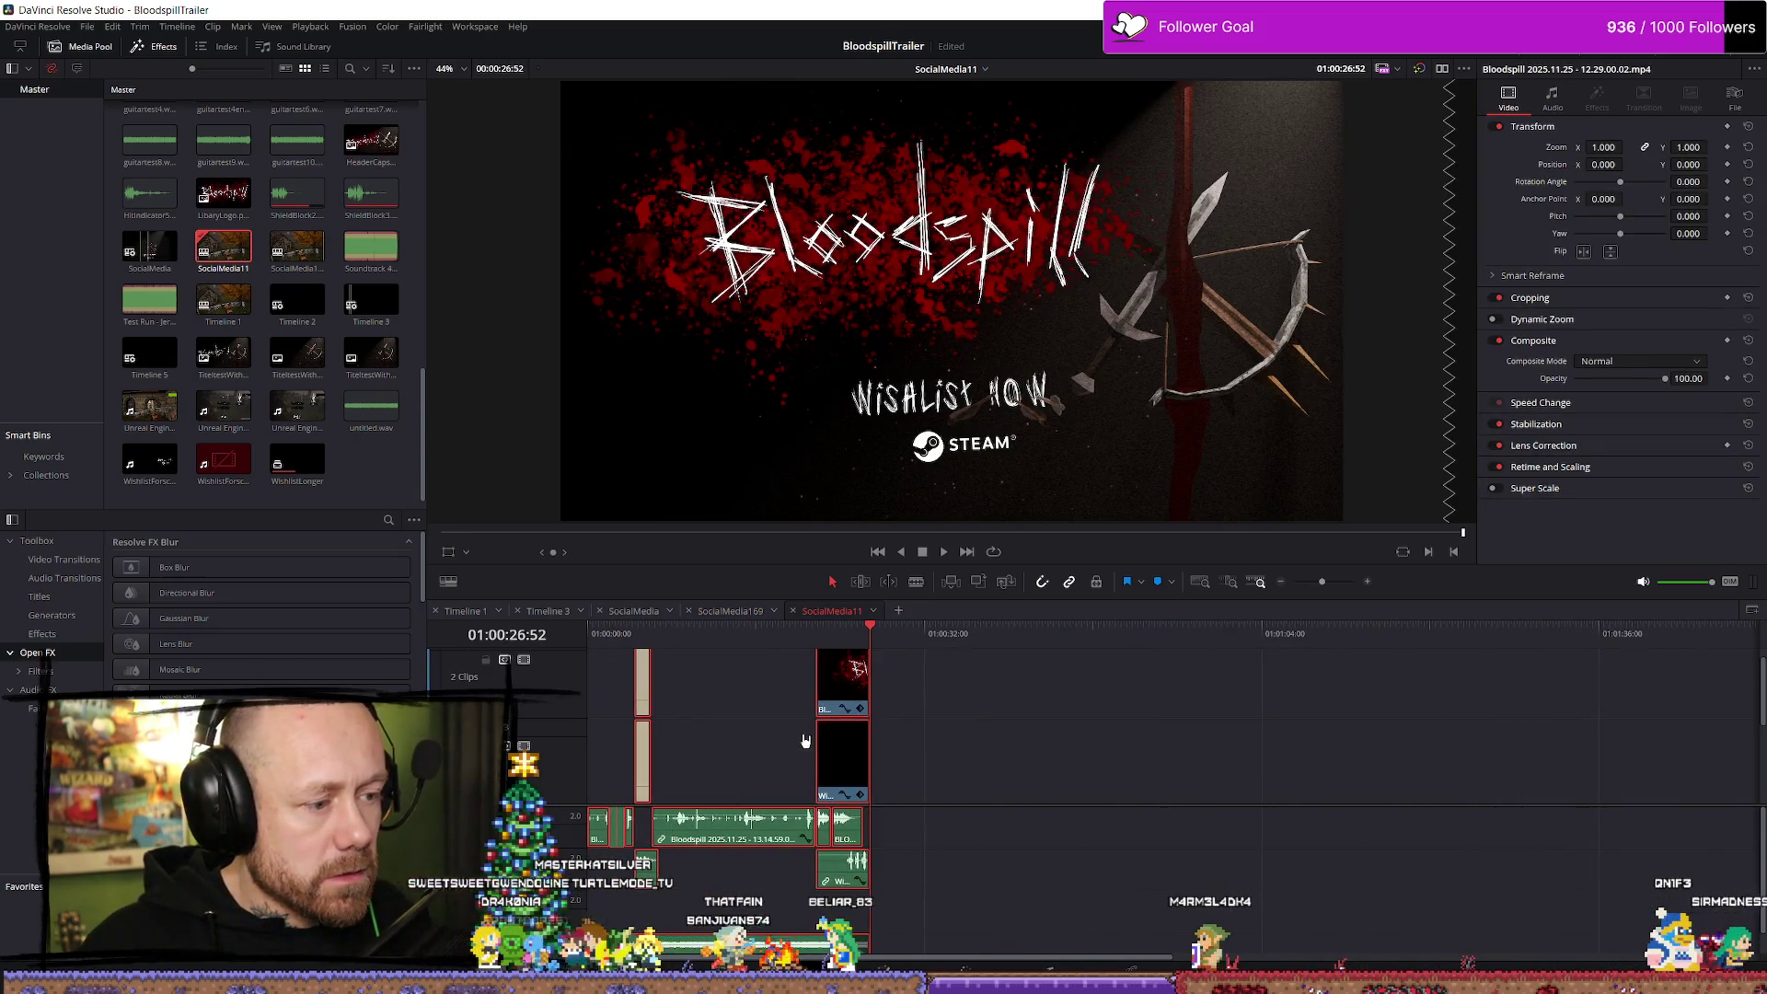
{"action": "scroll", "coordinate": [686, 676], "scroll_direction": "up", "scroll_amount": 1}
{"action": "key", "text": "Home"}
{"action": "key", "text": "space"}
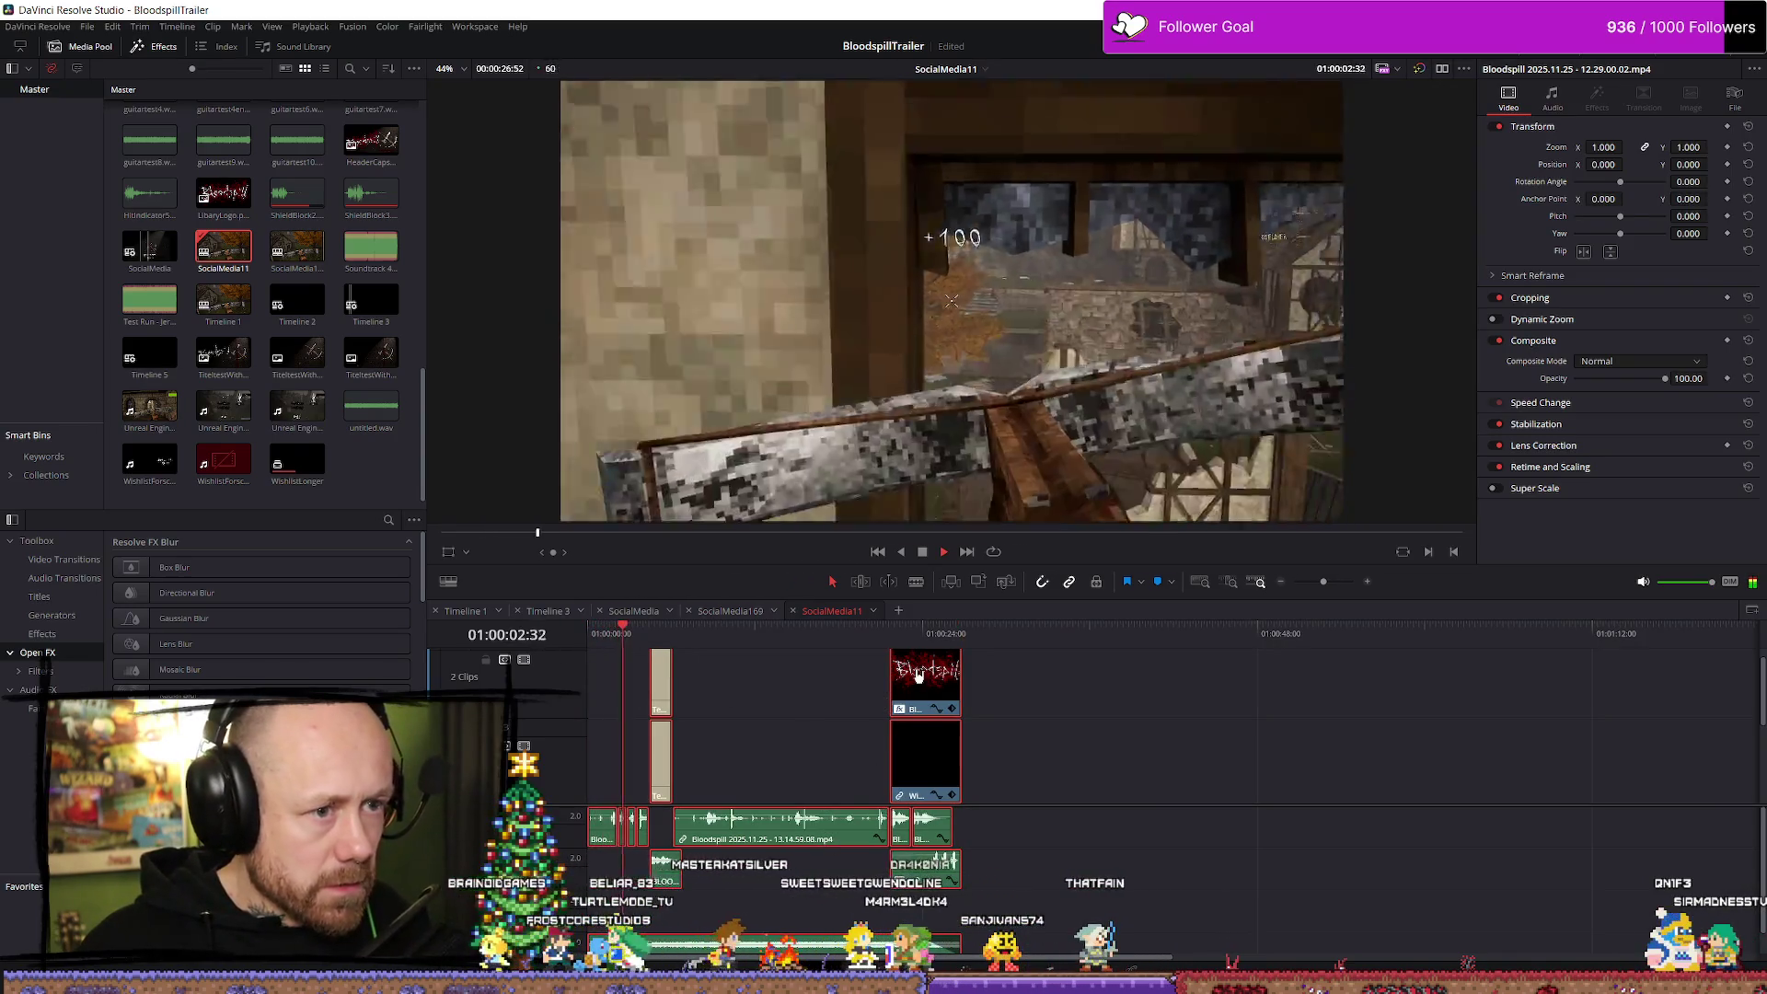
{"action": "key", "text": "space"}
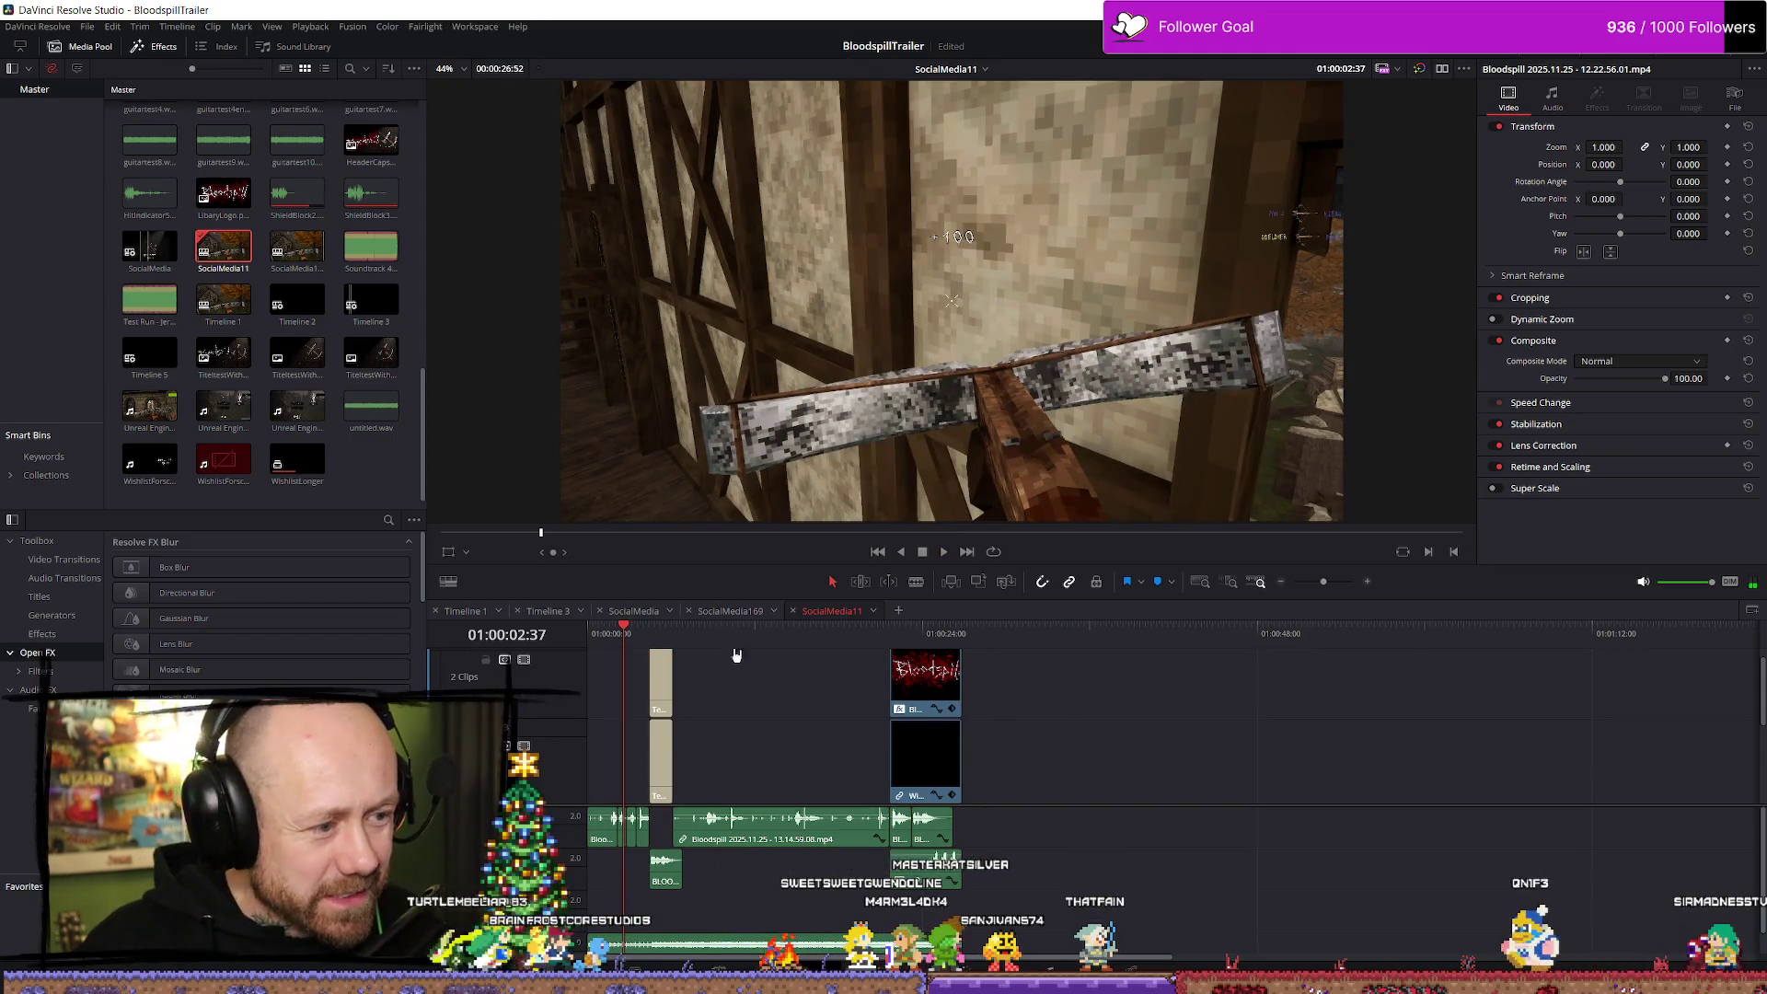
{"action": "left_click", "coordinate": [793, 611]}
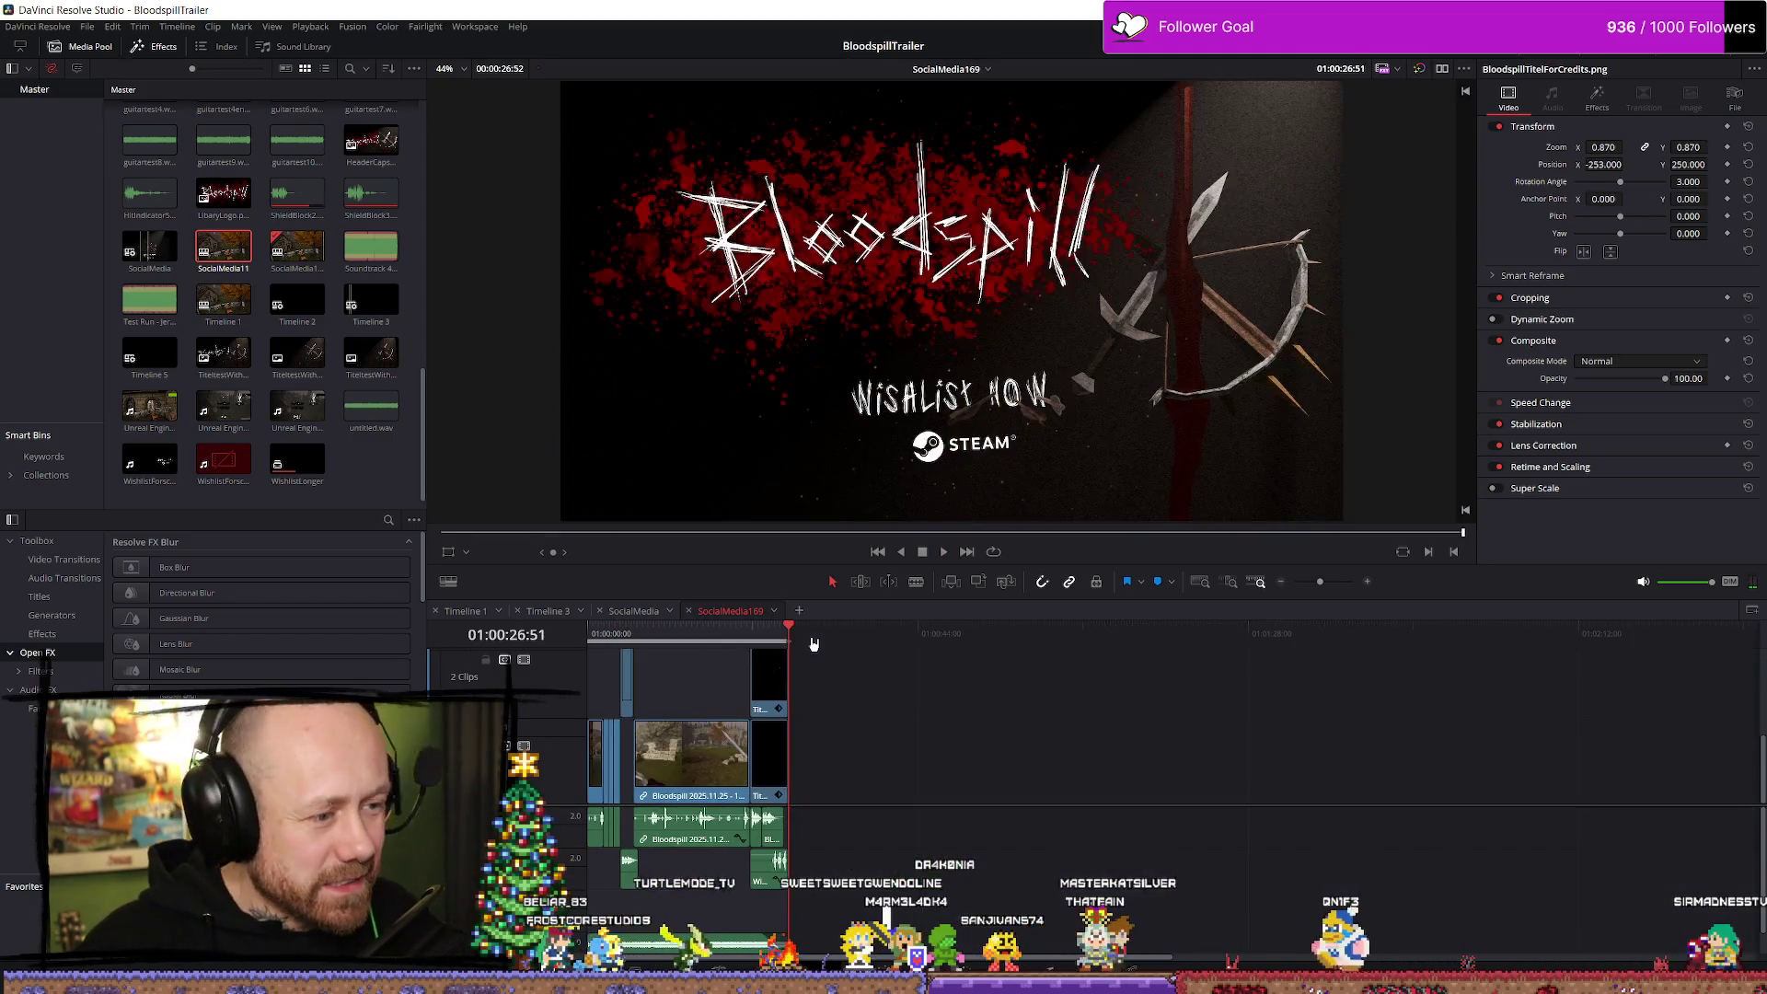
{"action": "left_click", "coordinate": [357, 467]}
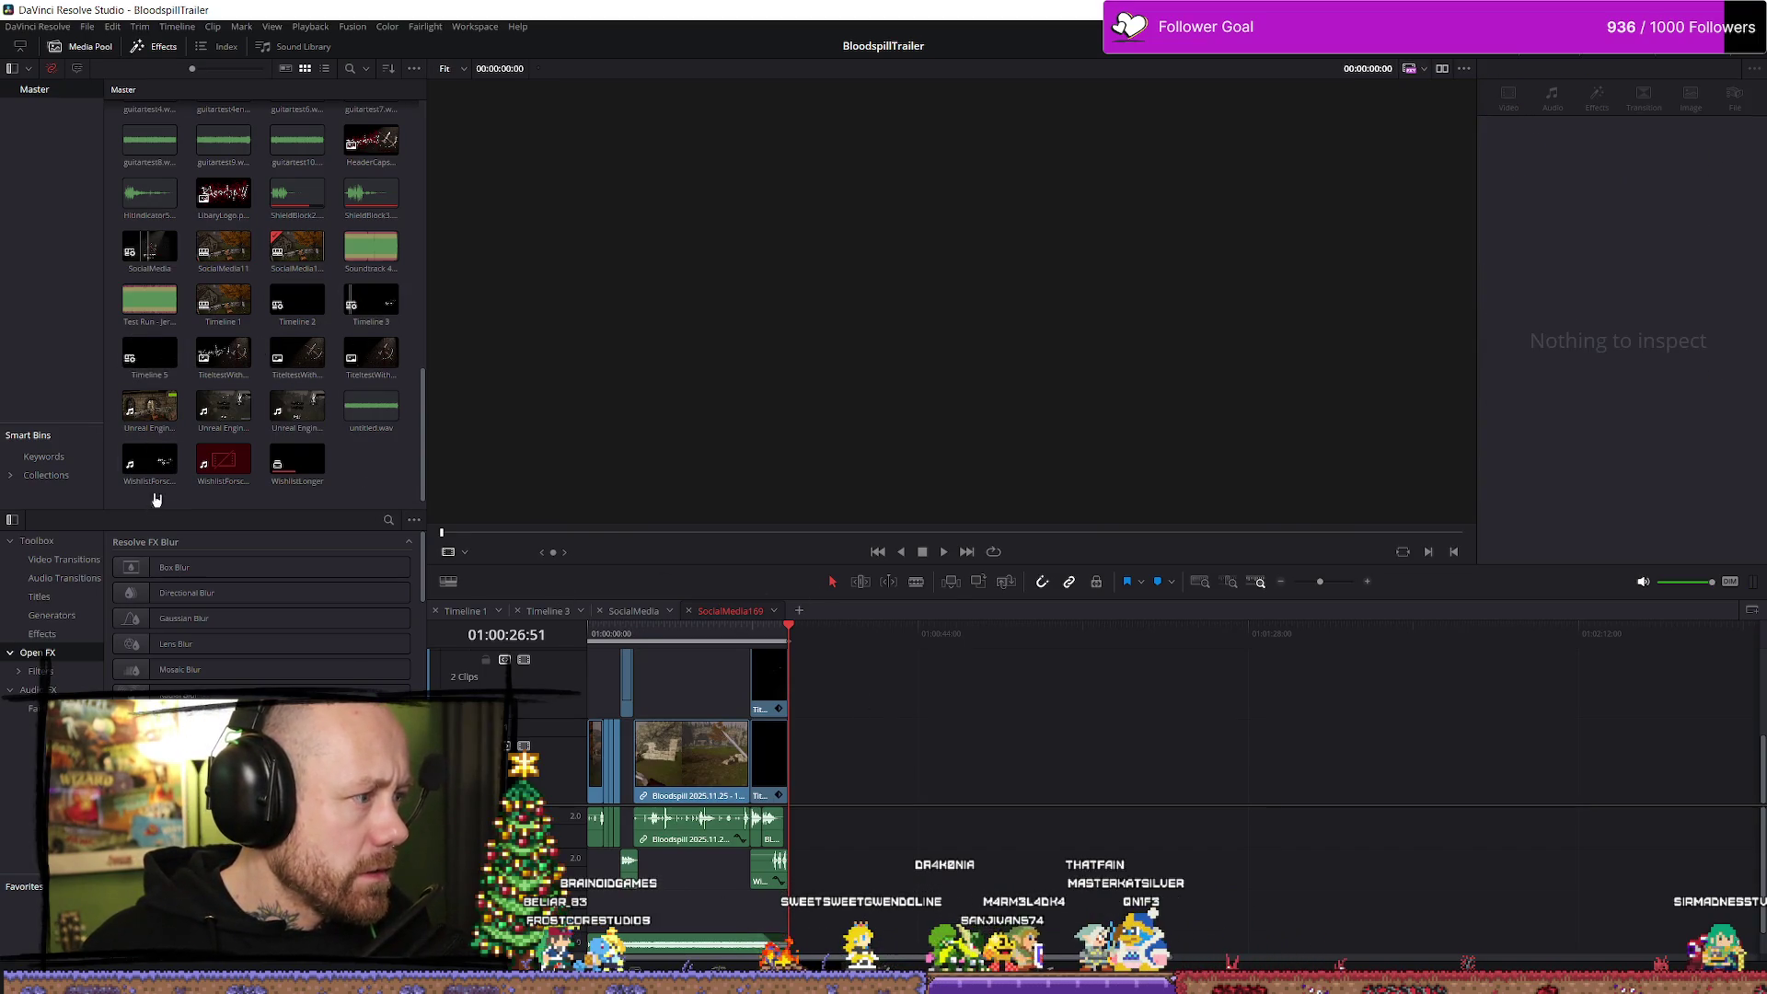
- Search the media pool for 'soci' to list the social timelines
{"action": "scroll", "coordinate": [335, 249], "scroll_direction": "up", "scroll_amount": 10}
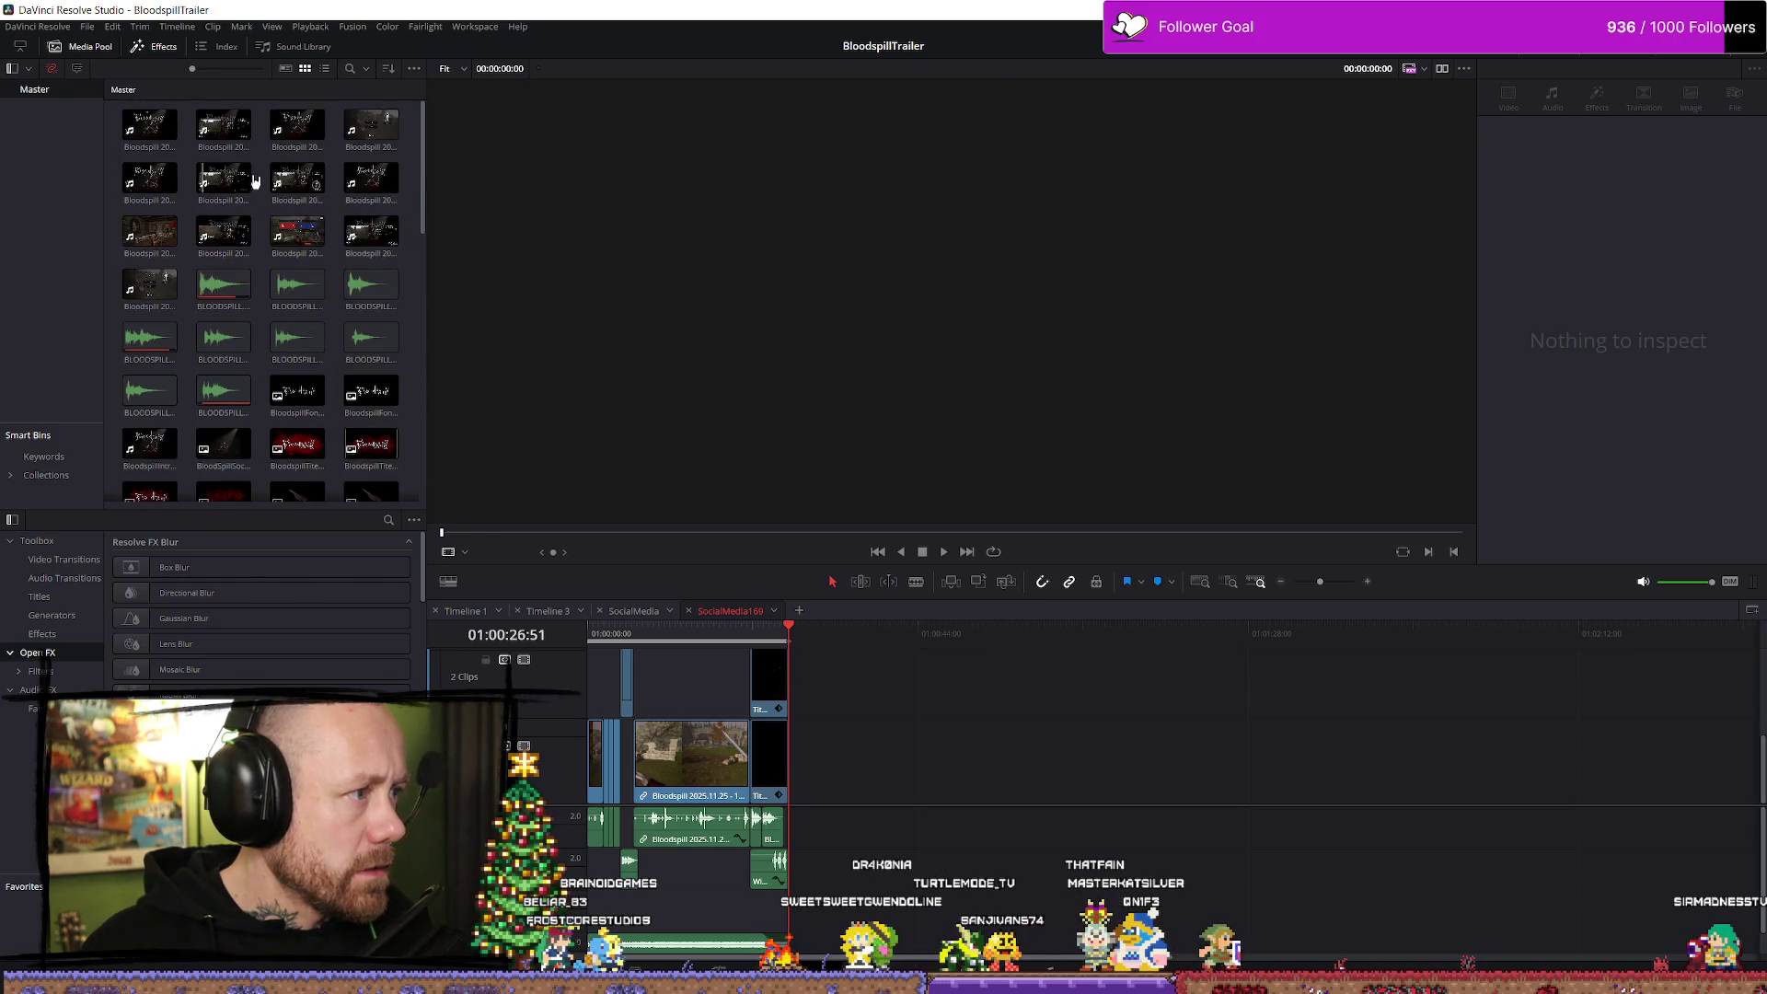
{"action": "left_click", "coordinate": [350, 70]}
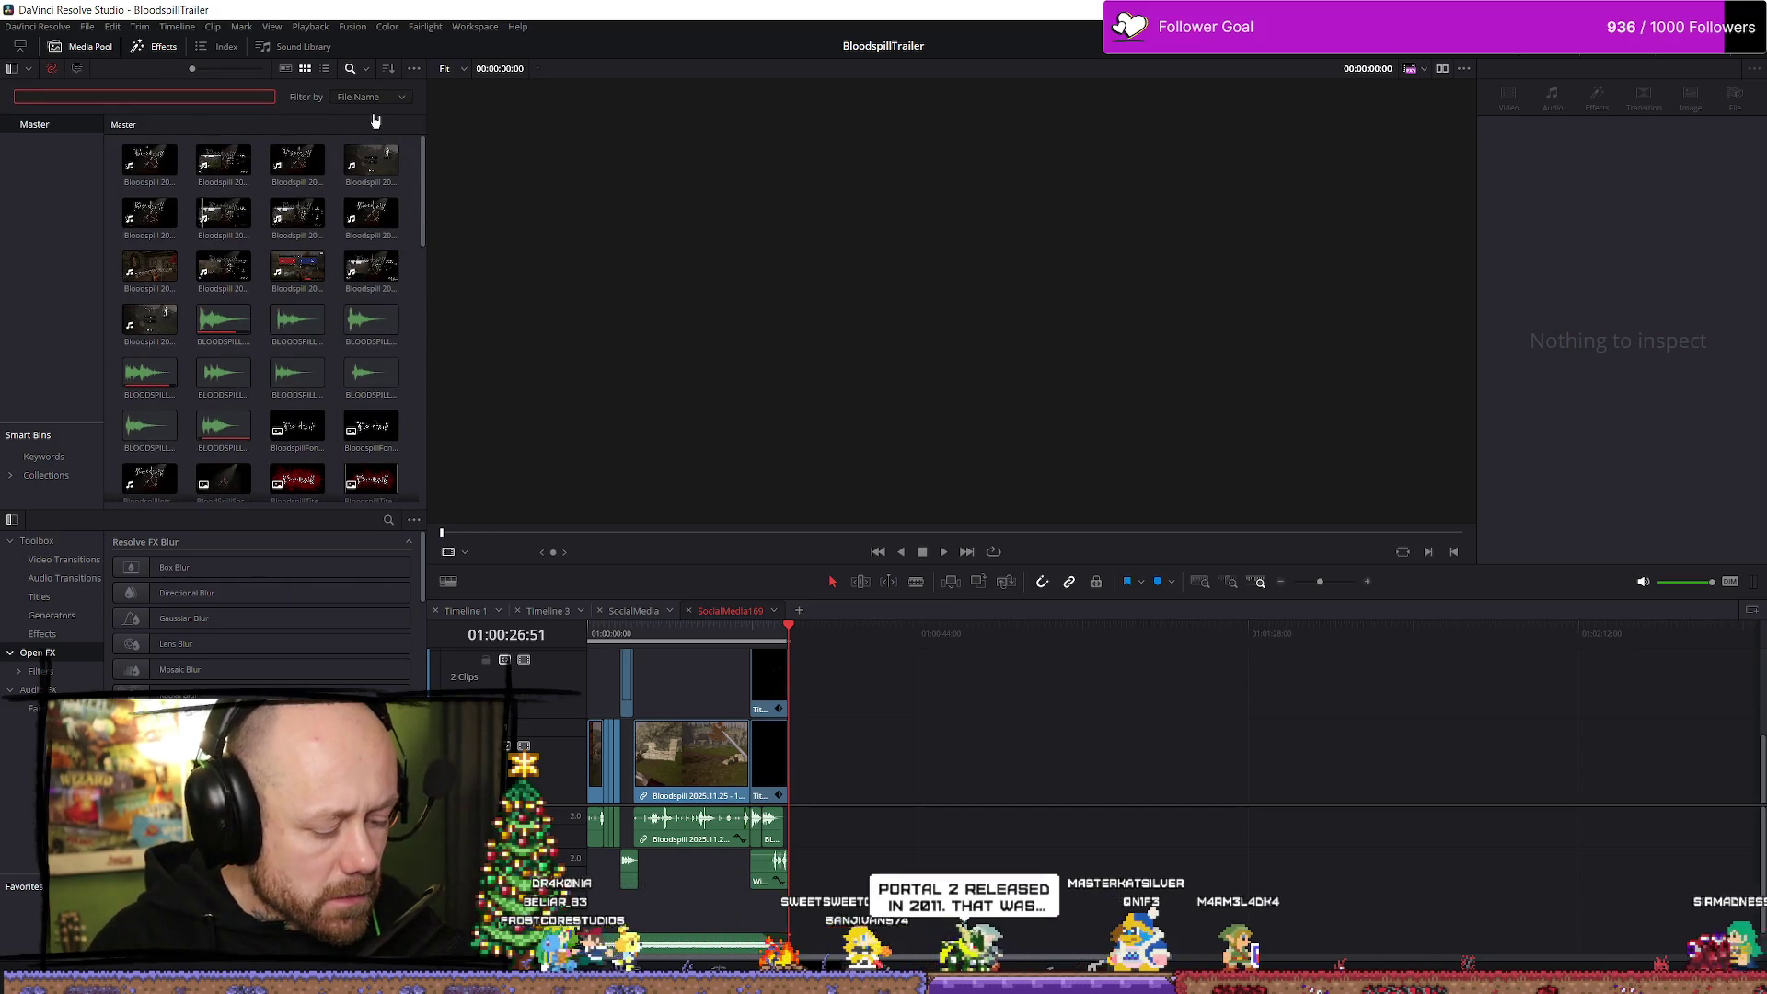
{"action": "type", "text": "time"}
{"action": "key", "text": "BackSpace"}
{"action": "key", "text": "BackSpace"}
{"action": "key", "text": "BackSpace"}
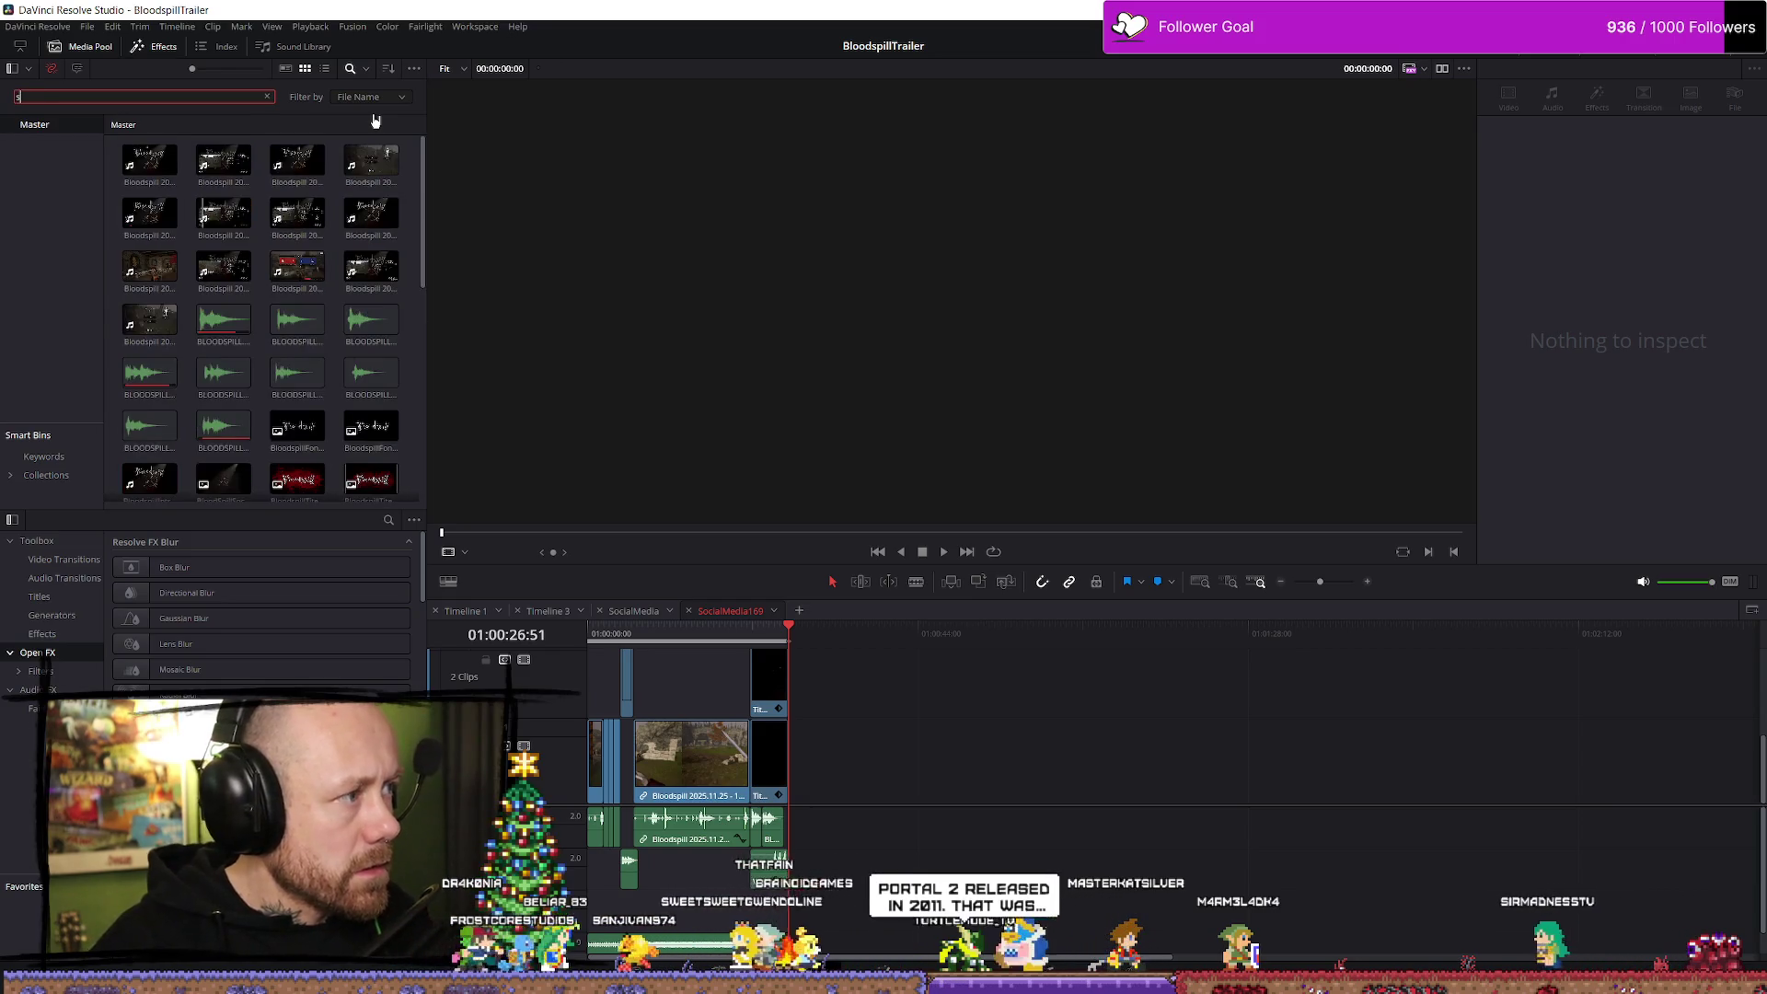
{"action": "type", "text": "soci"}
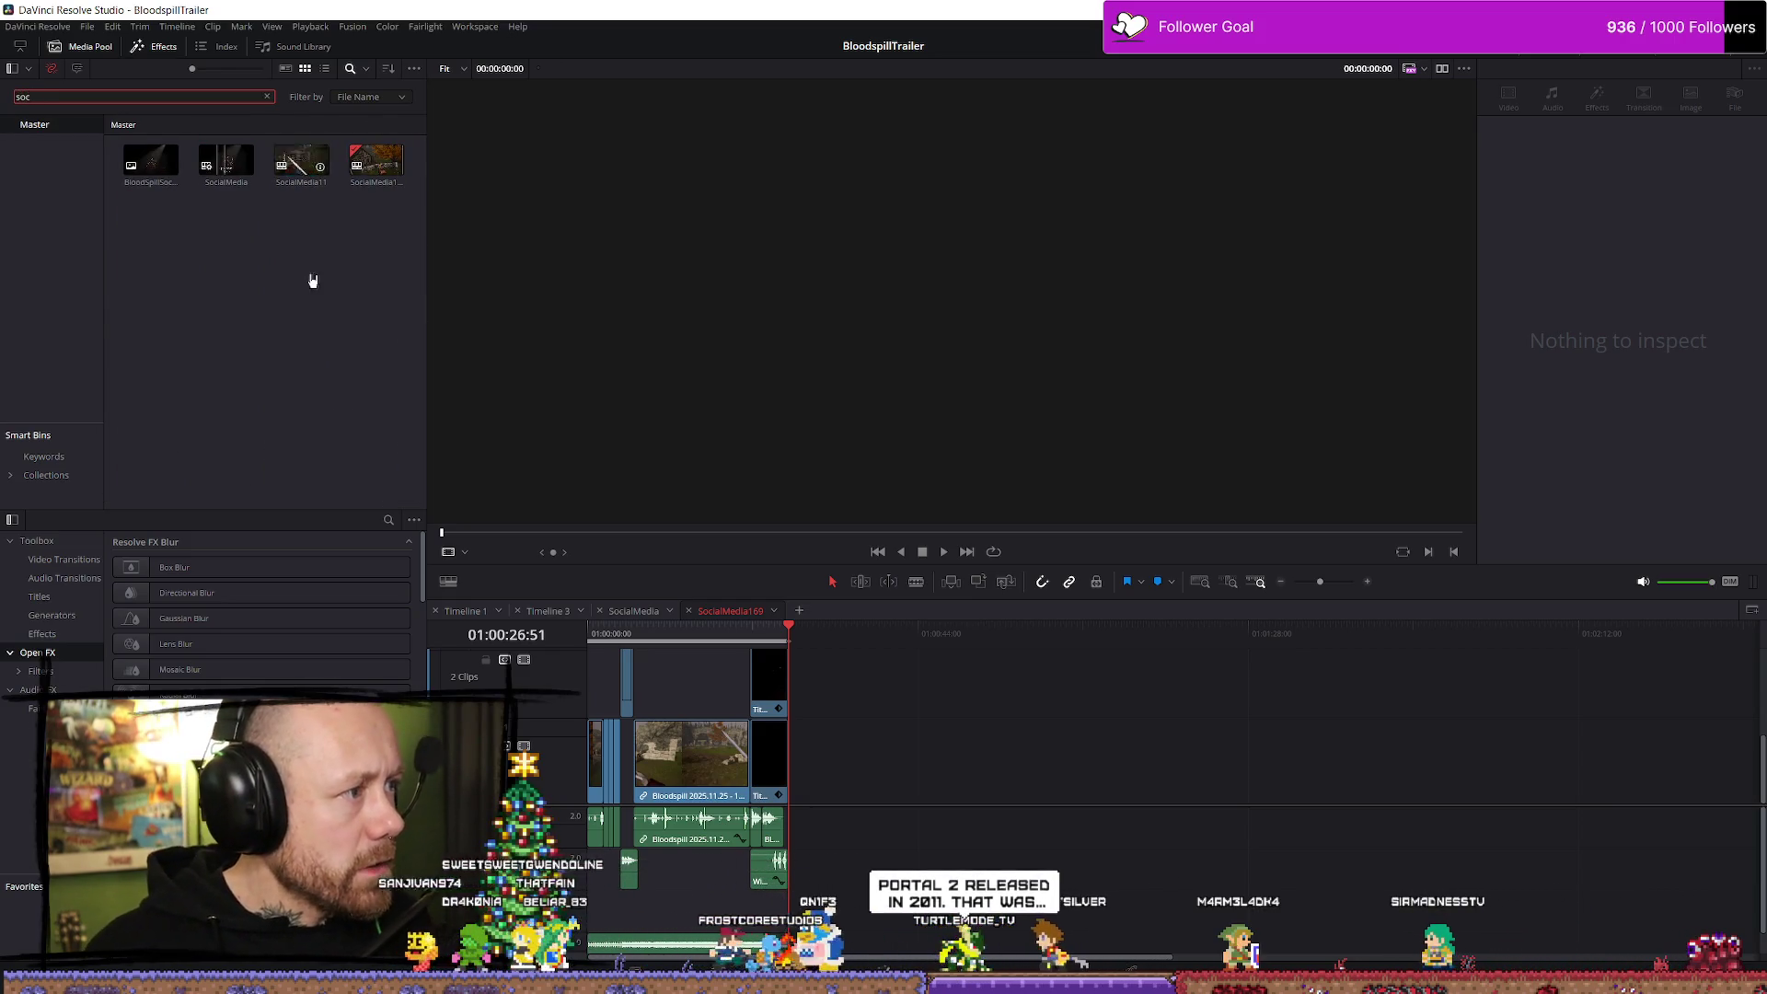
{"action": "left_click", "coordinate": [377, 187]}
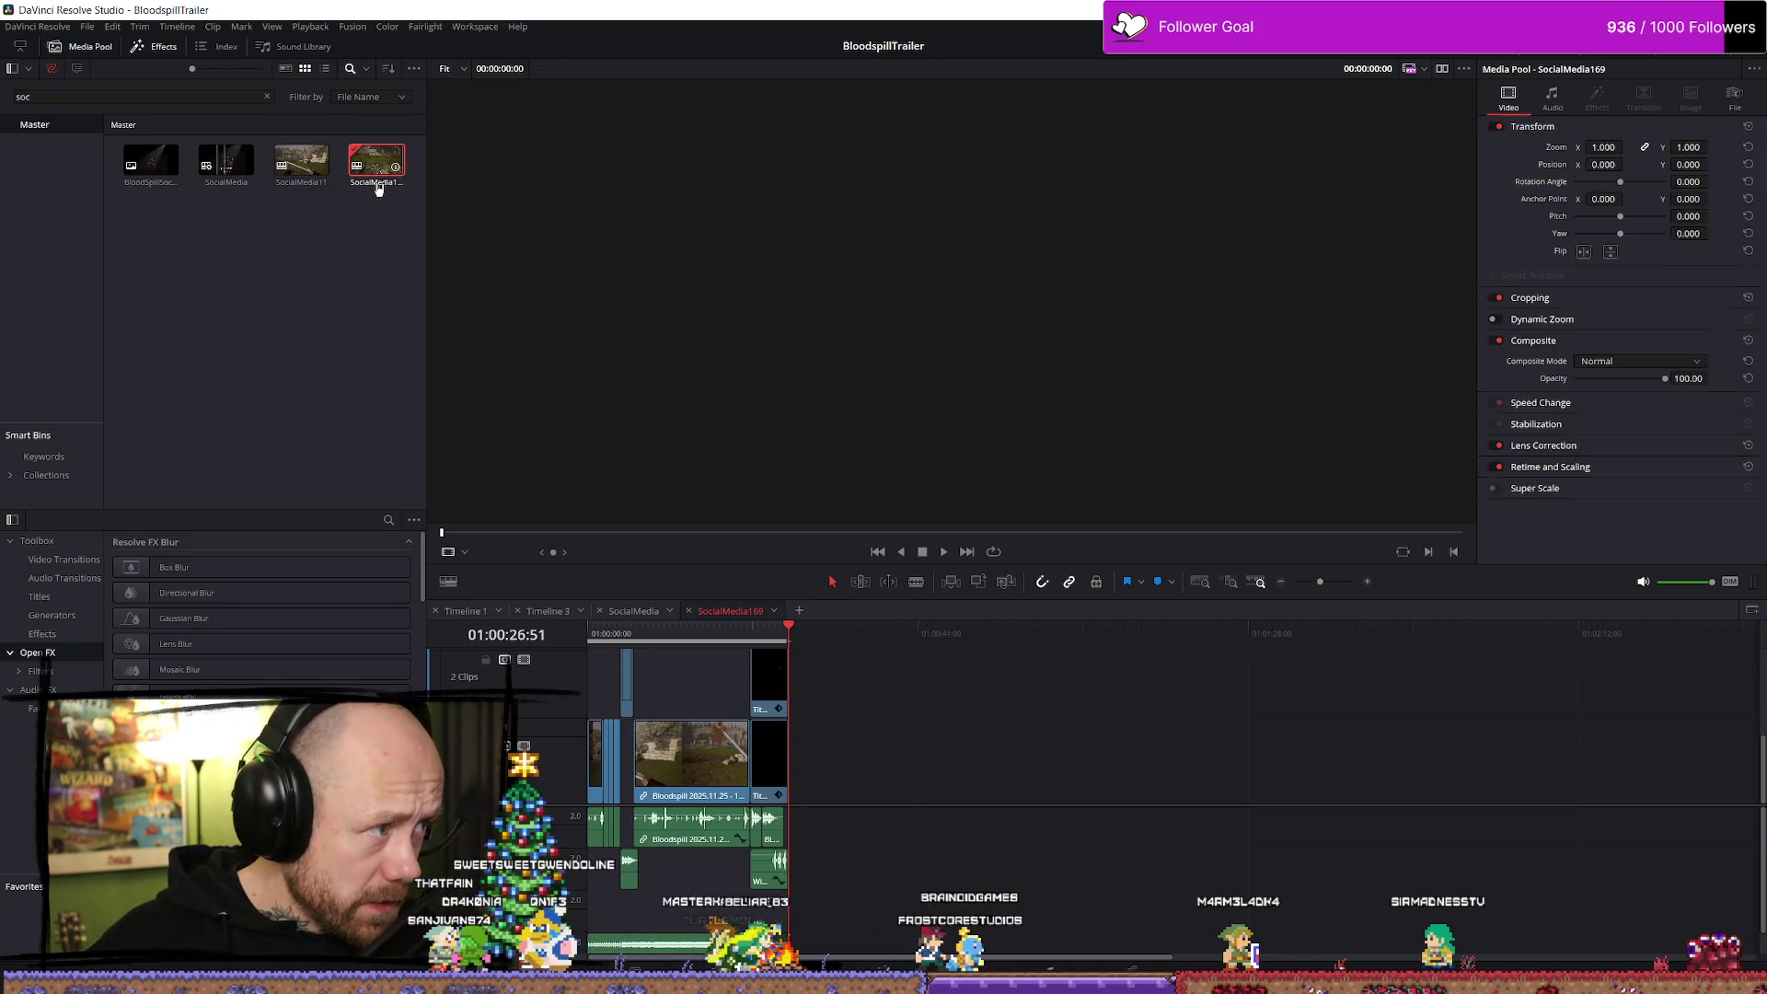
- Remove the SocialMedia11 timeline from the media pool, confirming the deletion
{"action": "right_click", "coordinate": [296, 185]}
{"action": "left_click", "coordinate": [273, 304]}
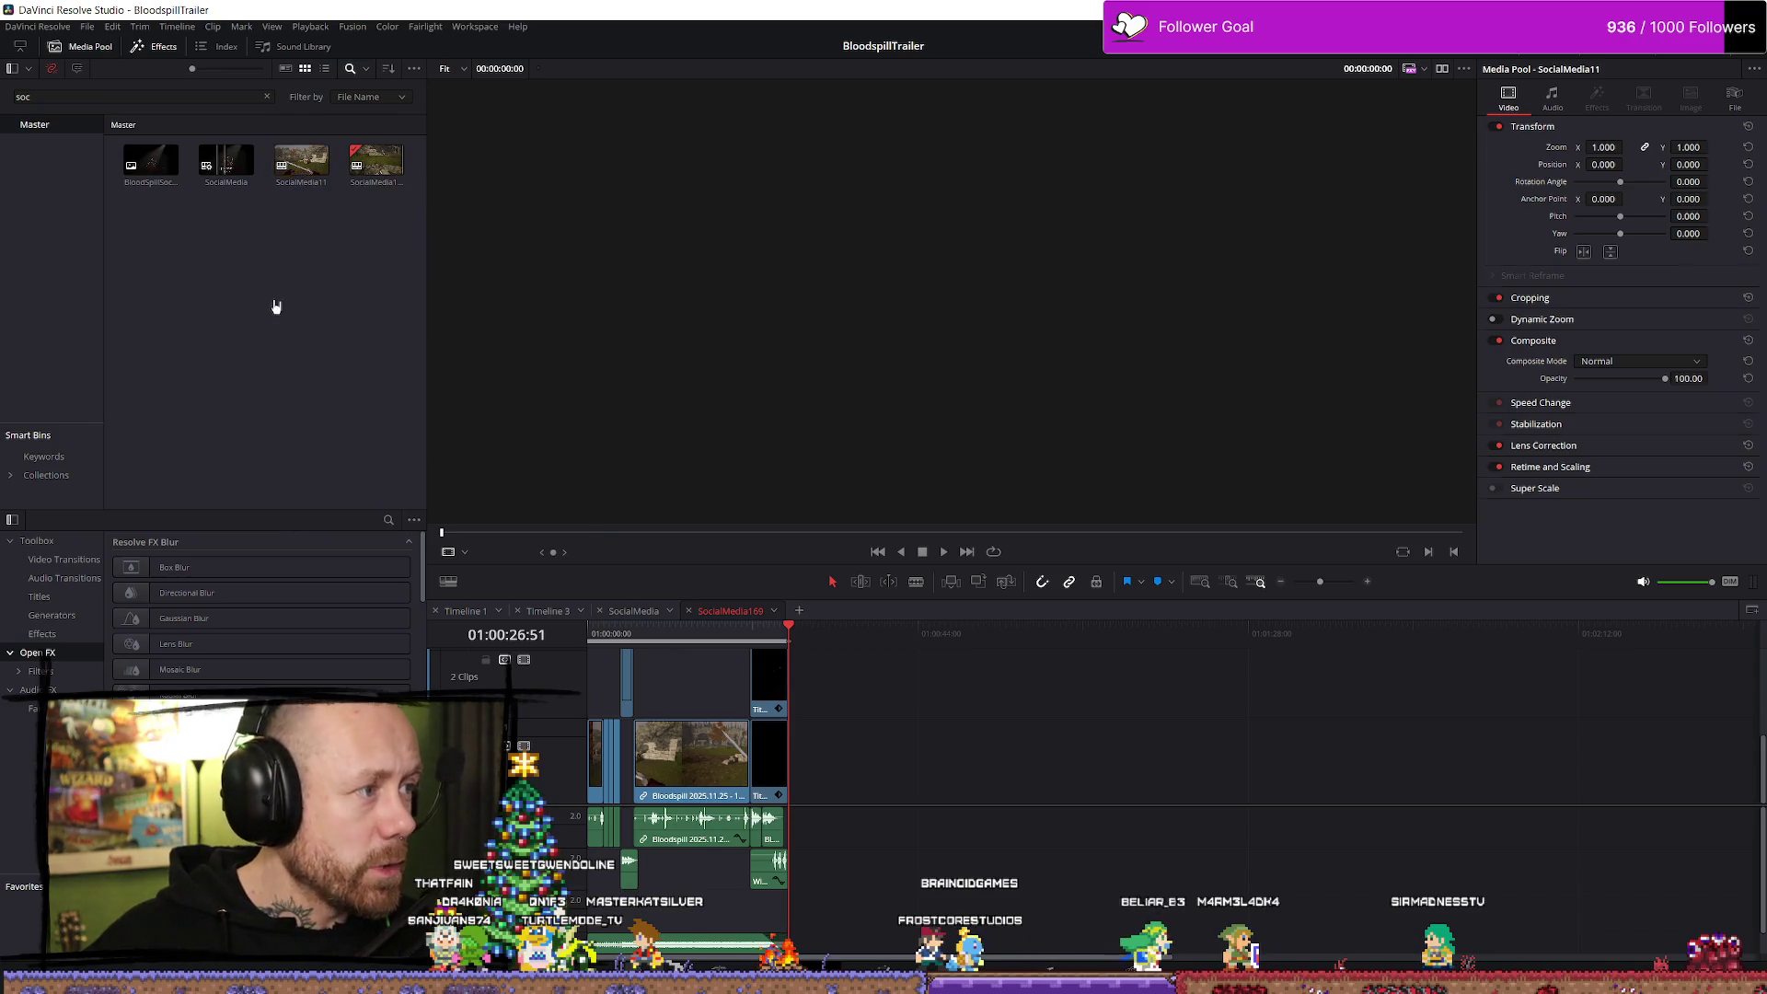
{"action": "right_click", "coordinate": [295, 161]}
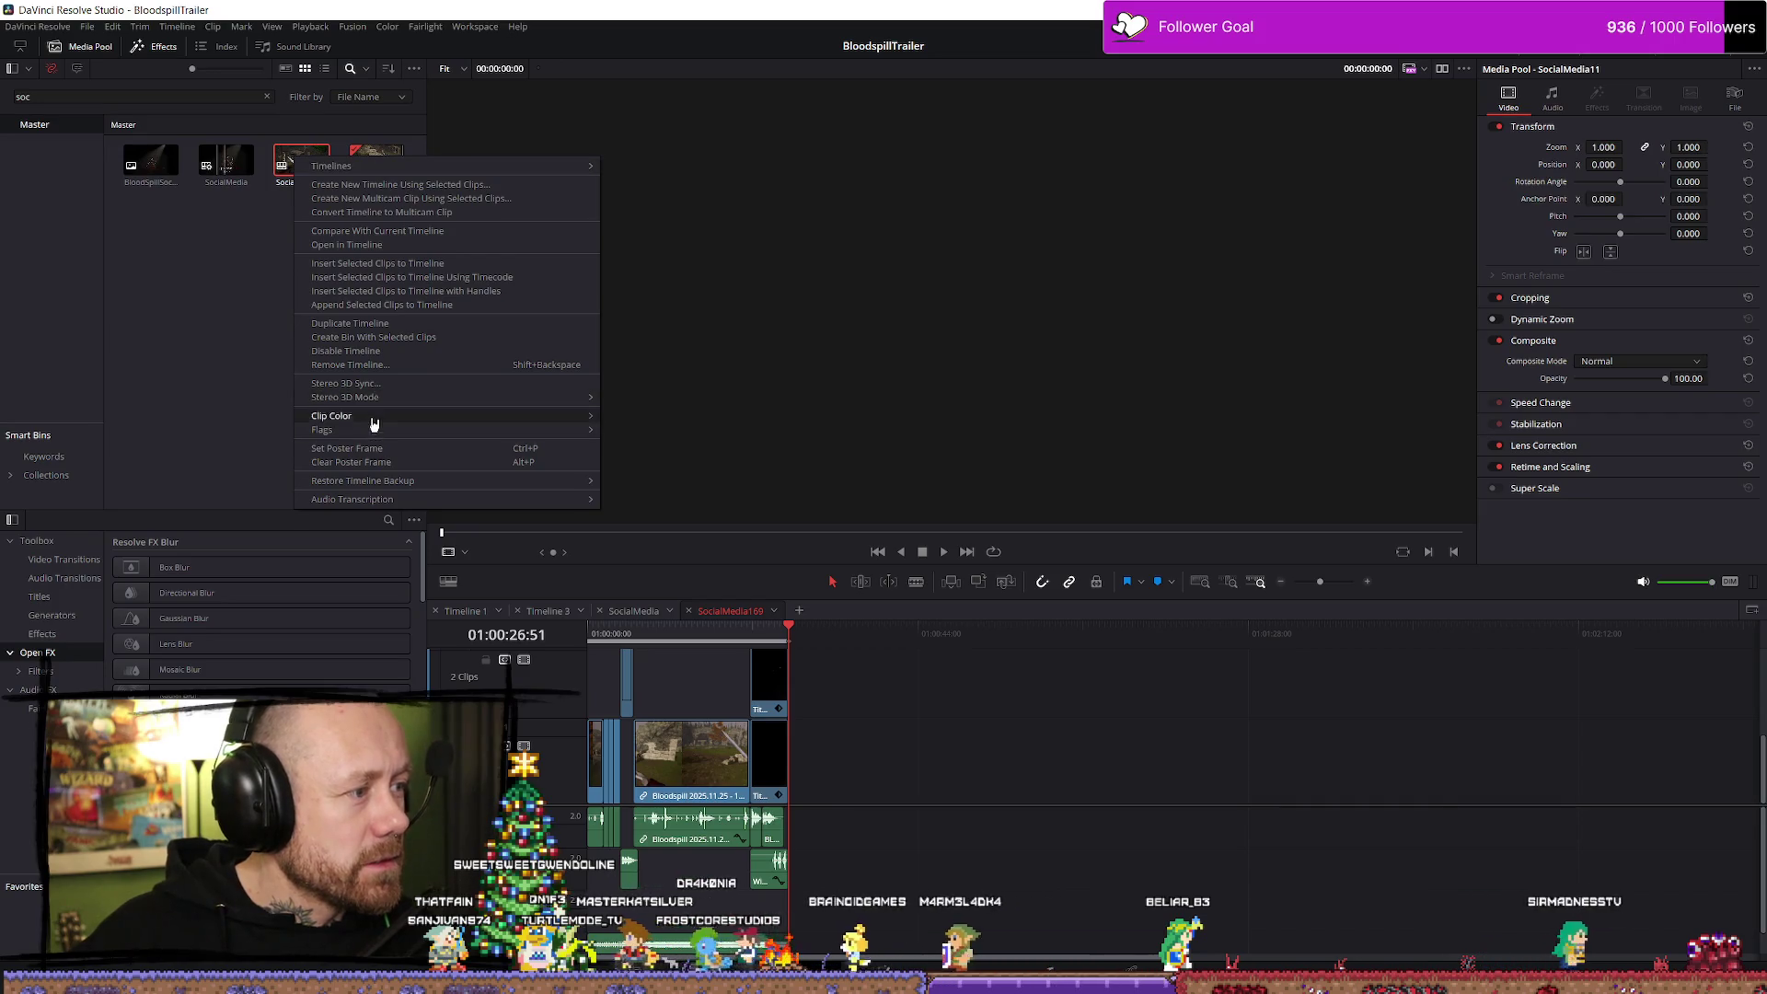
{"action": "left_click", "coordinate": [388, 365]}
{"action": "left_click", "coordinate": [1003, 546]}
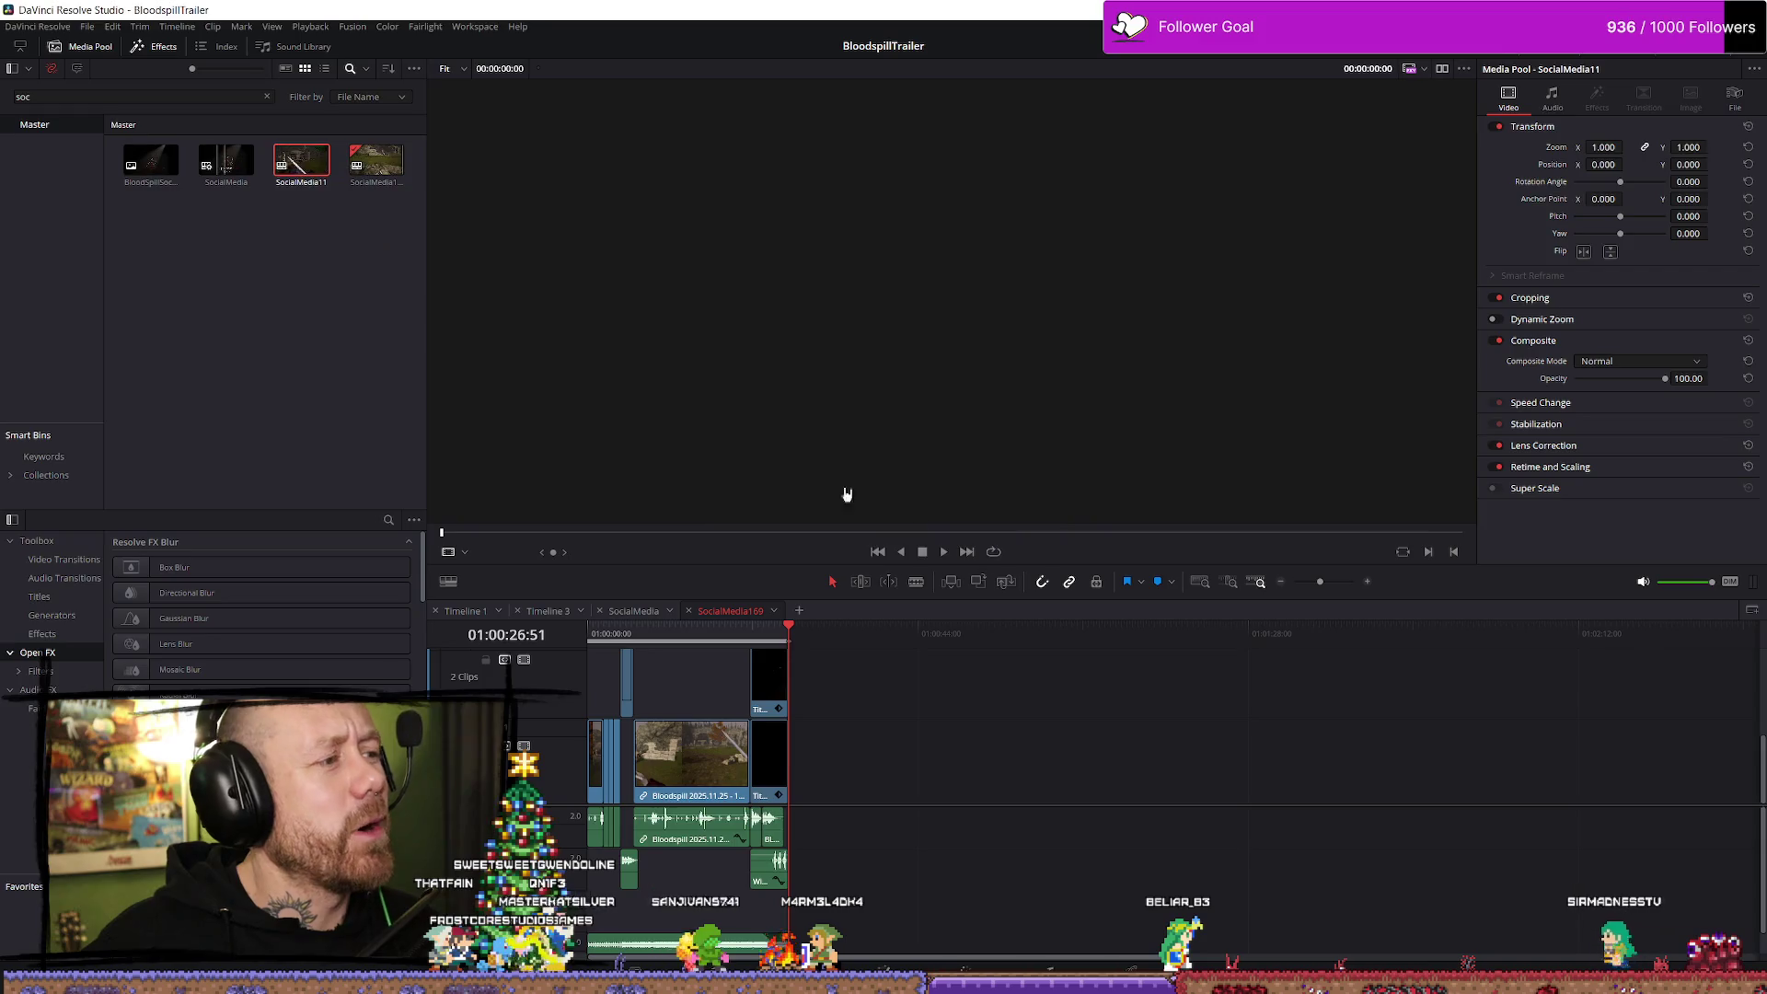
{"action": "right_click", "coordinate": [314, 277]}
- Create the SocialMedia11 timeline with project settings off and a 1080 x 1080 resolution
{"action": "mouse_move", "coordinate": [394, 280]}
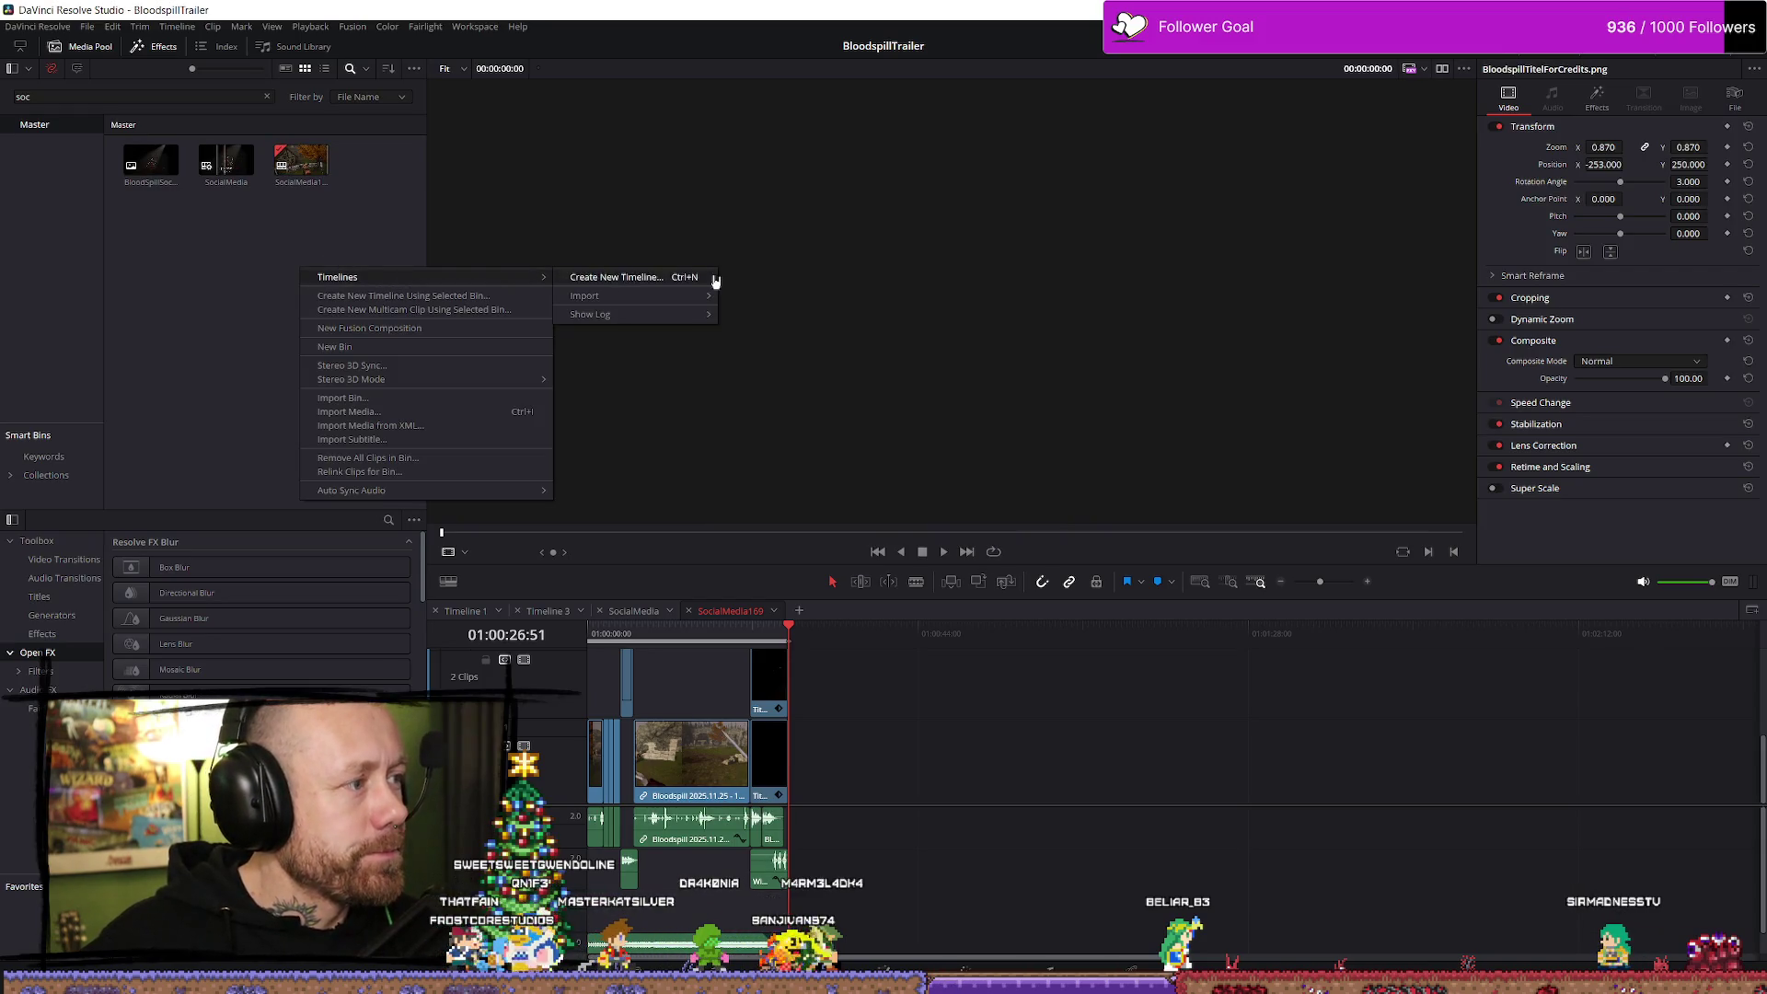
{"action": "left_click", "coordinate": [620, 280]}
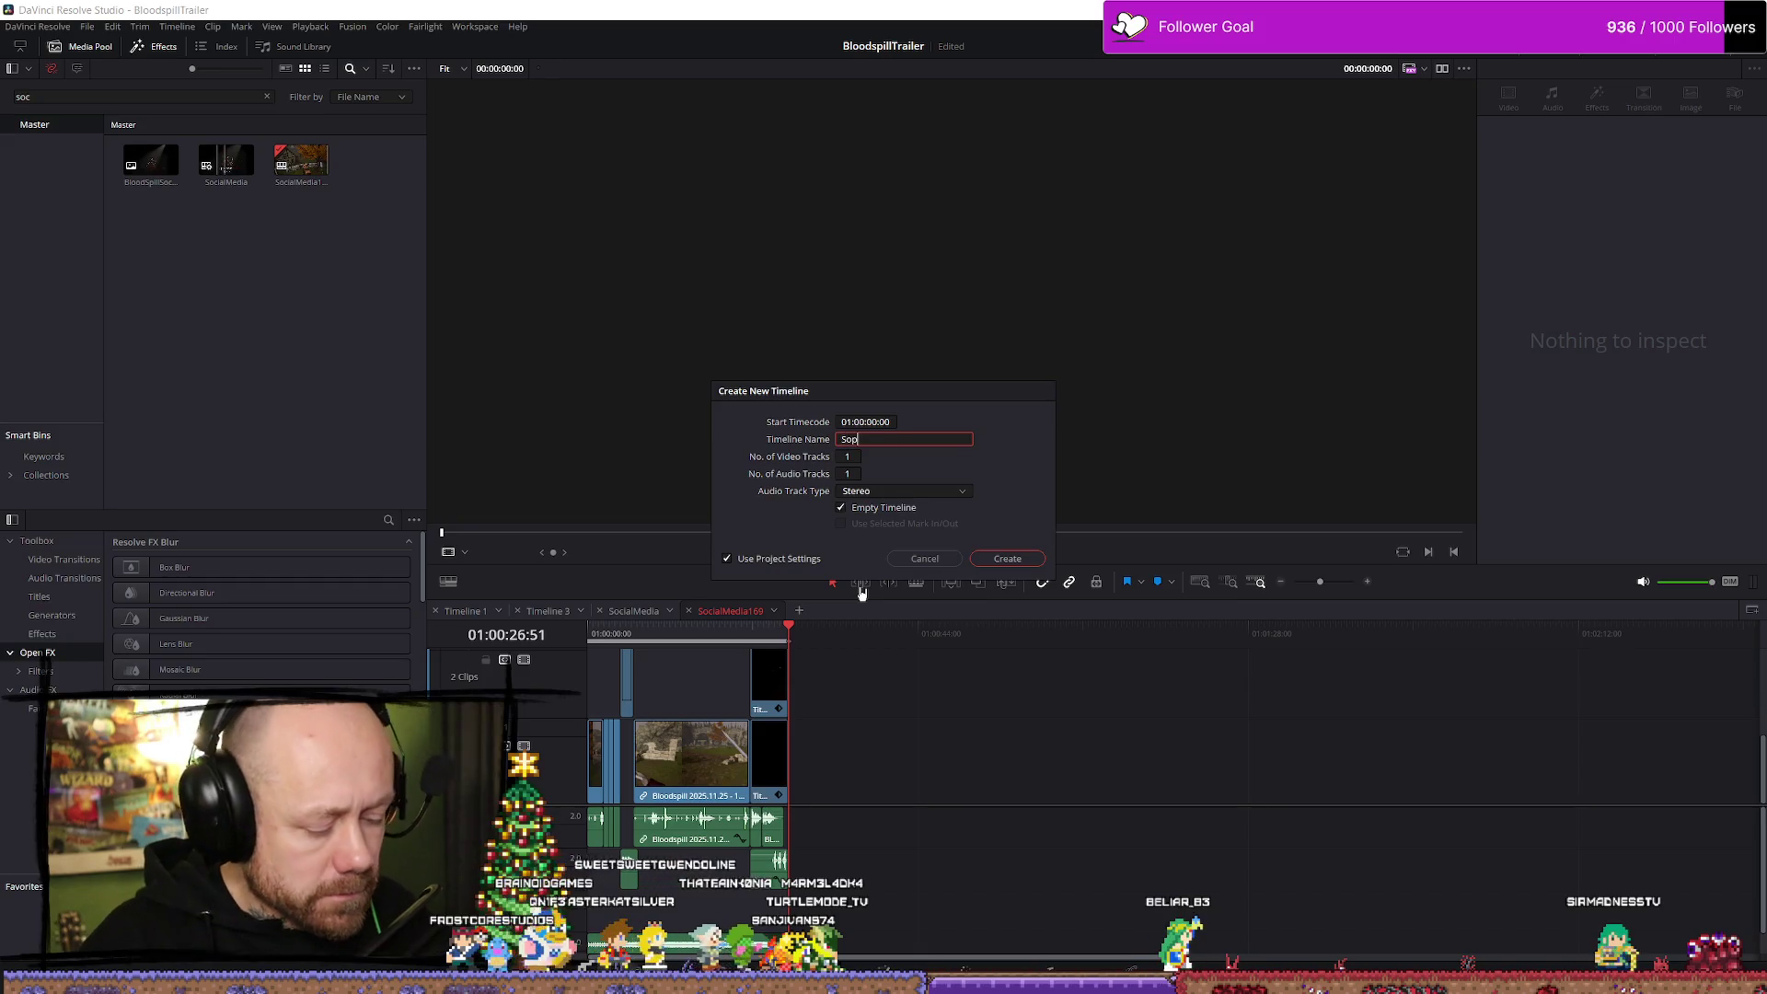
{"action": "type", "text": "SocialMedia11"}
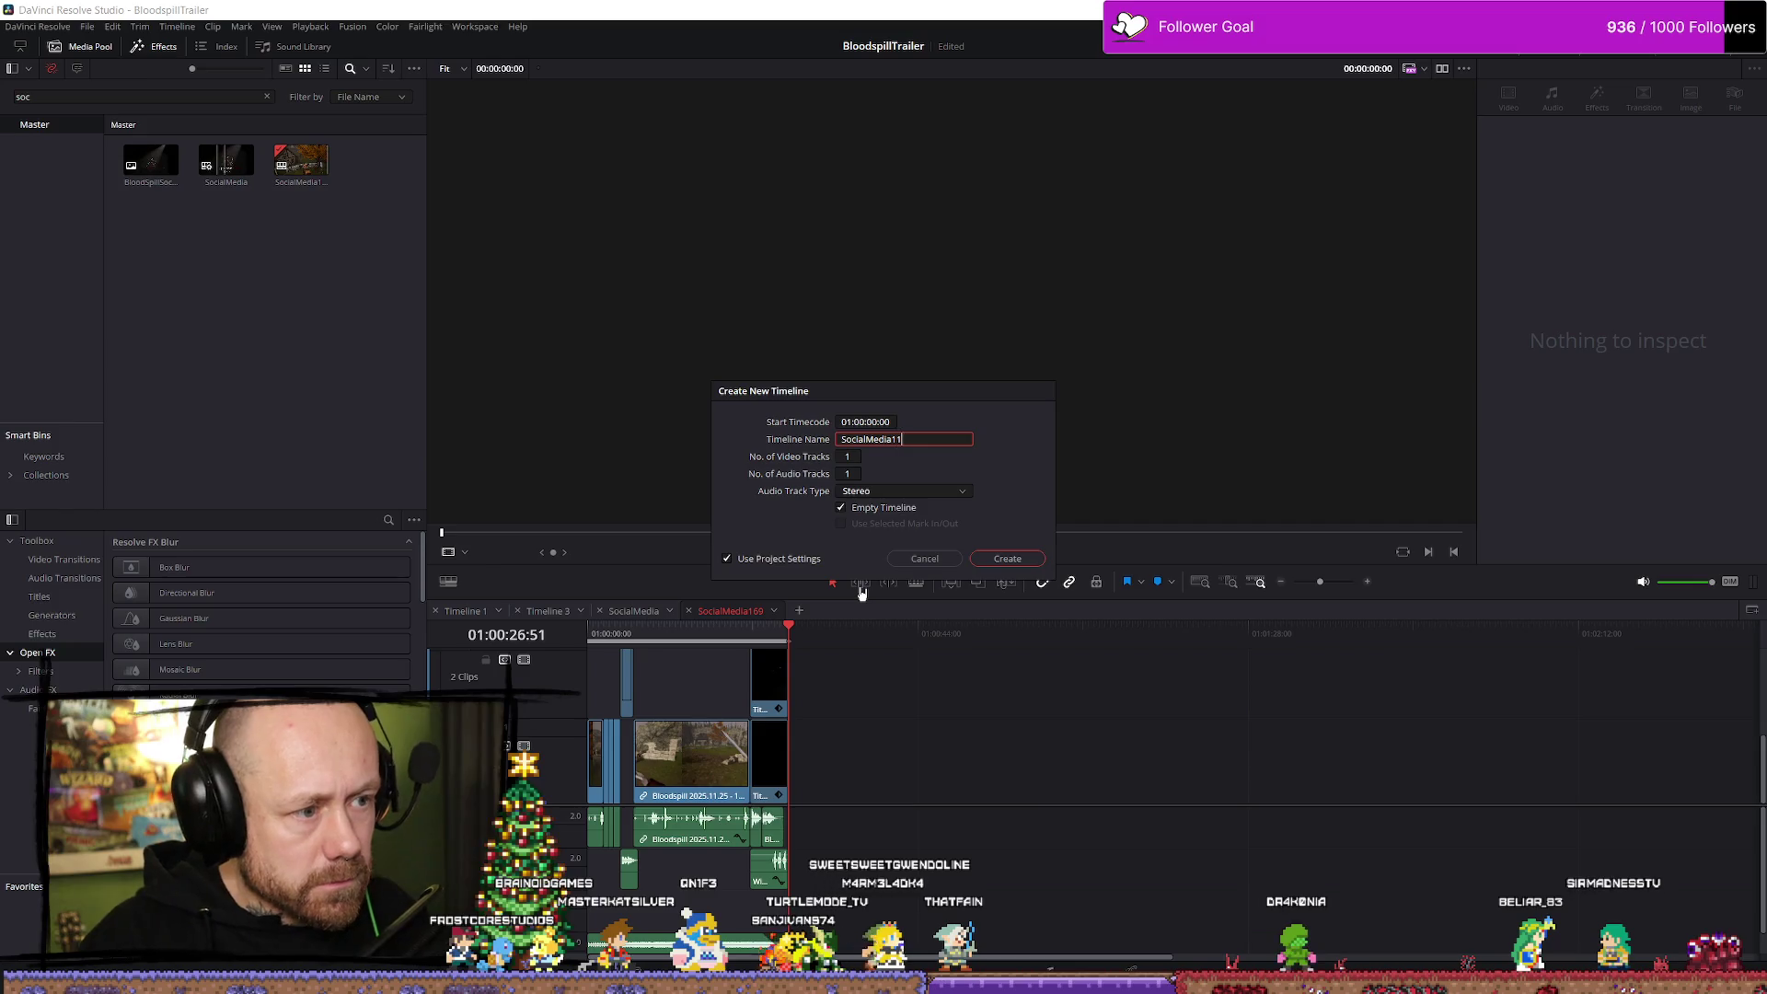
{"action": "left_click", "coordinate": [742, 564]}
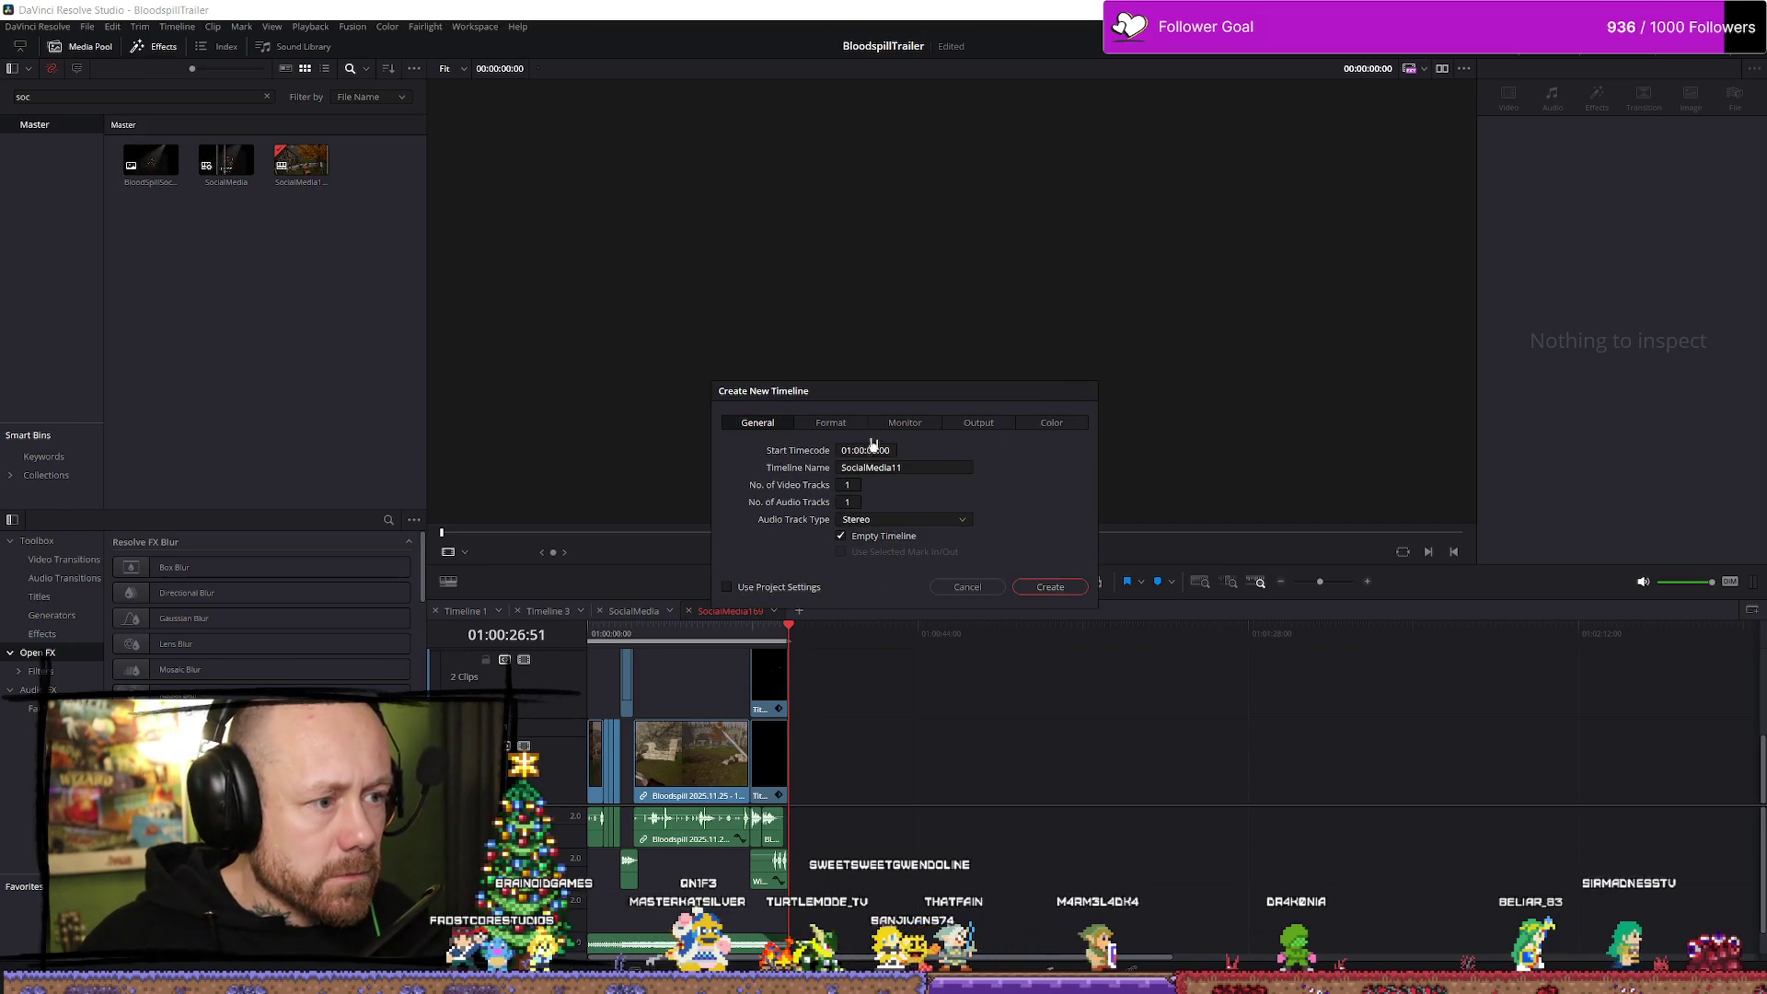
{"action": "left_click", "coordinate": [831, 421]}
{"action": "left_click", "coordinate": [885, 467]}
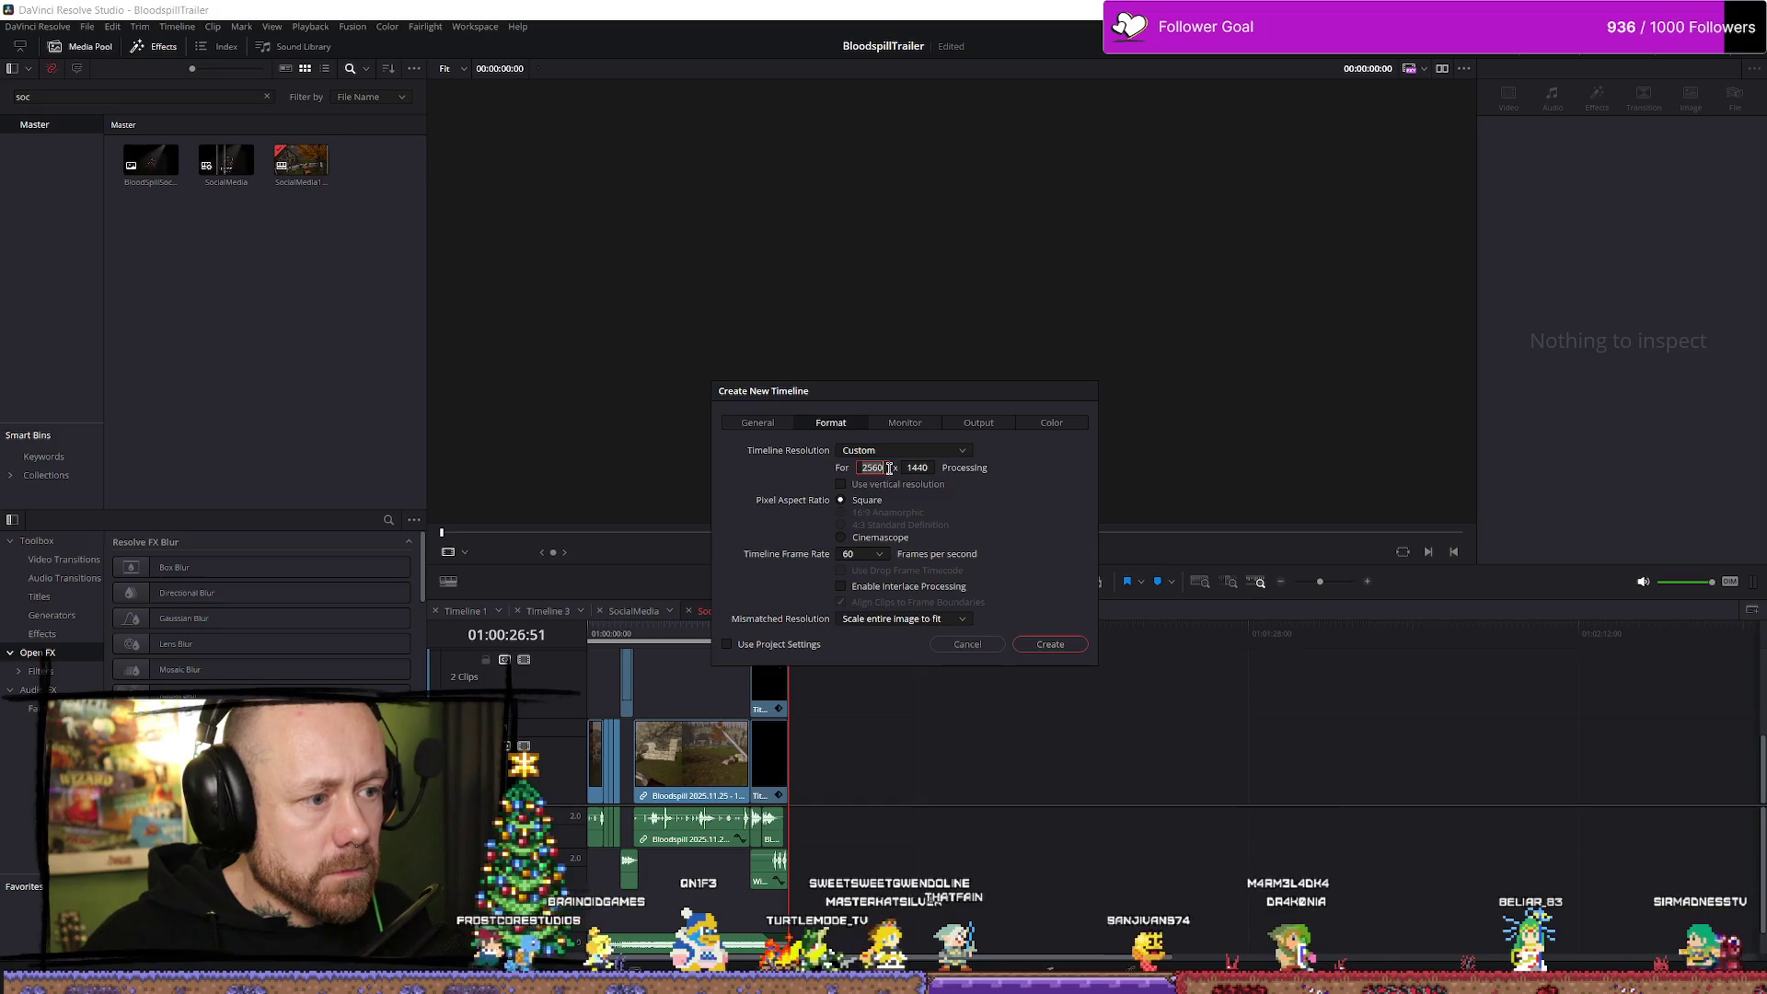
{"action": "type", "text": "10"}
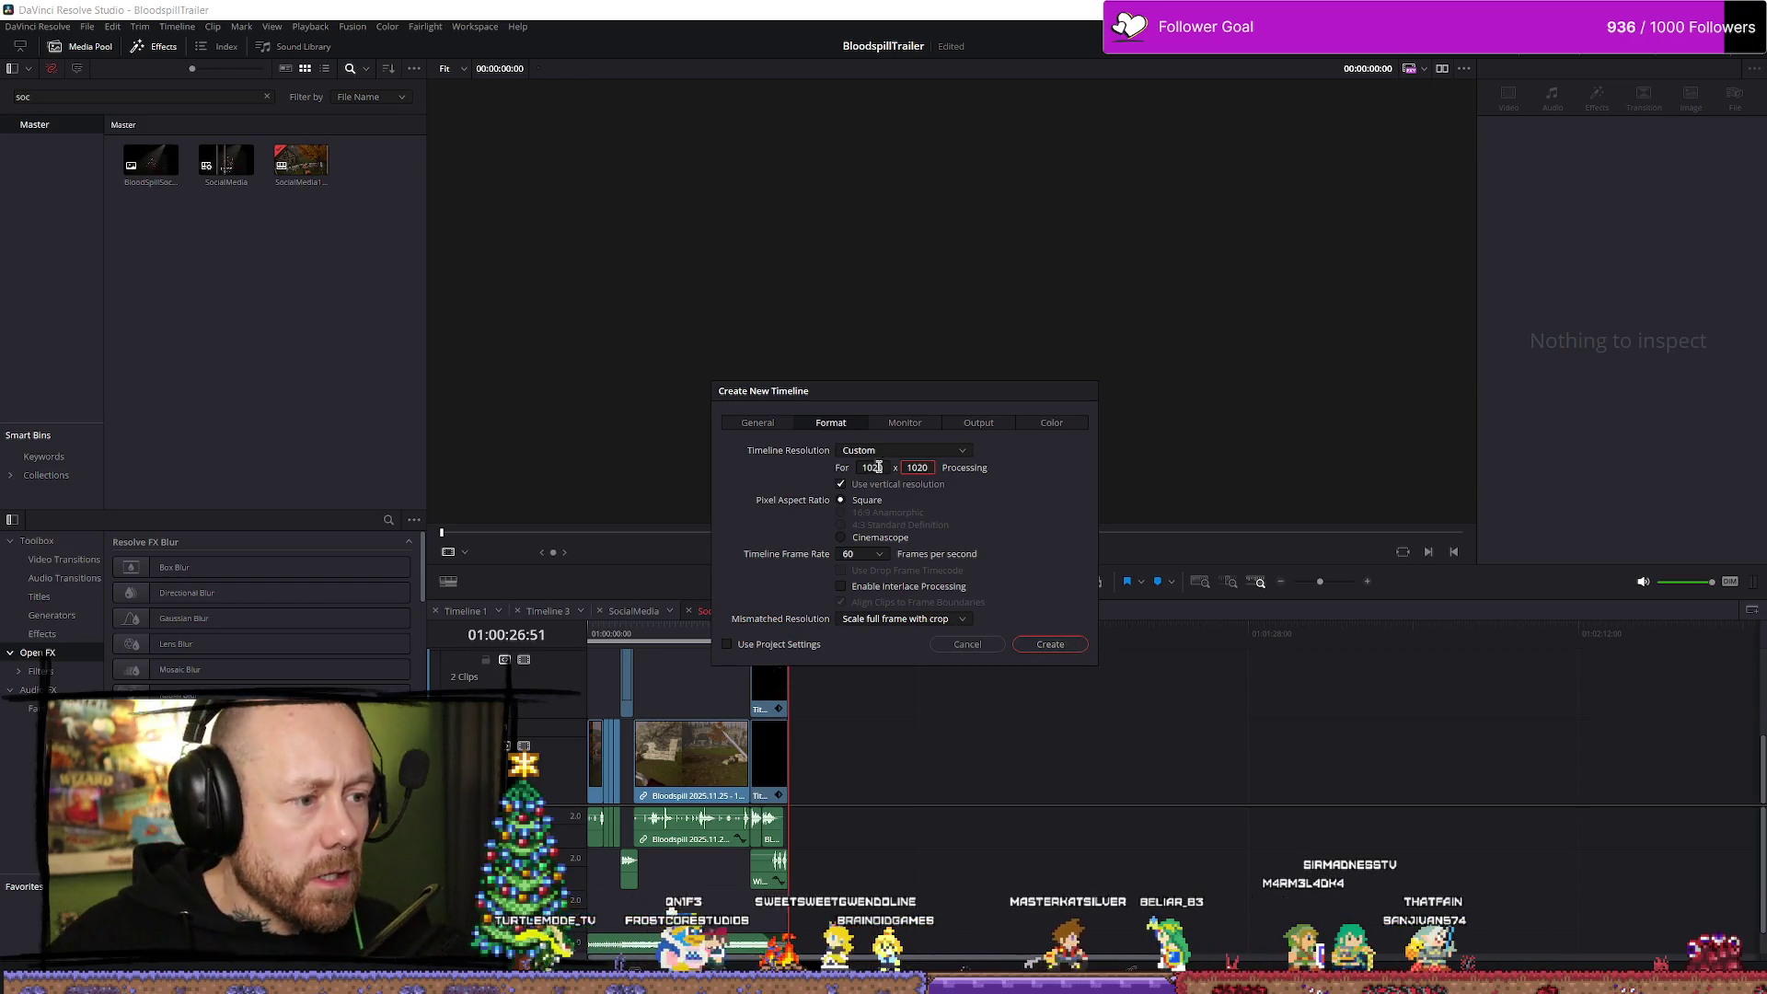
{"action": "key", "text": "BackSpace"}
{"action": "type", "text": "8"}
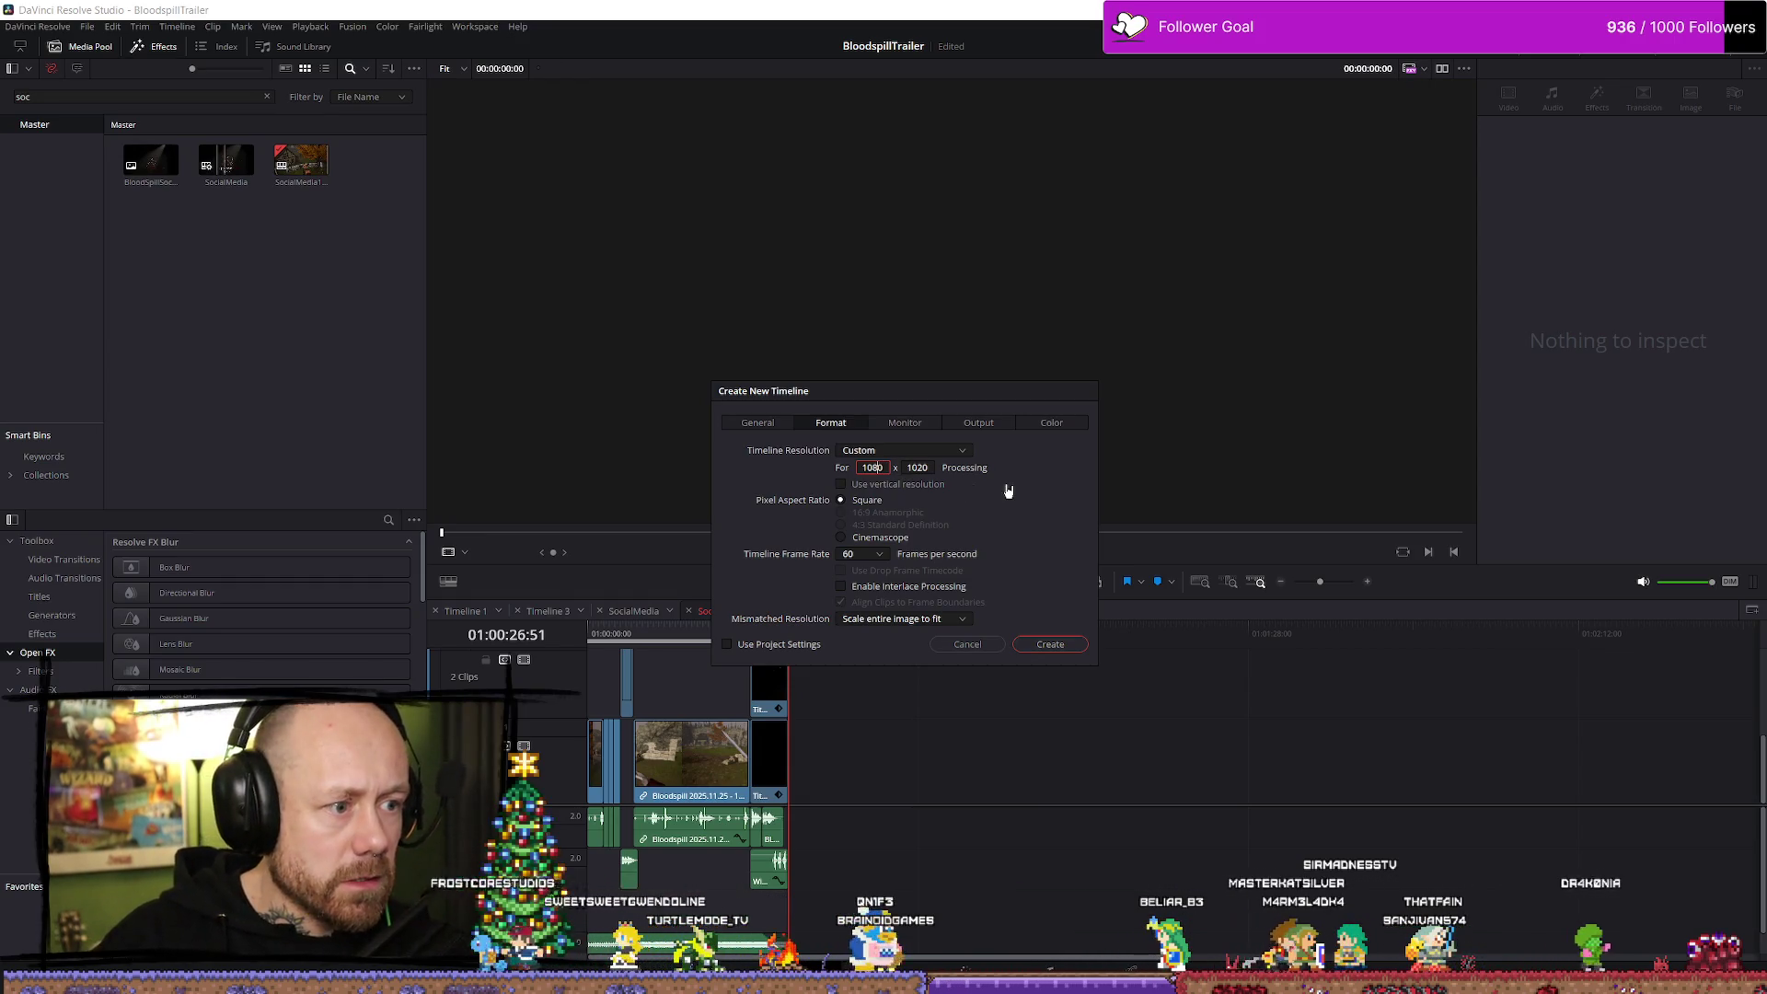
{"action": "key", "text": "Tab"}
{"action": "type", "text": "1080"}
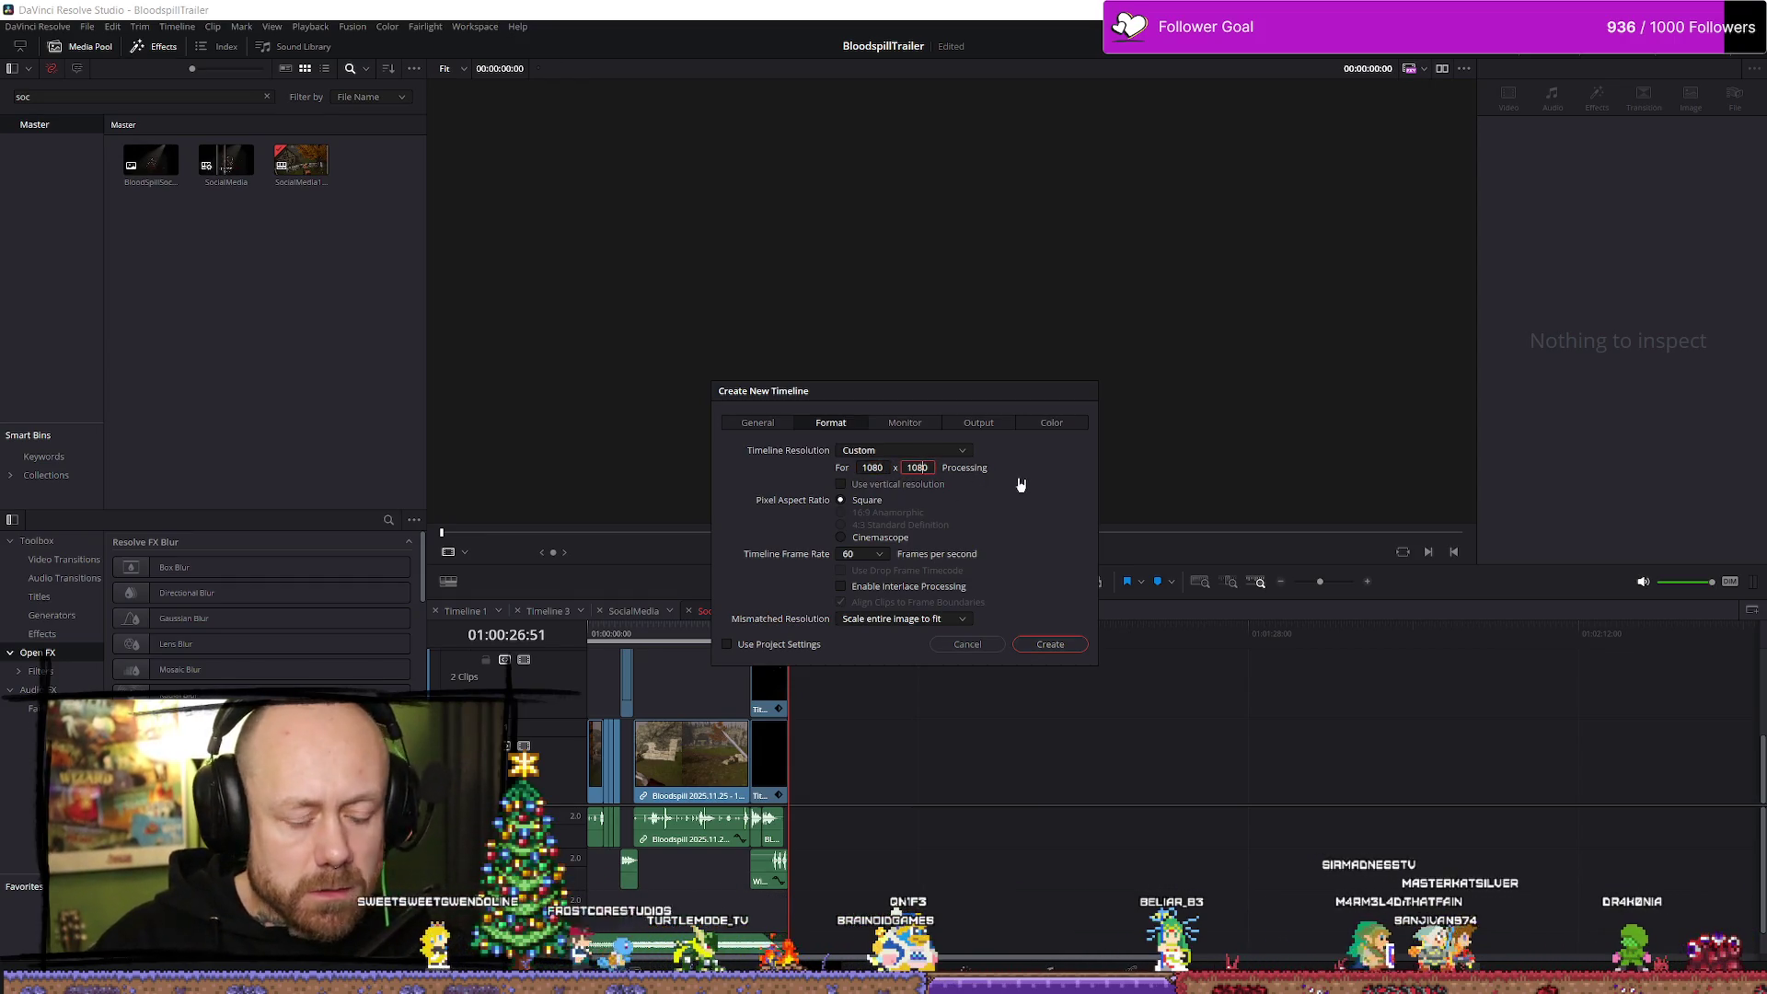
{"action": "left_click", "coordinate": [1050, 644]}
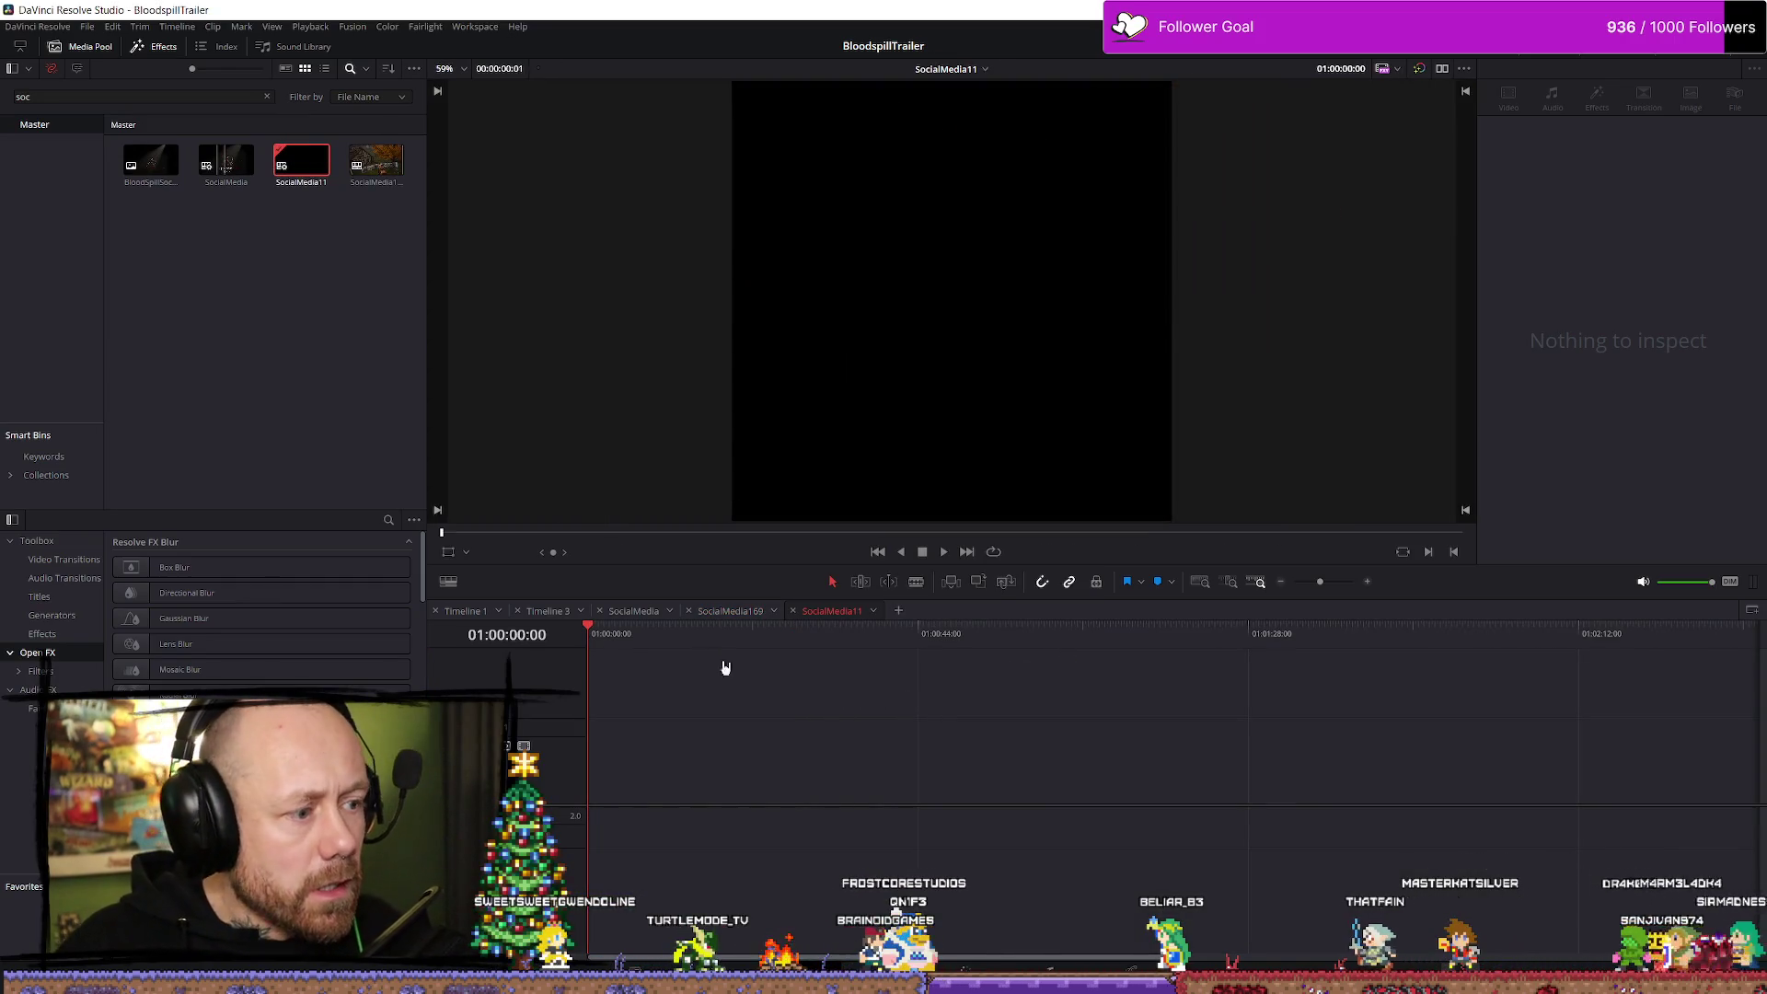
- Copy every SocialMedia169 clip and paste them into the SocialMedia11 timeline
{"action": "left_click", "coordinate": [692, 633]}
{"action": "left_click", "coordinate": [729, 610]}
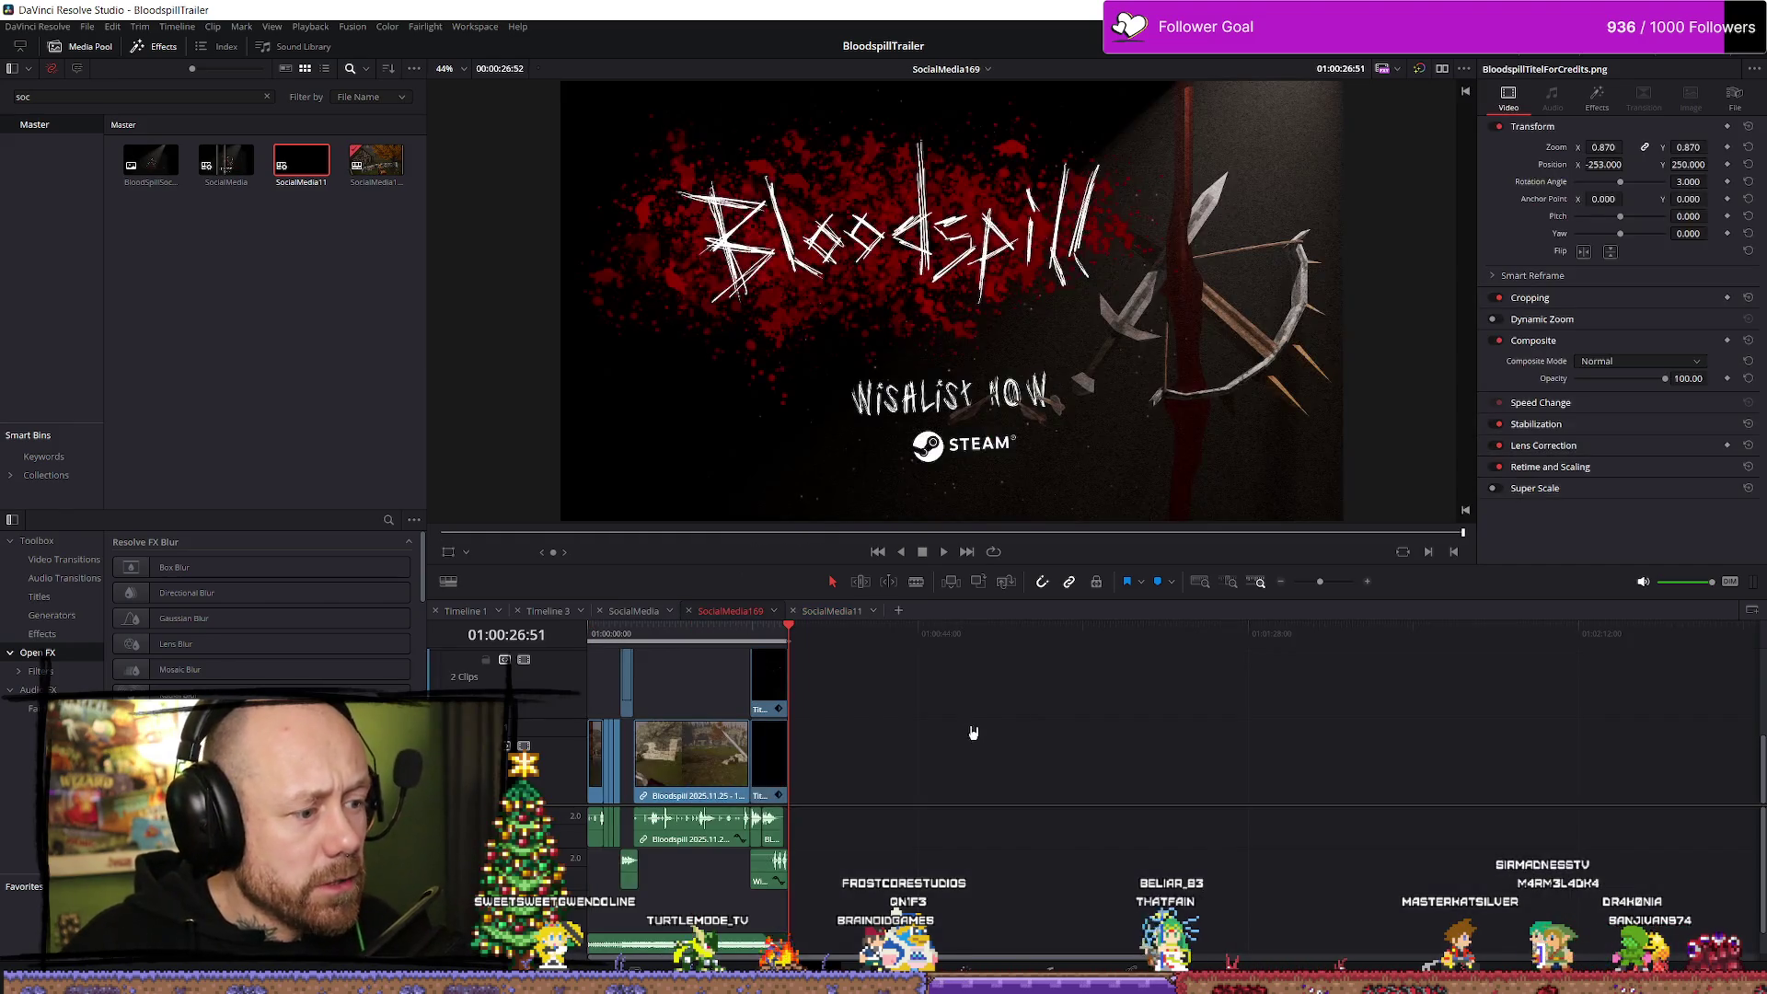
{"action": "key", "text": "ctrl+a"}
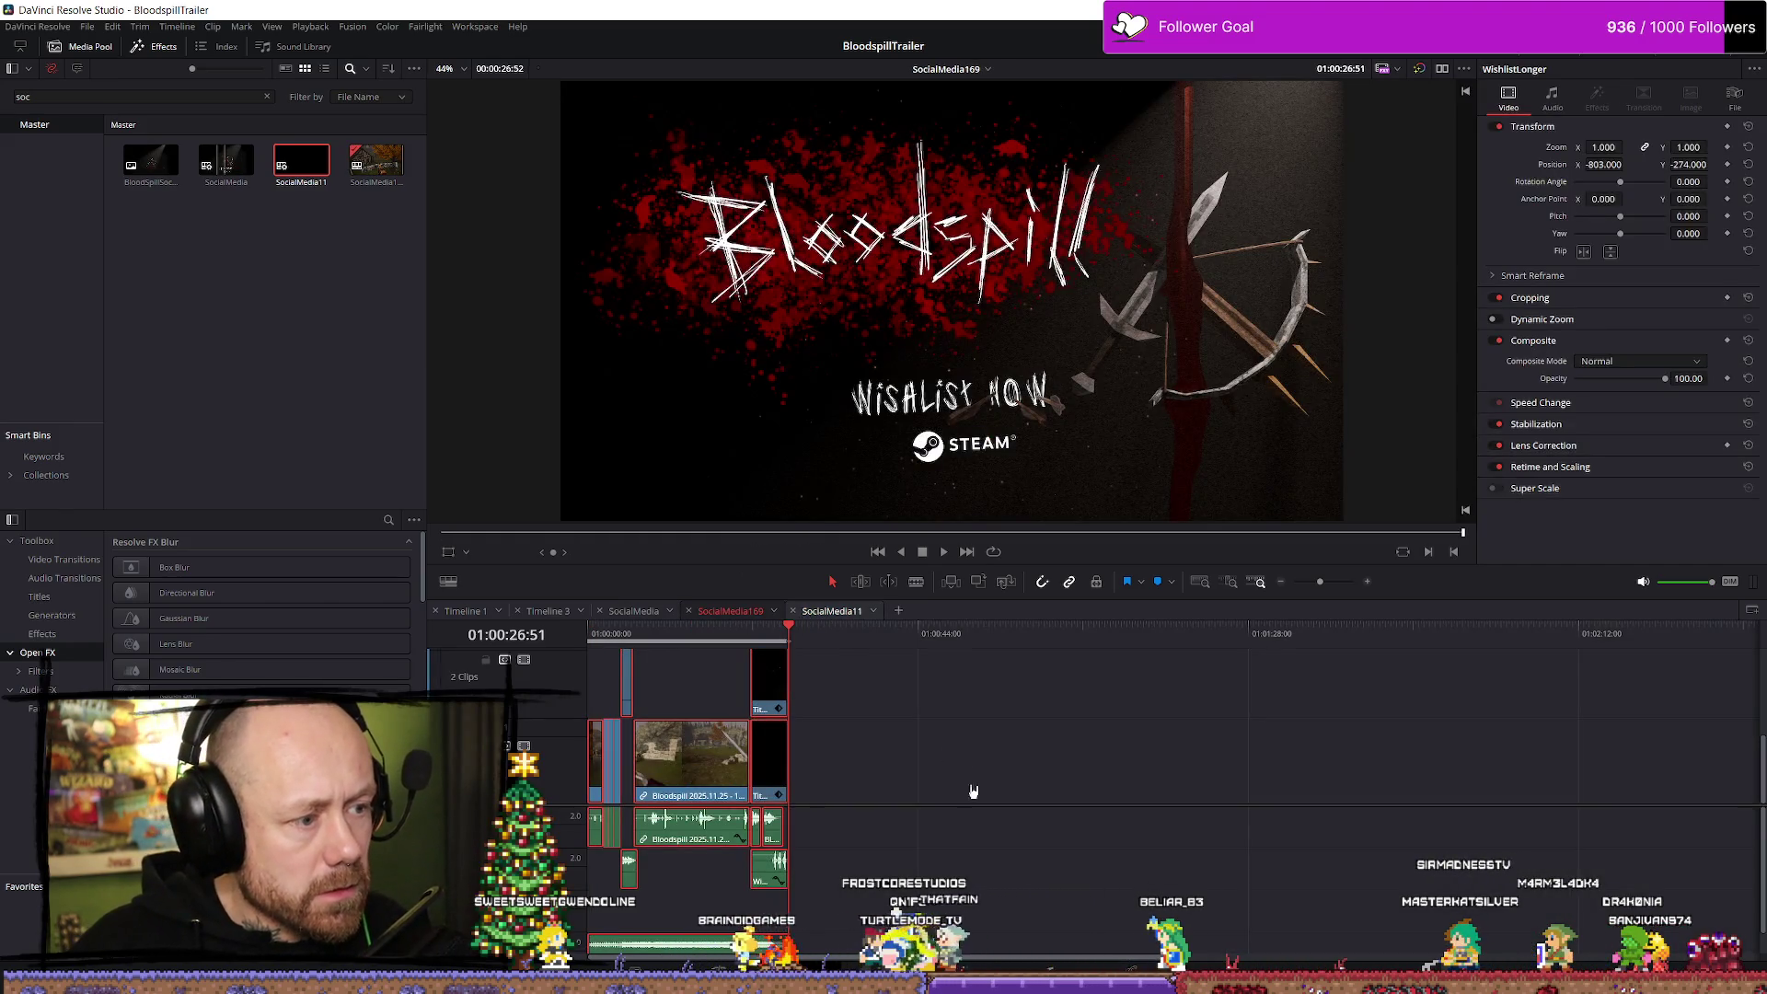
{"action": "left_click", "coordinate": [831, 610]}
{"action": "left_click", "coordinate": [871, 633]}
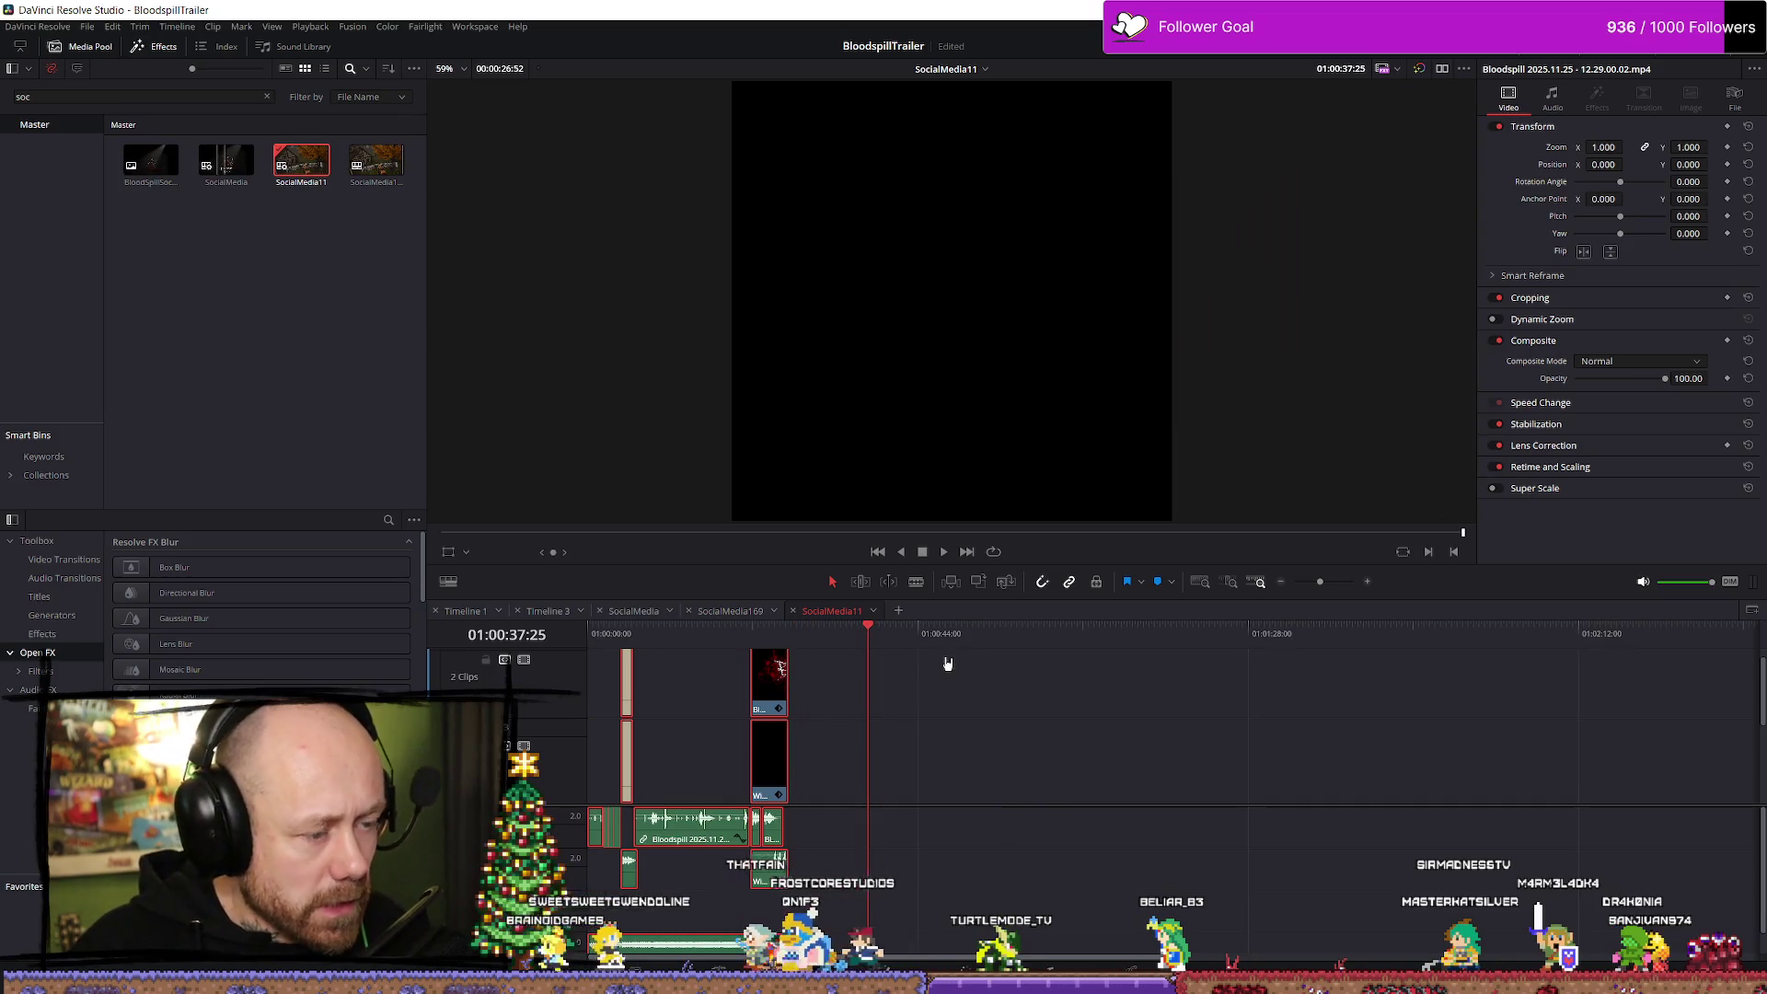
{"action": "key", "text": "ctrl+v"}
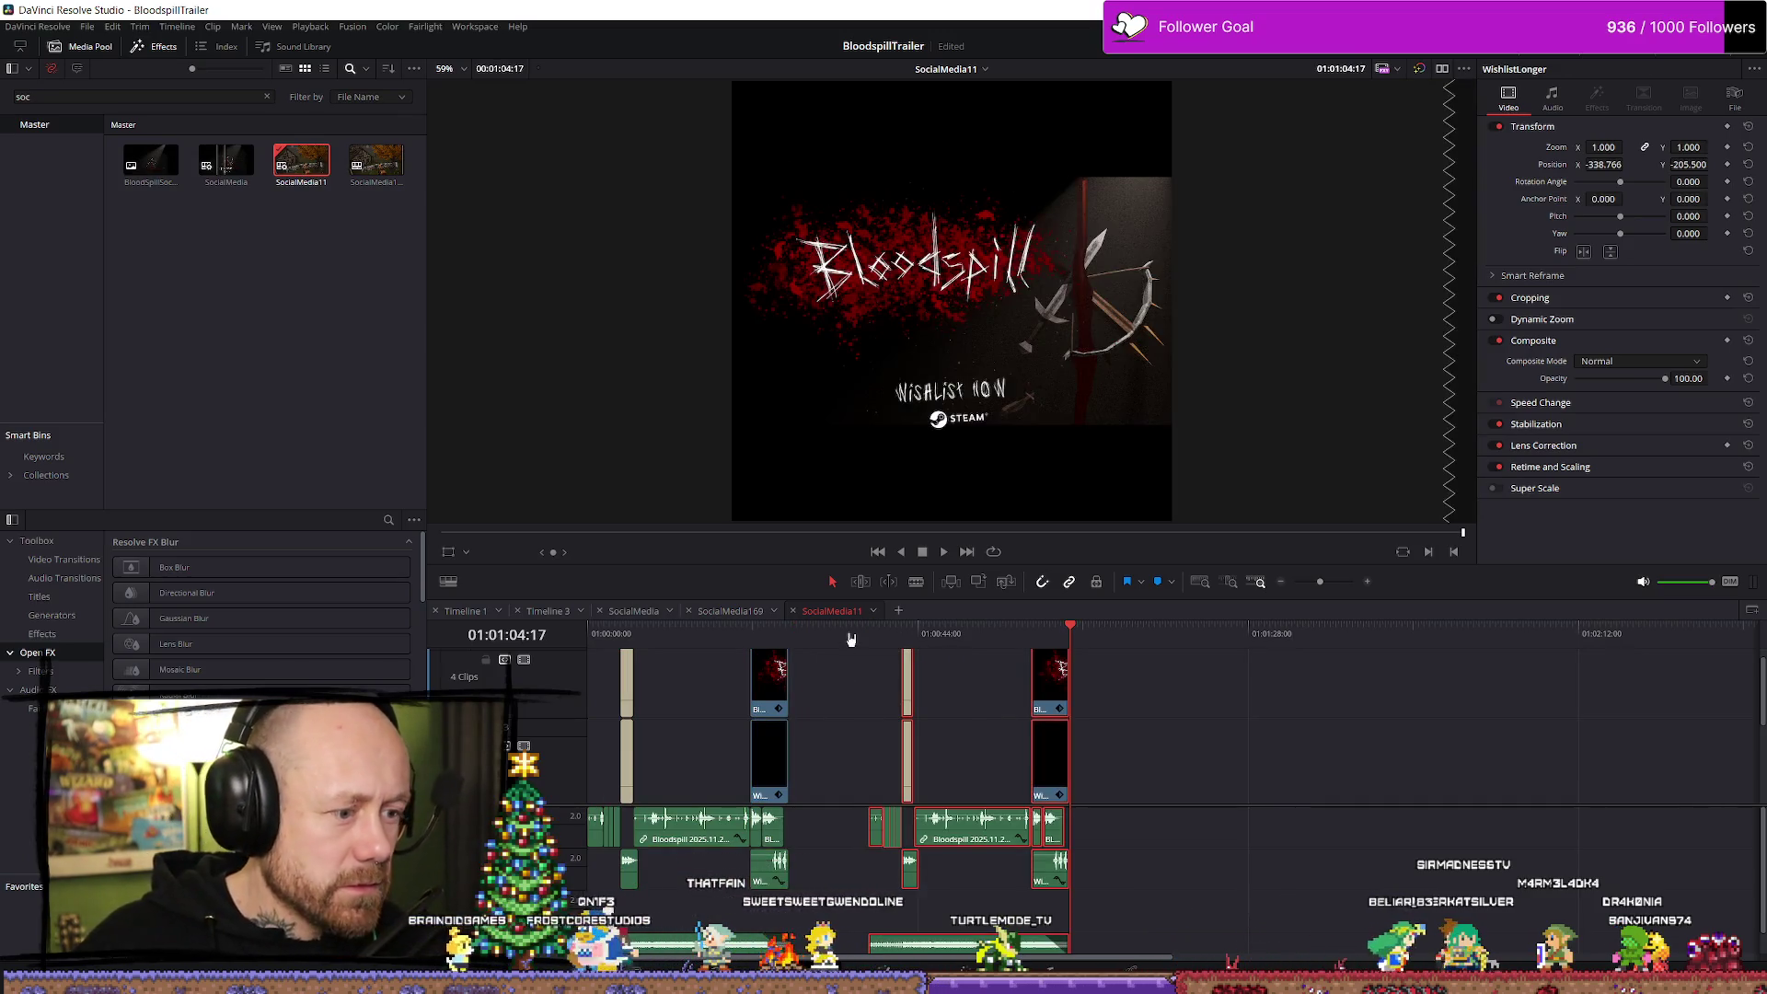
- Play back the pasted edit and delete one Bloodspill gameplay clip
{"action": "key", "text": "space"}
{"action": "key", "text": "space"}
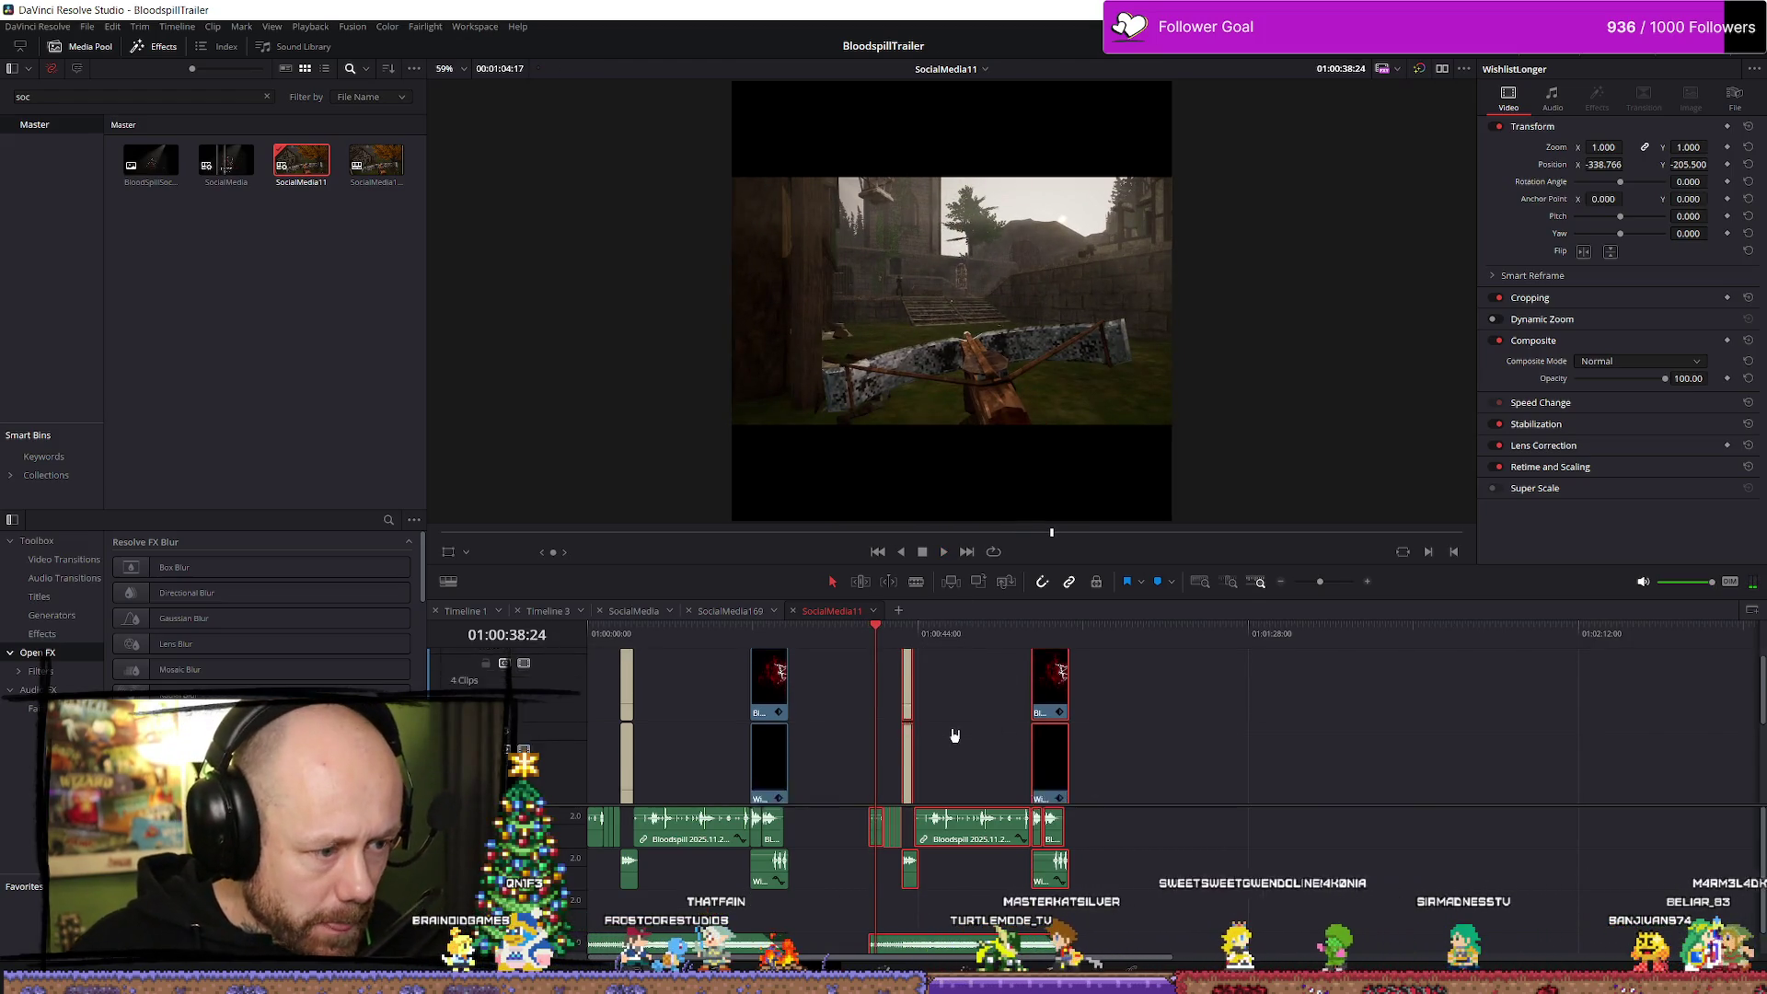
{"action": "scroll", "coordinate": [967, 734], "scroll_direction": "down", "scroll_amount": 1}
{"action": "scroll", "coordinate": [1007, 775], "scroll_direction": "up", "scroll_amount": 3}
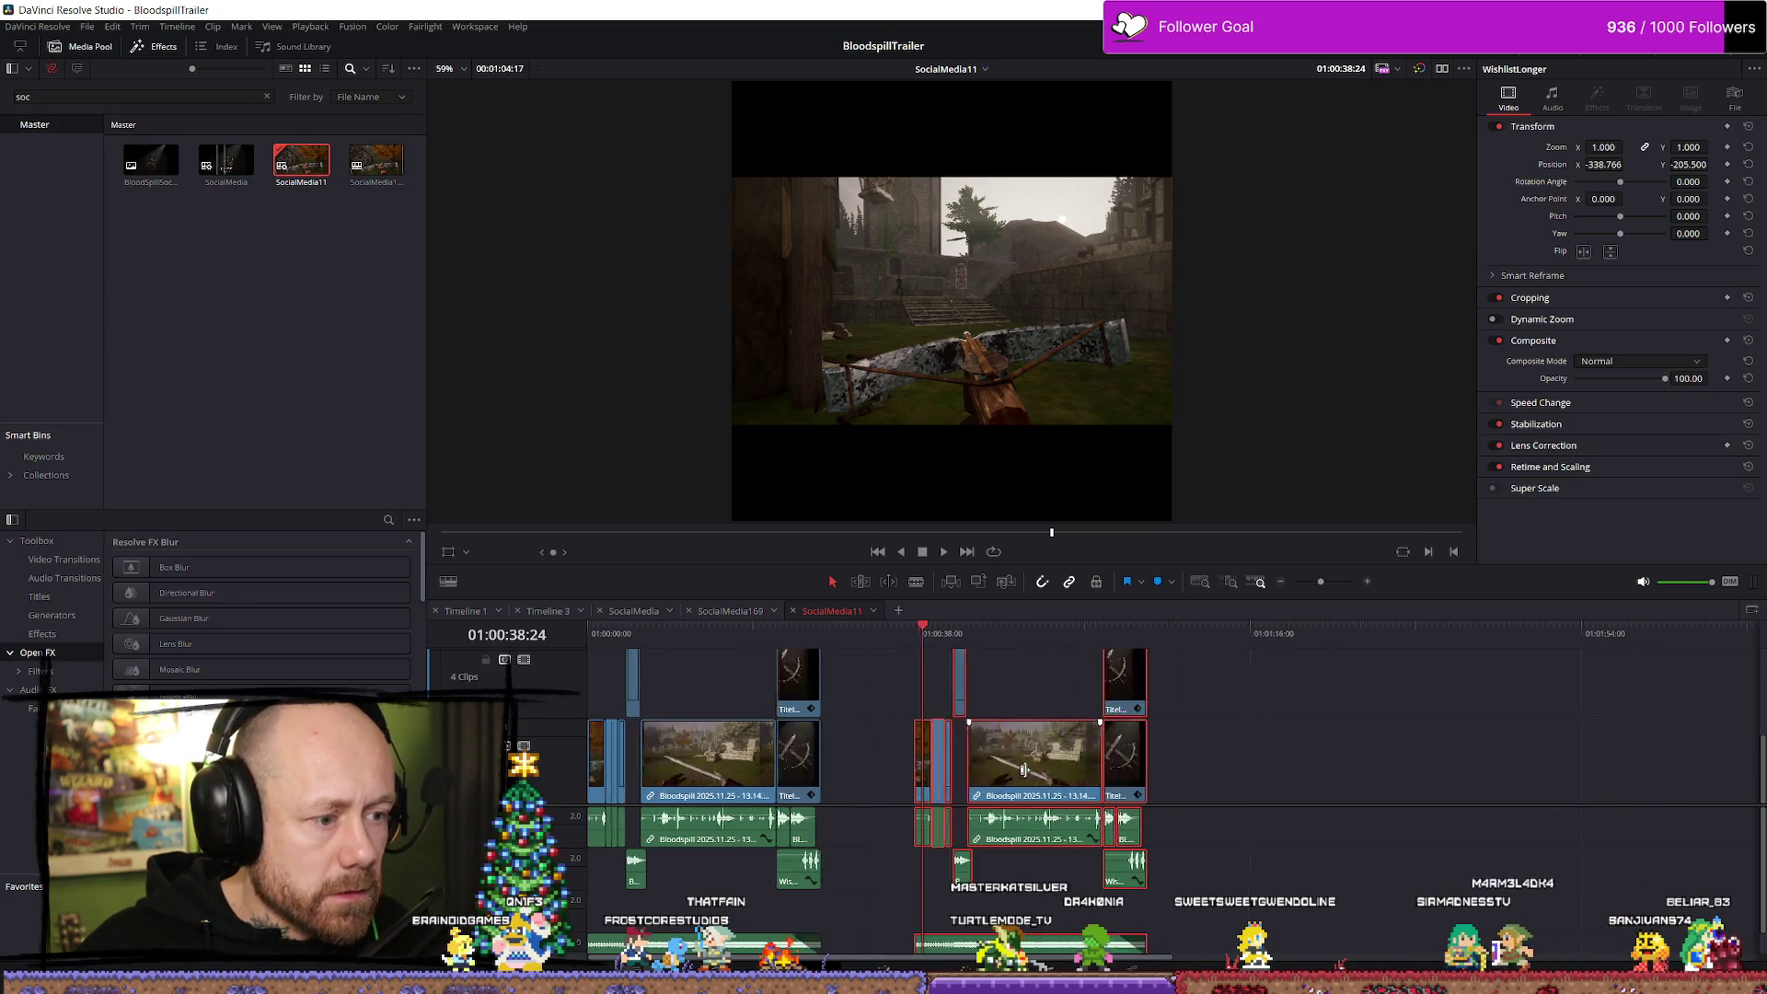
{"action": "scroll", "coordinate": [1541, 804], "scroll_direction": "up", "scroll_amount": 2}
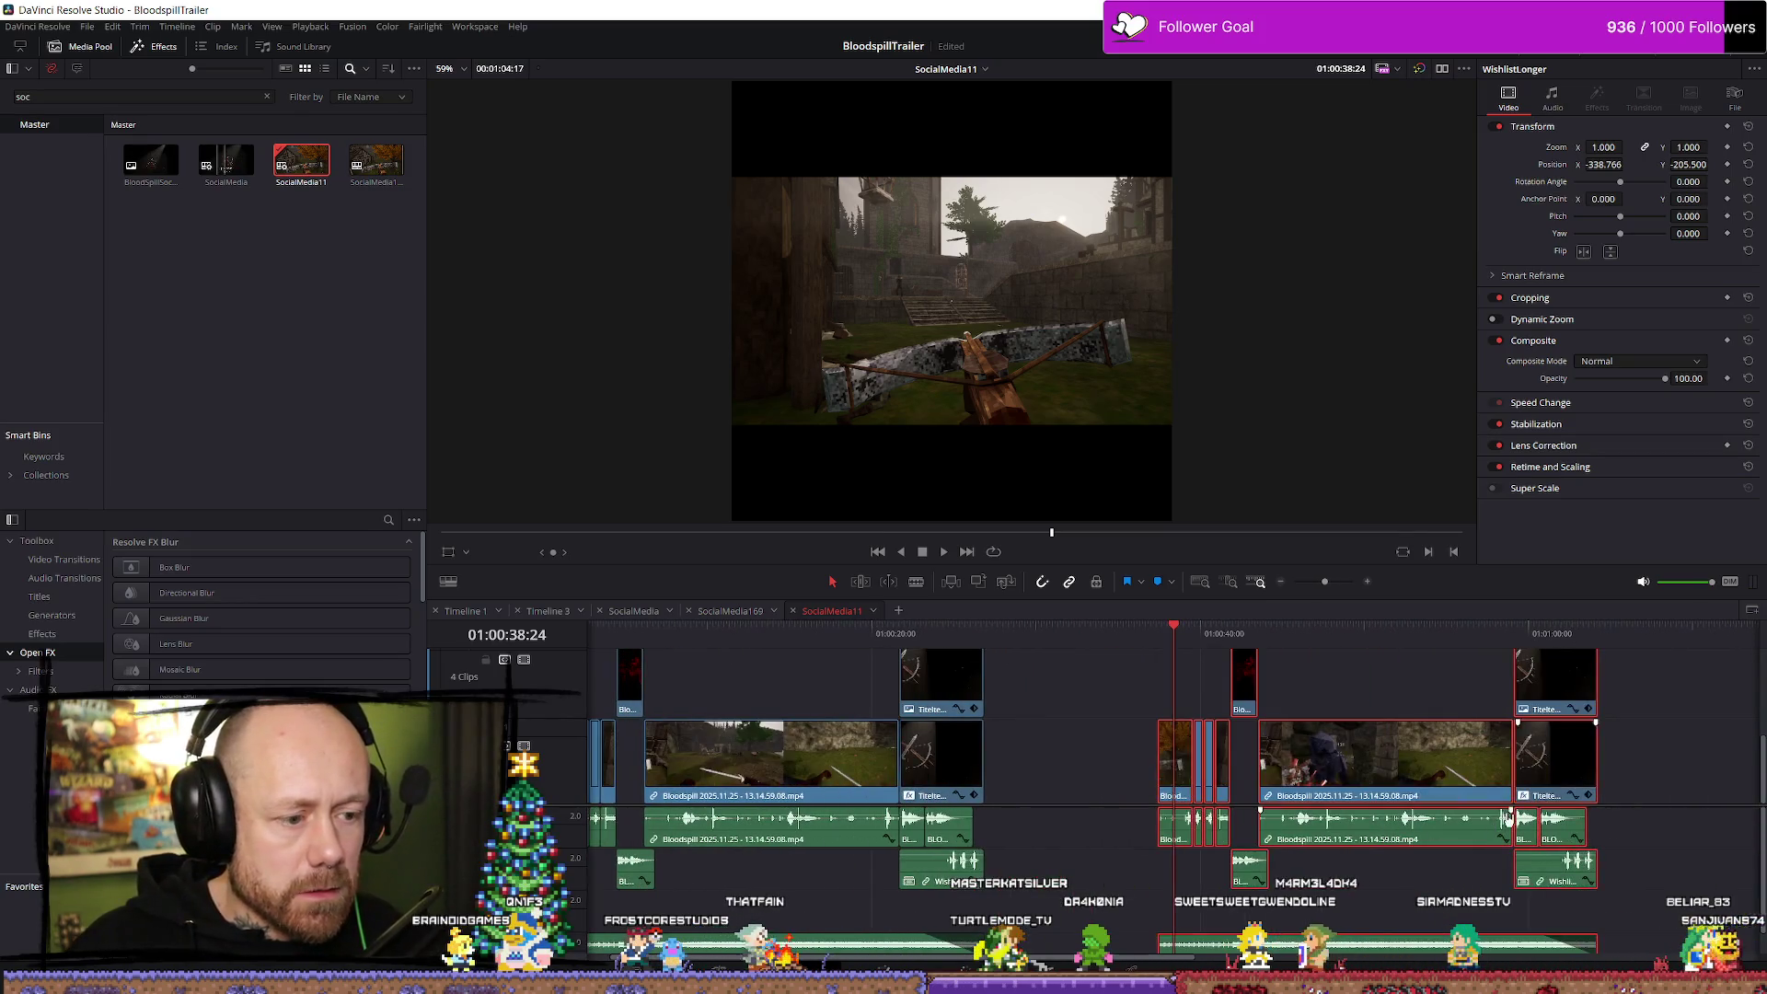
{"action": "left_click", "coordinate": [1385, 755]}
{"action": "key", "text": "BackSpace"}
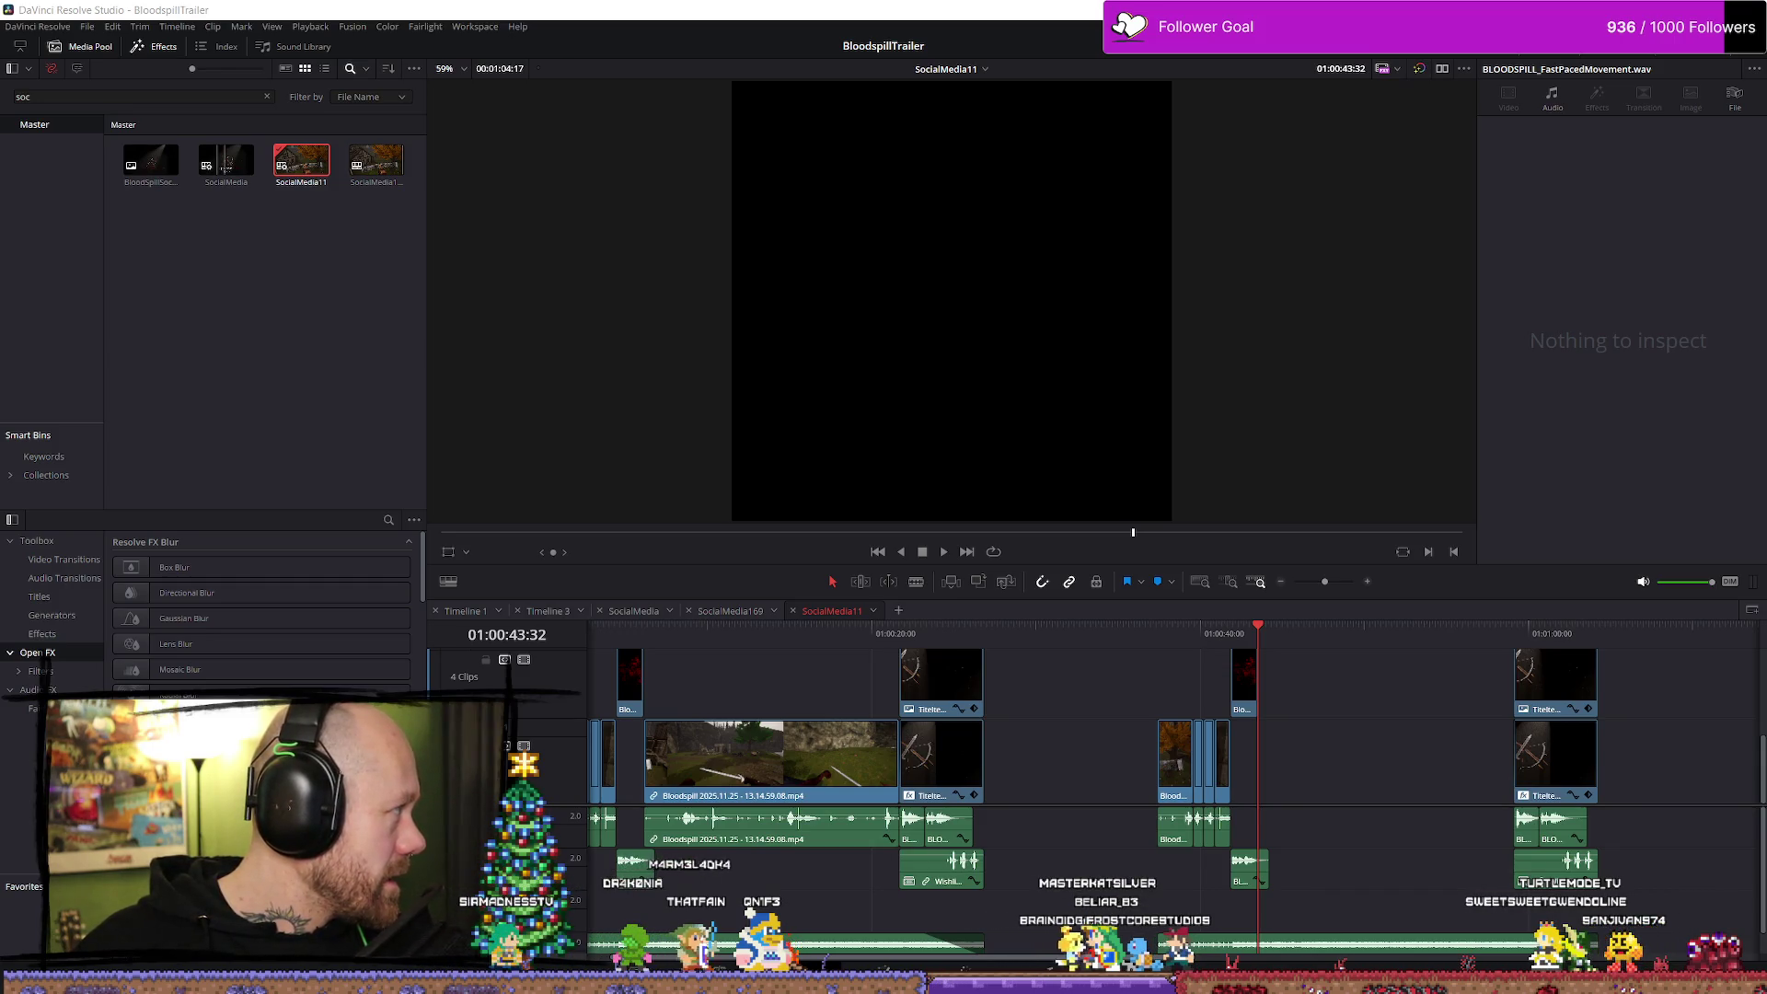
- Bring the browser with the Ween 'Ocean Man' YouTube video to the front
{"action": "key", "text": "alt+Tab"}
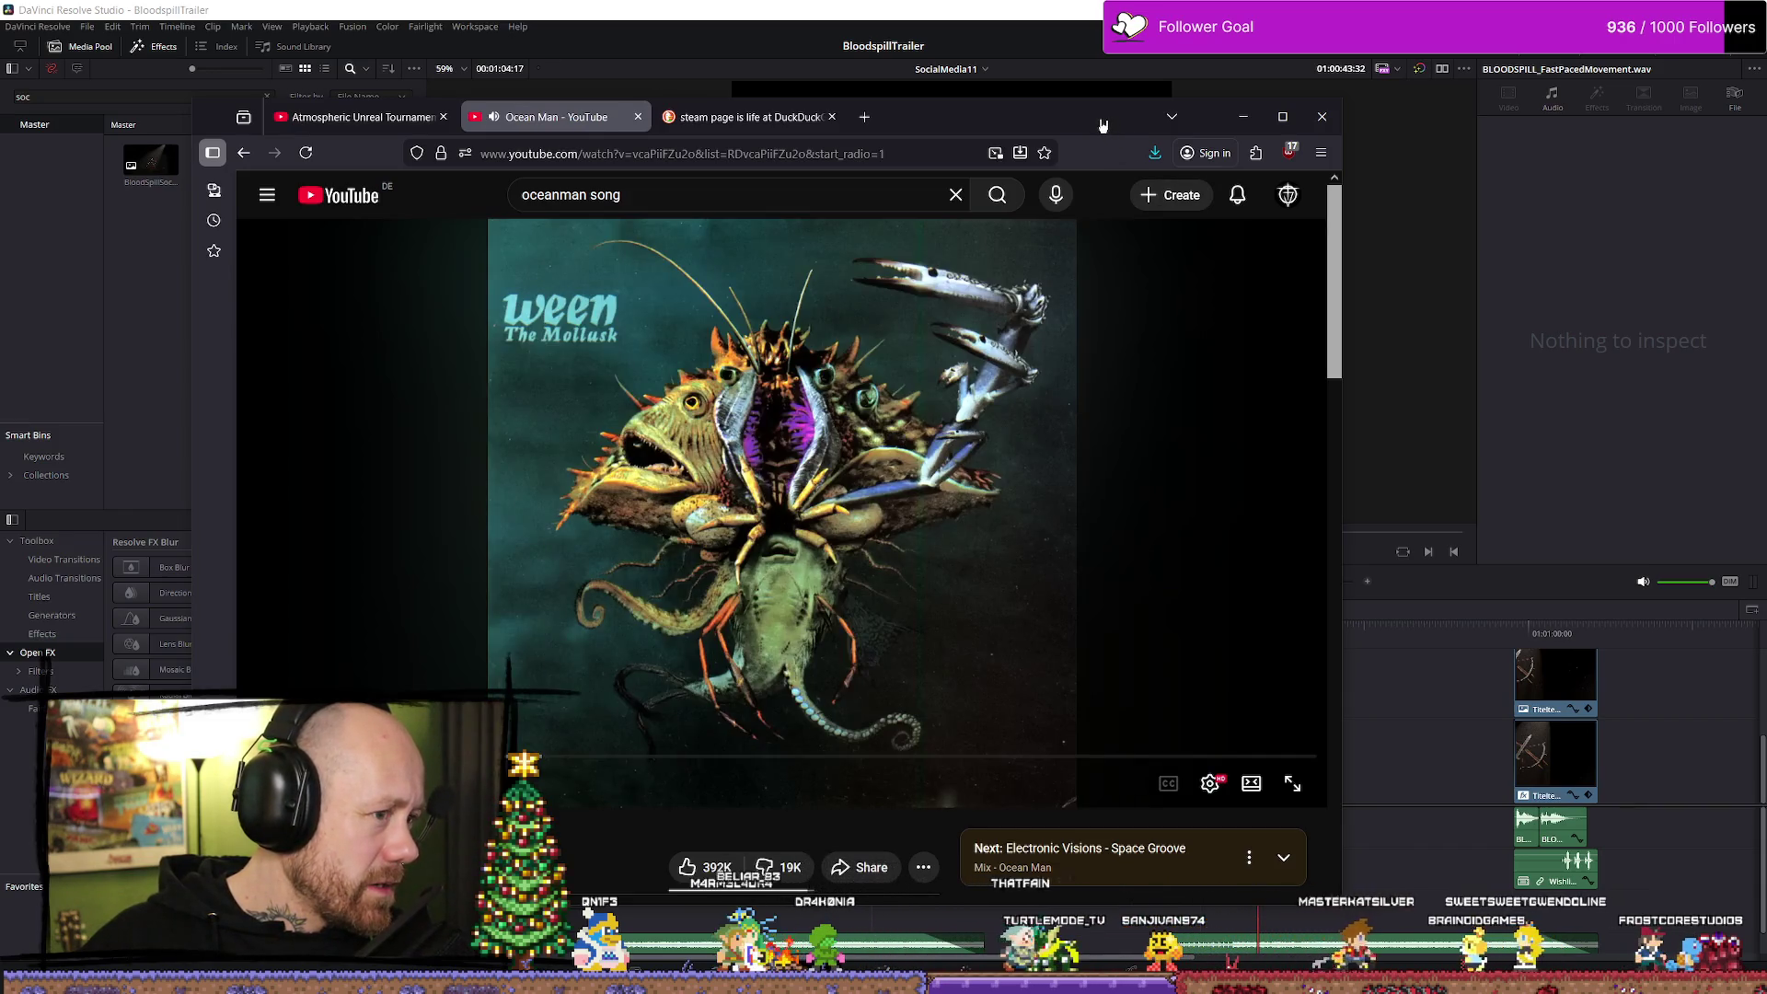
- Drag the YouTube browser window off to the left to reveal DaVinci Resolve
{"action": "left_click_drag", "start_coordinate": [1102, 124], "coordinate": [0, 125]}
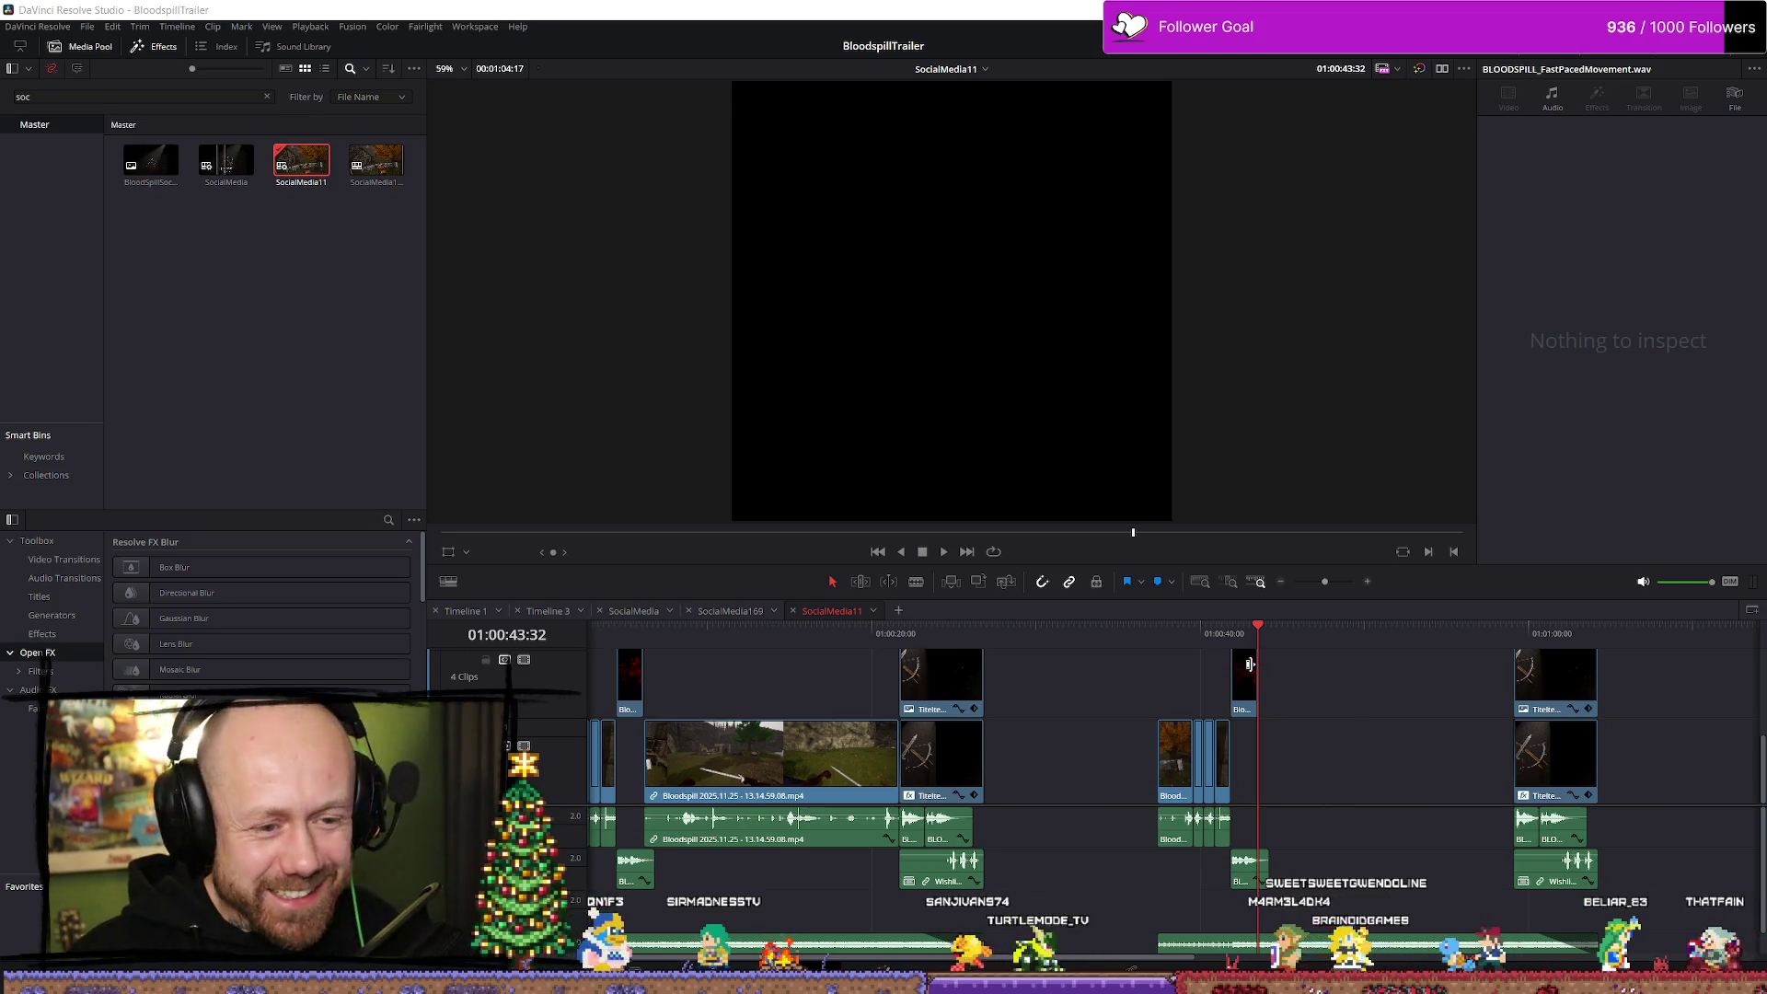
- Zoom the Bloodspill 12.29.00.02 gameplay clip to 1.8 and check it full screen
{"action": "left_click", "coordinate": [1206, 631]}
{"action": "key", "text": "space"}
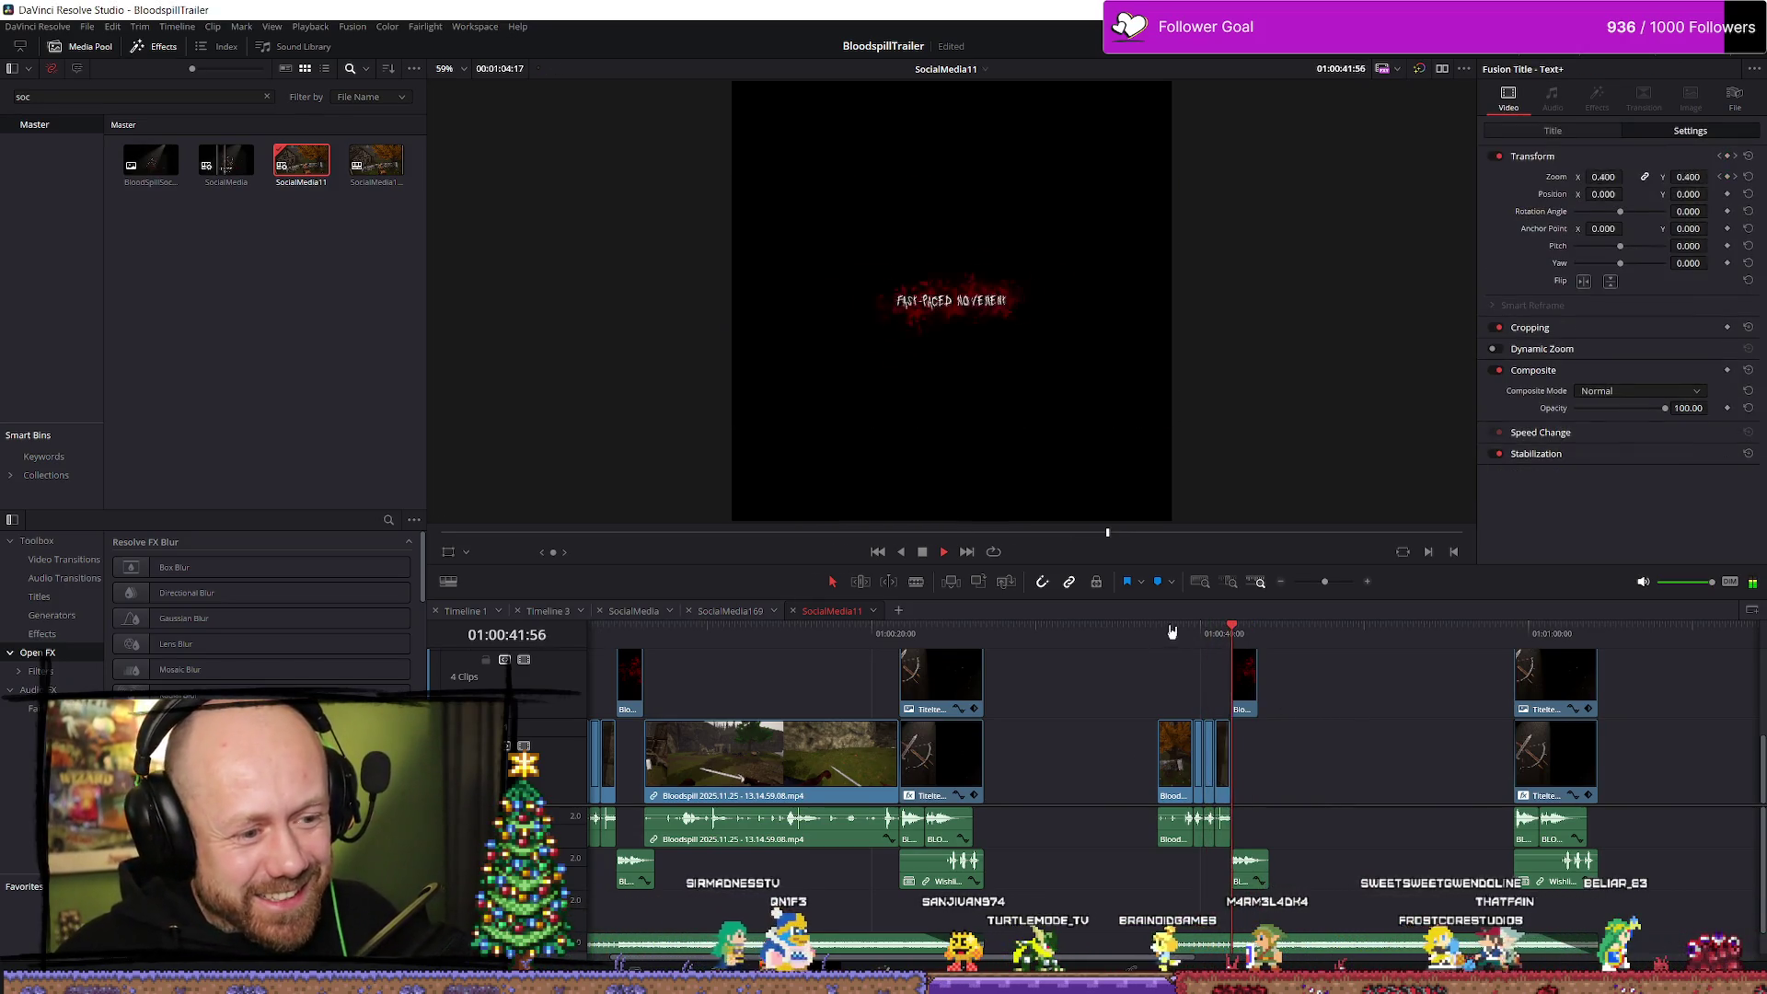
{"action": "key", "text": "space"}
{"action": "scroll", "coordinate": [1266, 785], "scroll_direction": "up", "scroll_amount": 4}
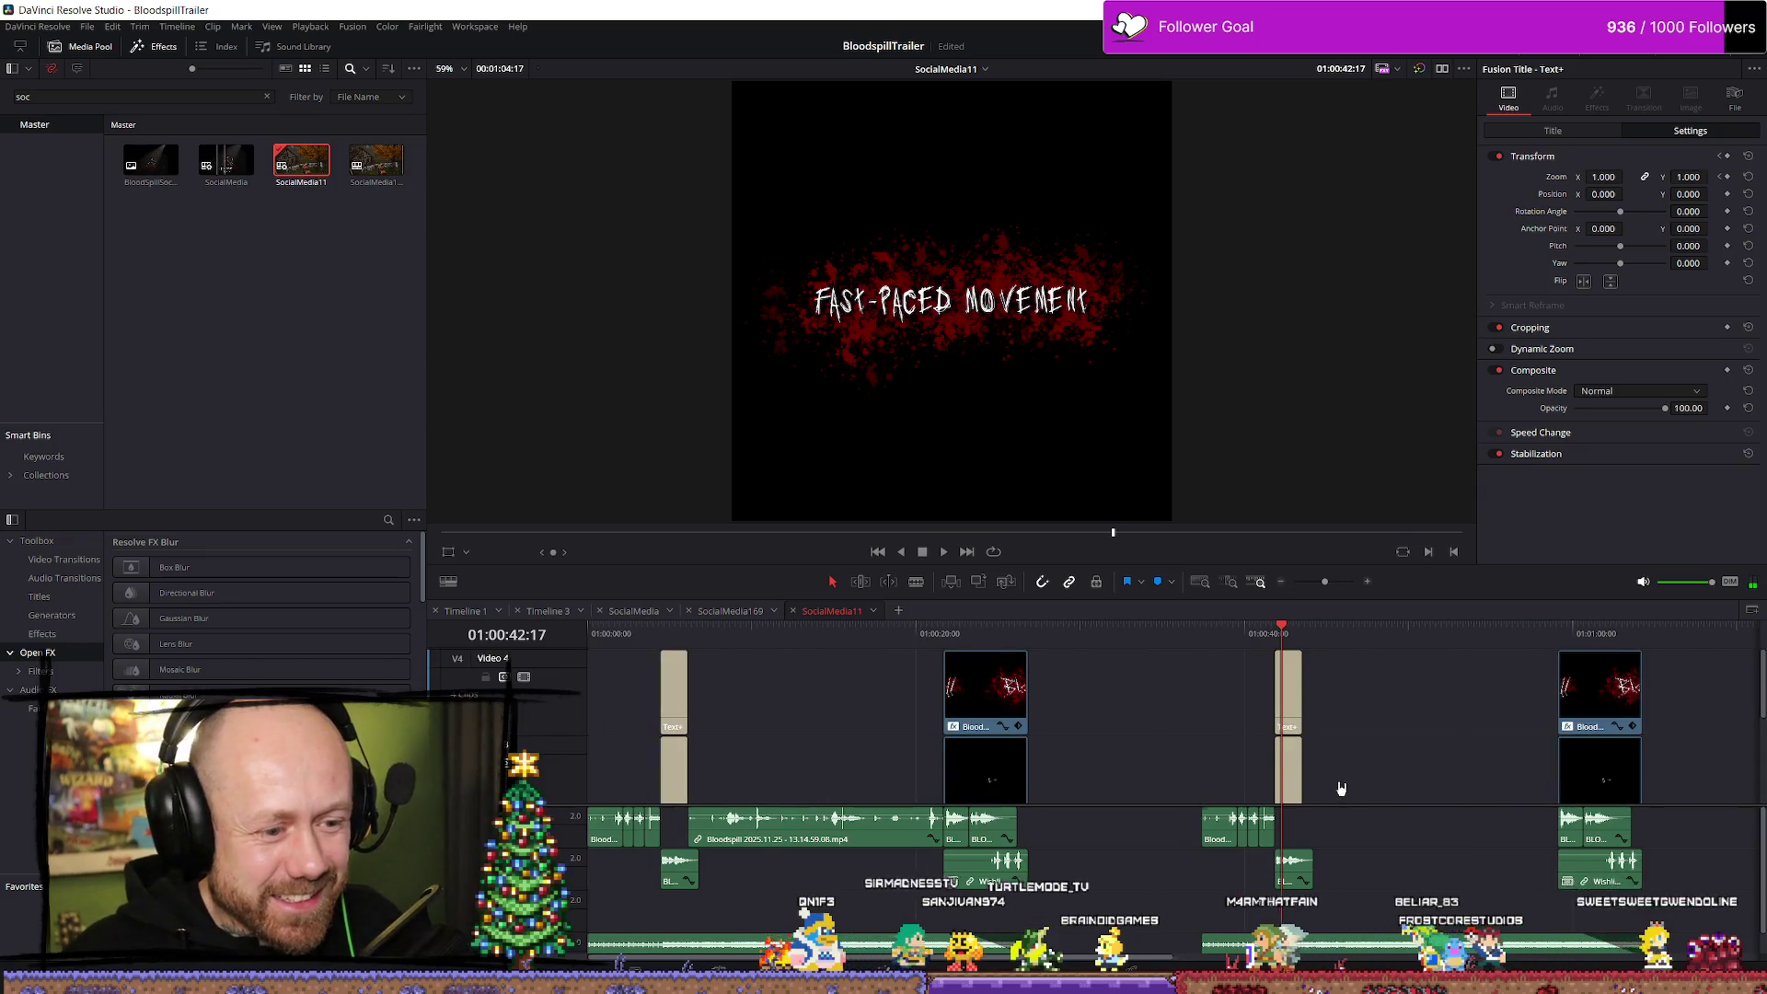
{"action": "scroll", "coordinate": [1341, 788], "scroll_direction": "down", "scroll_amount": 3}
{"action": "scroll", "coordinate": [1139, 806], "scroll_direction": "right", "scroll_amount": 2}
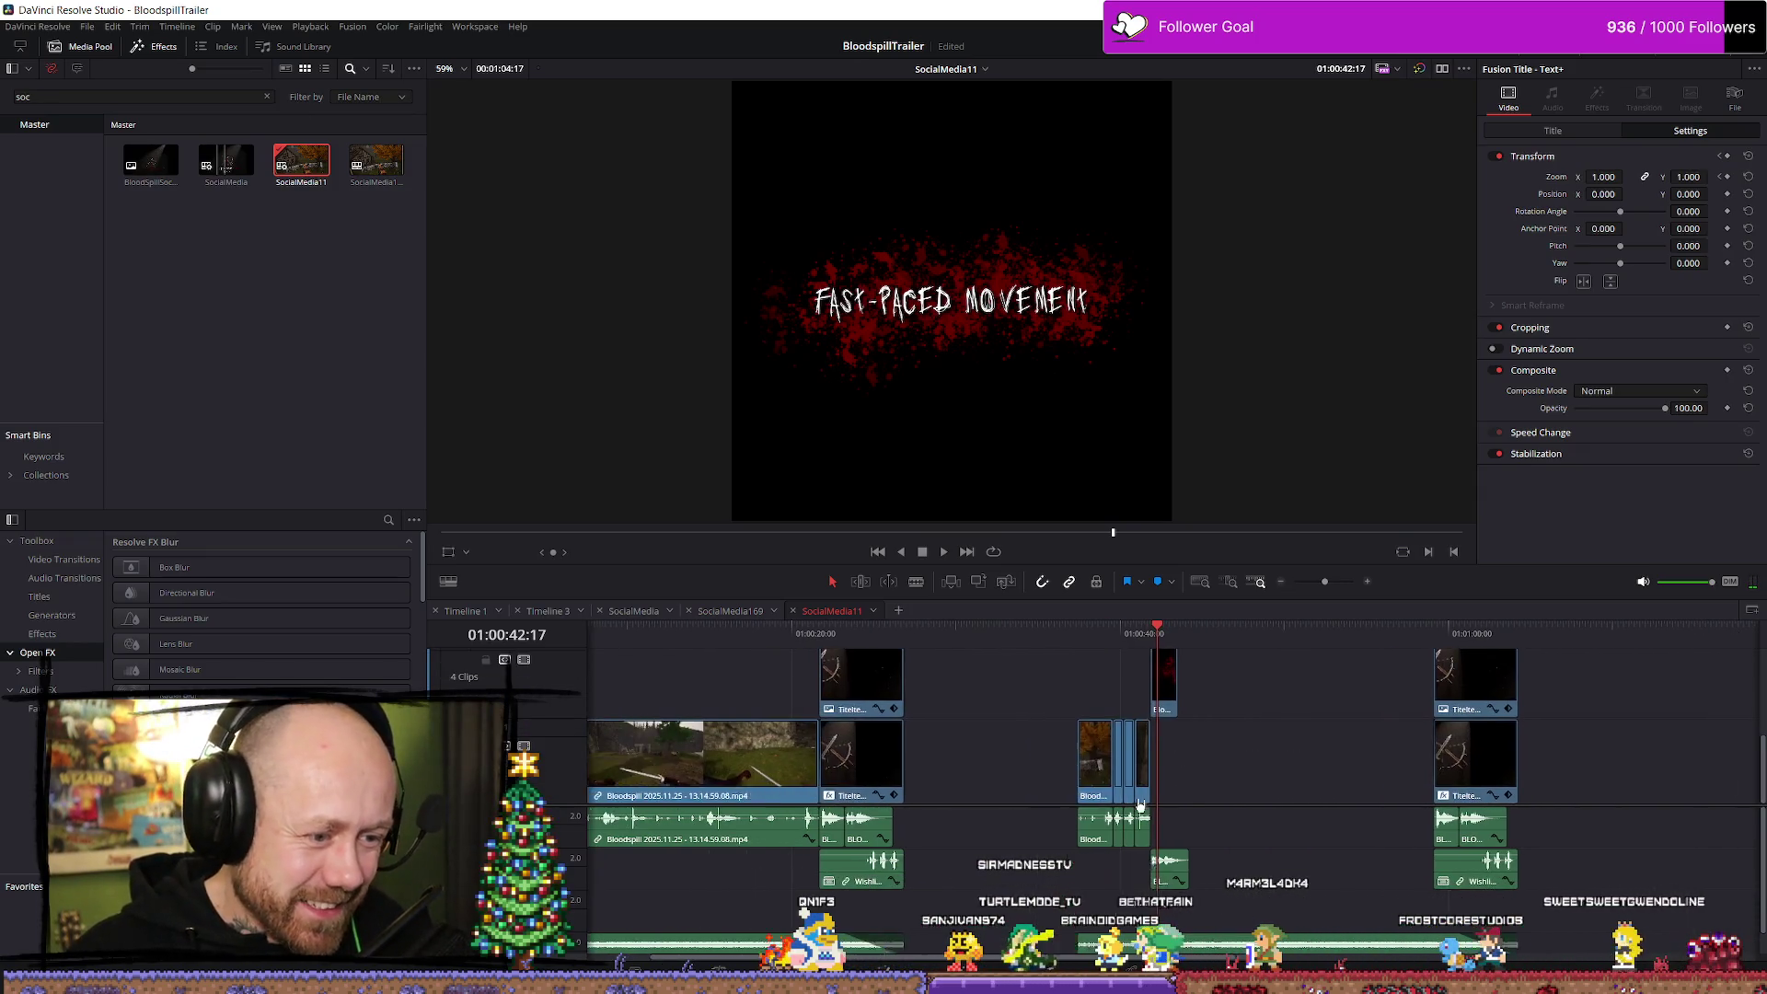
{"action": "scroll", "coordinate": [1301, 801], "scroll_direction": "up", "scroll_amount": 3}
{"action": "left_click", "coordinate": [789, 780]}
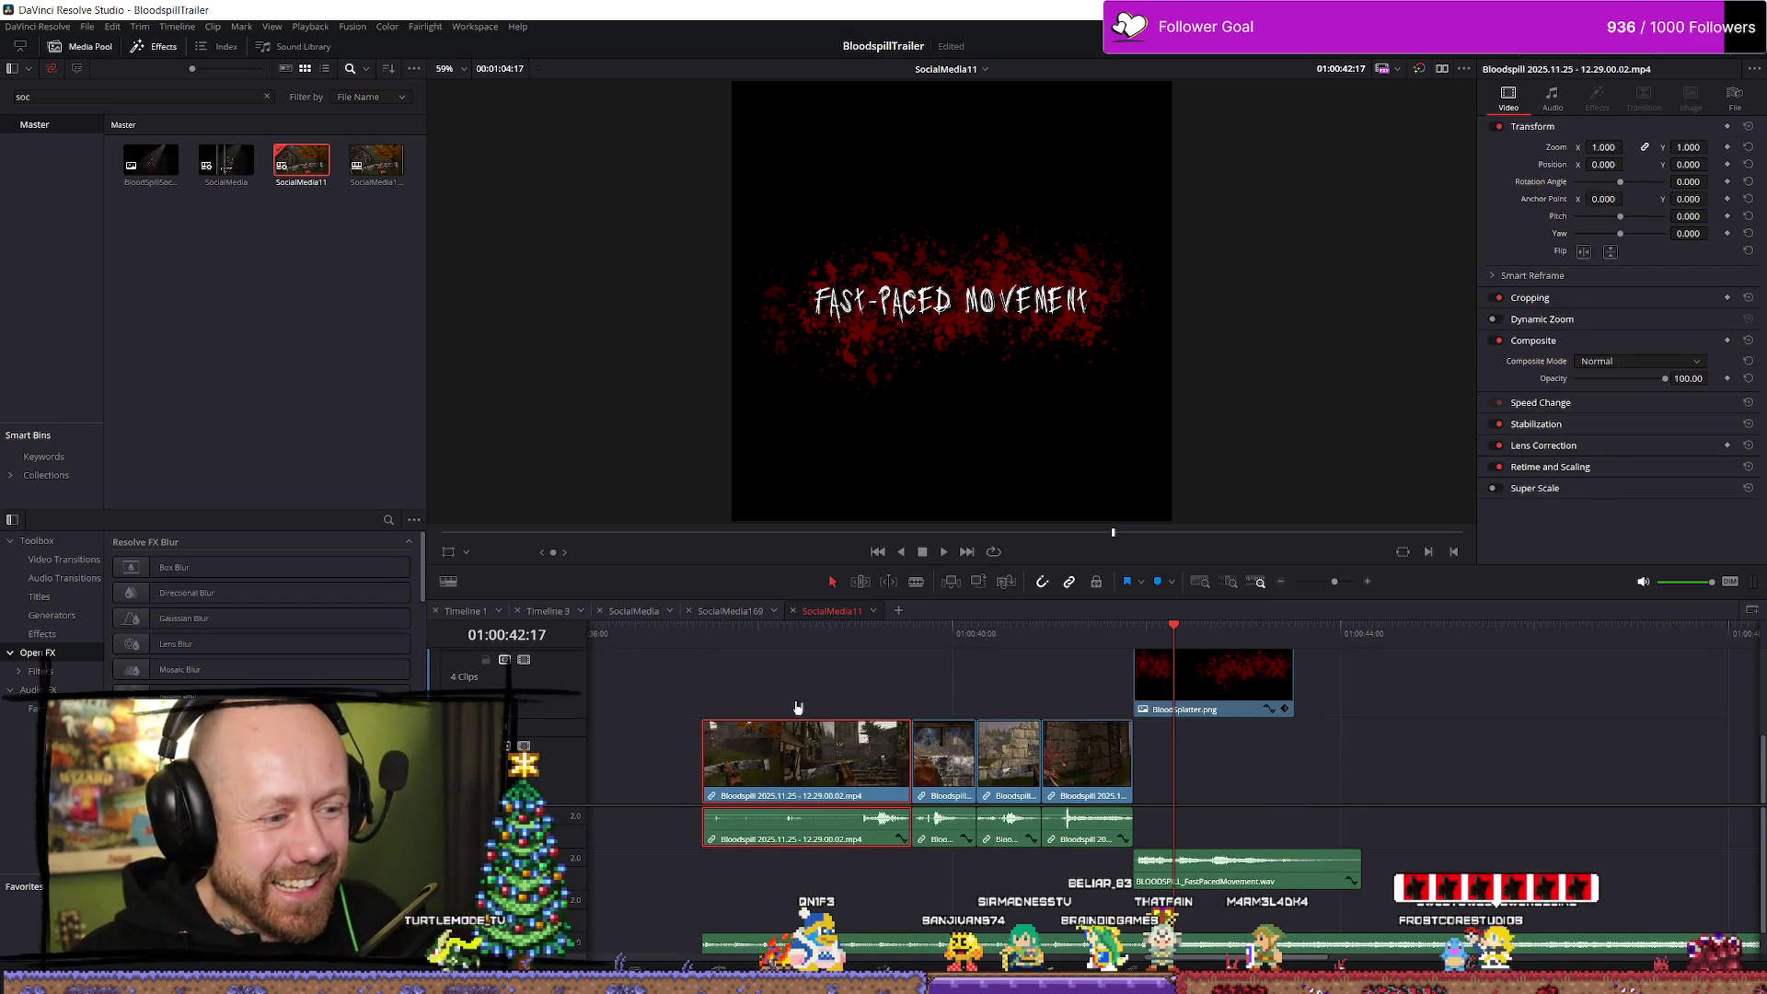
{"action": "mouse_move", "coordinate": [1604, 147]}
{"action": "left_mouse_down"}
{"action": "mouse_move", "coordinate": [1686, 147]}
{"action": "mouse_move", "coordinate": [1628, 147]}
{"action": "left_mouse_up"}
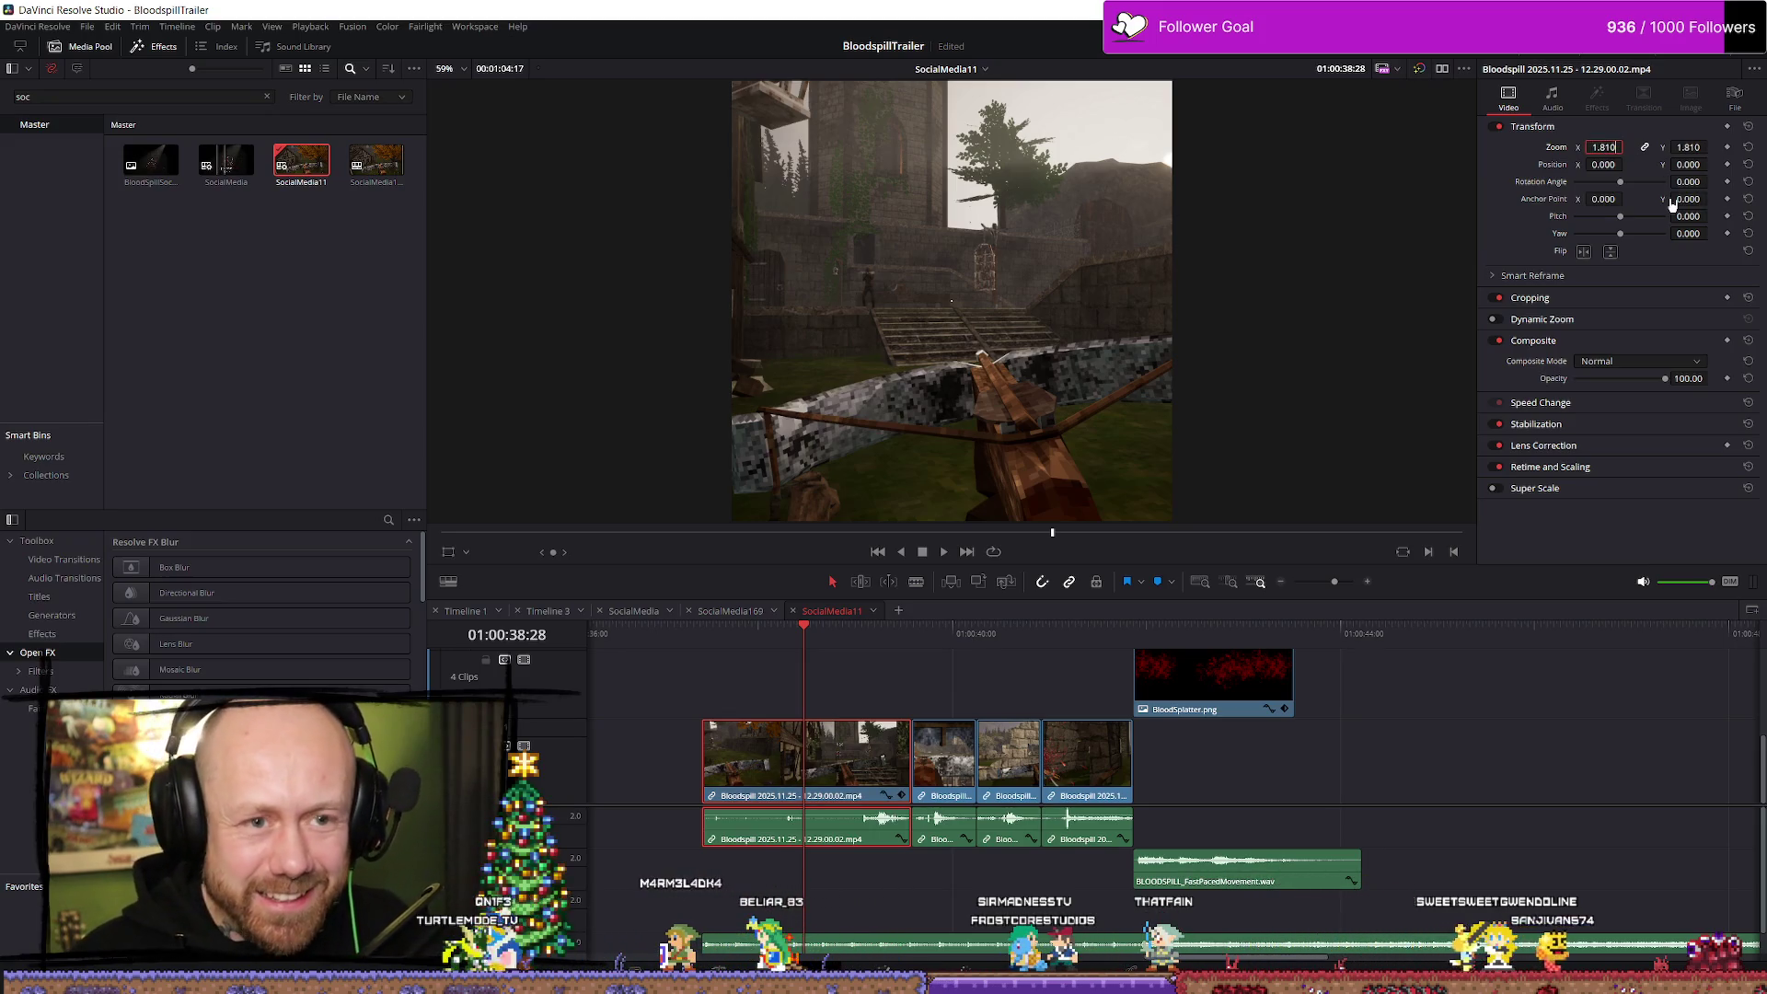
{"action": "key", "text": "Return"}
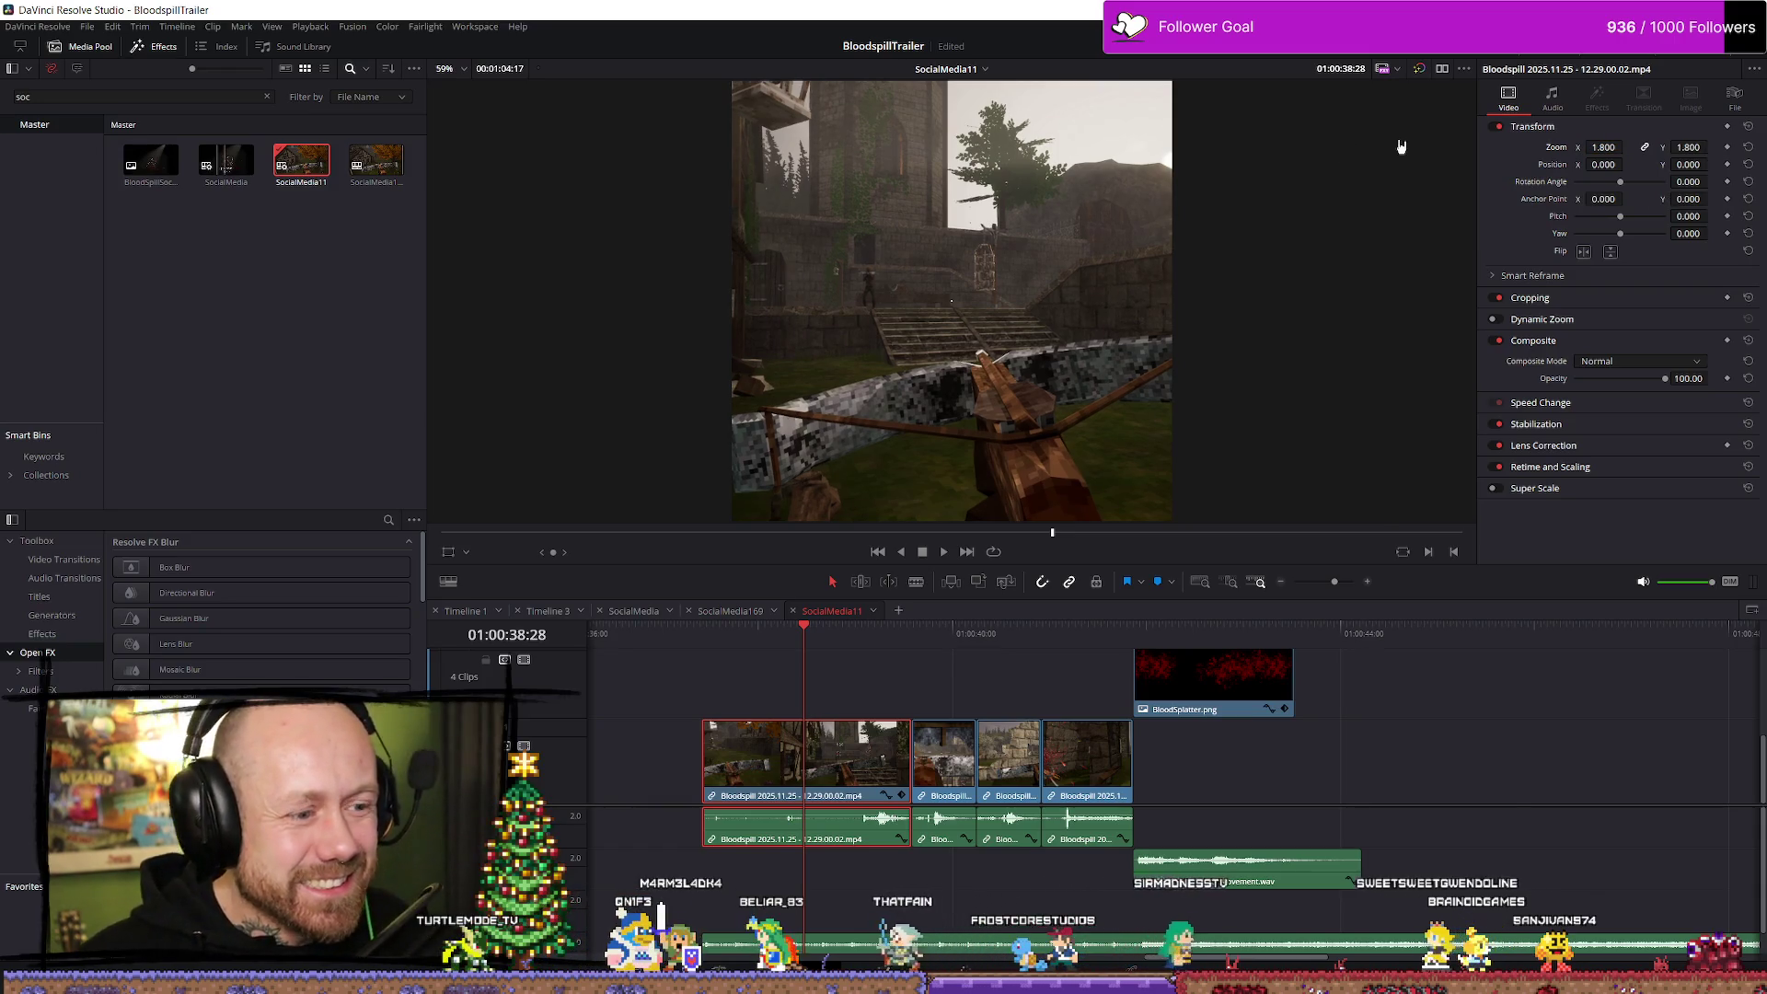
{"action": "key", "text": "ctrl+f"}
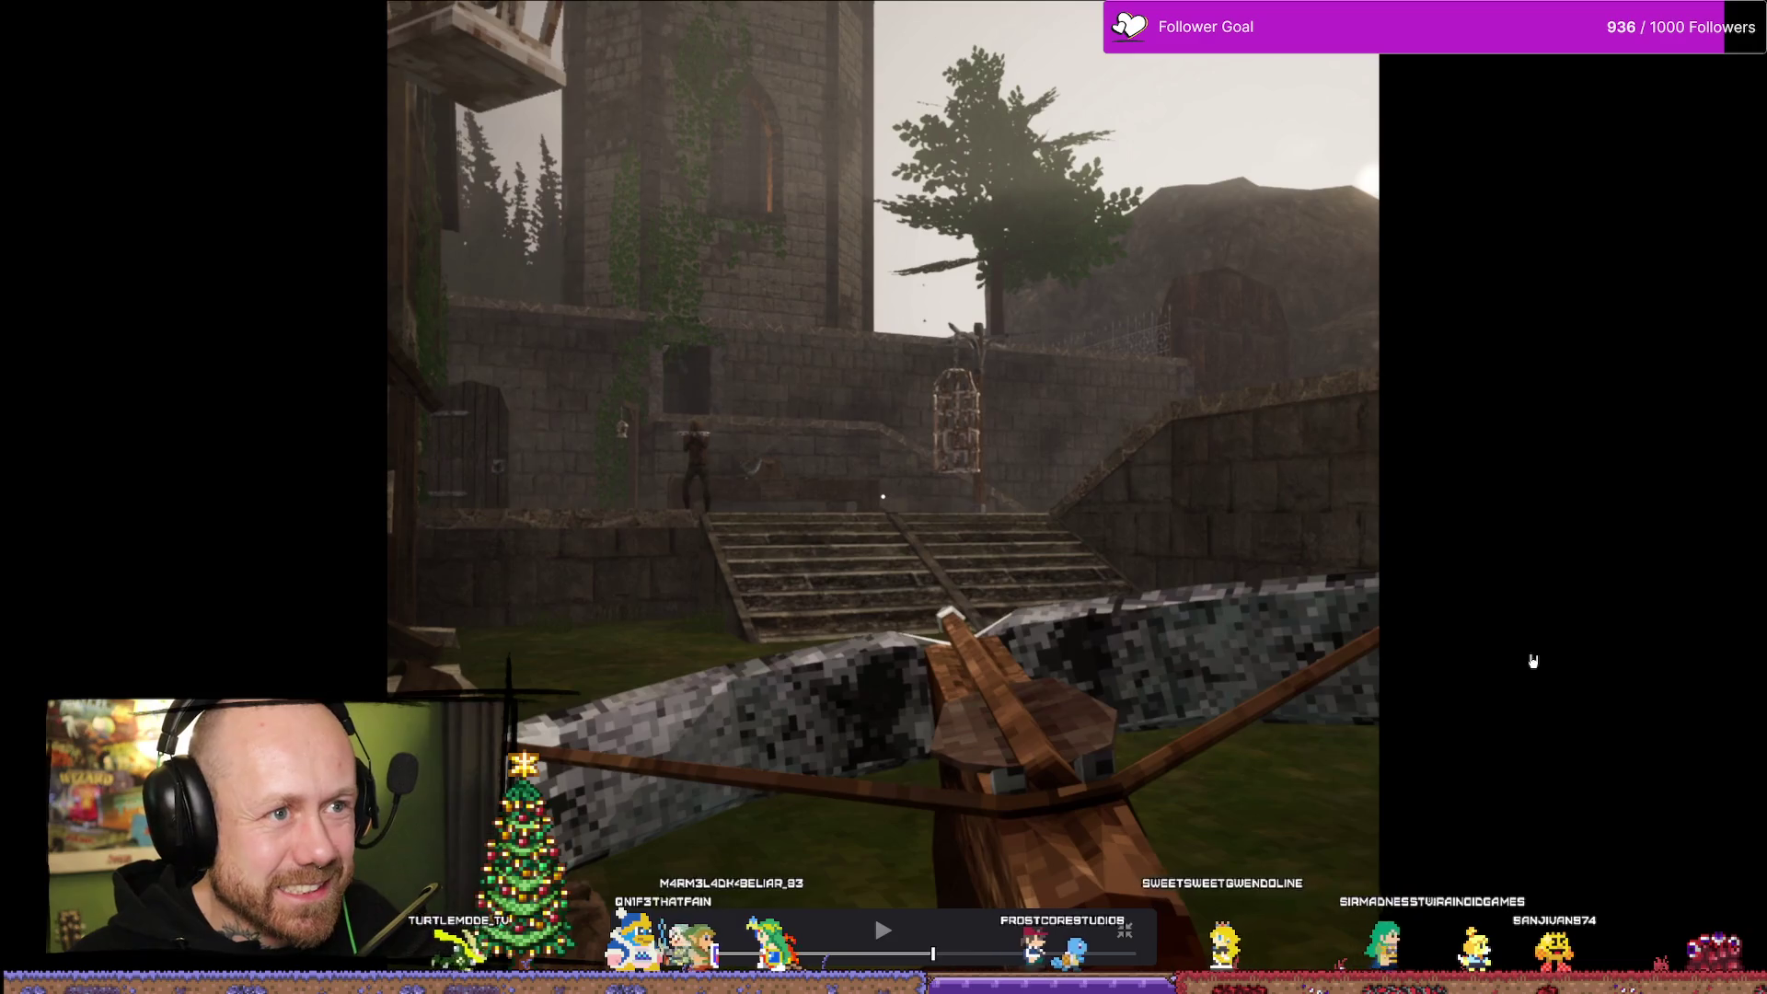
{"action": "key", "text": "Escape"}
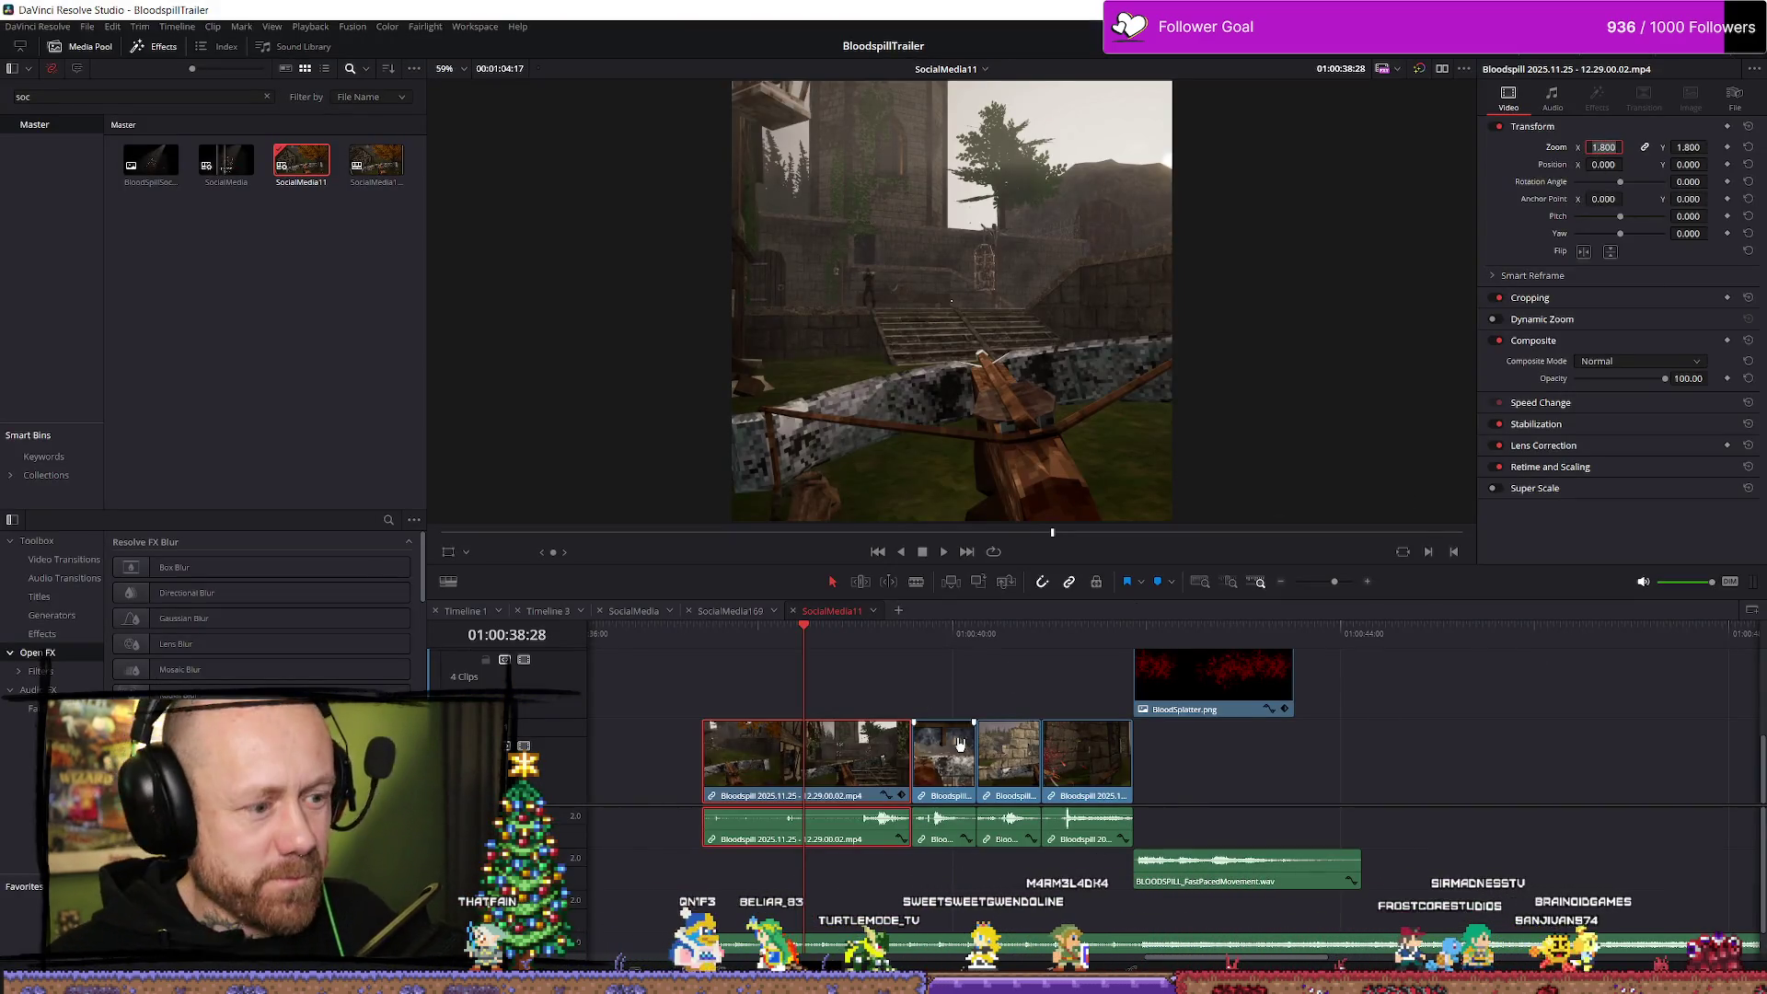
- Set zoom 1.8 on the second, third and fourth gameplay clips and play them back
{"action": "left_click", "coordinate": [1008, 784]}
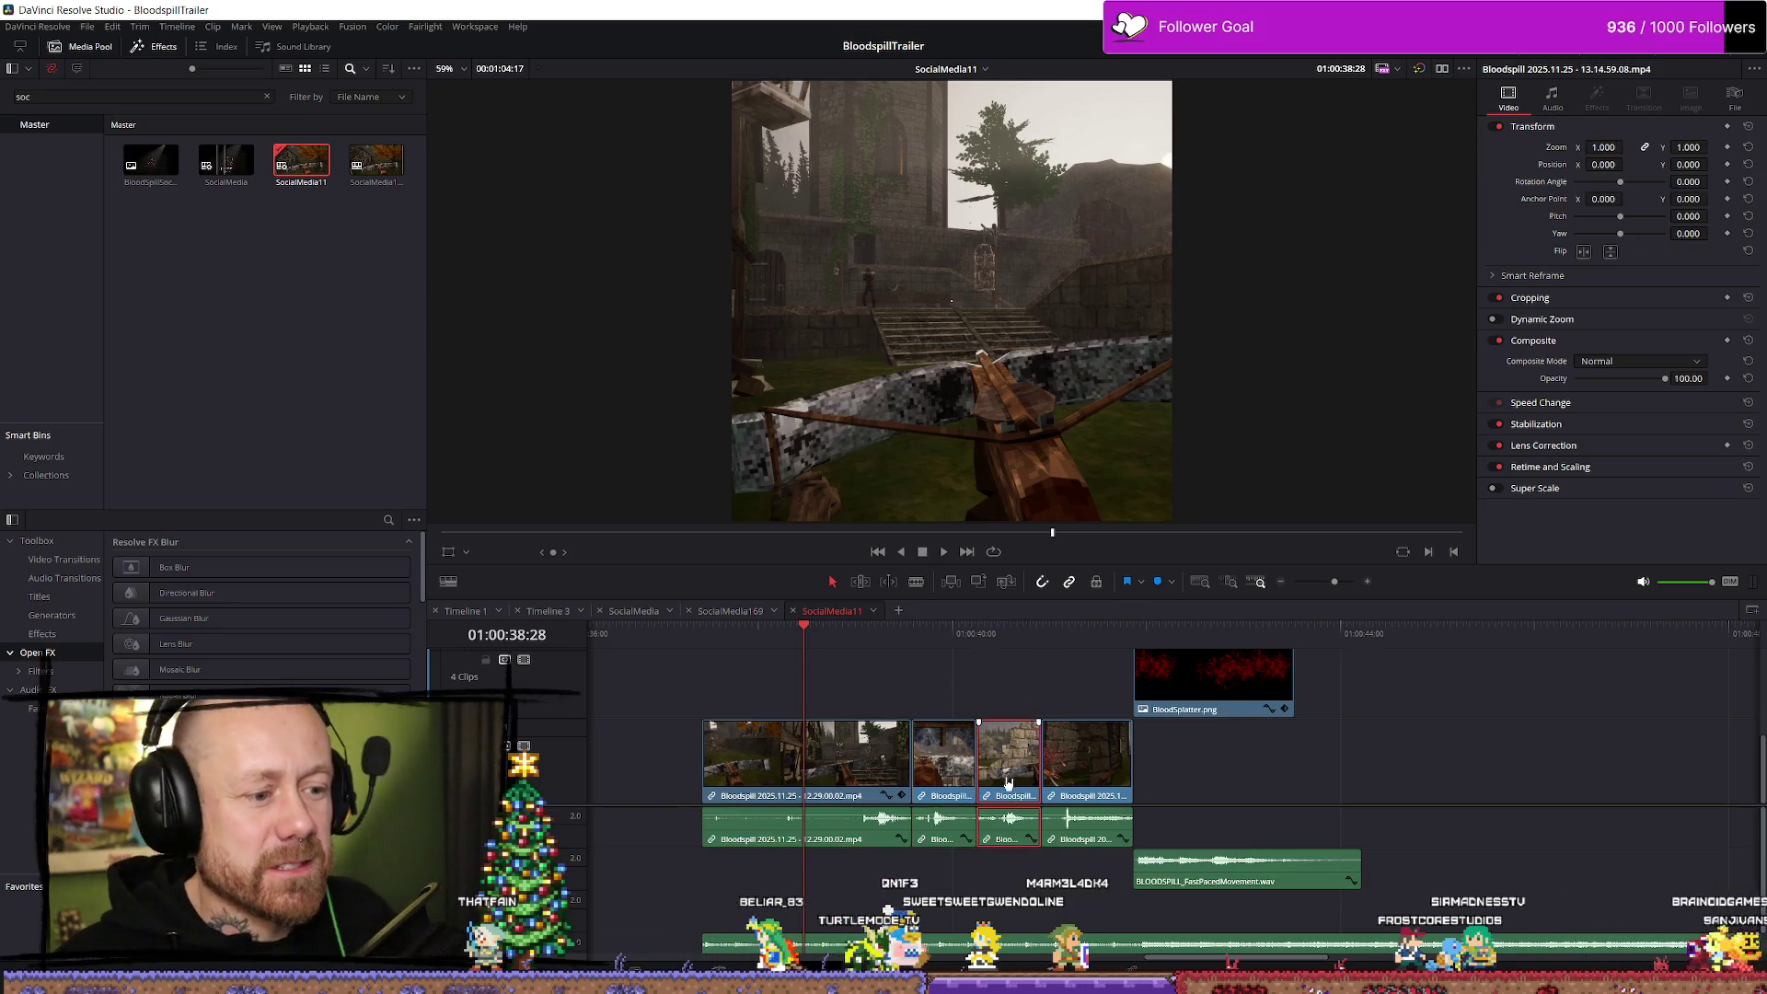
{"action": "left_click", "coordinate": [943, 764], "text": "ctrl"}
{"action": "left_click", "coordinate": [1086, 764], "text": "ctrl"}
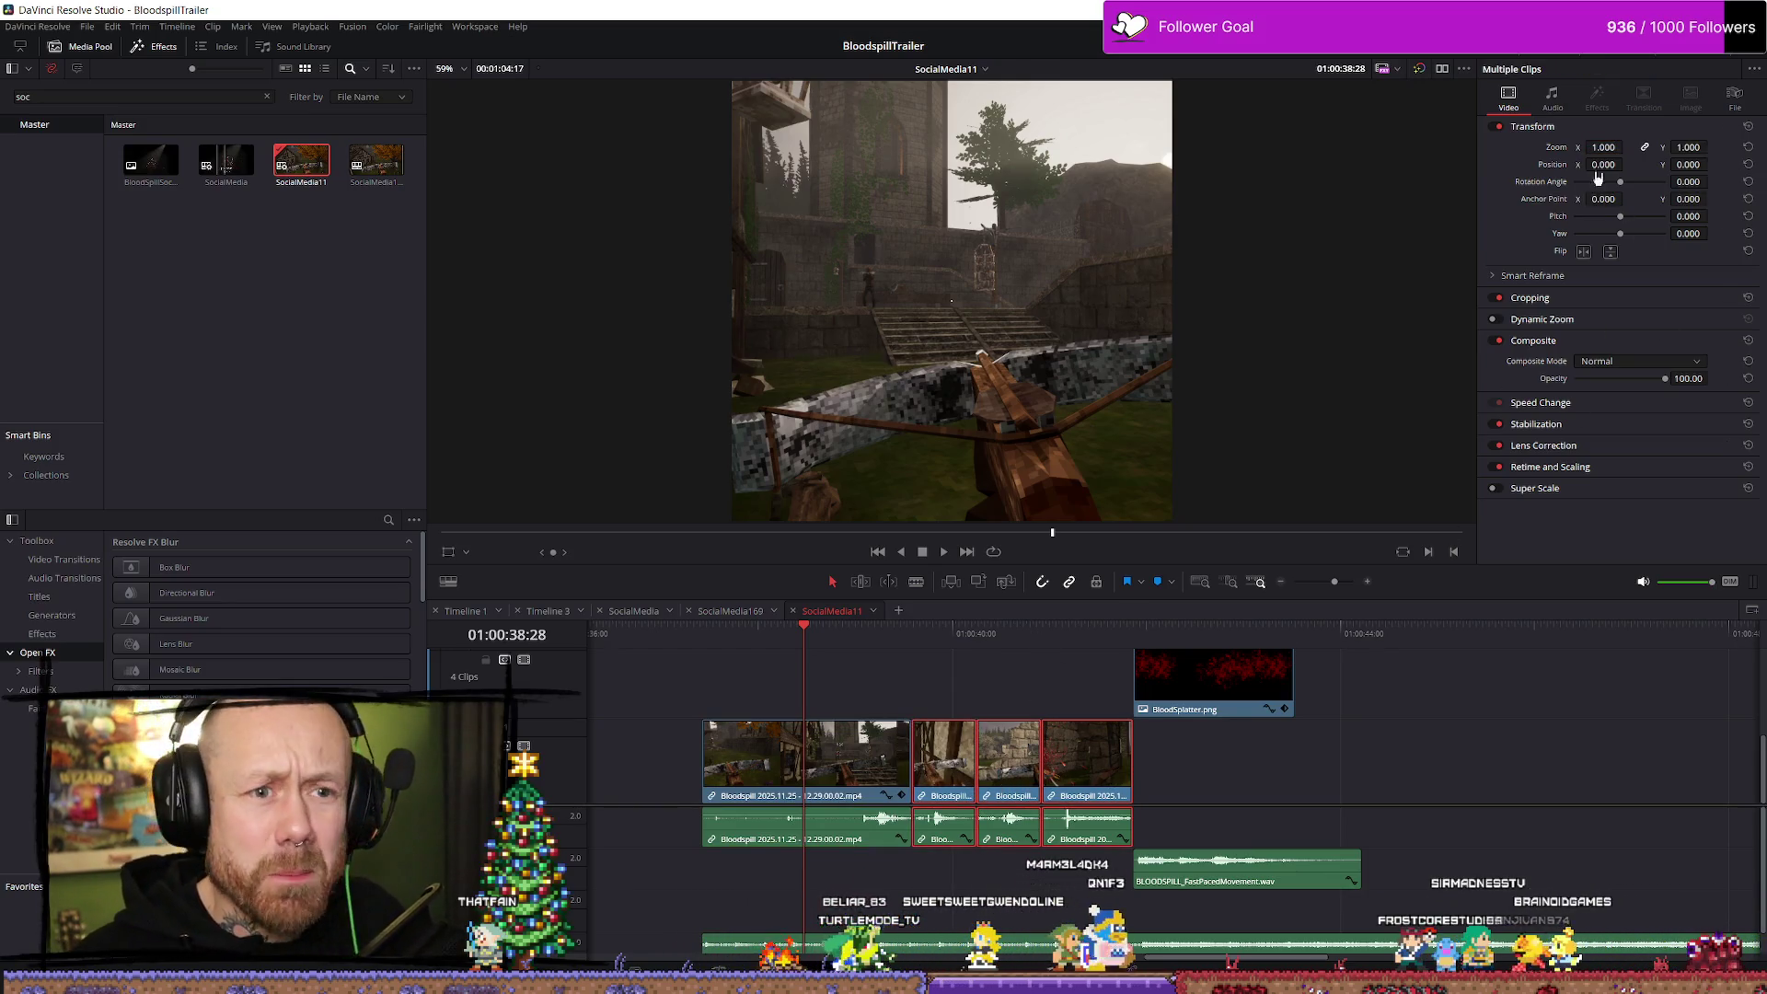
{"action": "type", "text": "1.8"}
{"action": "key", "text": "Return"}
{"action": "key", "text": "space"}
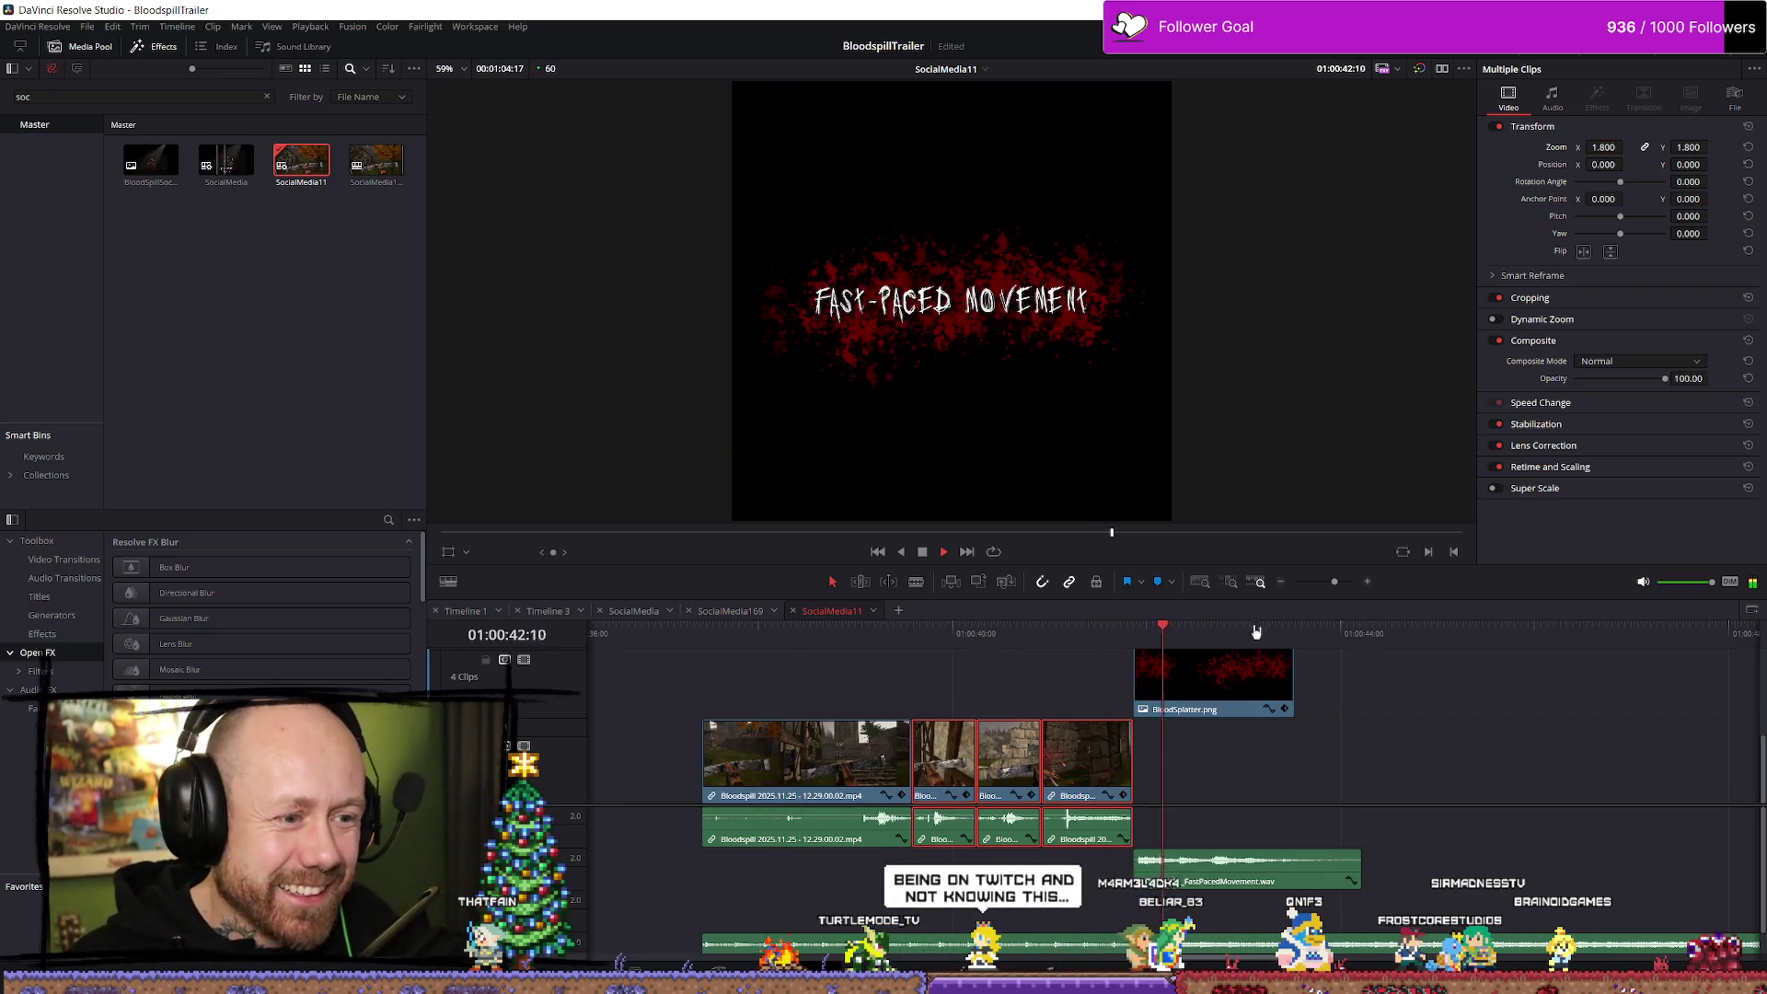
{"action": "key", "text": "space"}
{"action": "scroll", "coordinate": [1421, 764], "scroll_direction": "down", "scroll_amount": 5}
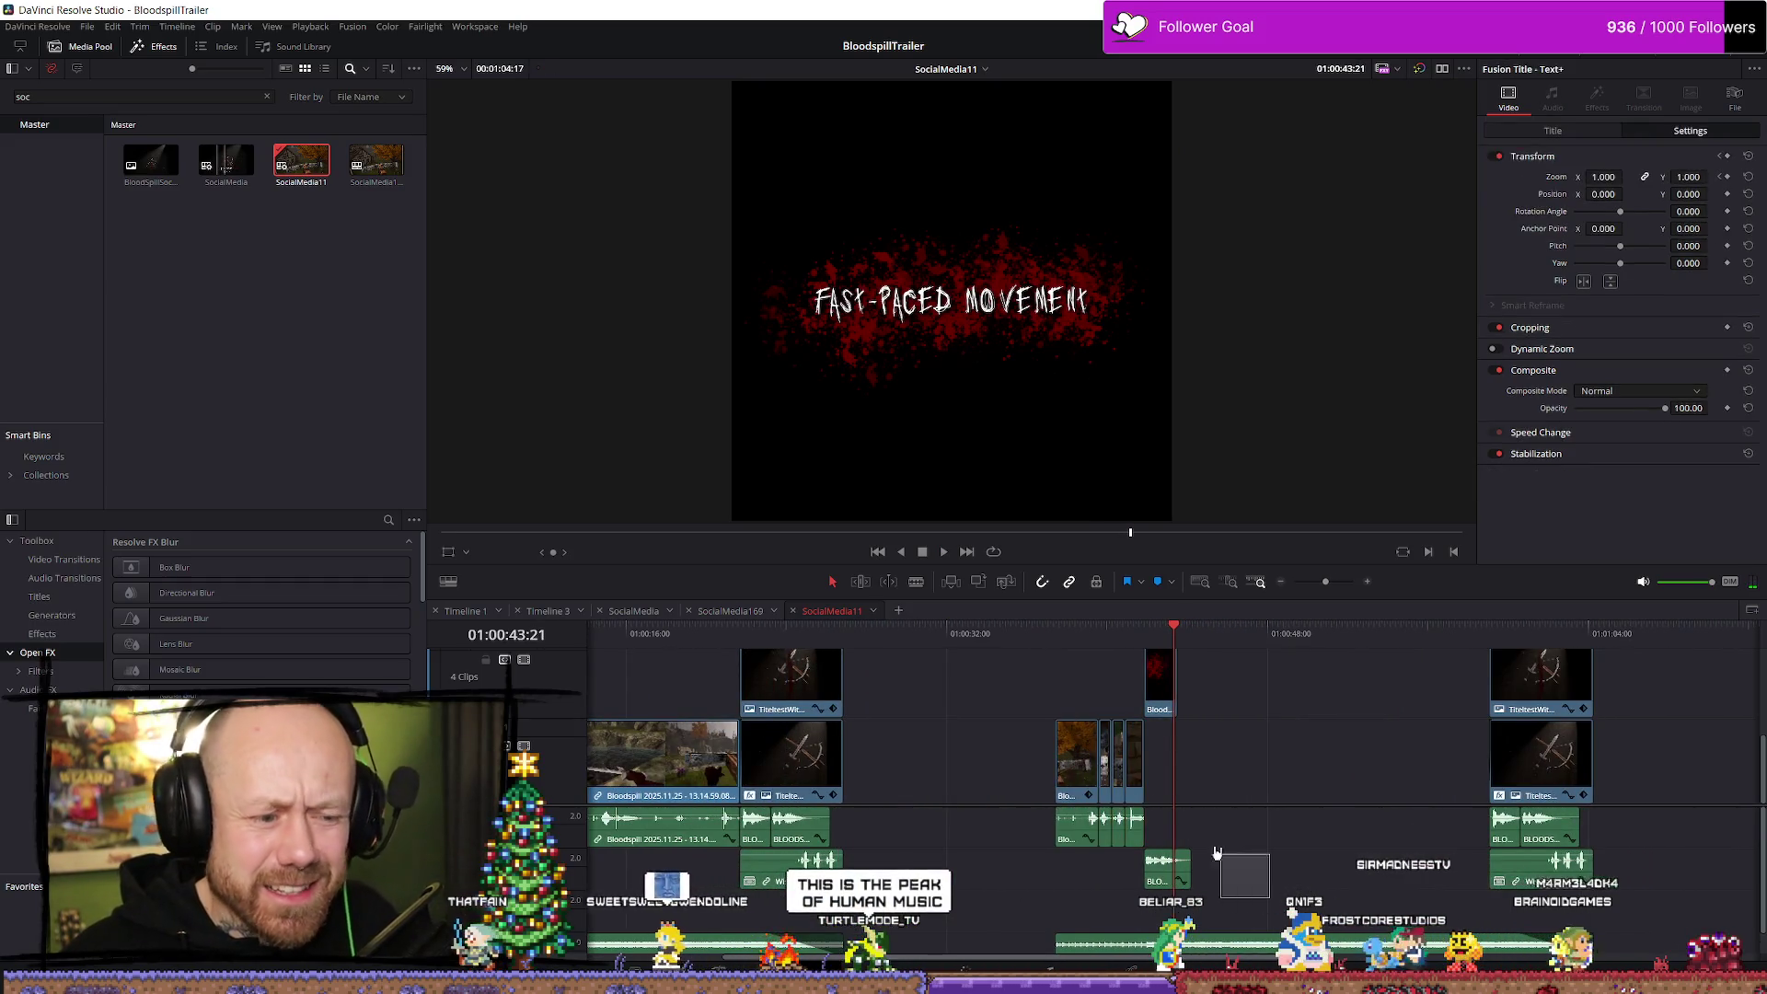
- Undo a stray BloodSplatter move, then move the Text+ title later and the end-card clips earlier
{"action": "left_click", "coordinate": [1163, 697]}
{"action": "mouse_move", "coordinate": [1164, 698]}
{"action": "left_mouse_down"}
{"action": "mouse_move", "coordinate": [1256, 732]}
{"action": "mouse_move", "coordinate": [1694, 750]}
{"action": "mouse_move", "coordinate": [1258, 733]}
{"action": "left_mouse_up"}
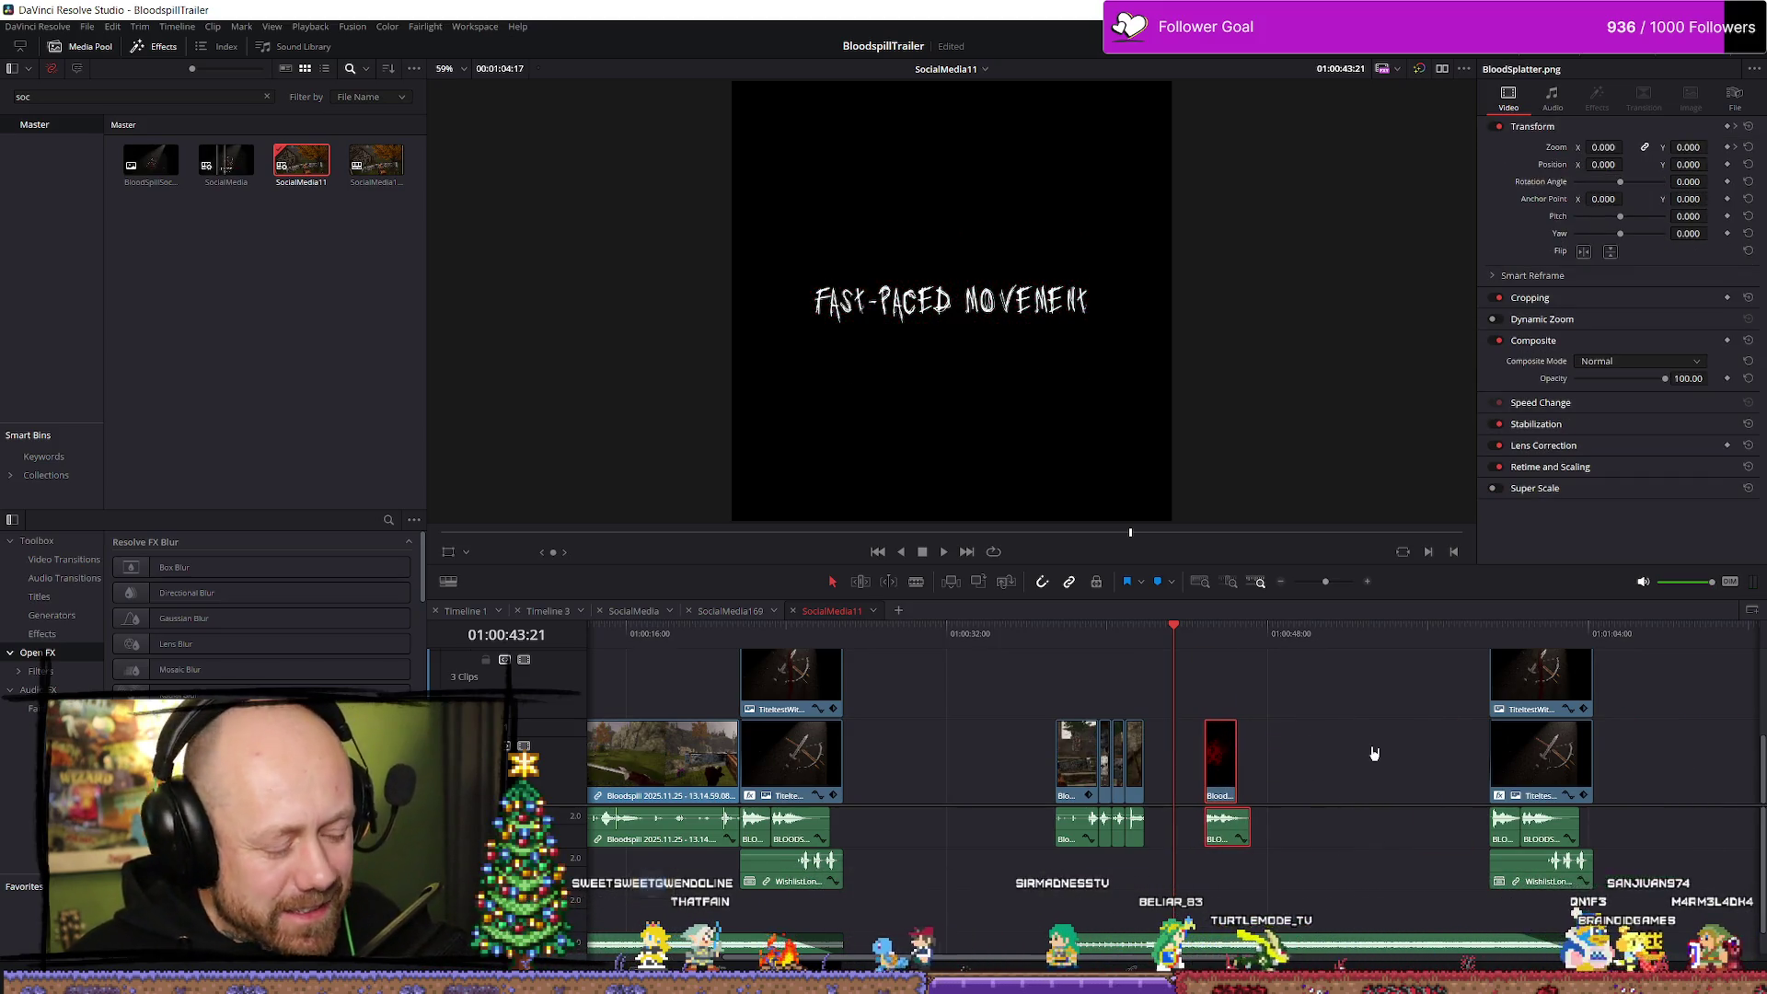
{"action": "key", "text": "ctrl+z"}
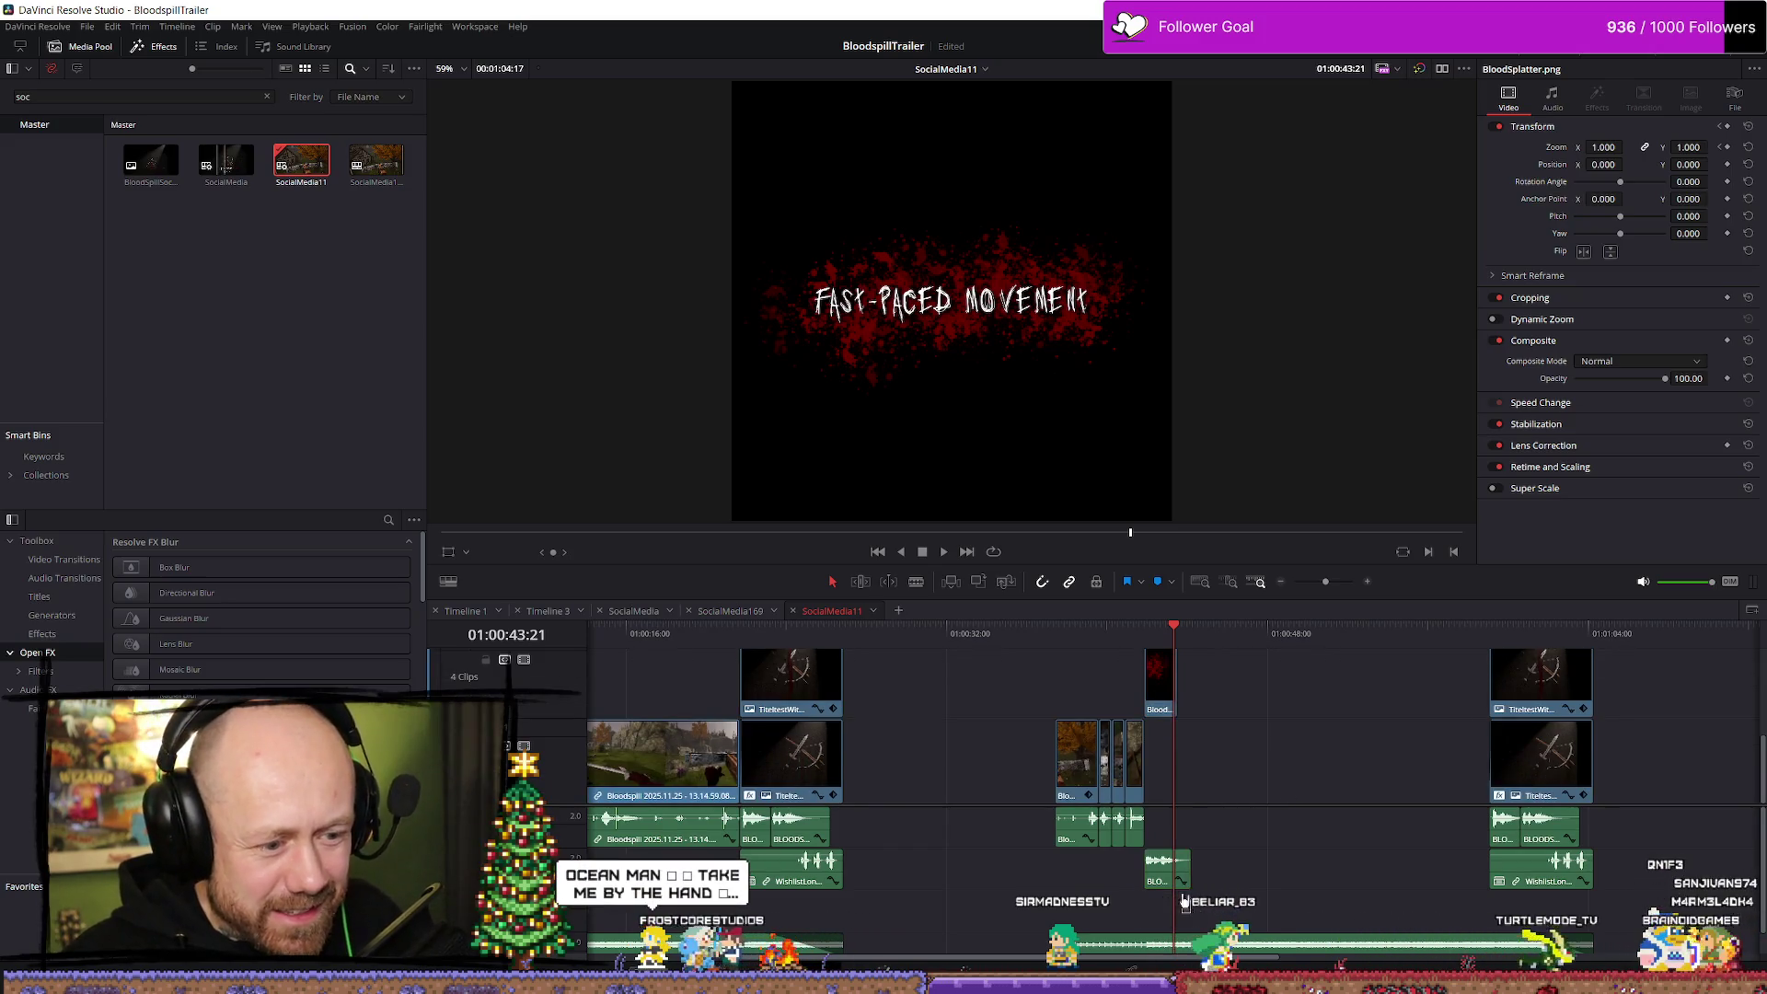
{"action": "scroll", "coordinate": [1197, 718], "scroll_direction": "up", "scroll_amount": 2}
{"action": "mouse_move", "coordinate": [1159, 699]}
{"action": "left_mouse_down"}
{"action": "mouse_move", "coordinate": [1440, 742]}
{"action": "mouse_move", "coordinate": [1417, 742]}
{"action": "left_mouse_up"}
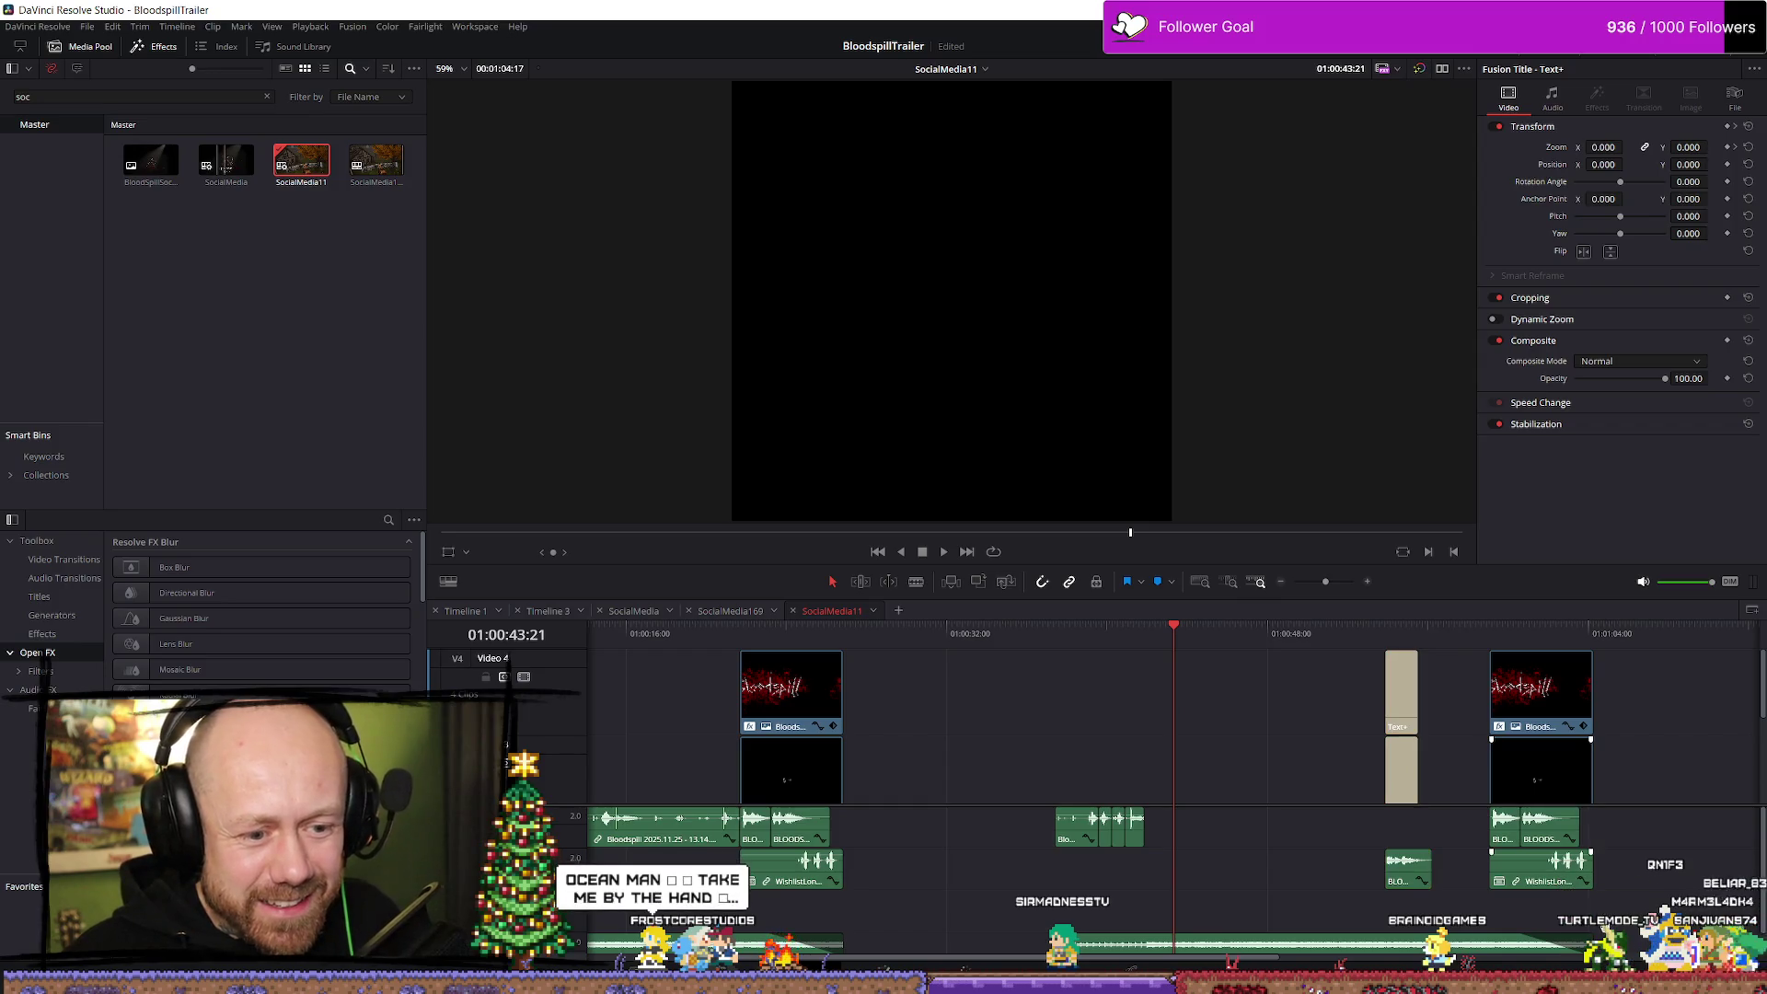
{"action": "left_click_drag", "start_coordinate": [1542, 711], "coordinate": [1212, 711]}
- Play back the end card section and select the Bloodspill title clip
{"action": "left_click", "coordinate": [1150, 635]}
{"action": "key", "text": "space"}
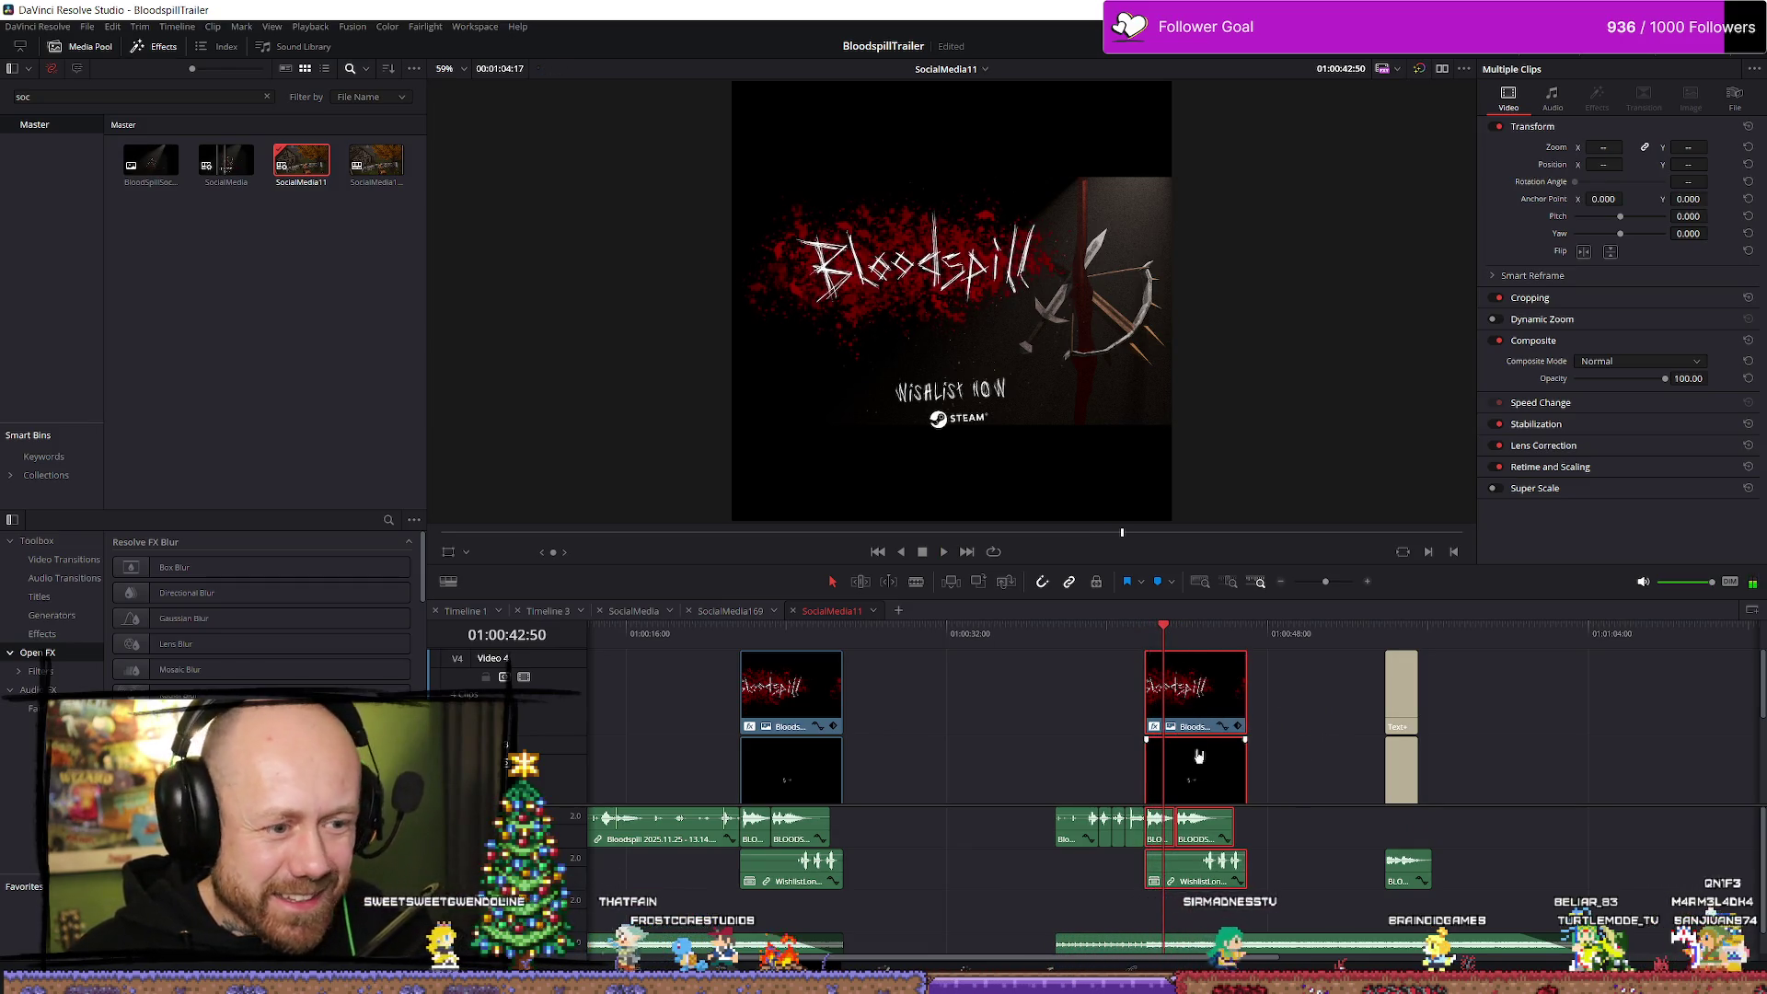
{"action": "scroll", "coordinate": [1288, 773], "scroll_direction": "down", "scroll_amount": 3}
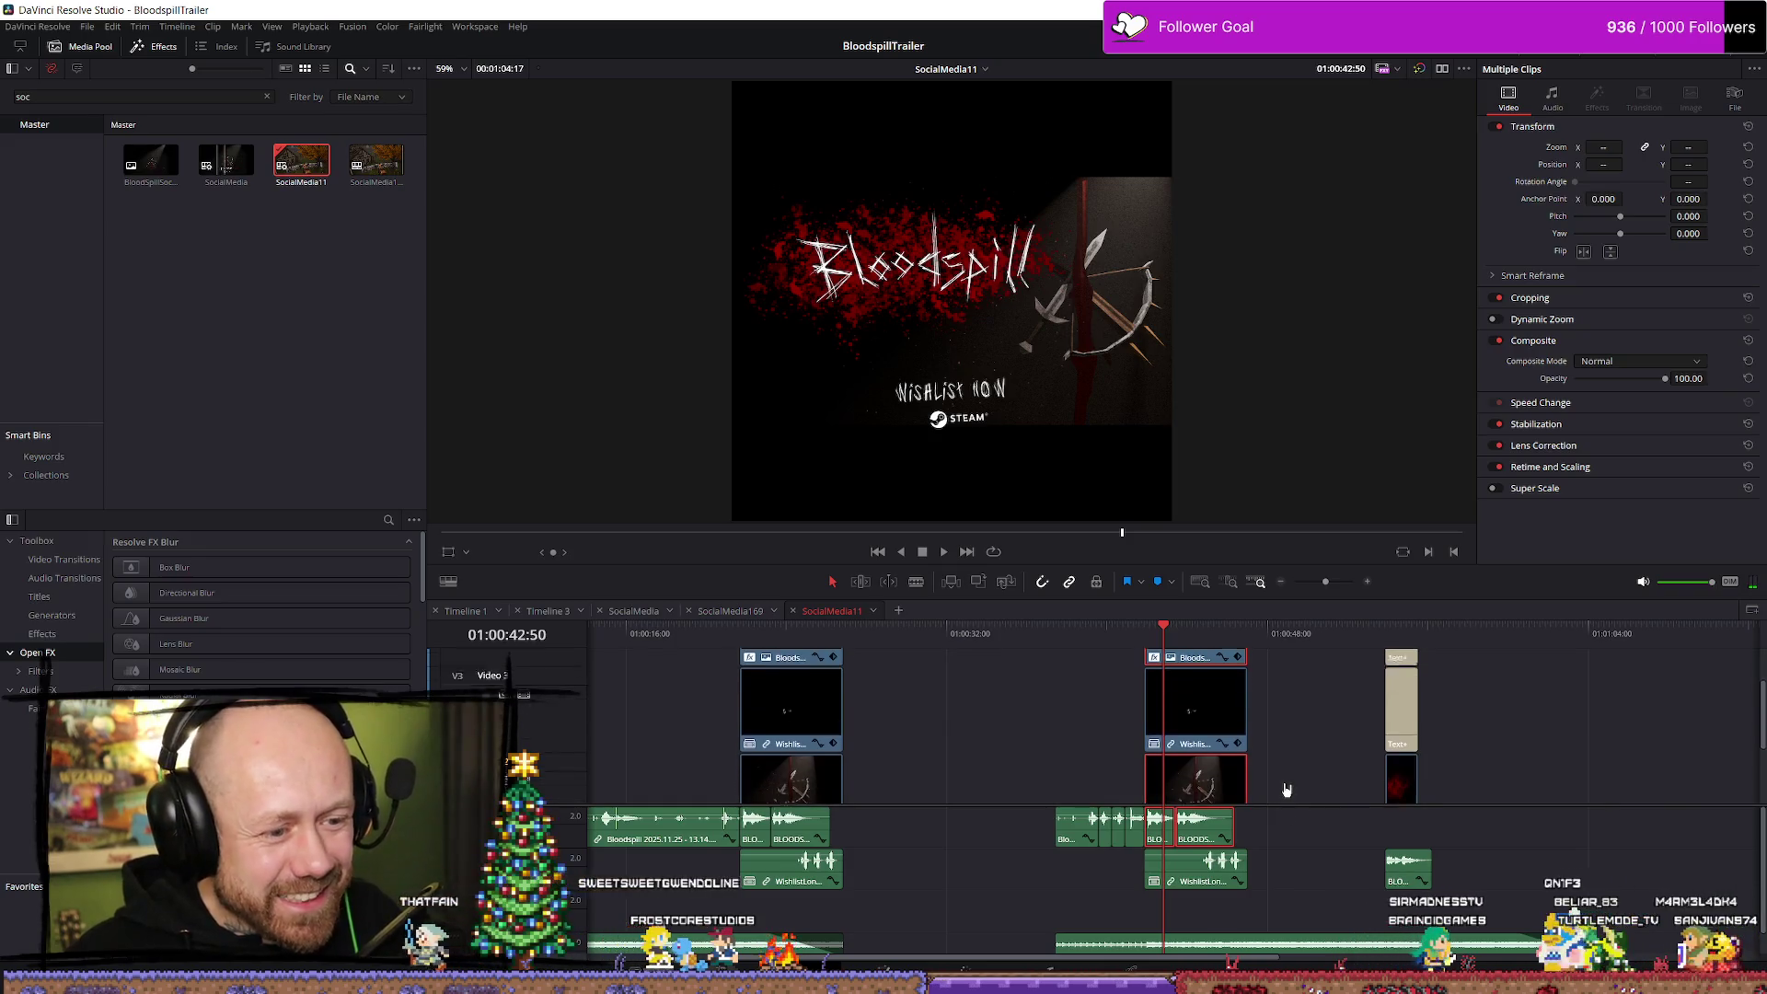
{"action": "scroll", "coordinate": [1317, 779], "scroll_direction": "down", "scroll_amount": 2}
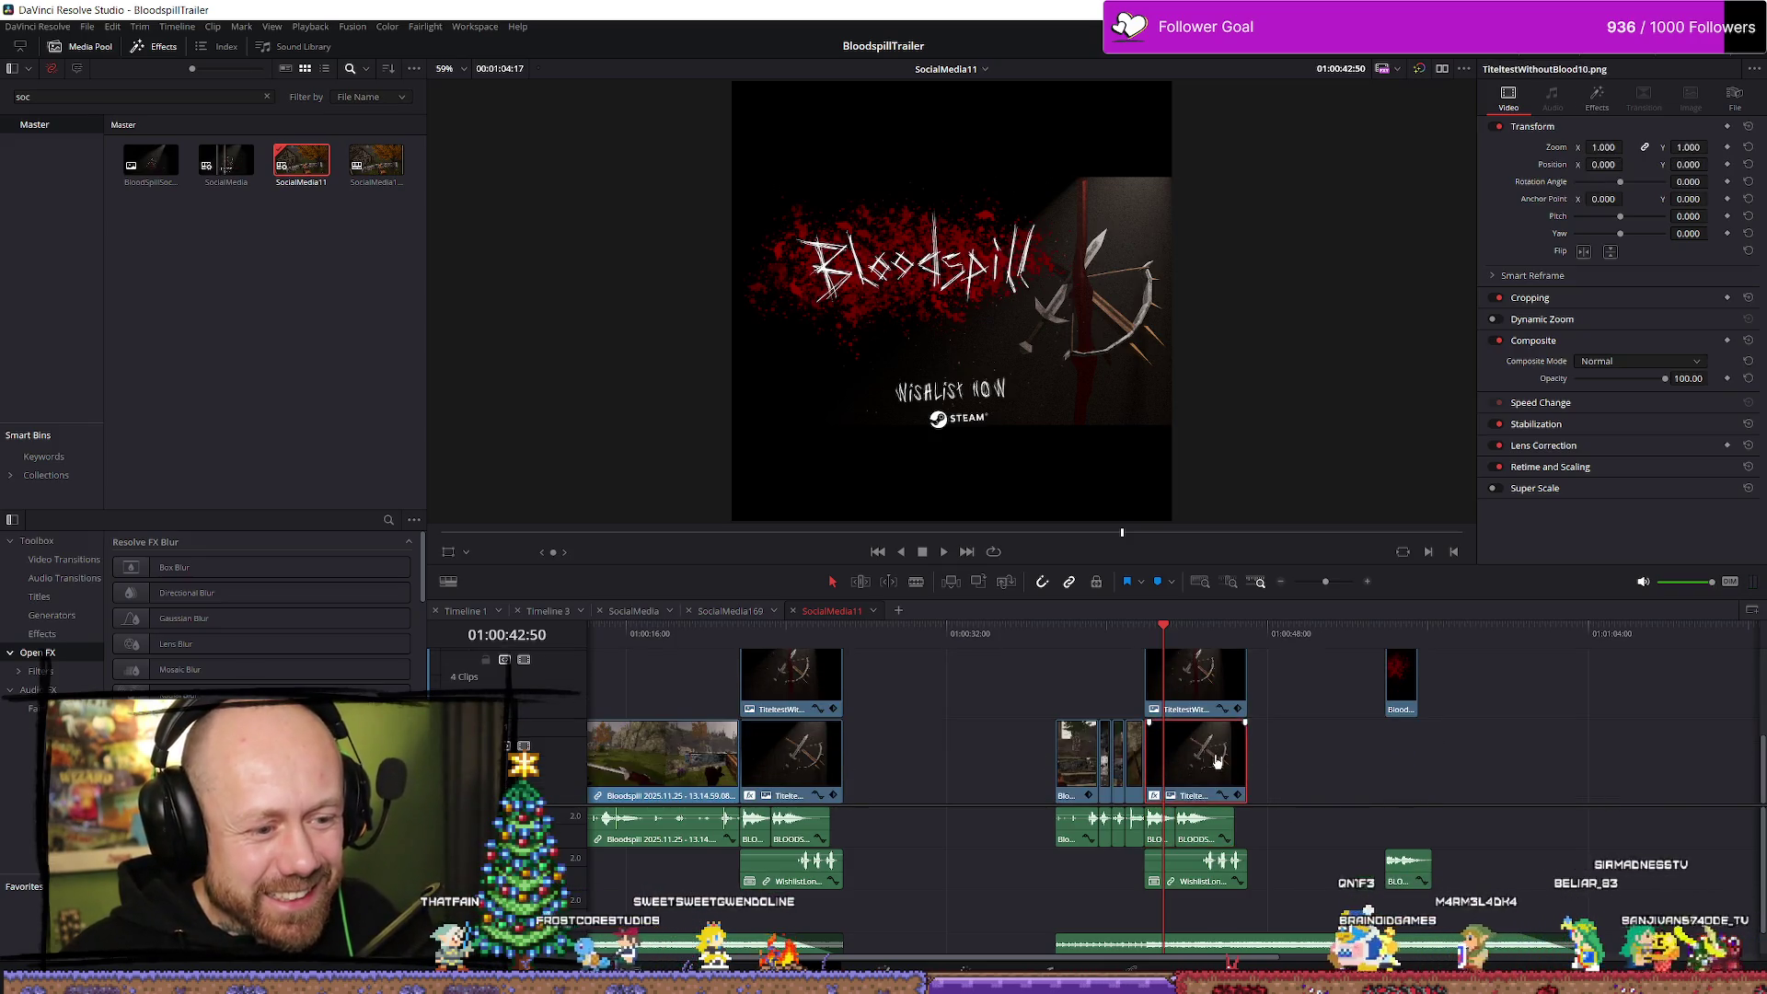
{"action": "scroll", "coordinate": [1316, 746], "scroll_direction": "up", "scroll_amount": 3}
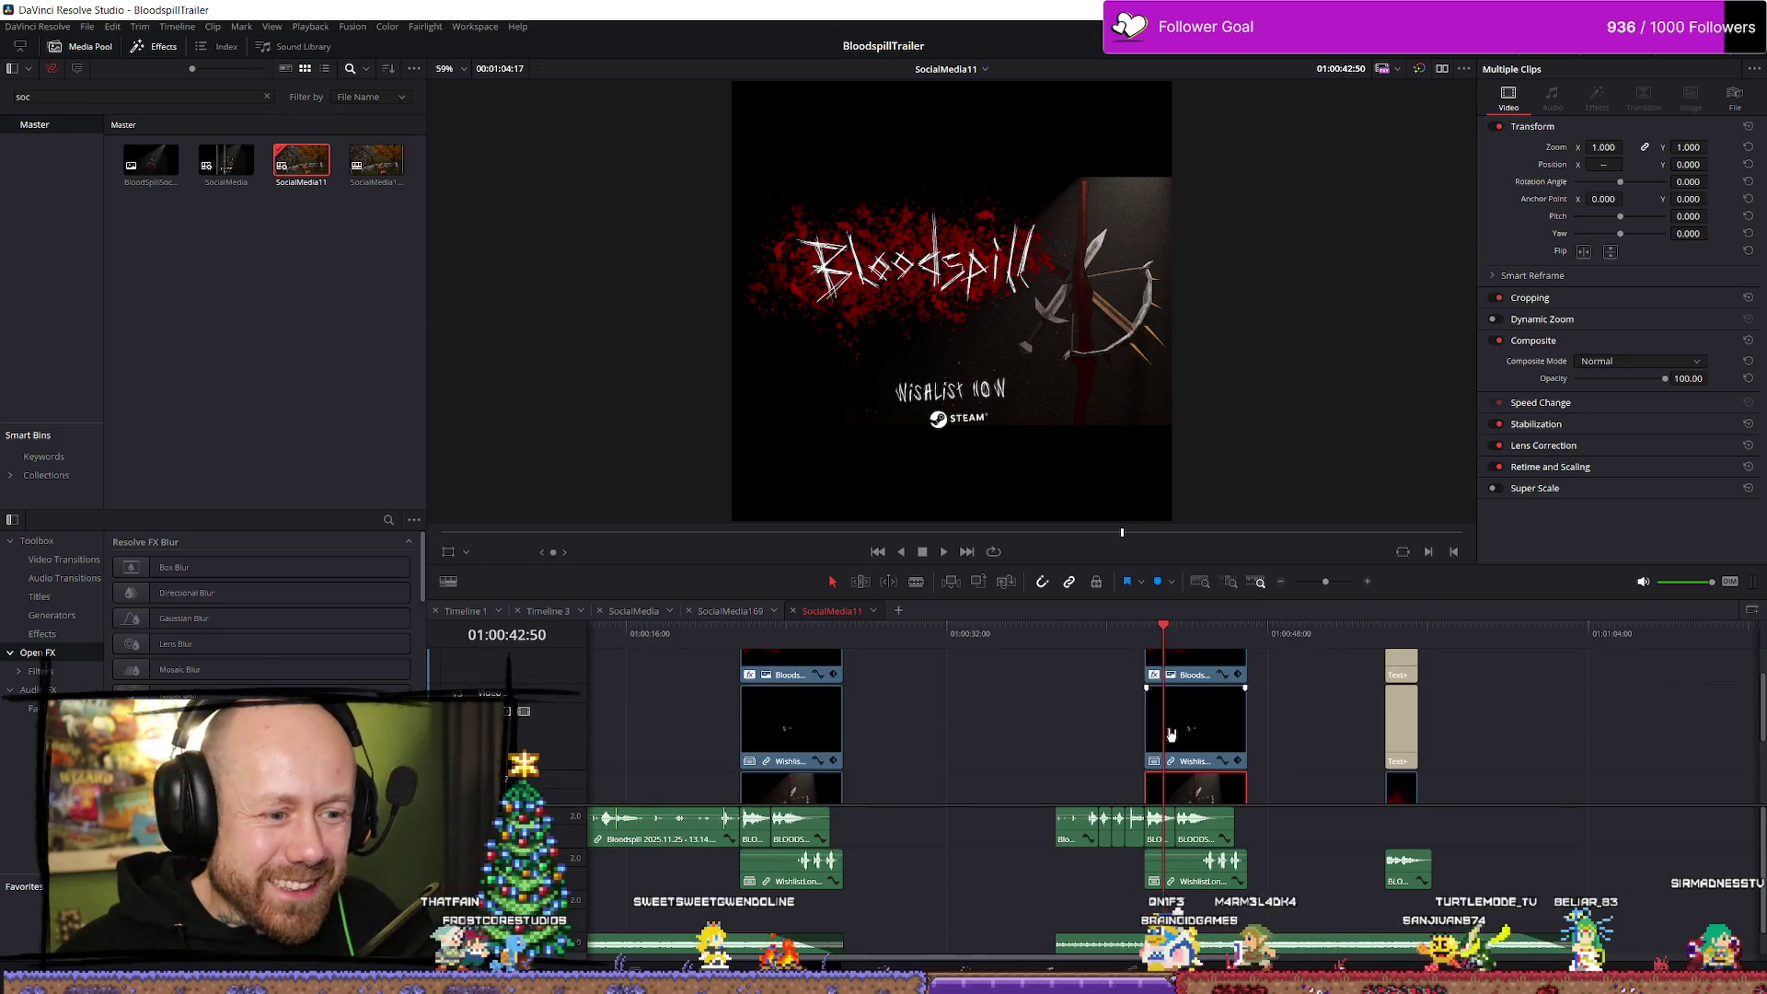
{"action": "left_click", "coordinate": [1196, 679]}
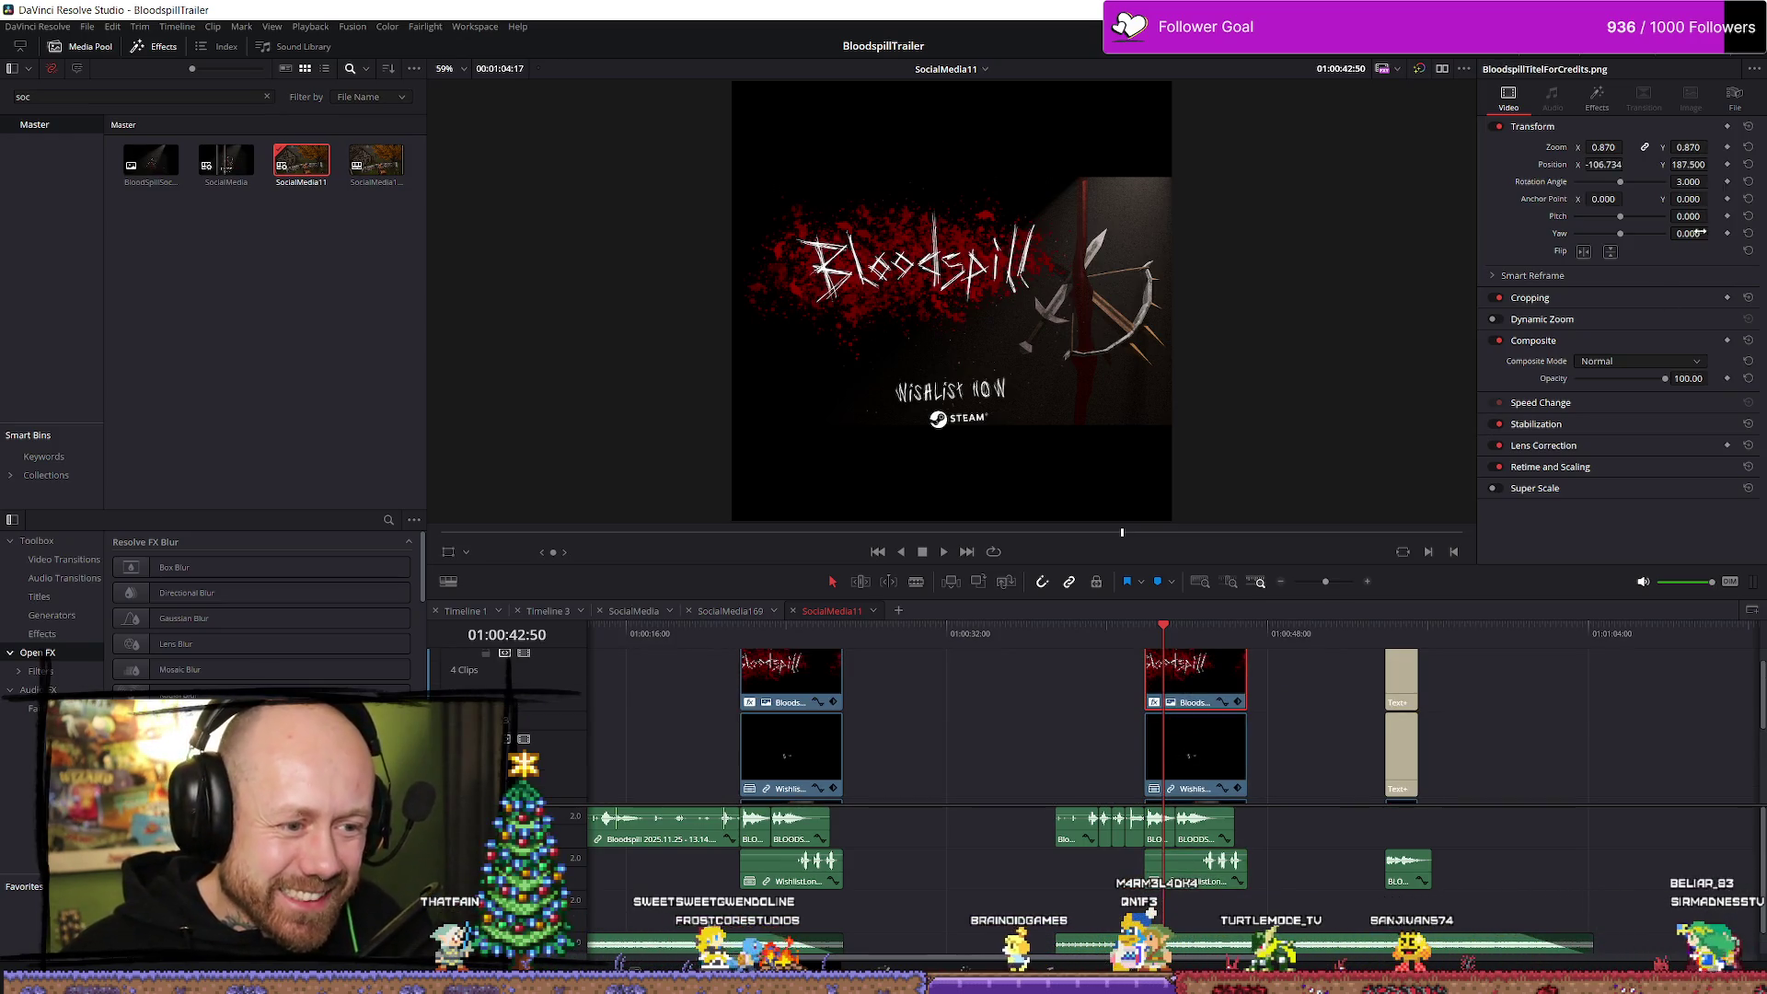
{"action": "scroll", "coordinate": [1303, 721], "scroll_direction": "down", "scroll_amount": 2}
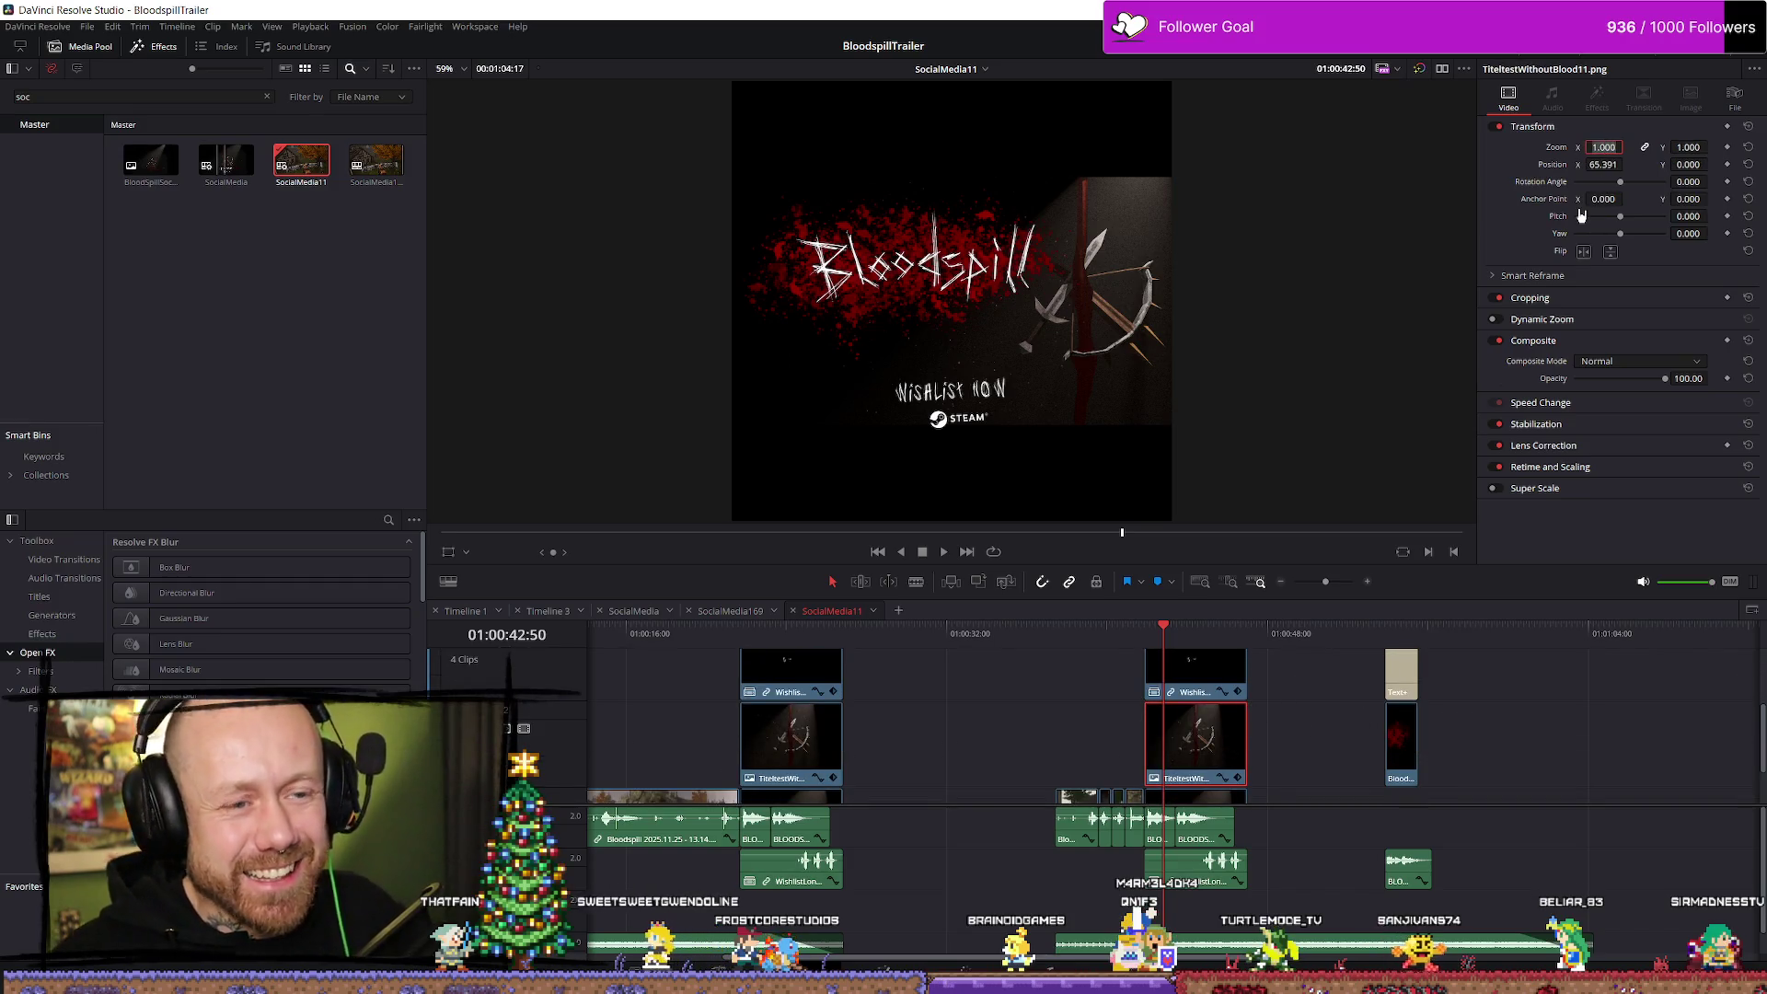
{"action": "type", "text": "1.800"}
- Set the sword backdrop's zoom to 1.8 and shift it left to X -254.6, Y -9
{"action": "key", "text": "Return"}
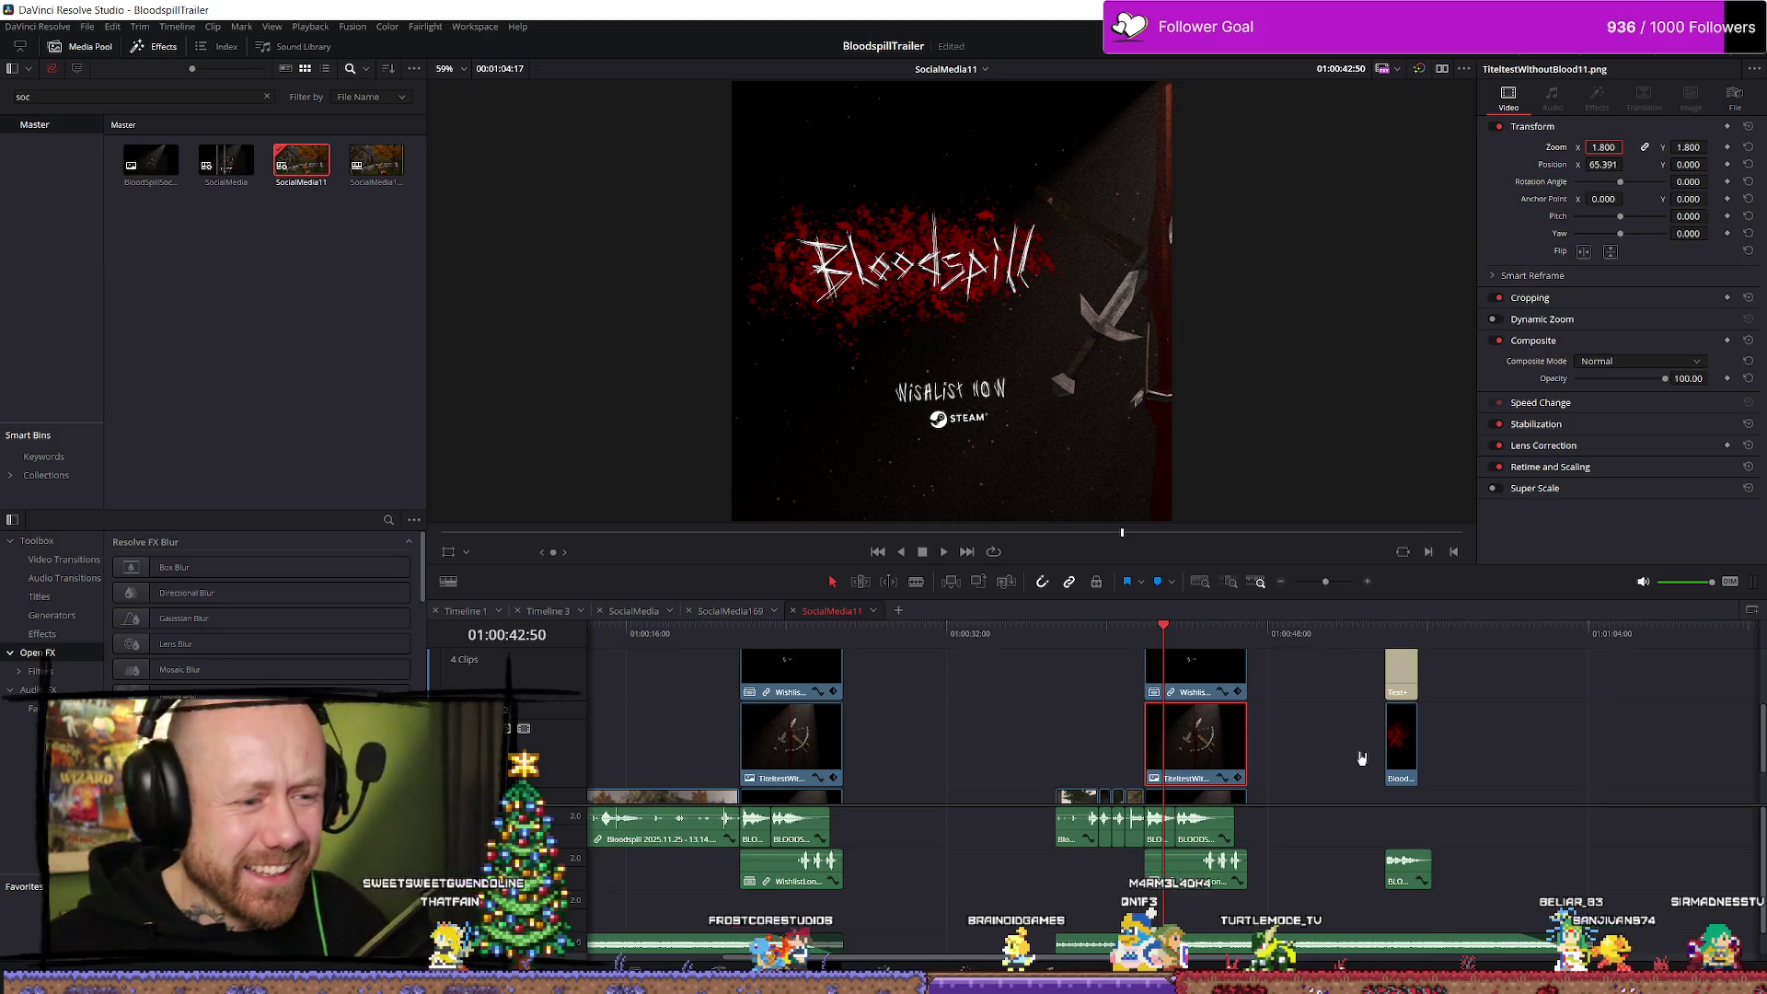
{"action": "scroll", "coordinate": [1362, 757], "scroll_direction": "down", "scroll_amount": 2}
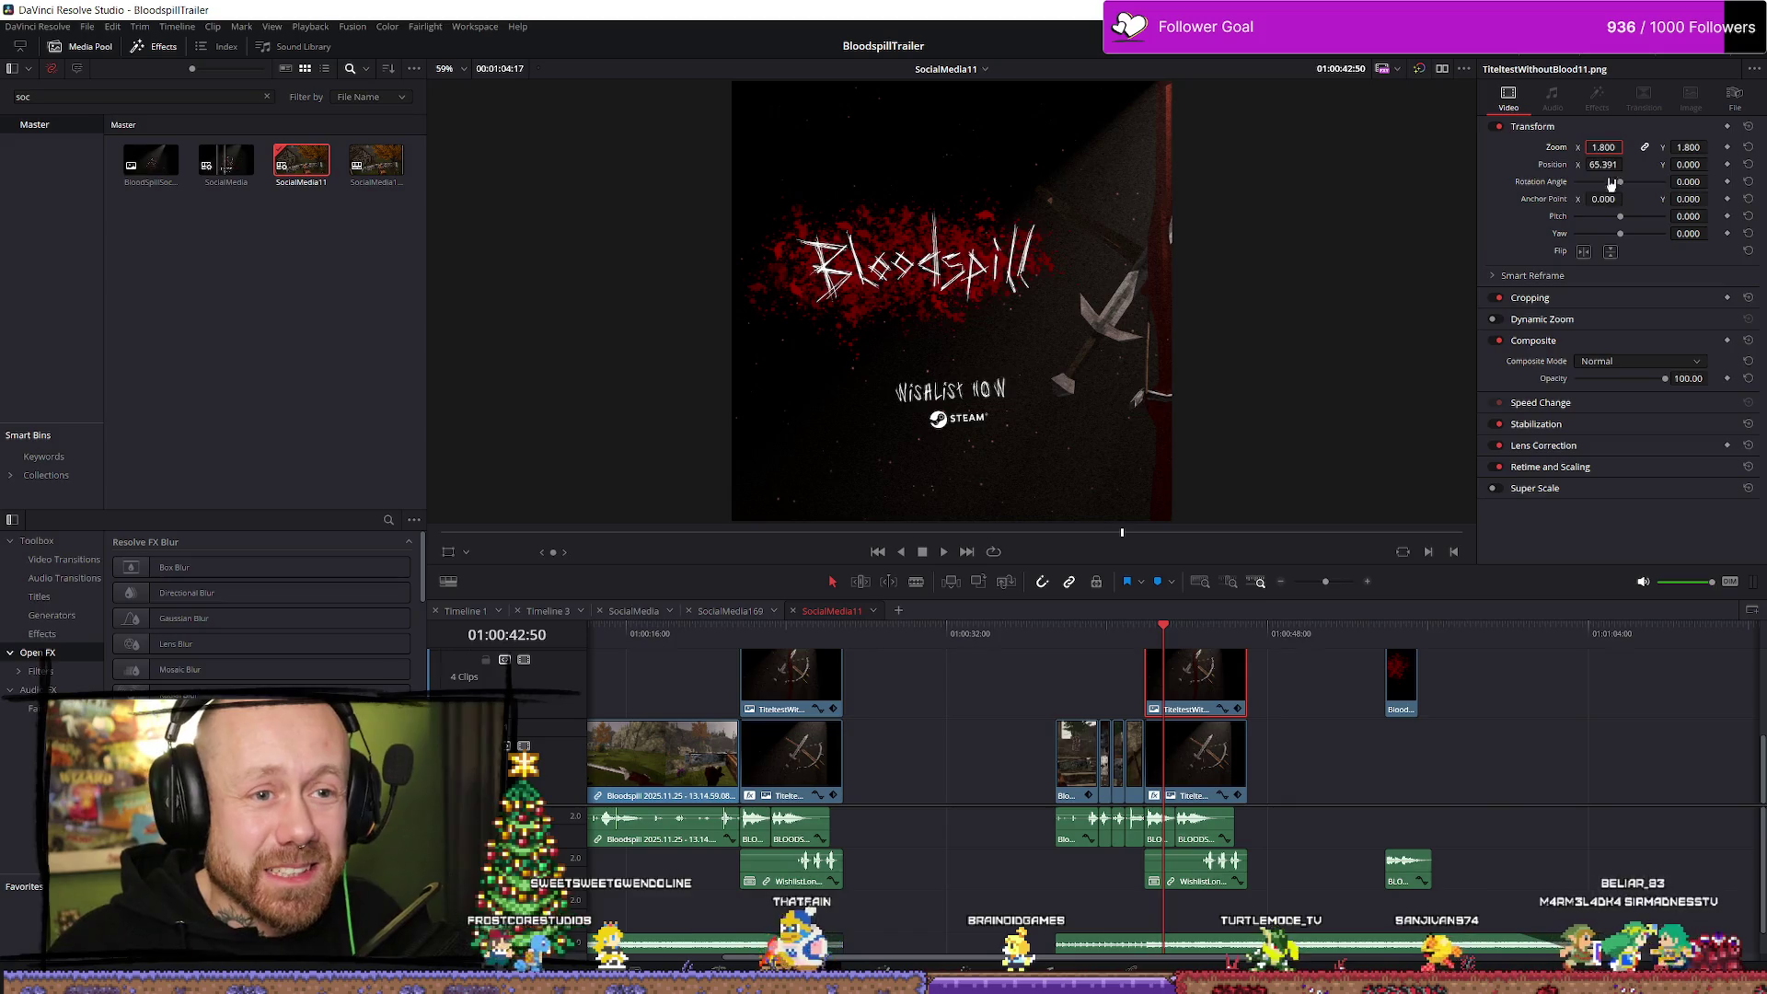
{"action": "mouse_move", "coordinate": [1603, 165]}
{"action": "left_mouse_down"}
{"action": "mouse_move", "coordinate": [1627, 165]}
{"action": "mouse_move", "coordinate": [1588, 164]}
{"action": "mouse_move", "coordinate": [1744, 165]}
{"action": "left_mouse_up"}
{"action": "double_click", "coordinate": [1601, 148]}
{"action": "type", "text": "100"}
{"action": "key", "text": "Return"}
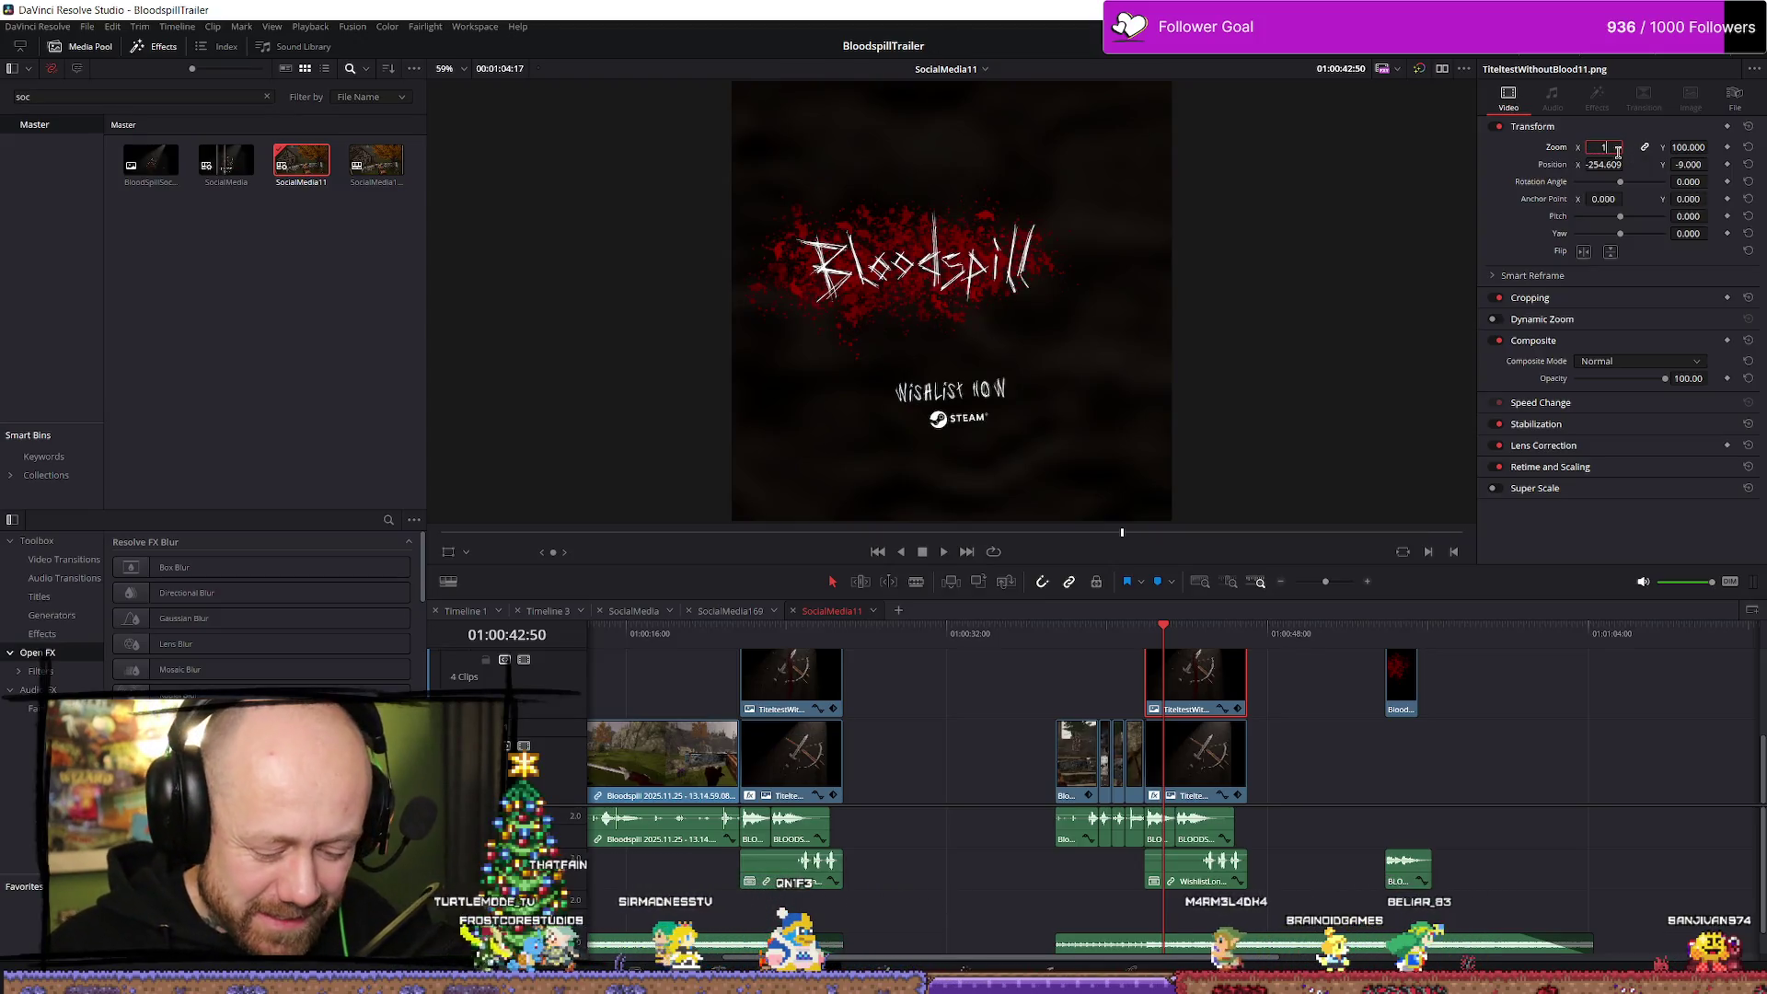
{"action": "type", "text": ".800"}
{"action": "key", "text": "Return"}
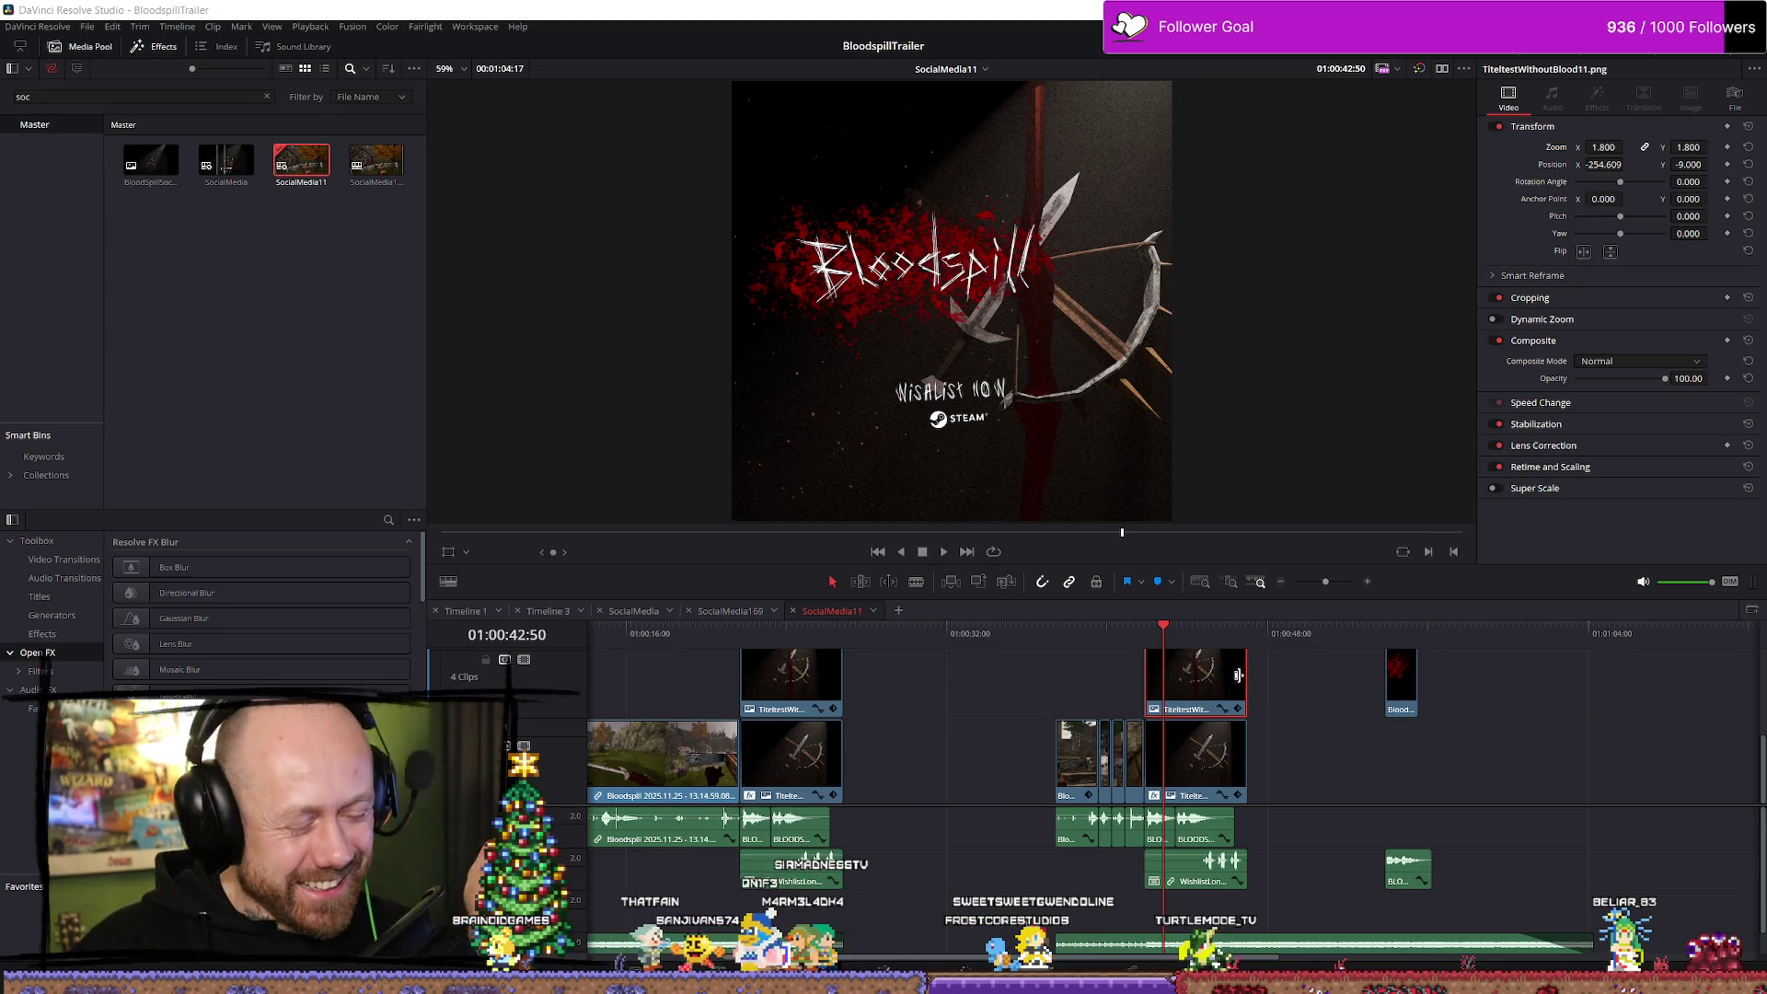
- Slide the sword backdrop further left, then nudge the Bloodspill title left and enlarge it
{"action": "scroll", "coordinate": [1286, 730], "scroll_direction": "up", "scroll_amount": 1}
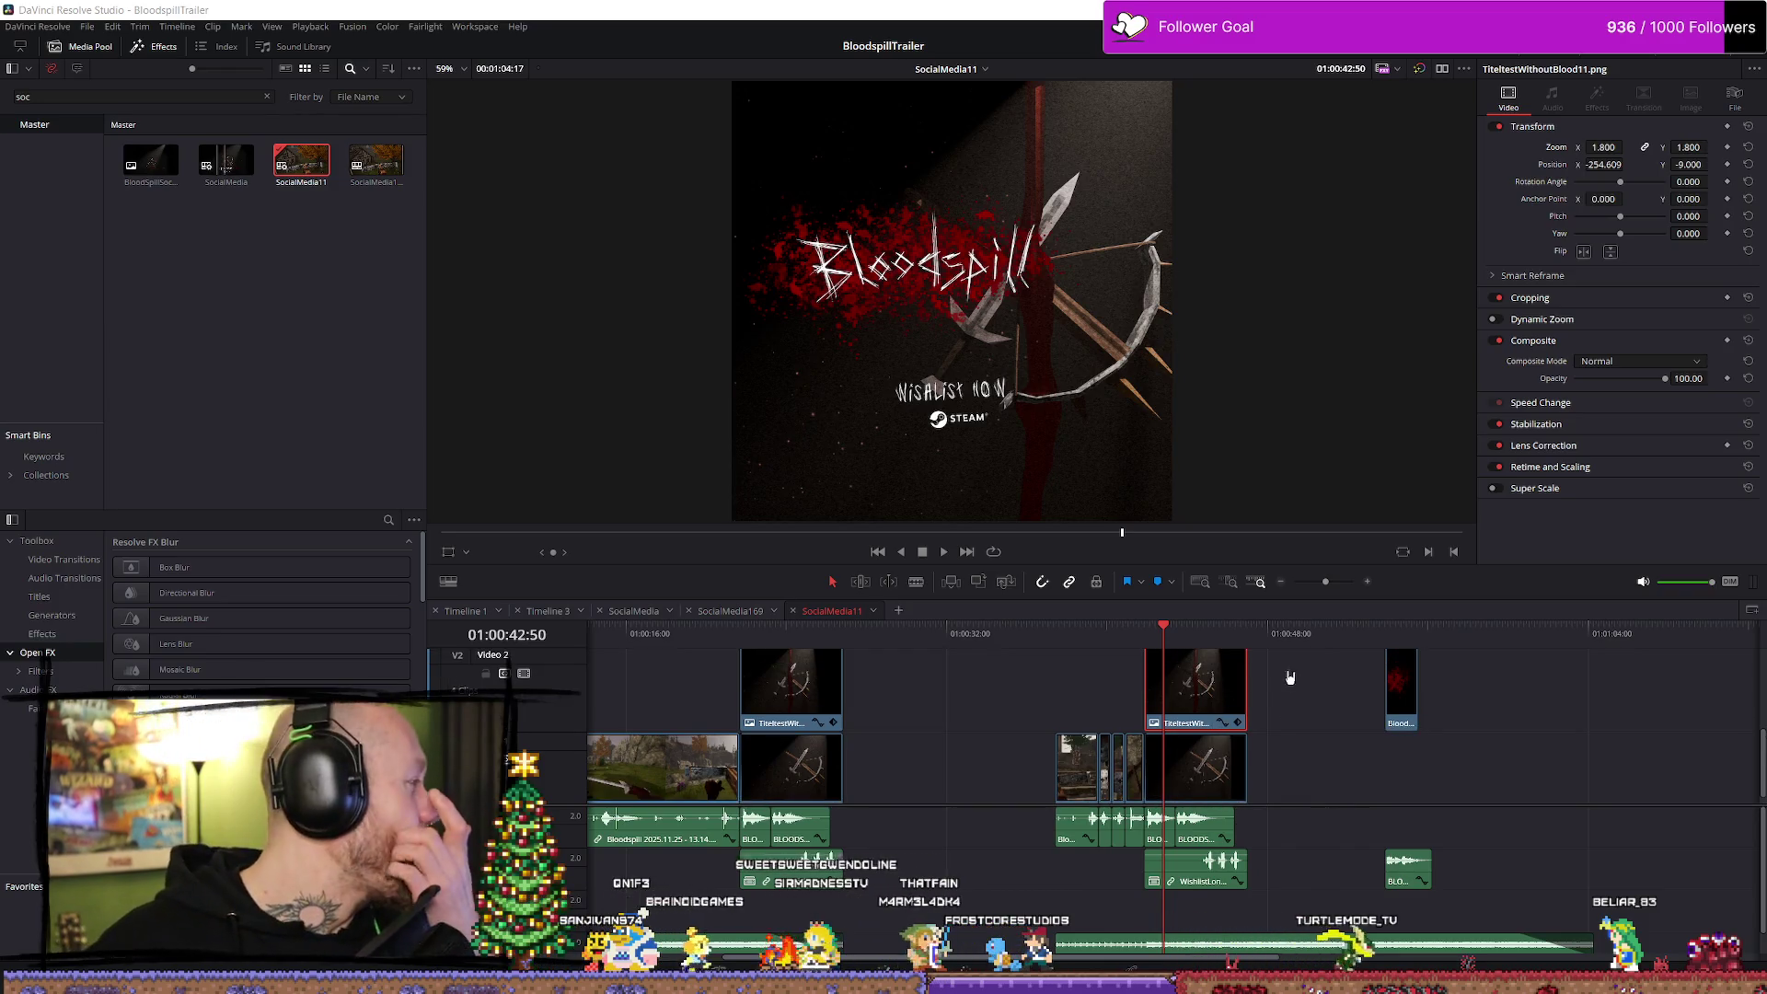
{"action": "mouse_move", "coordinate": [1606, 164]}
{"action": "left_mouse_down"}
{"action": "mouse_move", "coordinate": [1574, 164]}
{"action": "mouse_move", "coordinate": [1642, 164]}
{"action": "left_mouse_up"}
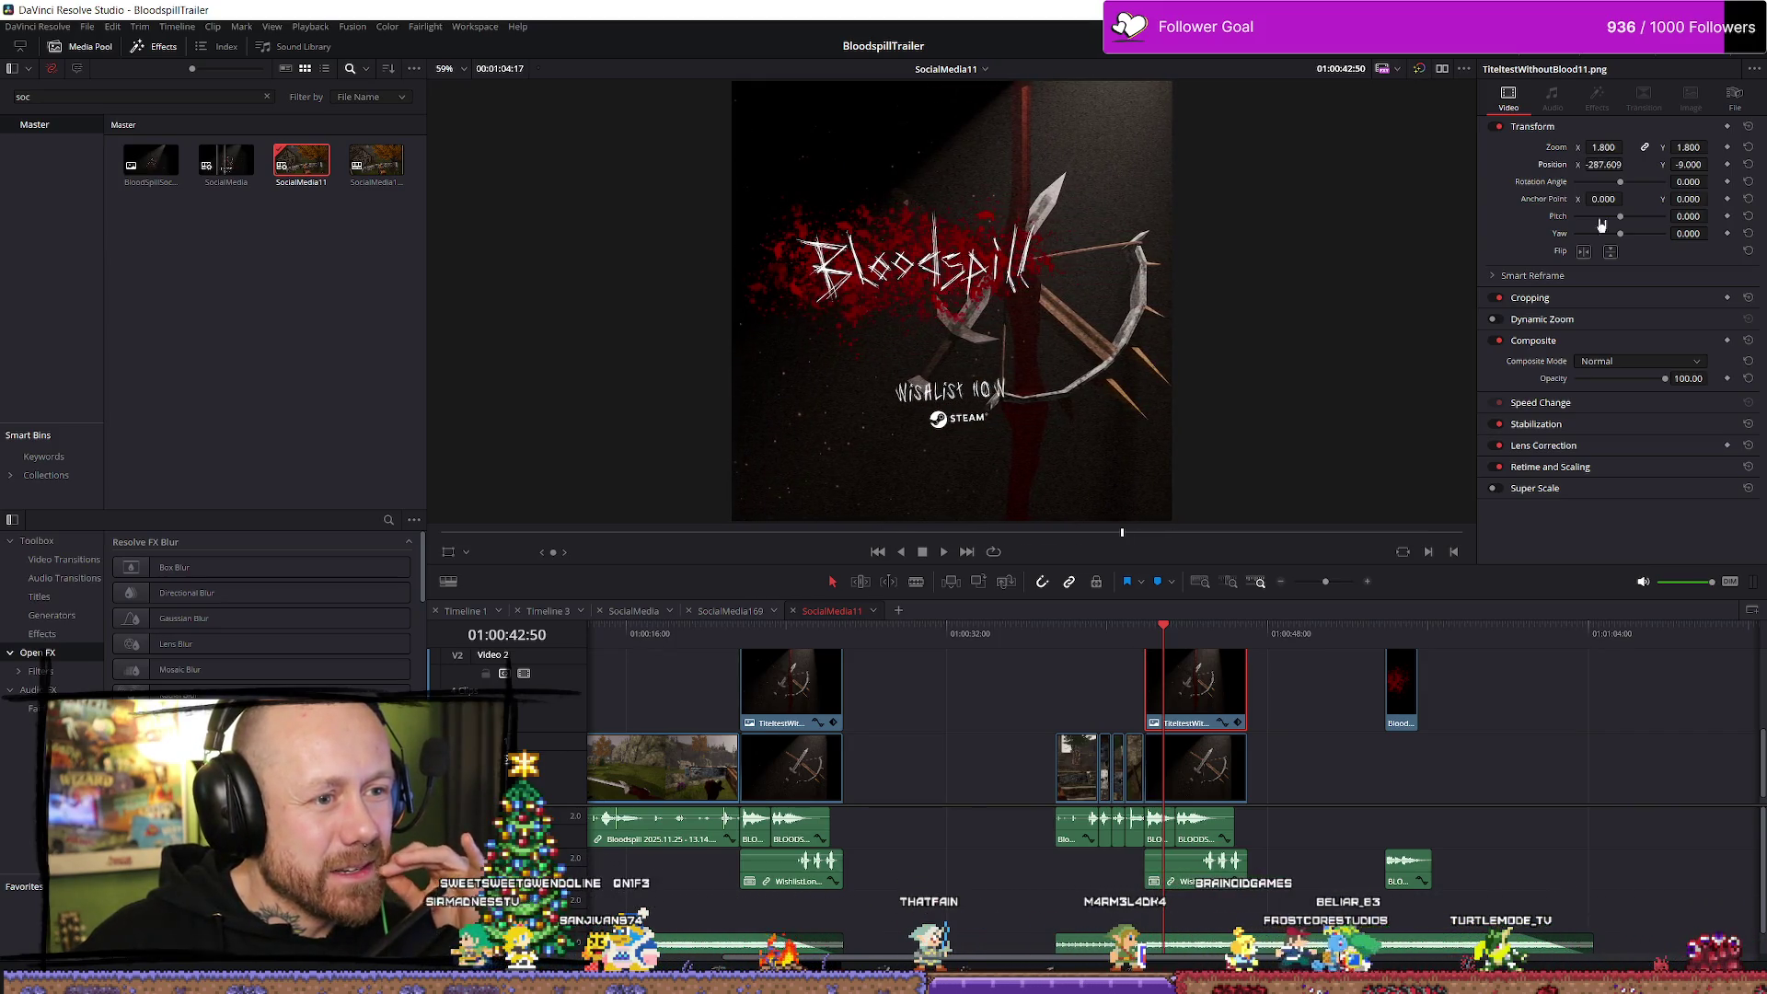
{"action": "scroll", "coordinate": [1229, 736], "scroll_direction": "up", "scroll_amount": 2}
{"action": "scroll", "coordinate": [1228, 736], "scroll_direction": "up", "scroll_amount": 2}
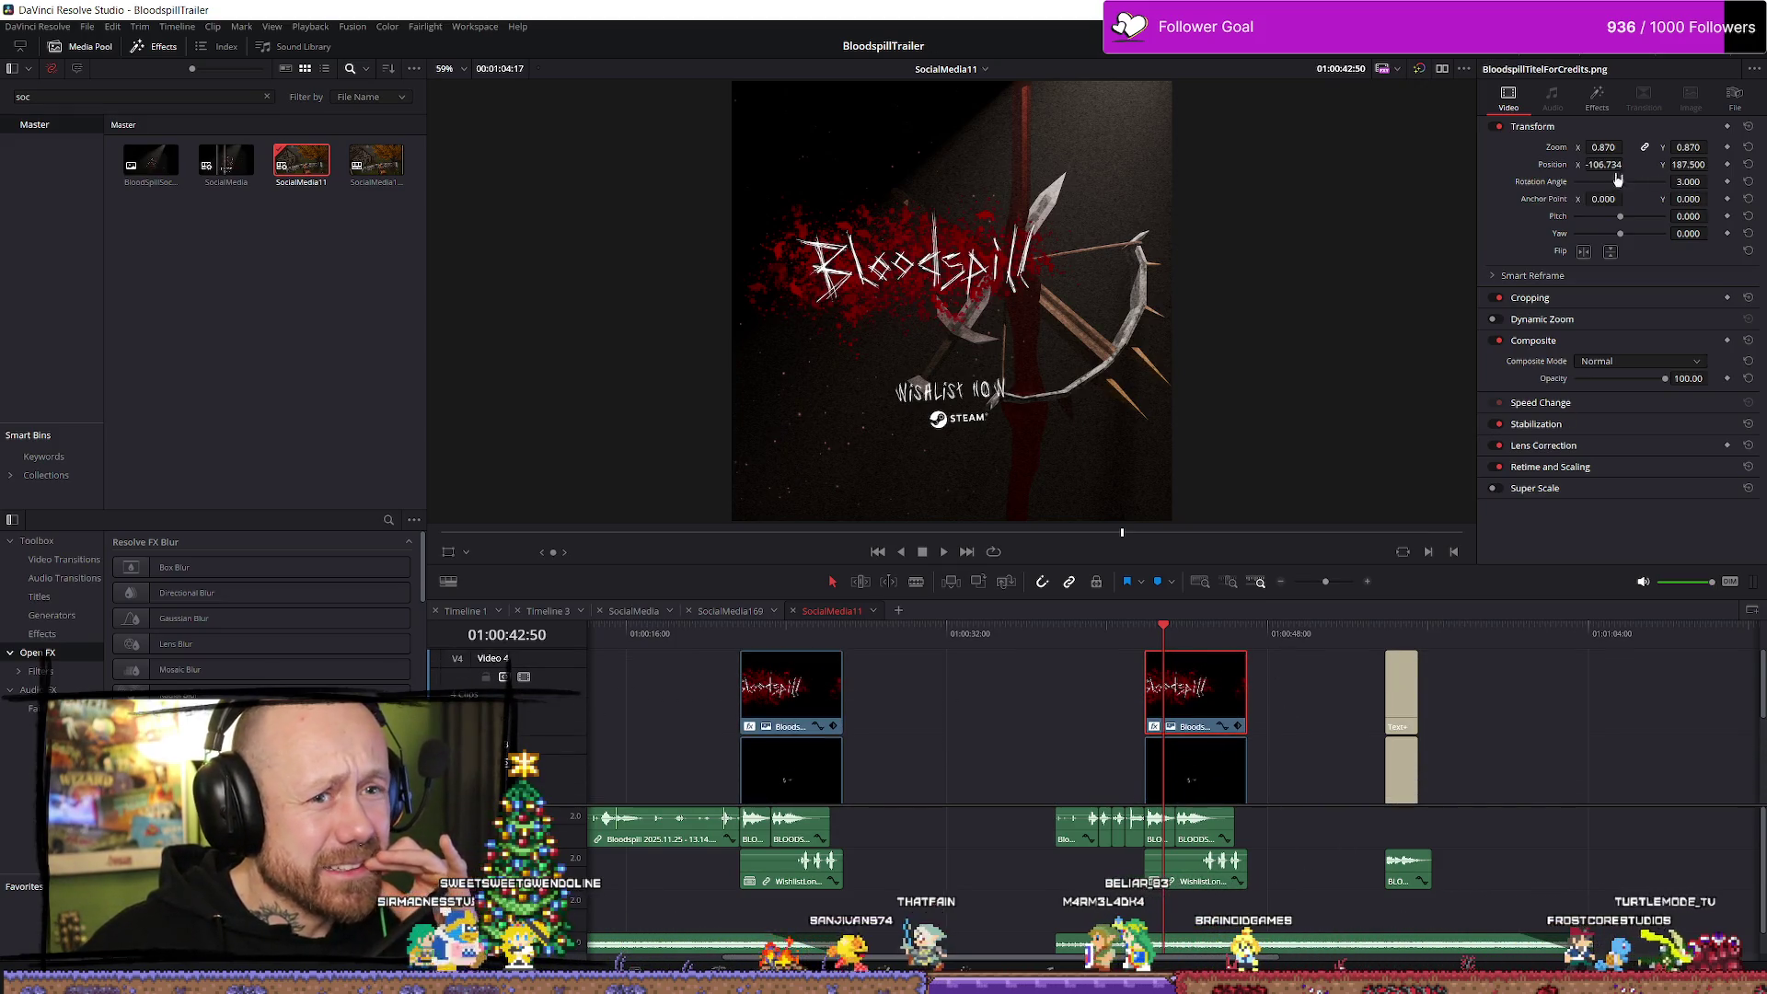
{"action": "mouse_move", "coordinate": [1627, 164]}
{"action": "left_mouse_down"}
{"action": "mouse_move", "coordinate": [1668, 166]}
{"action": "mouse_move", "coordinate": [1625, 187]}
{"action": "left_mouse_up"}
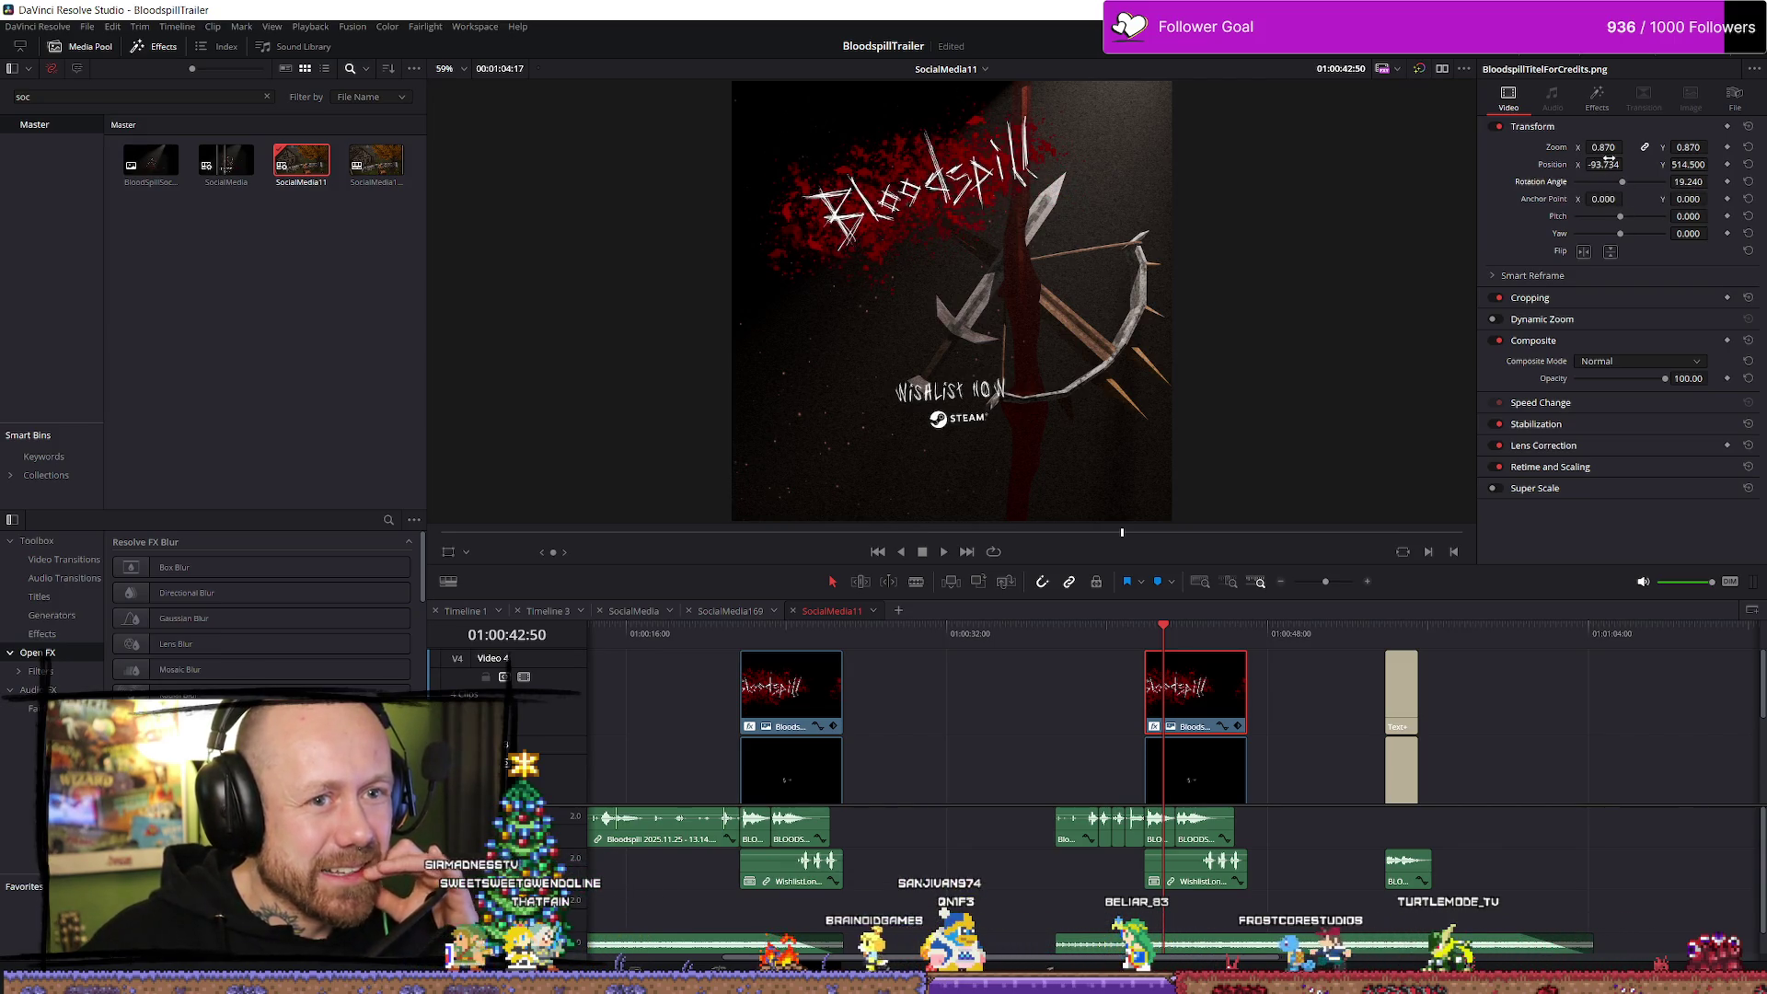
{"action": "mouse_move", "coordinate": [1601, 147]}
{"action": "left_mouse_down"}
{"action": "mouse_move", "coordinate": [1627, 146]}
{"action": "mouse_move", "coordinate": [1627, 163]}
{"action": "mouse_move", "coordinate": [1594, 163]}
{"action": "left_mouse_up"}
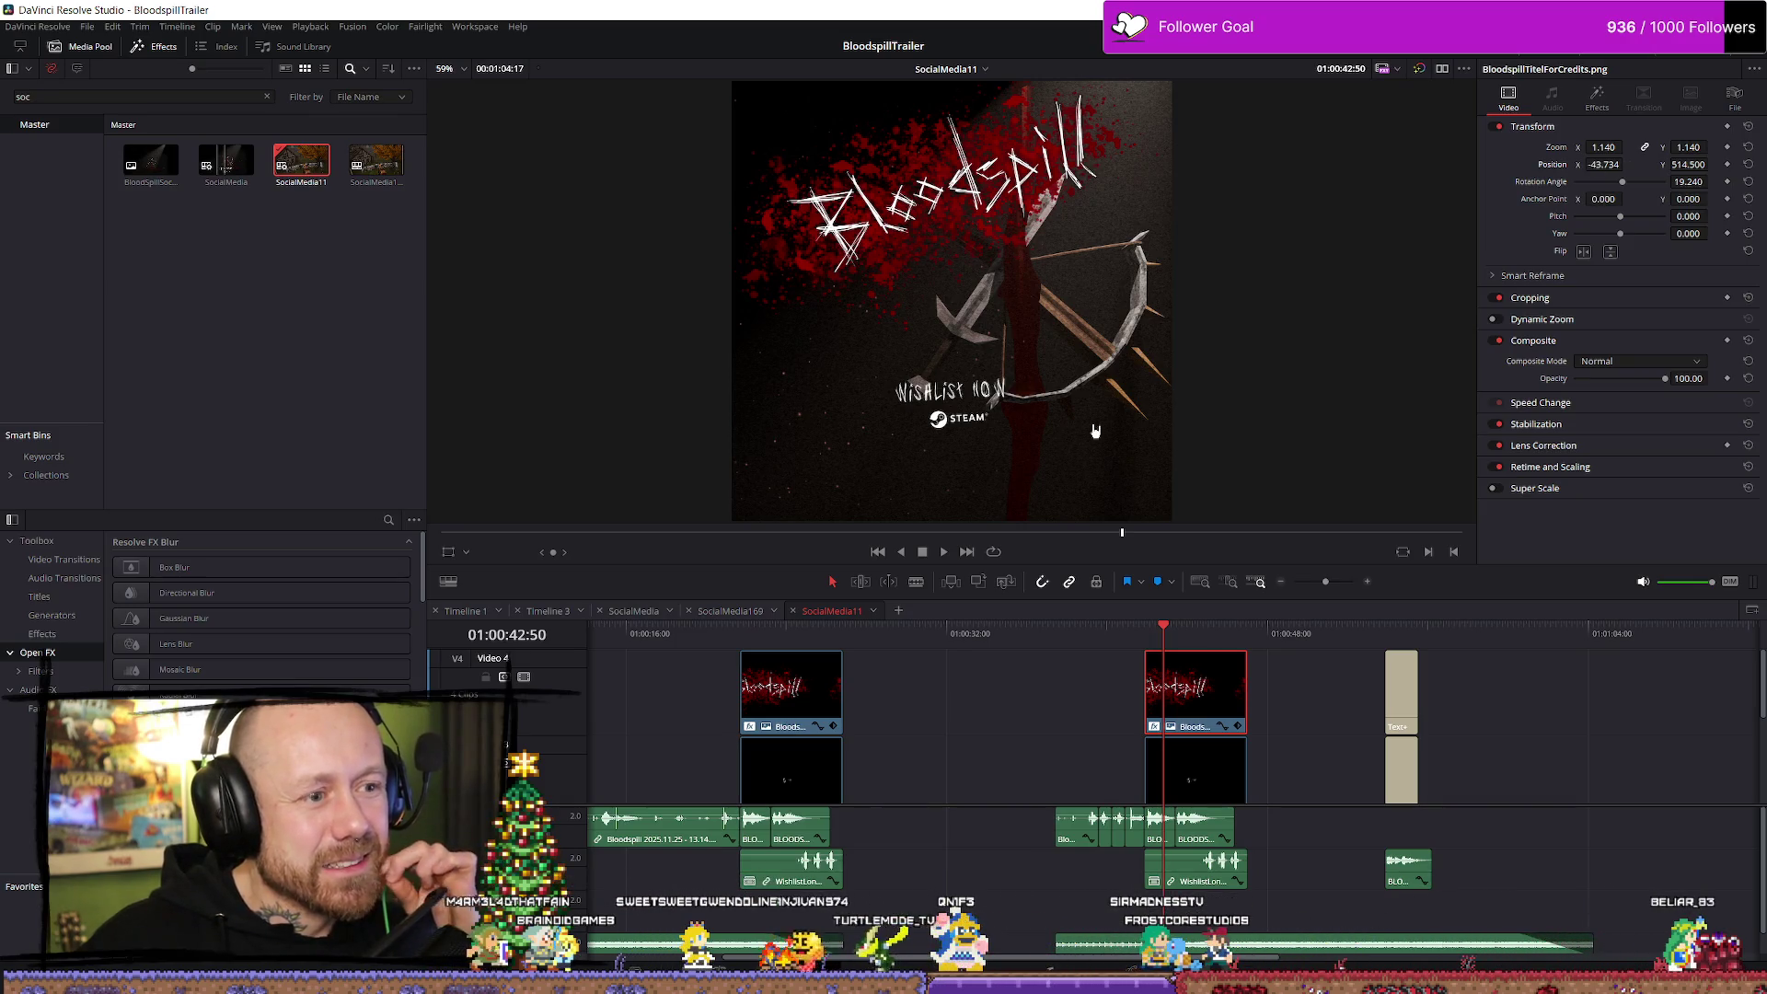
- Enlarge the TiteltestWithoutBlood11 crossbow background to zoom 1.950
{"action": "scroll", "coordinate": [1216, 788], "scroll_direction": "down", "scroll_amount": 2}
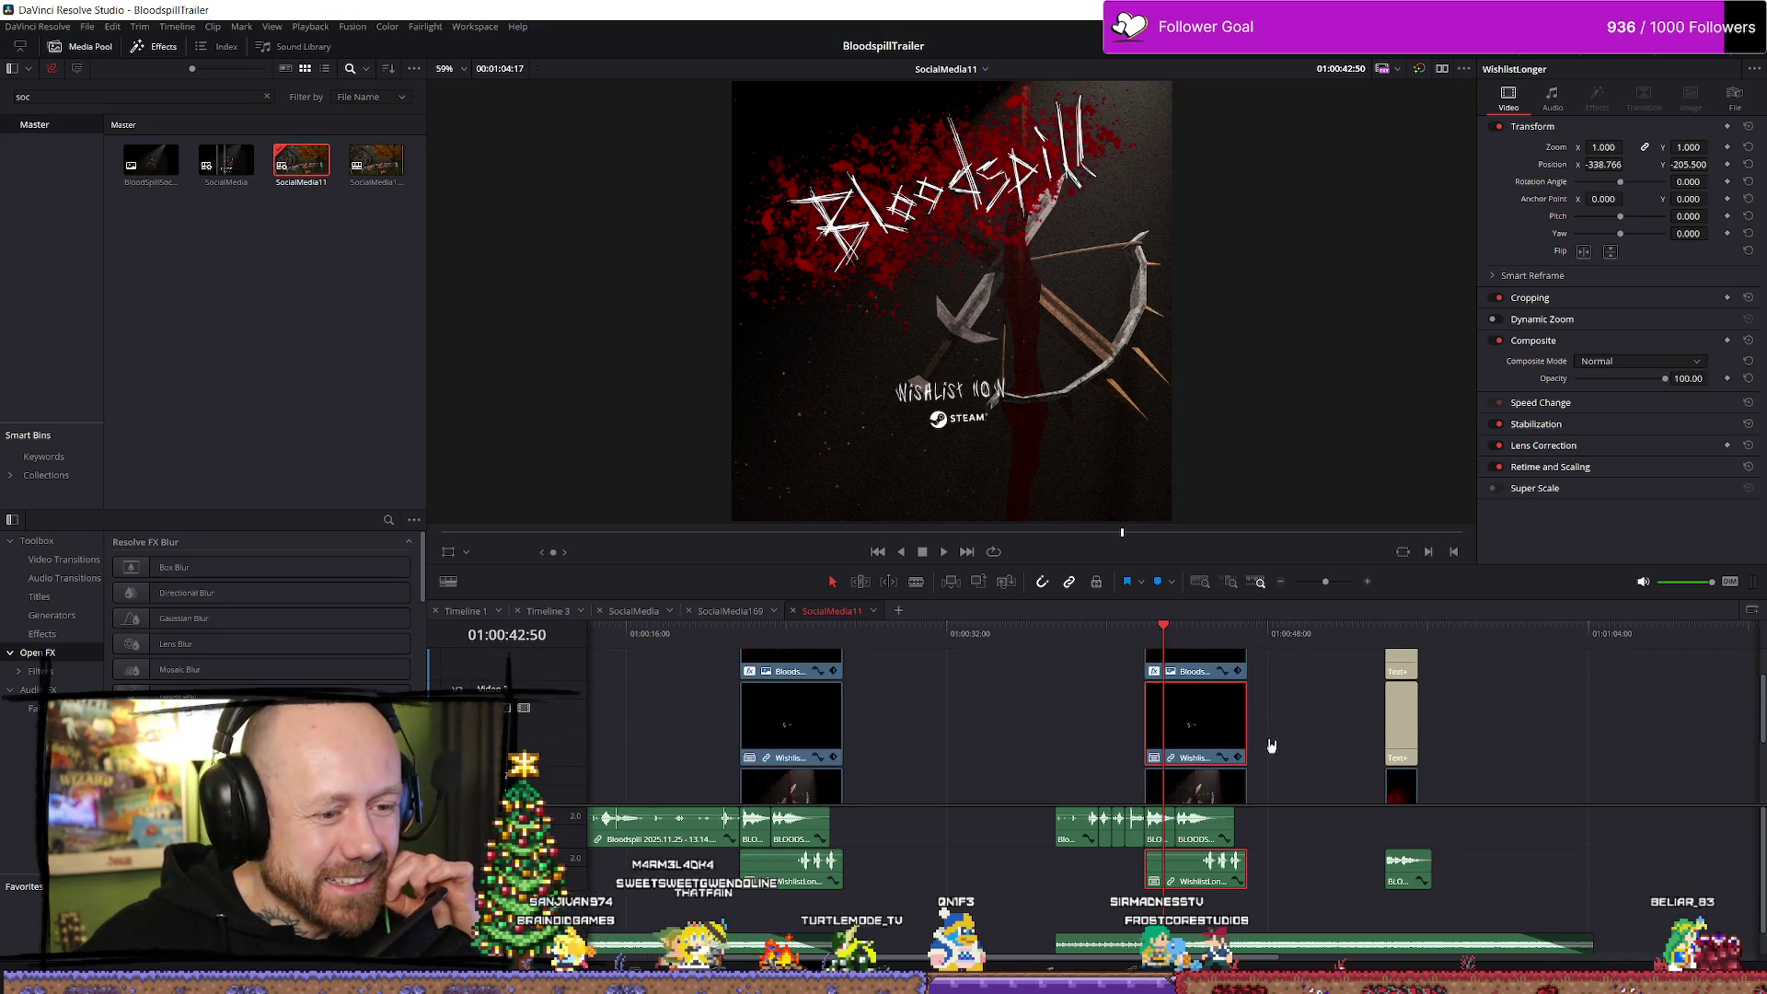
{"action": "left_click", "coordinate": [1209, 764]}
{"action": "mouse_move", "coordinate": [1603, 147]}
{"action": "left_mouse_down"}
{"action": "mouse_move", "coordinate": [1605, 164]}
{"action": "mouse_move", "coordinate": [1712, 164]}
{"action": "mouse_move", "coordinate": [1636, 164]}
{"action": "left_mouse_up"}
- Nudge the title upward and place the Wishlist text at zoom 1.670, X -667.766, Y -289.5
{"action": "scroll", "coordinate": [1155, 709], "scroll_direction": "up", "scroll_amount": 2}
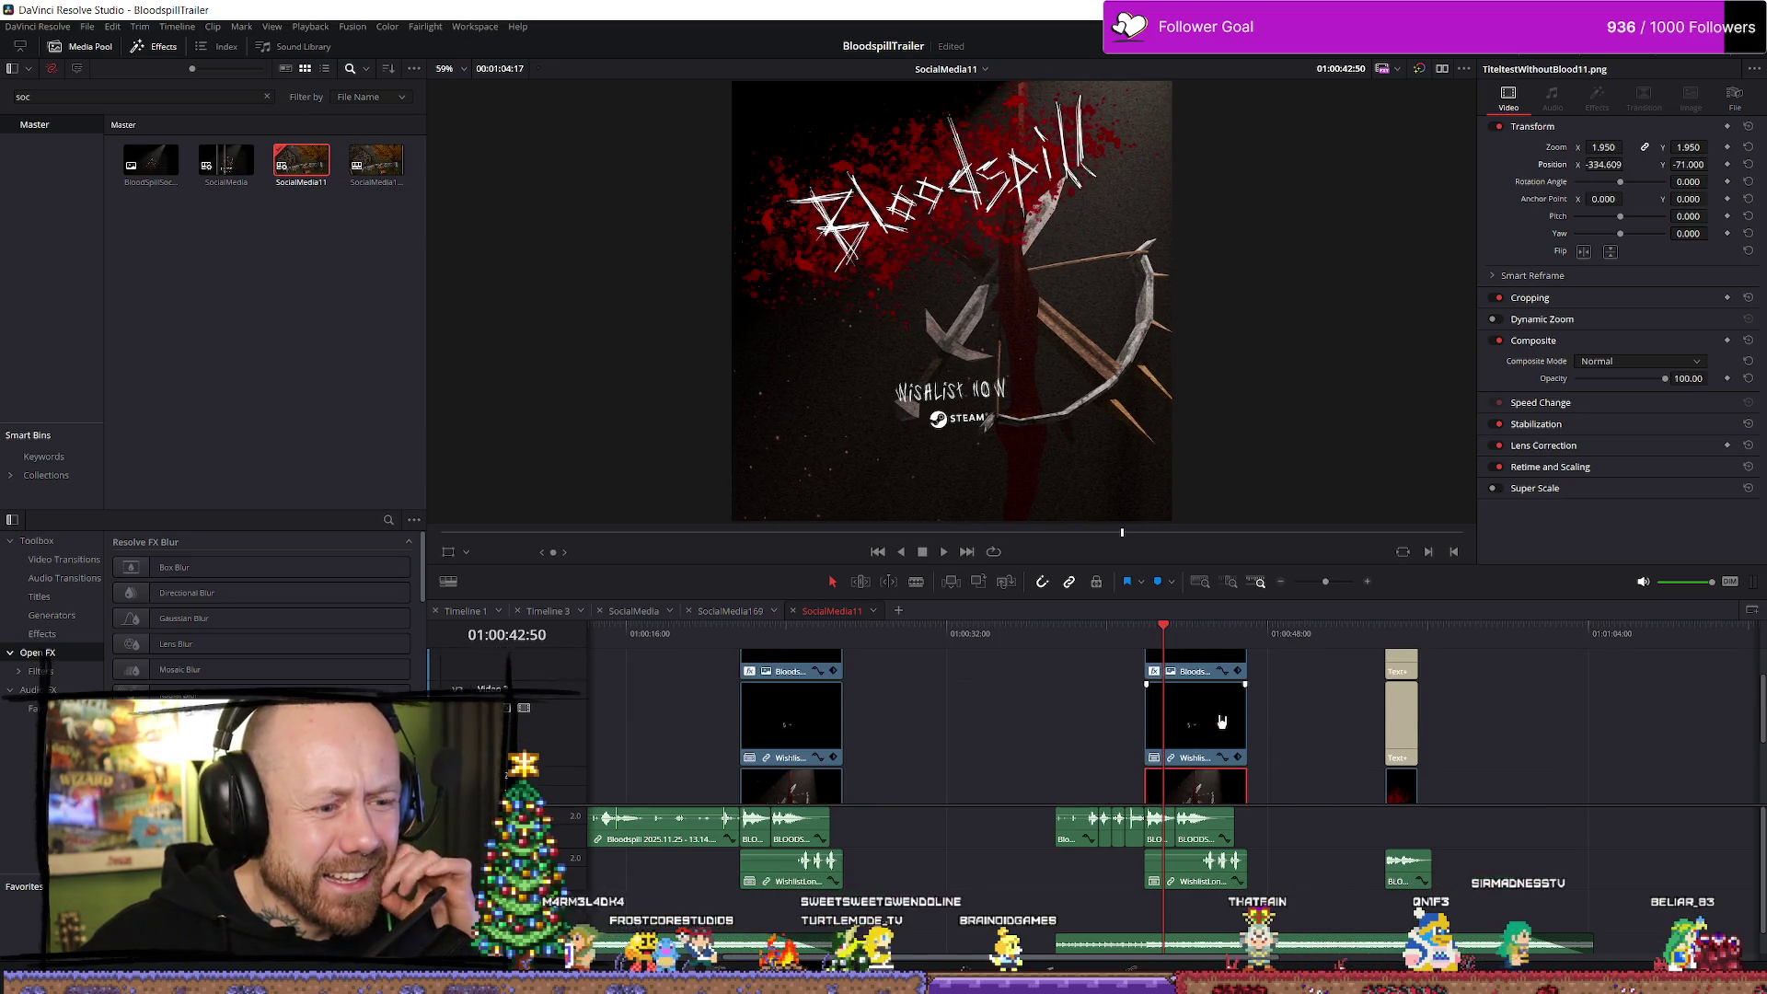
{"action": "left_click", "coordinate": [1156, 709]}
{"action": "left_click_drag", "start_coordinate": [1606, 163], "coordinate": [1703, 164]}
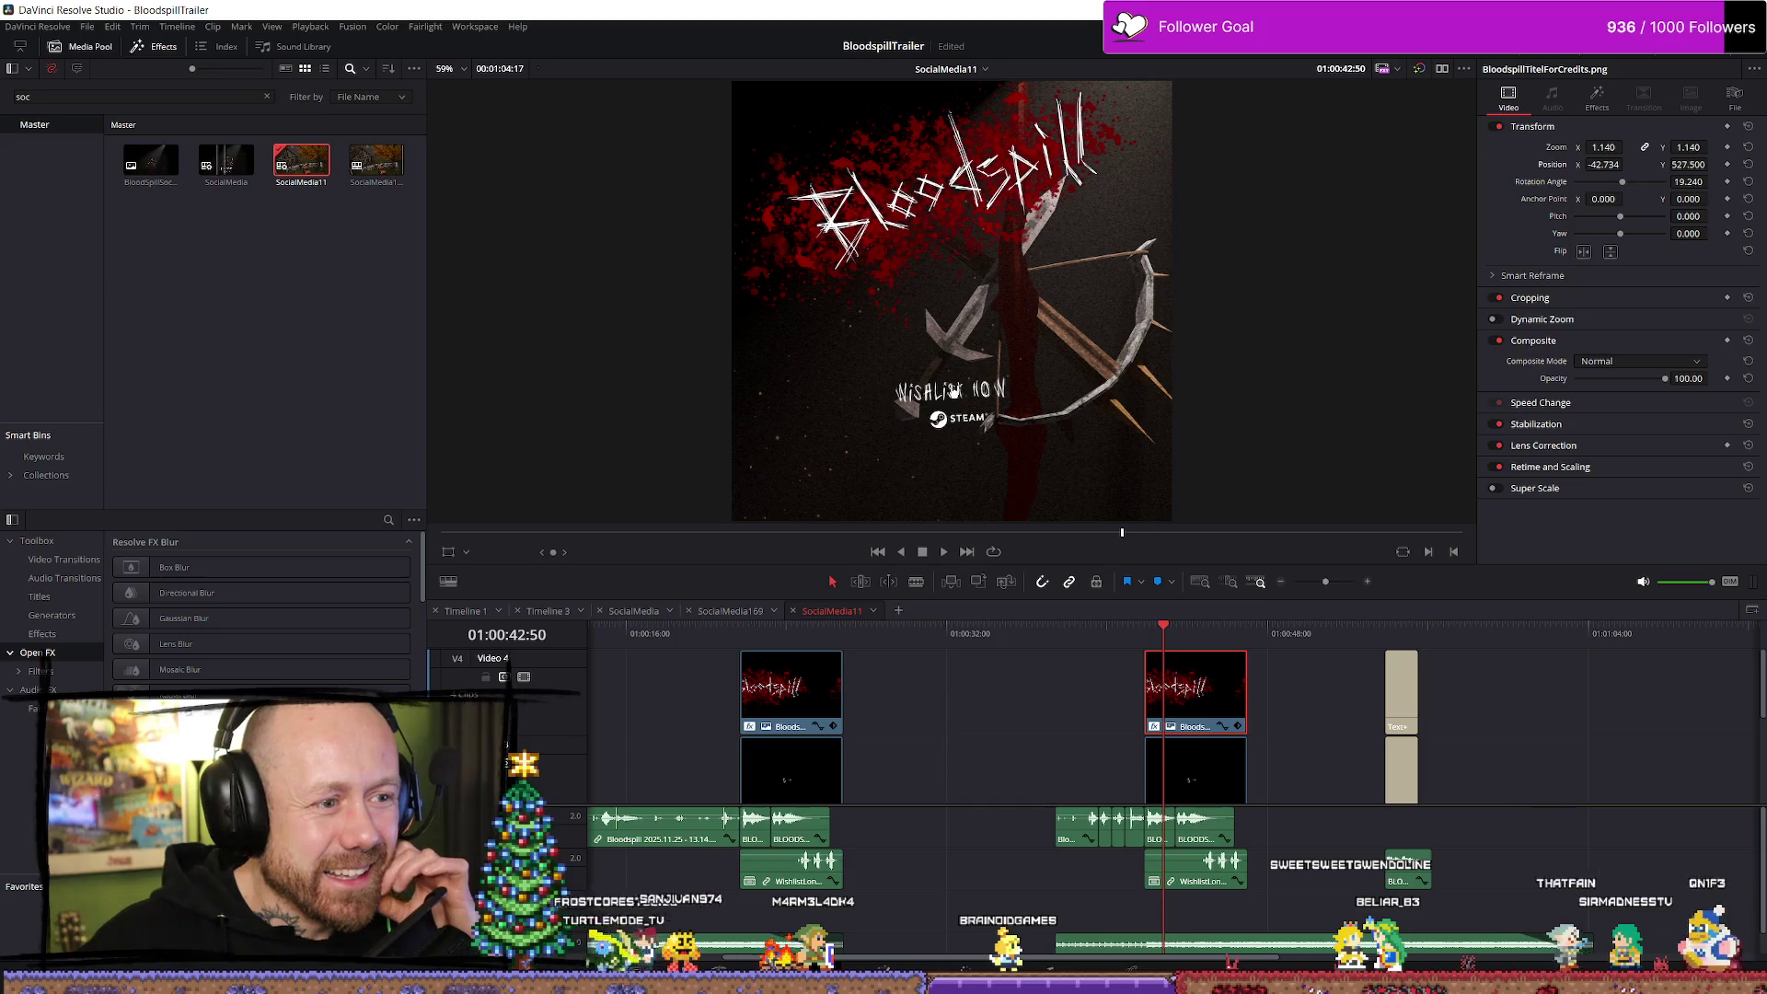
{"action": "scroll", "coordinate": [1190, 719], "scroll_direction": "down", "scroll_amount": 2}
{"action": "scroll", "coordinate": [1219, 708], "scroll_direction": "up", "scroll_amount": 1}
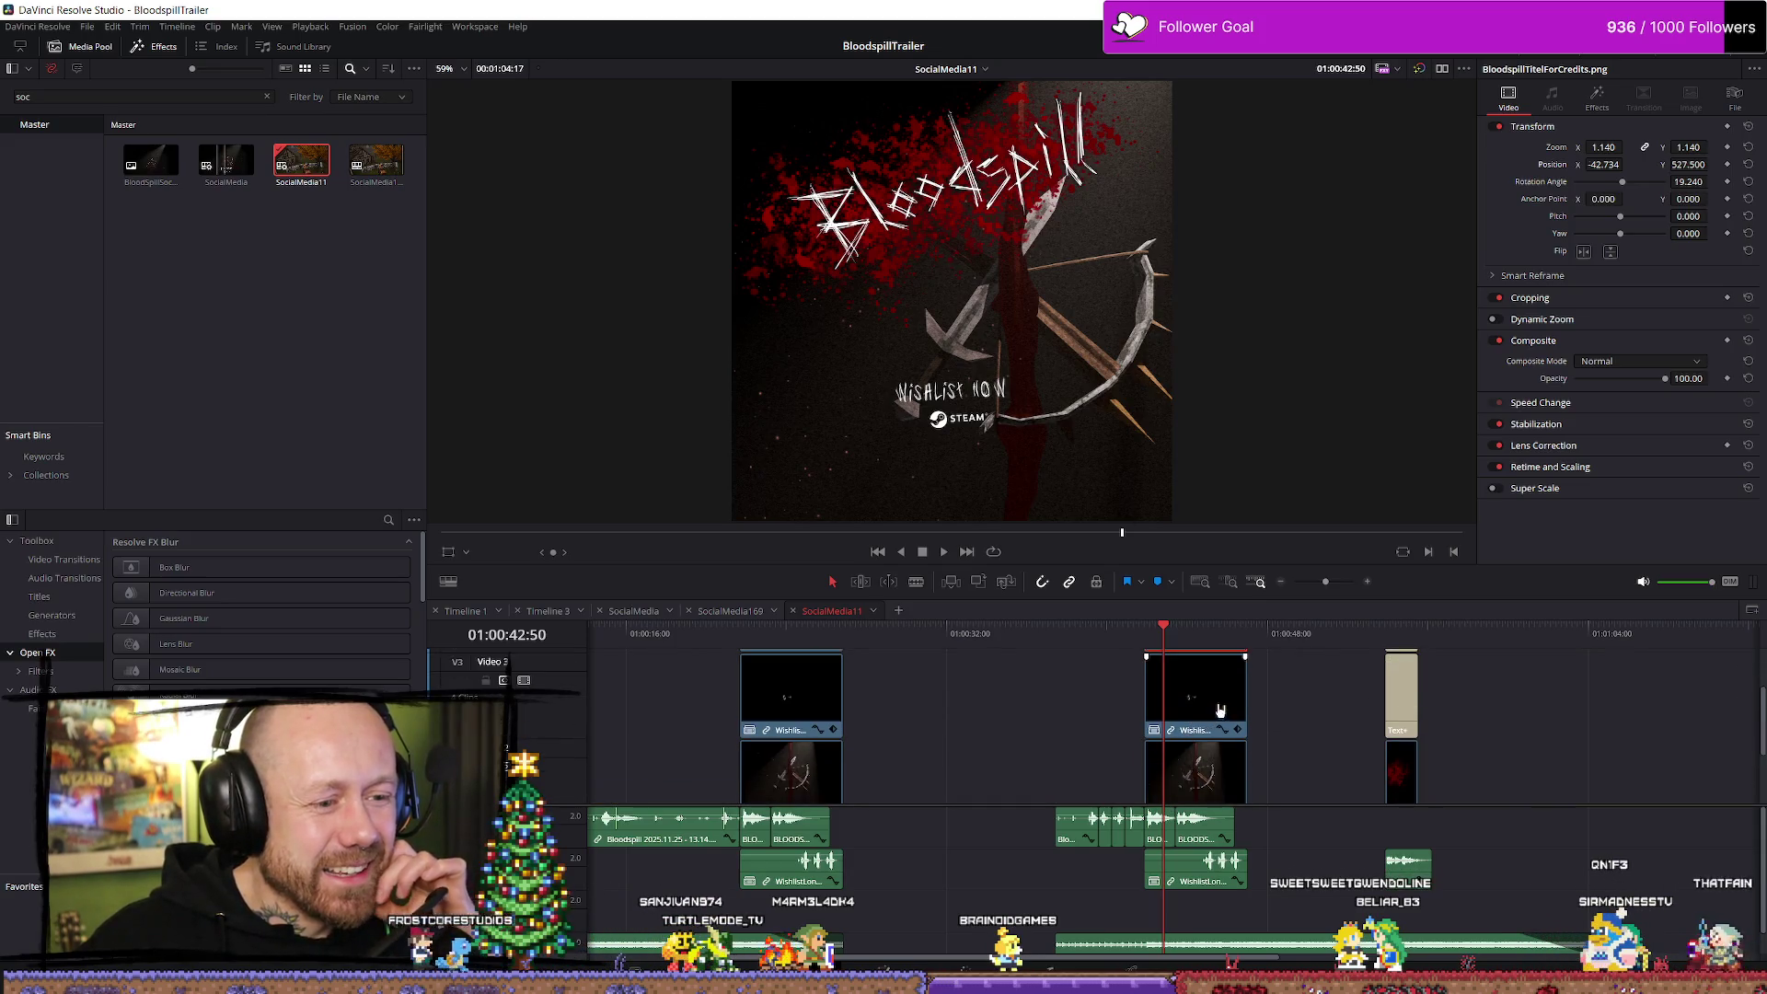
{"action": "mouse_move", "coordinate": [1595, 164]}
{"action": "left_mouse_down"}
{"action": "mouse_move", "coordinate": [1620, 148]}
{"action": "mouse_move", "coordinate": [1647, 147]}
{"action": "mouse_move", "coordinate": [1615, 165]}
{"action": "mouse_move", "coordinate": [1650, 176]}
{"action": "mouse_move", "coordinate": [1718, 164]}
{"action": "left_mouse_up"}
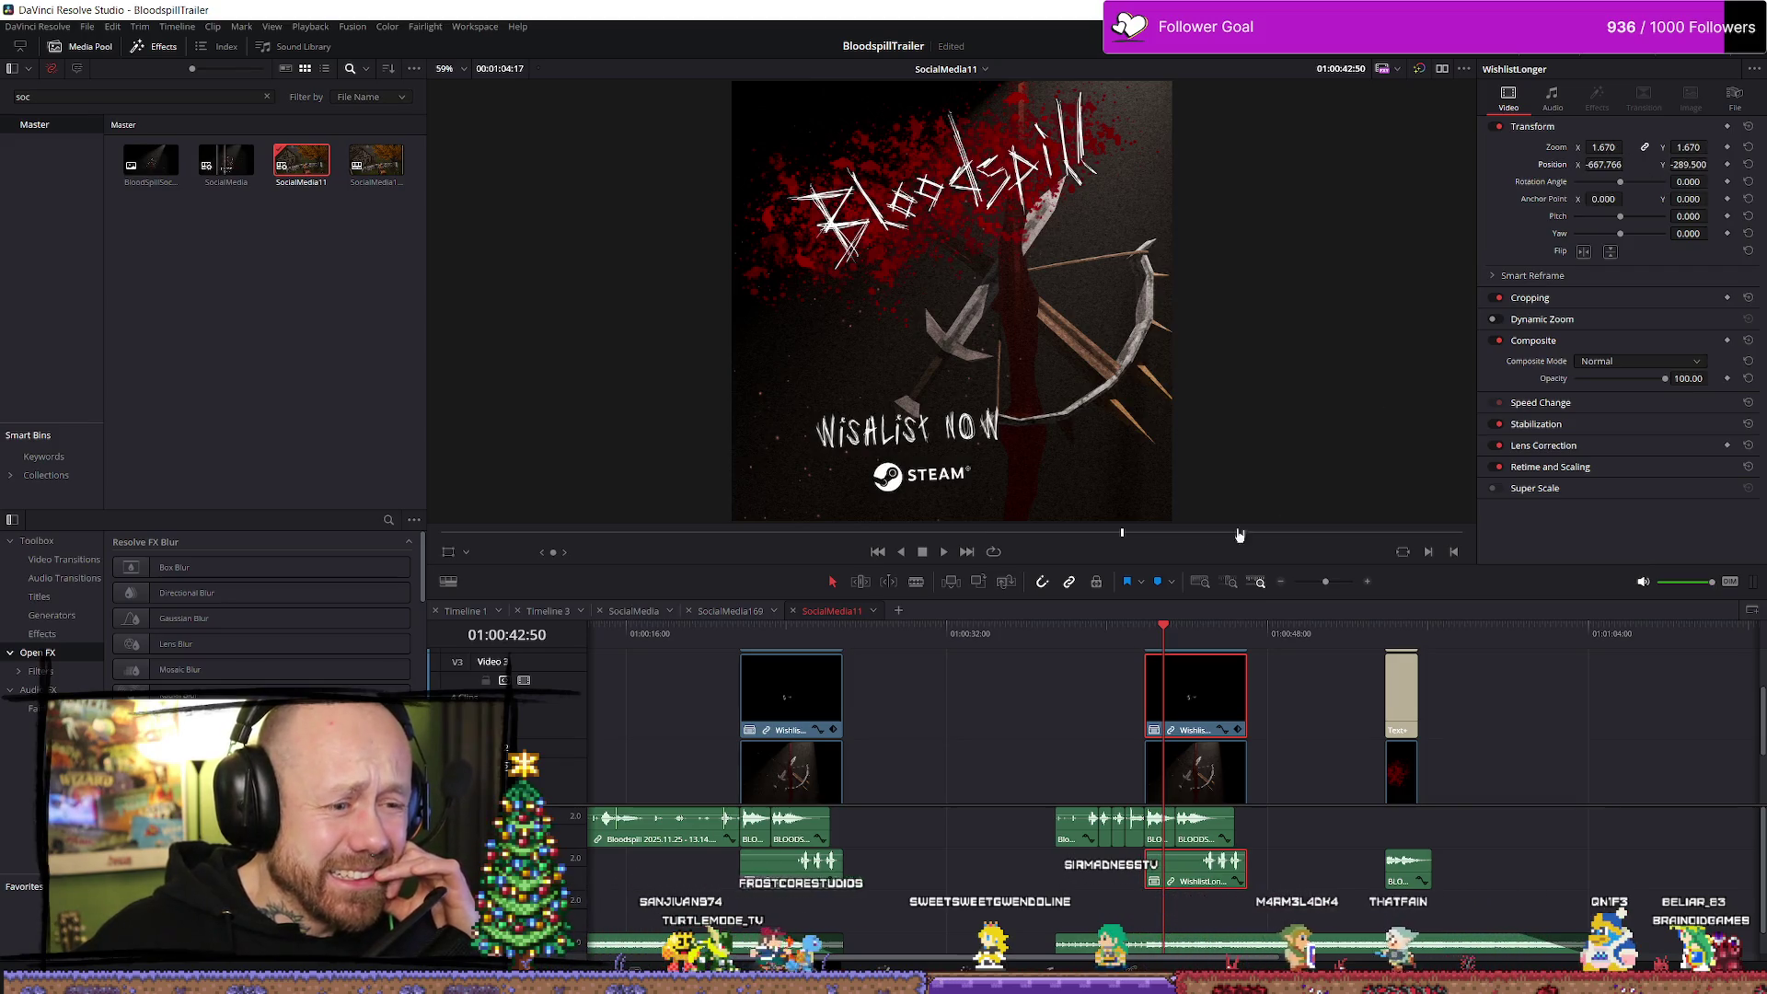
{"action": "left_click", "coordinate": [736, 611]}
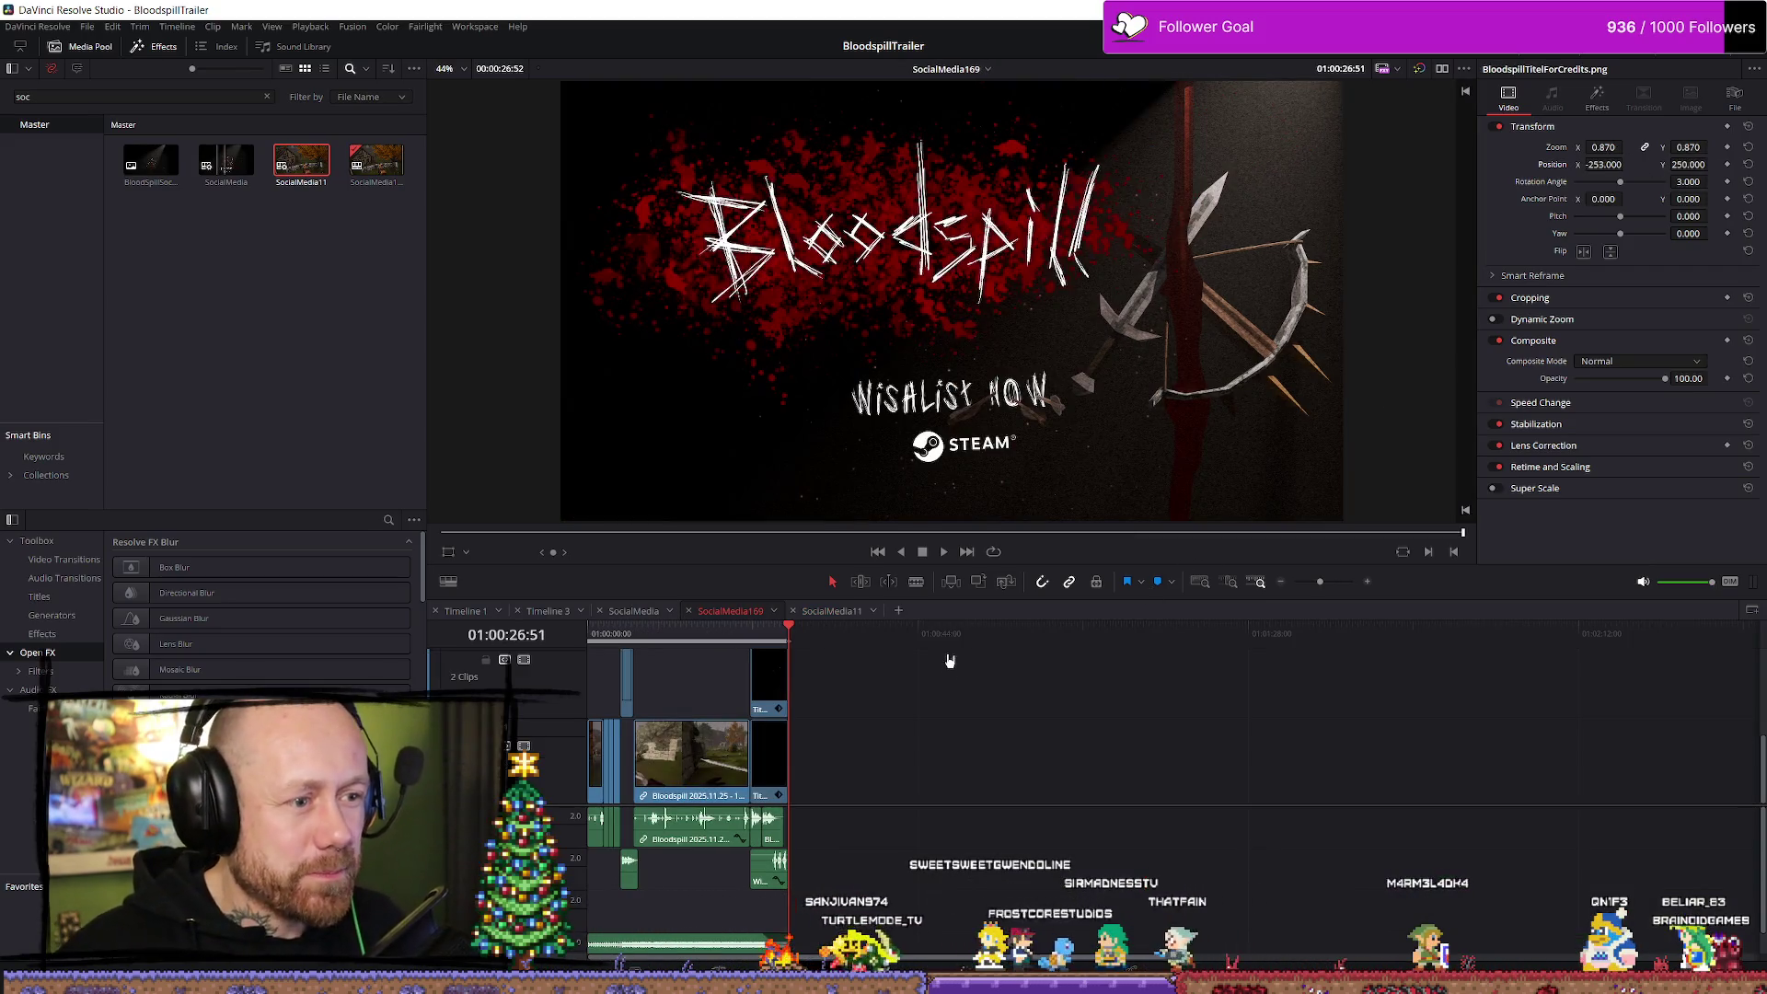
{"action": "left_click", "coordinate": [651, 612]}
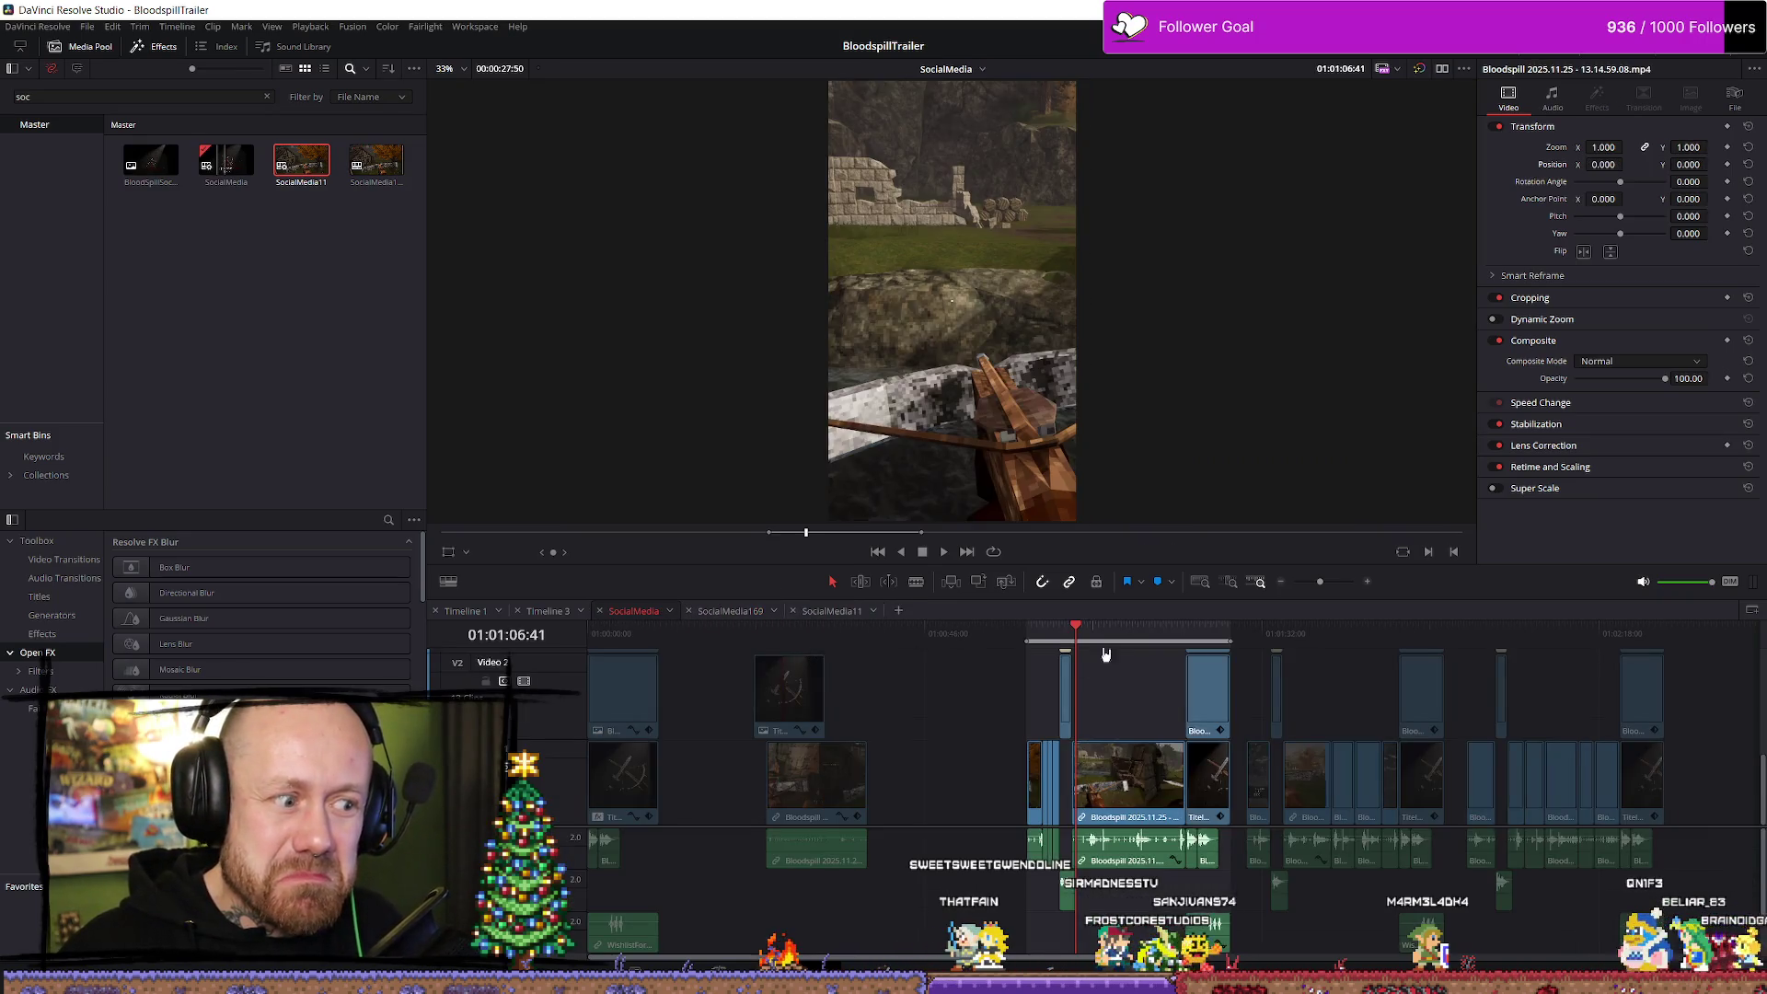
{"action": "left_click", "coordinate": [1197, 633]}
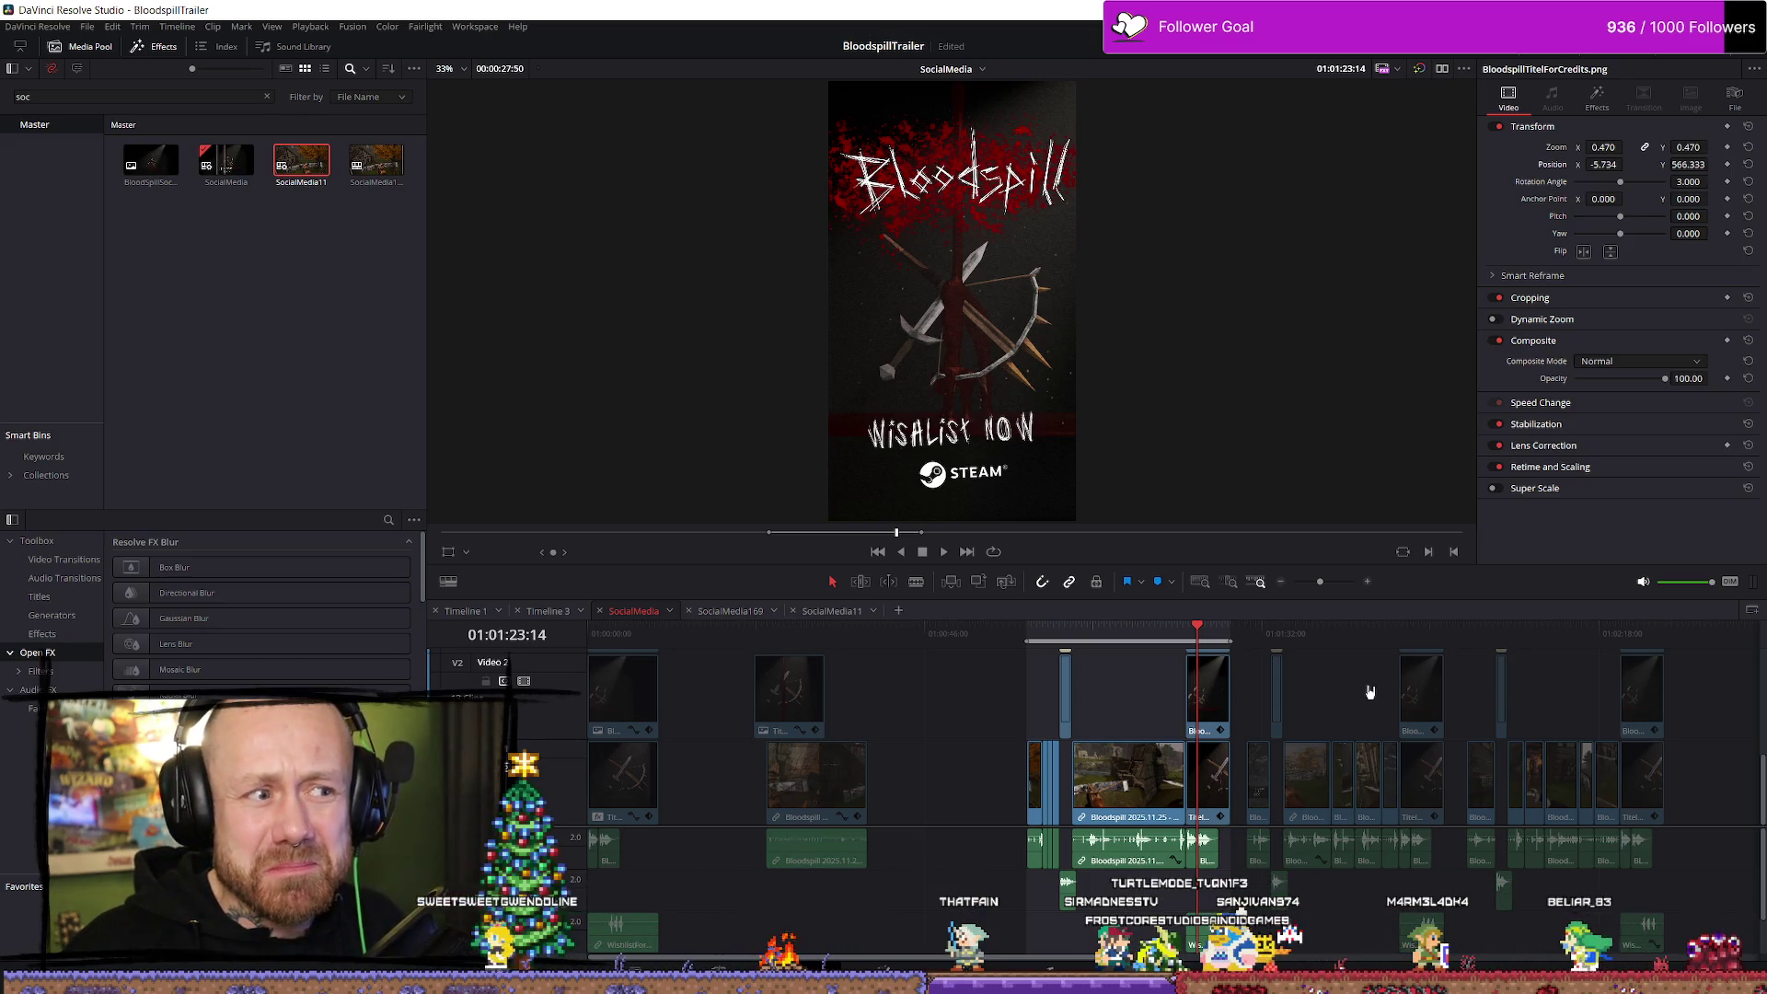
{"action": "left_click", "coordinate": [1221, 707]}
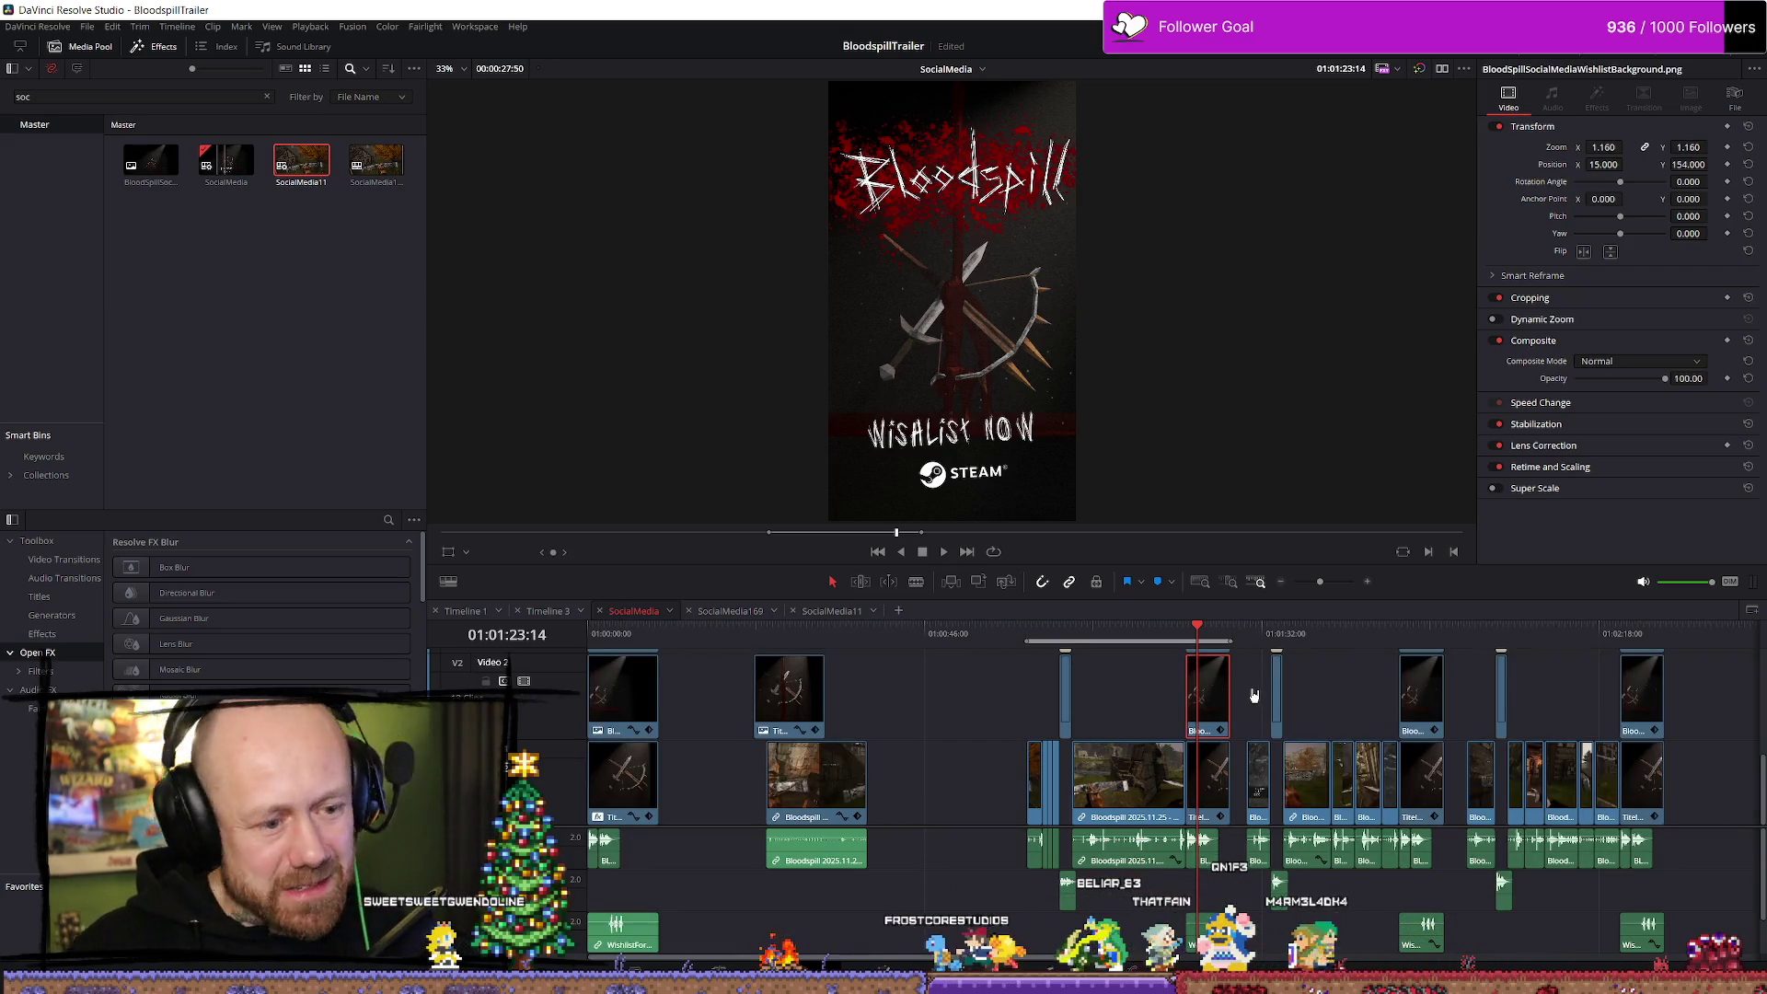
{"action": "scroll", "coordinate": [1247, 690], "scroll_direction": "up", "scroll_amount": 3}
{"action": "scroll", "coordinate": [1233, 727], "scroll_direction": "down", "scroll_amount": 2}
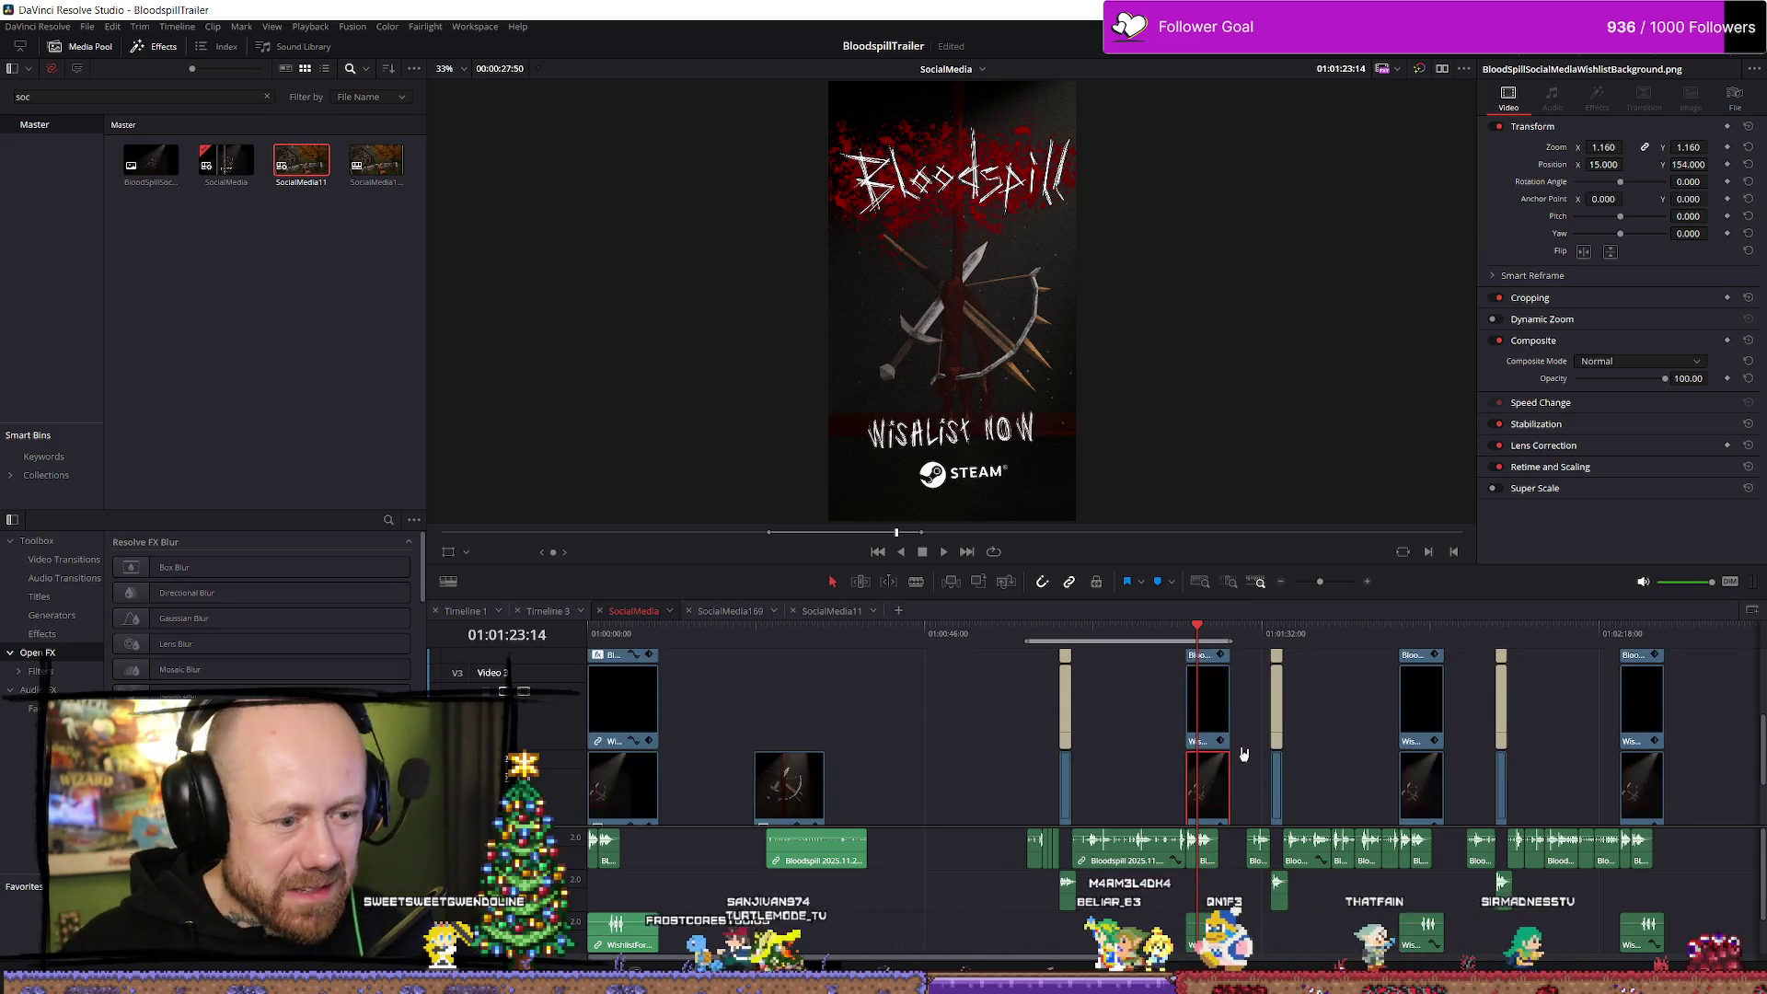
{"action": "left_click", "coordinate": [525, 737]}
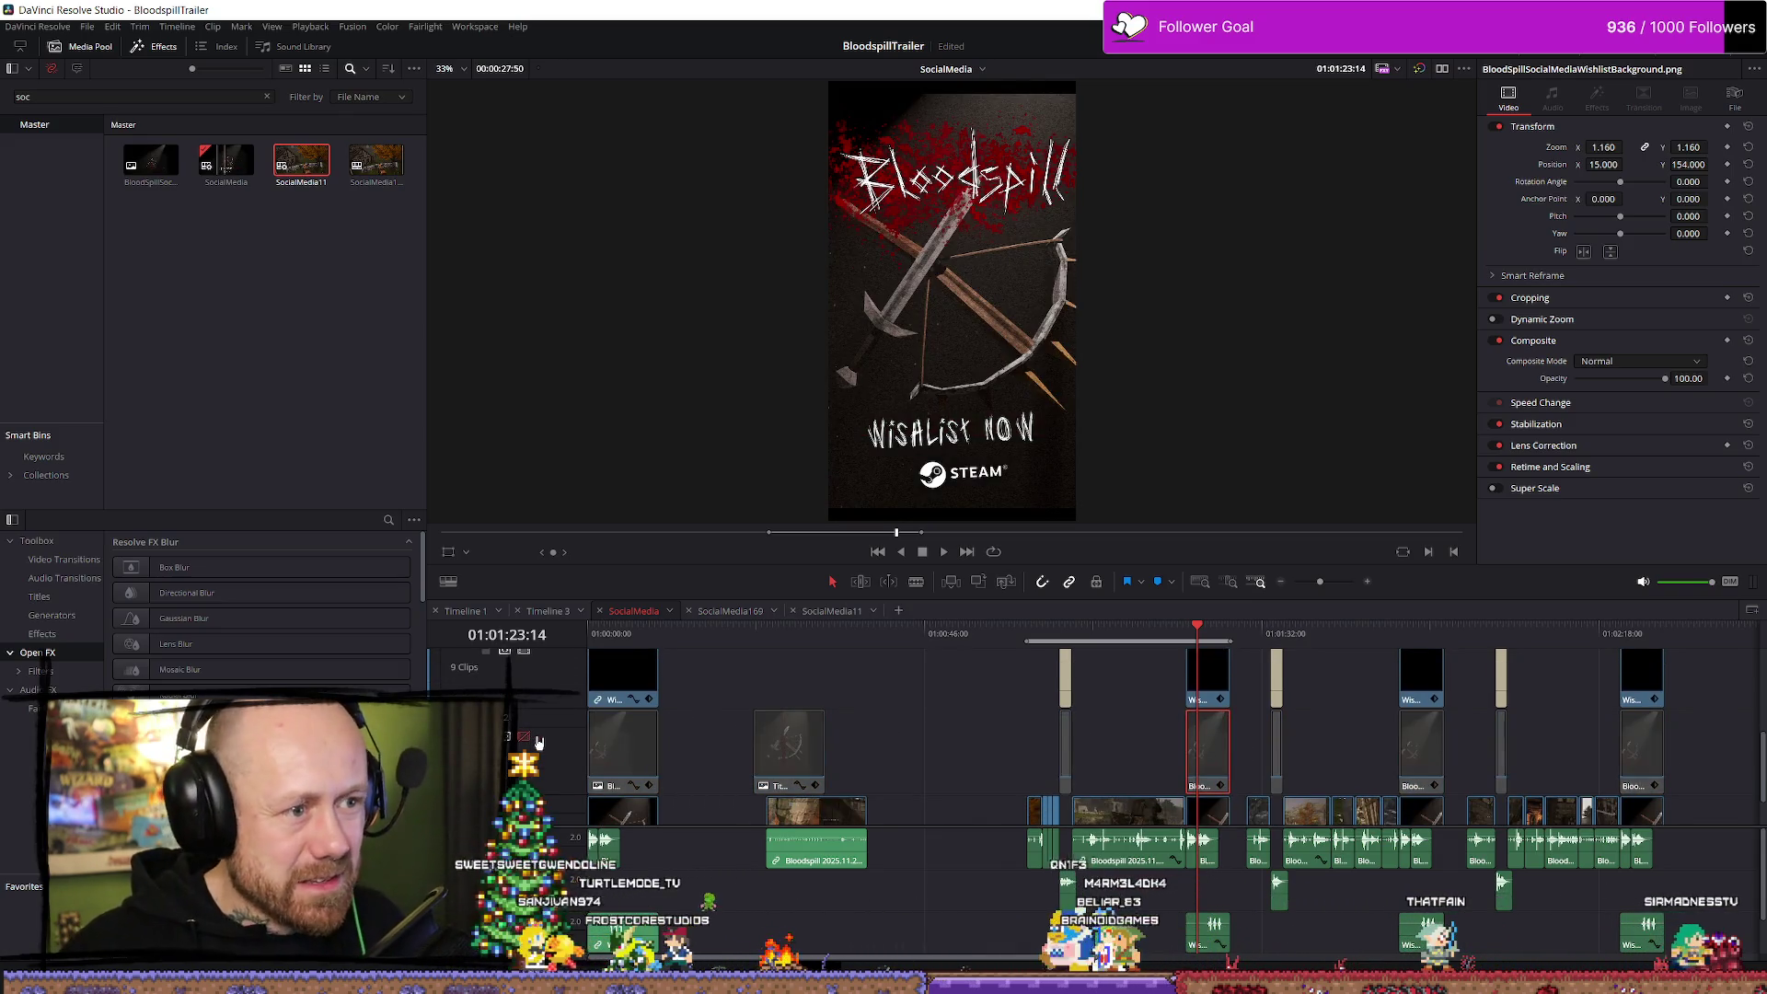
{"action": "left_click", "coordinate": [525, 737]}
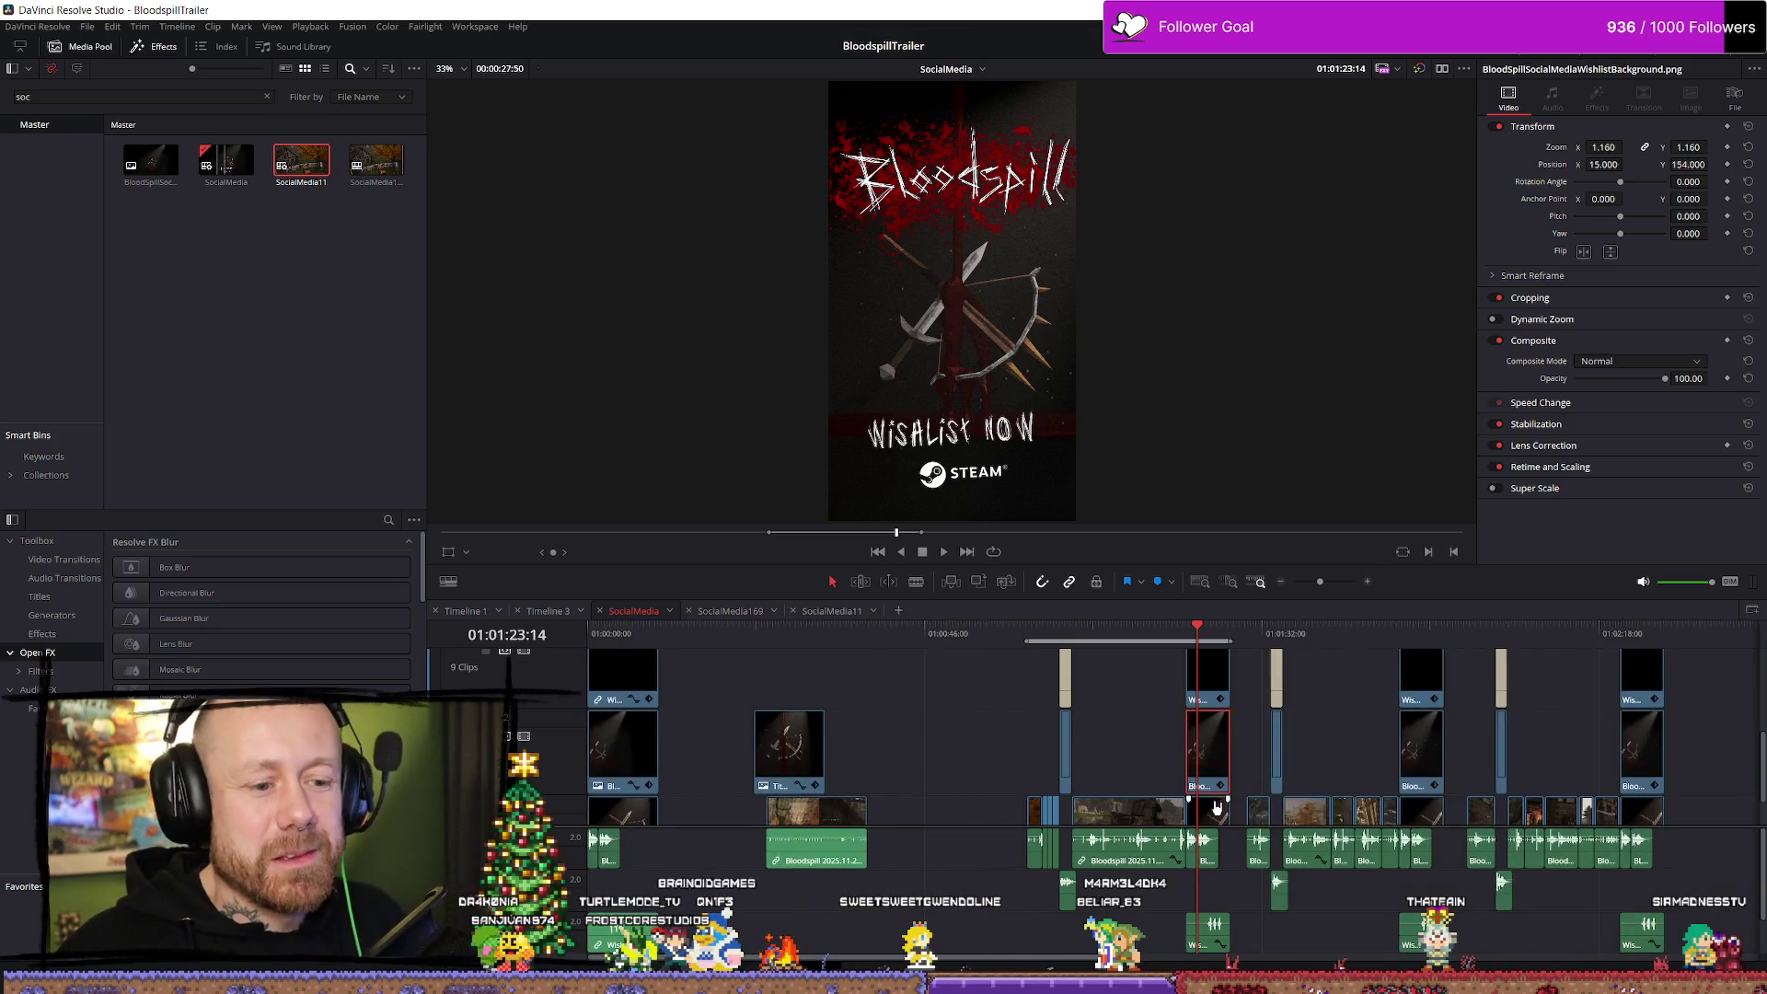
{"action": "left_click", "coordinate": [833, 611]}
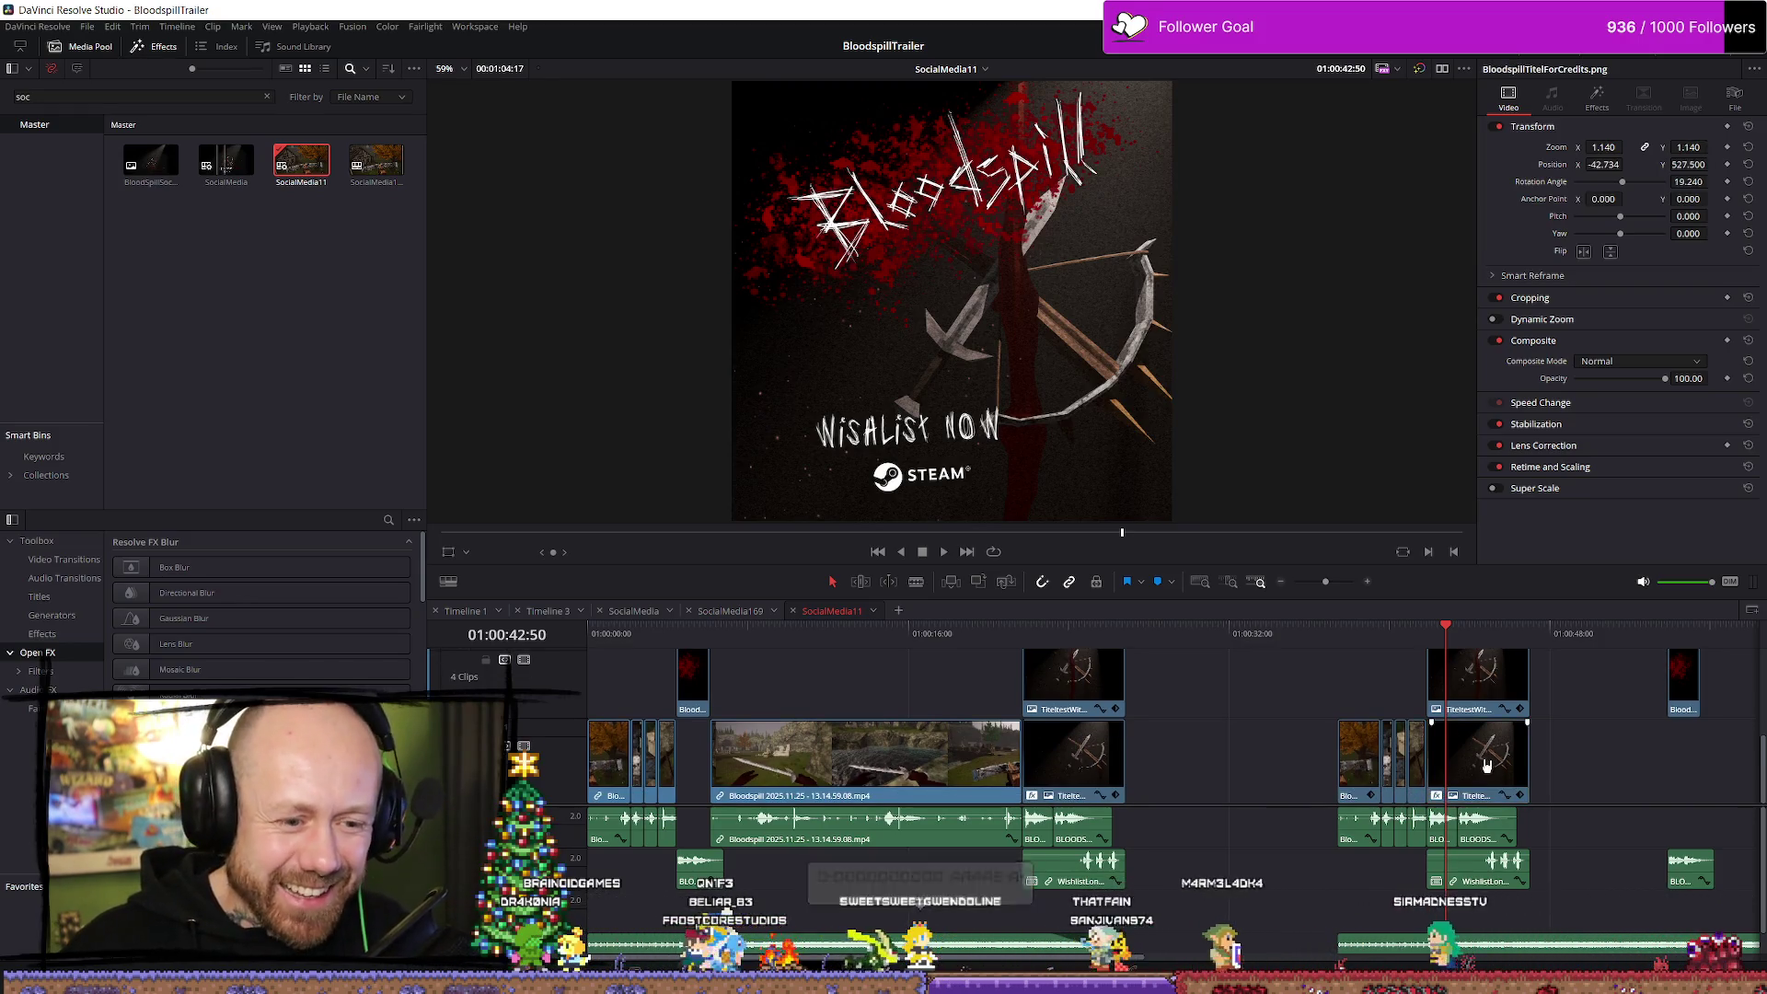
- Replace both crossbow background clips with the pasted WishlistBackground clip on V3, trimmed to fit
{"action": "key", "text": "Delete"}
{"action": "left_click", "coordinate": [1483, 669]}
{"action": "key", "text": "Delete"}
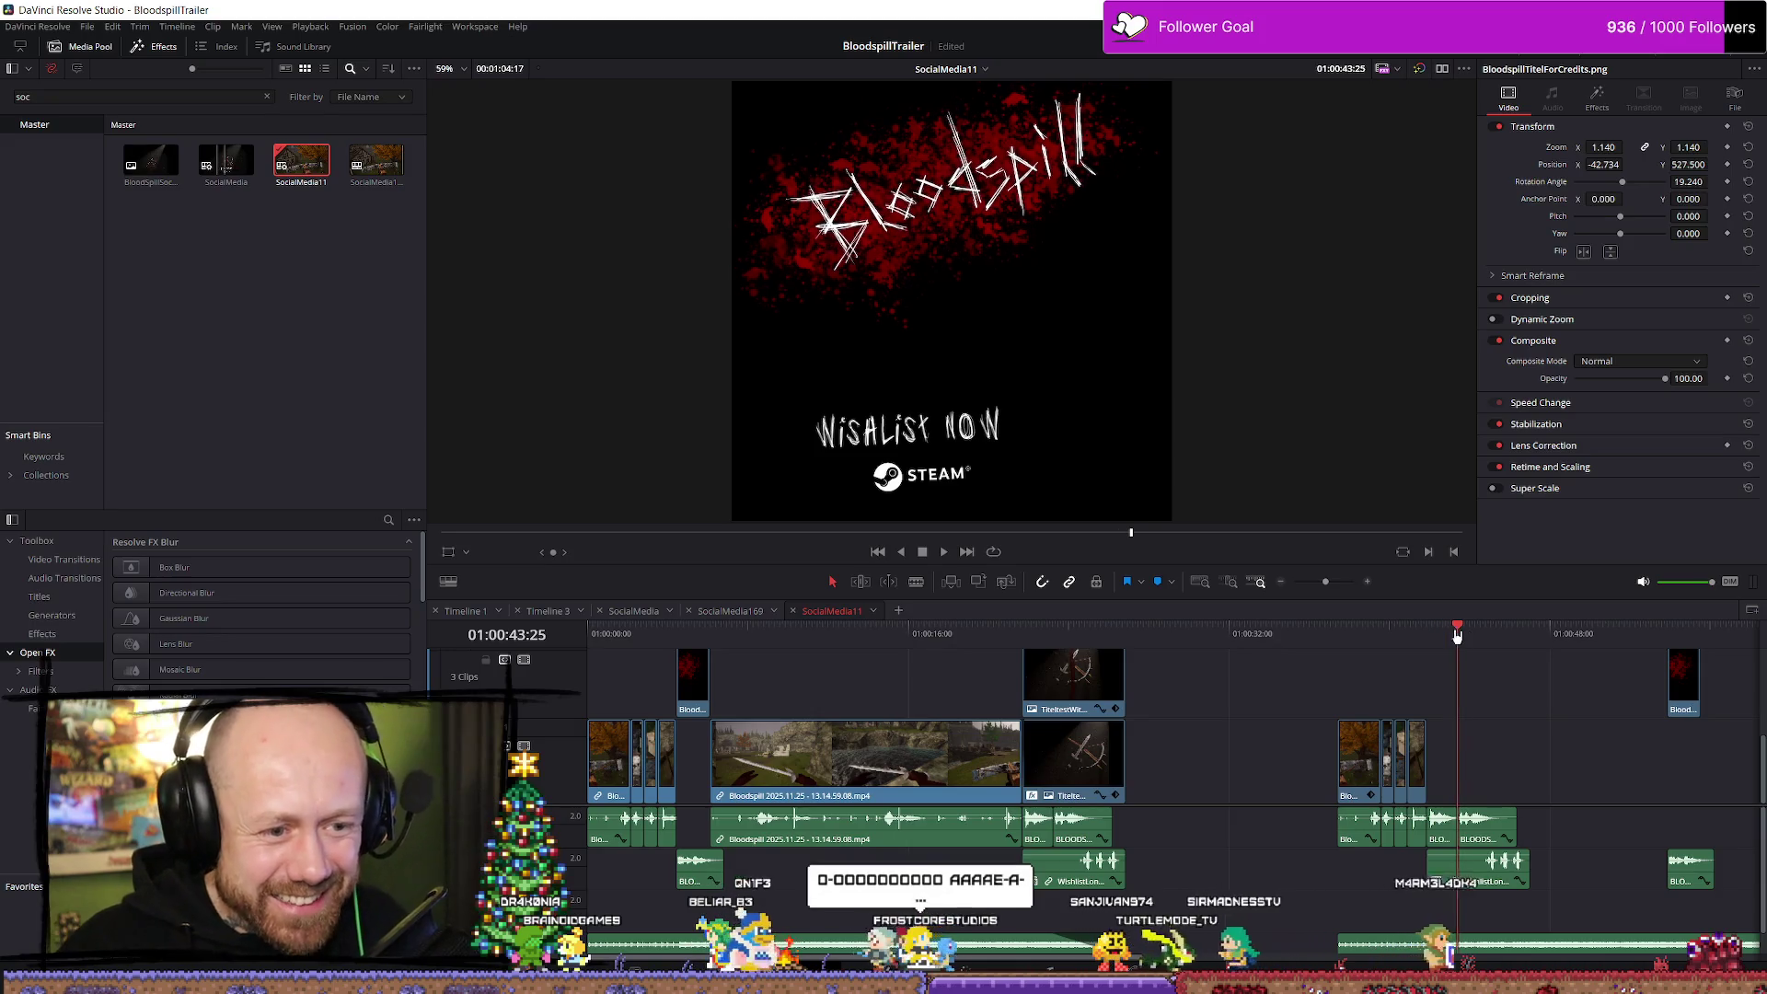
{"action": "key", "text": "ctrl+v"}
{"action": "left_click_drag", "start_coordinate": [1500, 685], "coordinate": [1470, 691]}
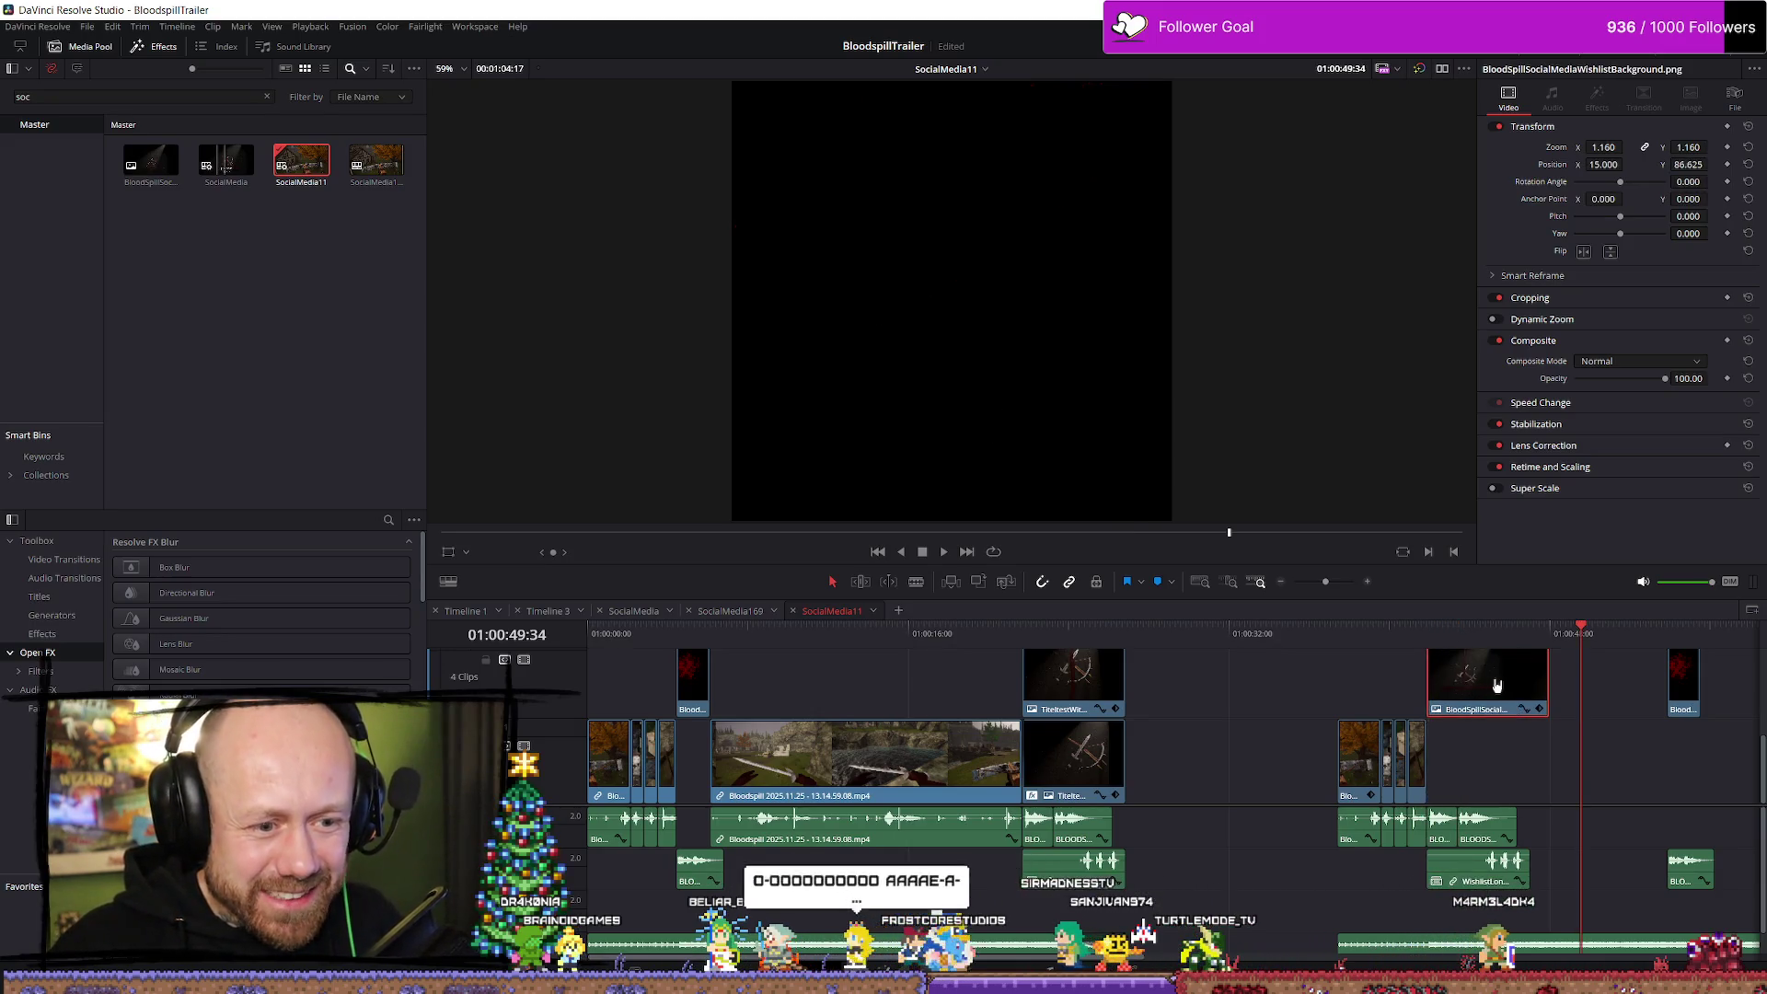
{"action": "scroll", "coordinate": [1496, 686], "scroll_direction": "up", "scroll_amount": 2}
{"action": "left_click_drag", "start_coordinate": [1548, 741], "coordinate": [1518, 753]}
{"action": "key", "text": "/"}
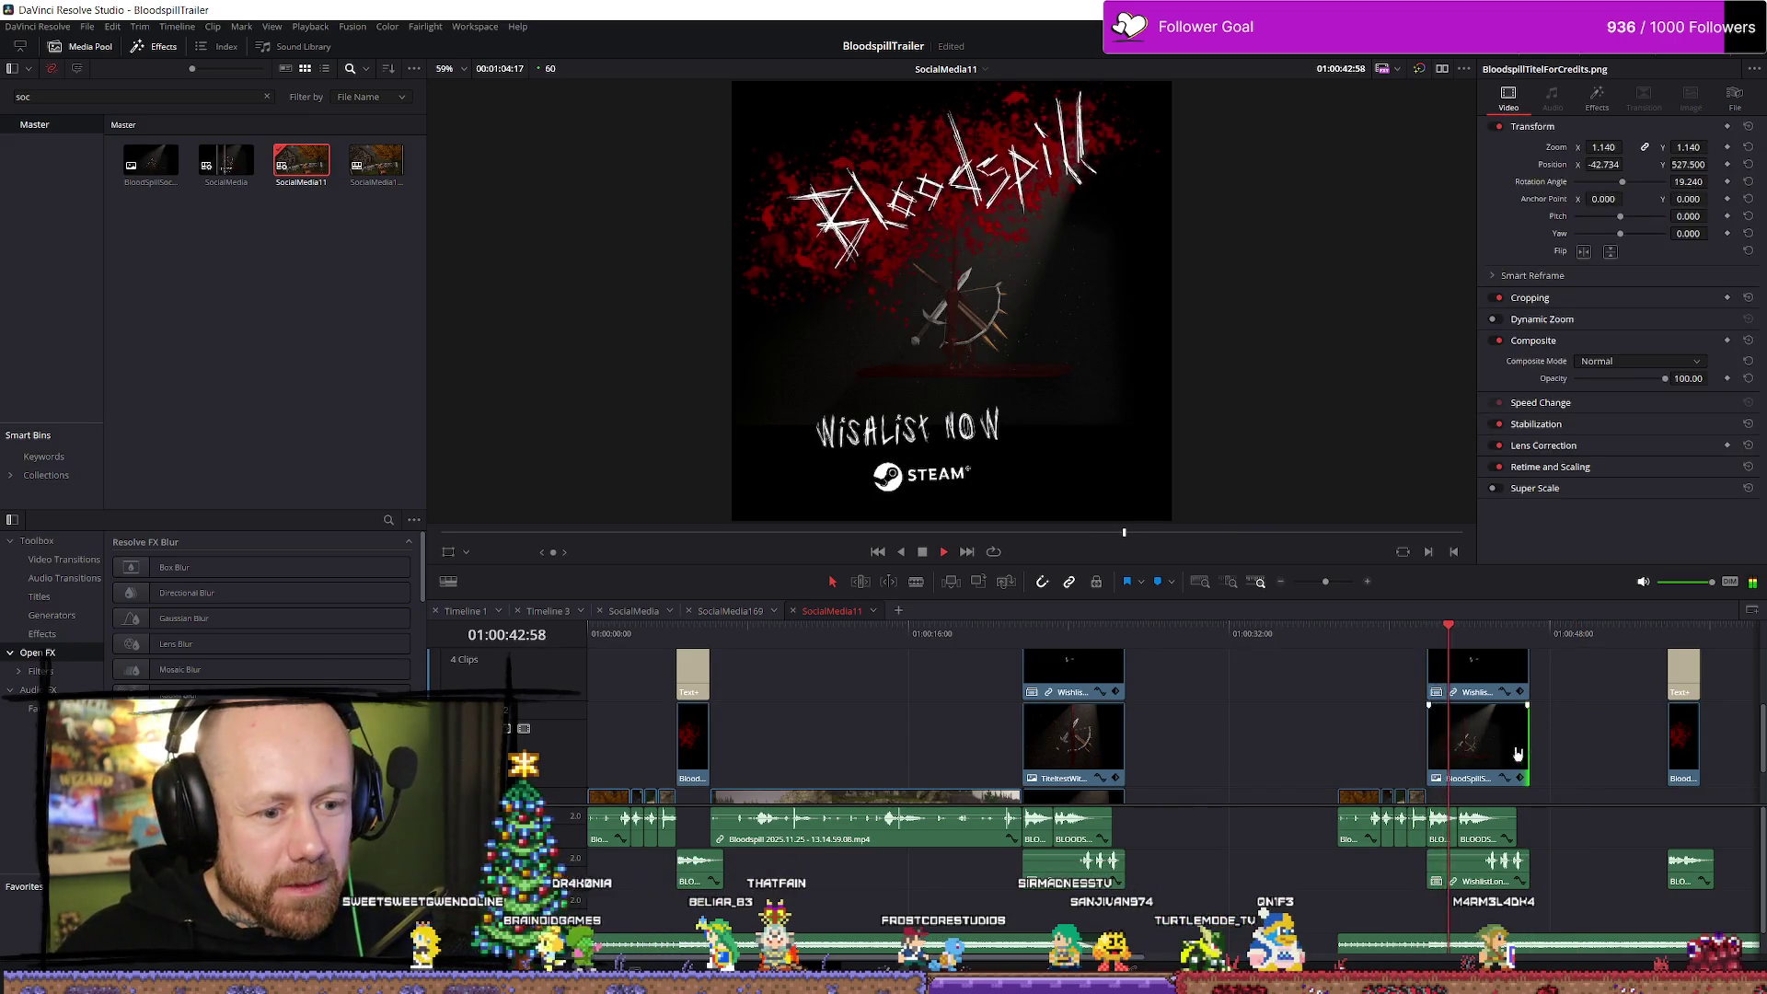
- Scale the Wishlist background to zoom 2.33 and position it at X 38
{"action": "left_click", "coordinate": [1503, 757]}
{"action": "left_click_drag", "start_coordinate": [1606, 148], "coordinate": [1627, 165]}
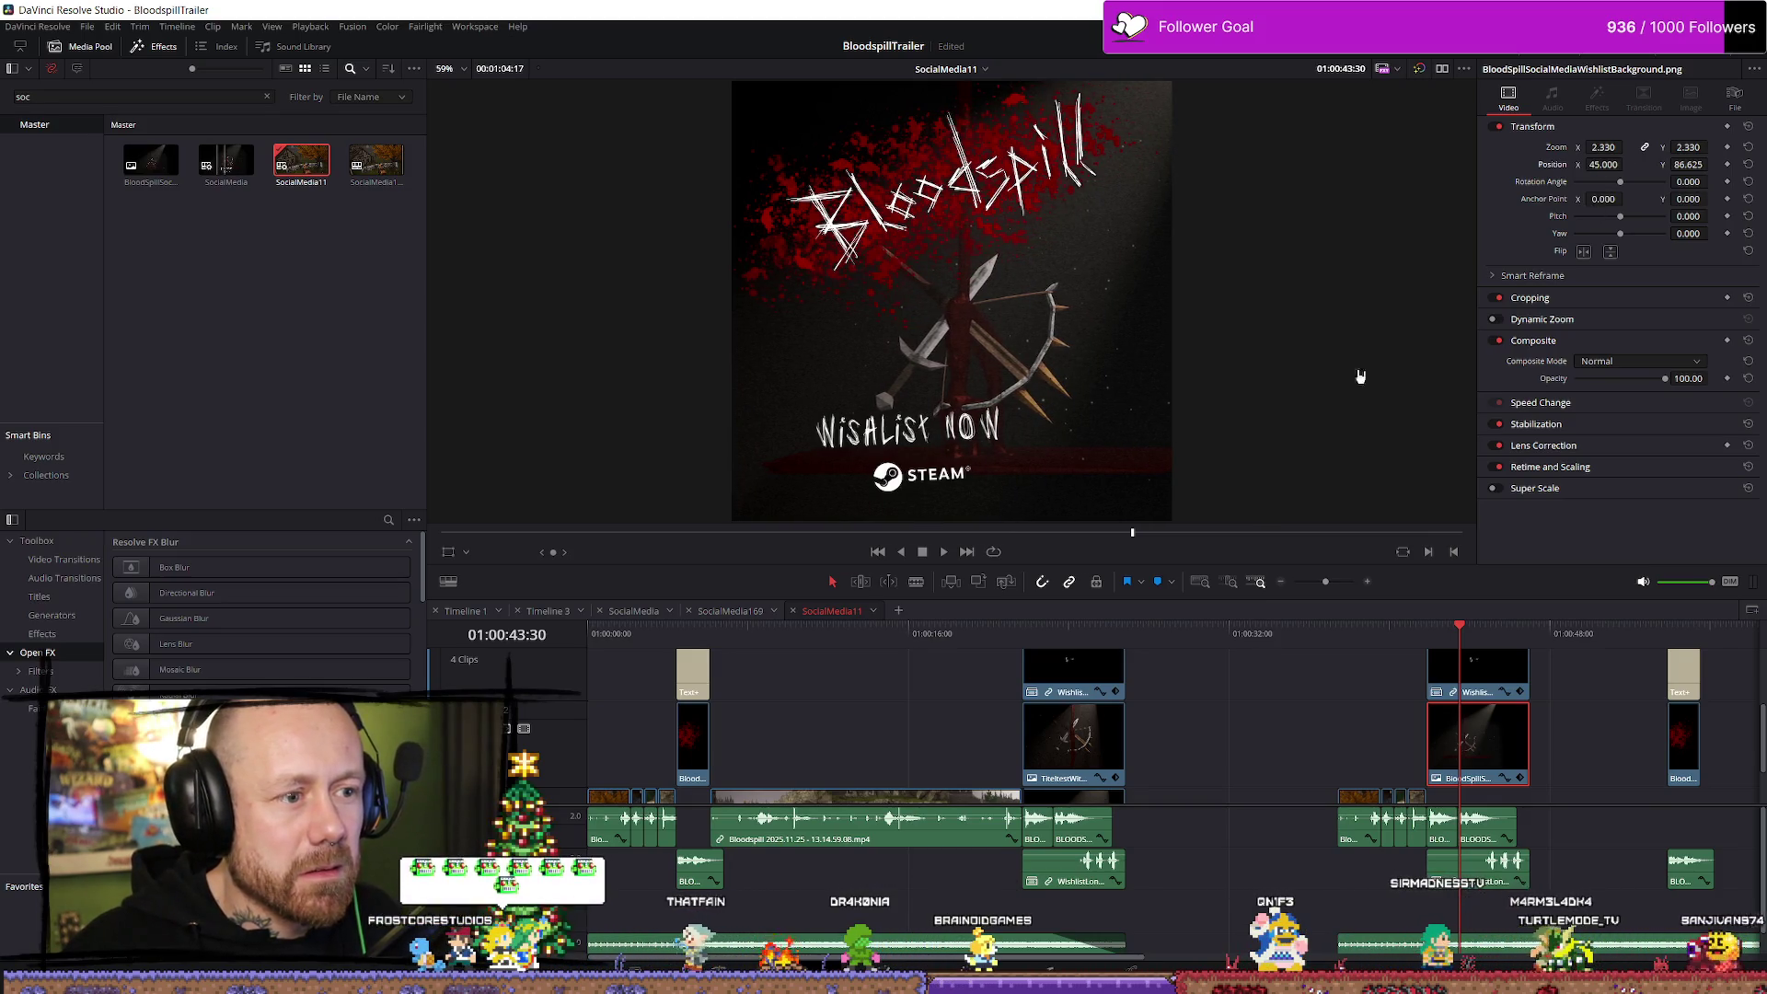
{"action": "left_click_drag", "start_coordinate": [1603, 165], "coordinate": [1628, 164]}
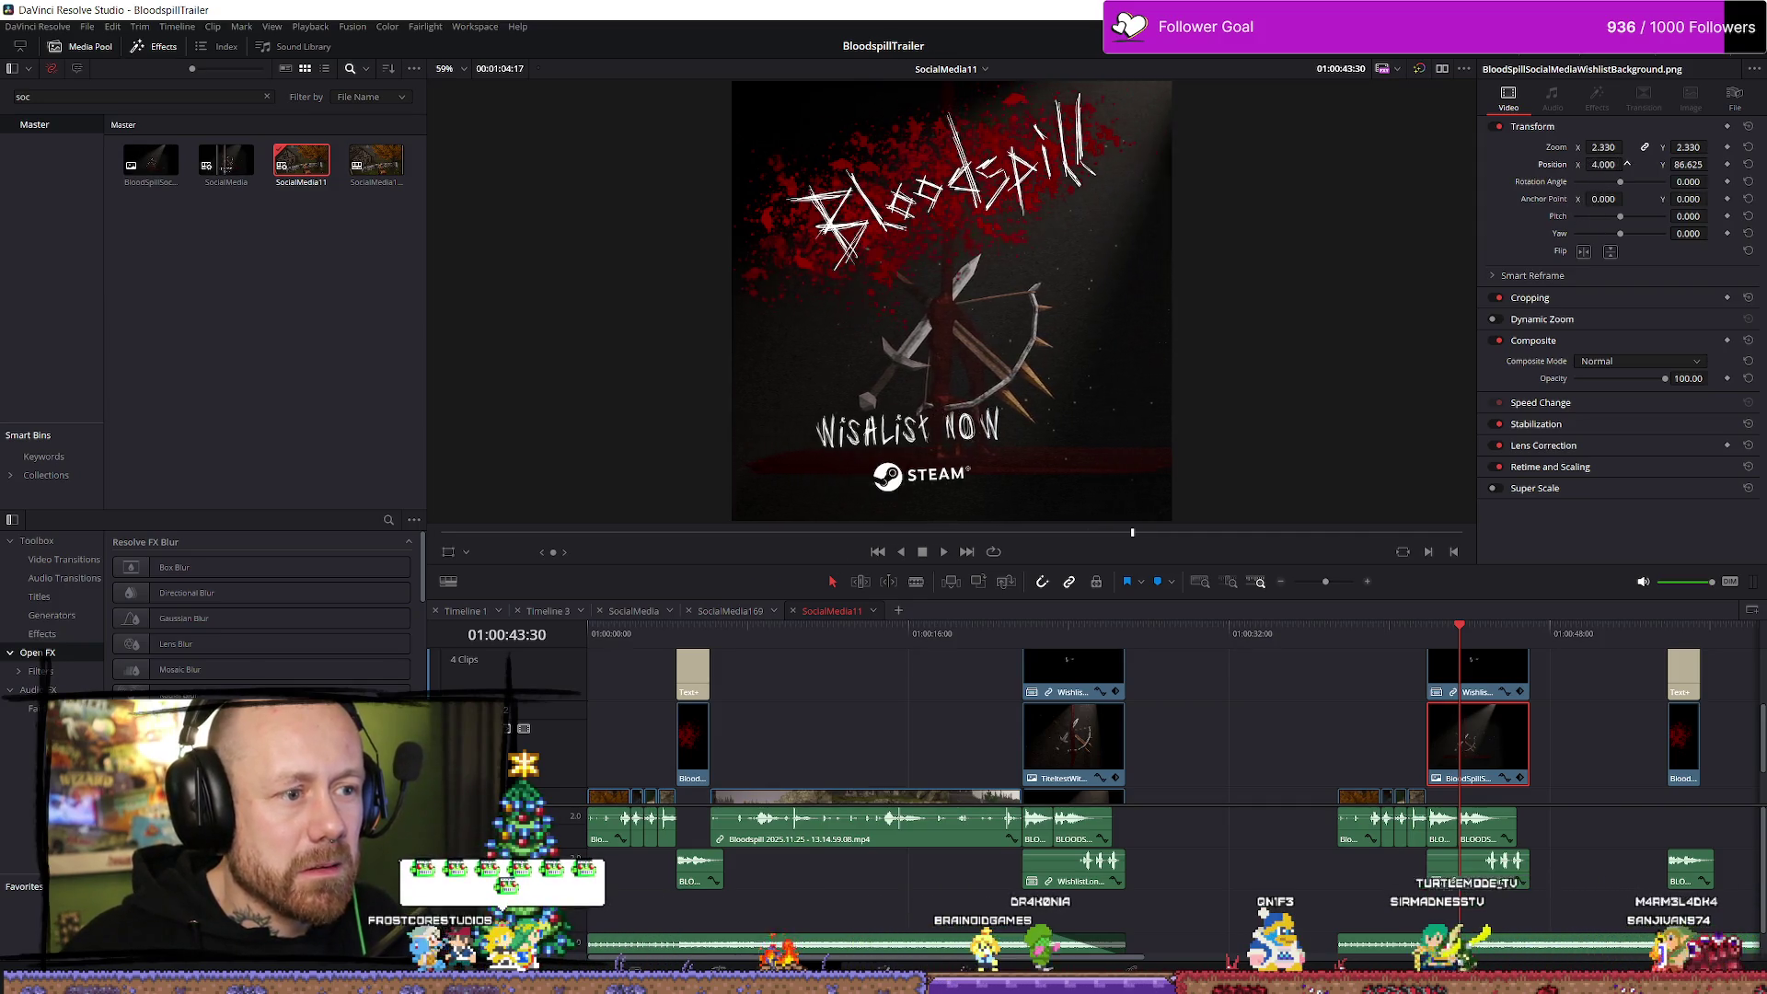
{"action": "left_click", "coordinate": [1747, 164]}
{"action": "left_click_drag", "start_coordinate": [1604, 165], "coordinate": [1620, 165]}
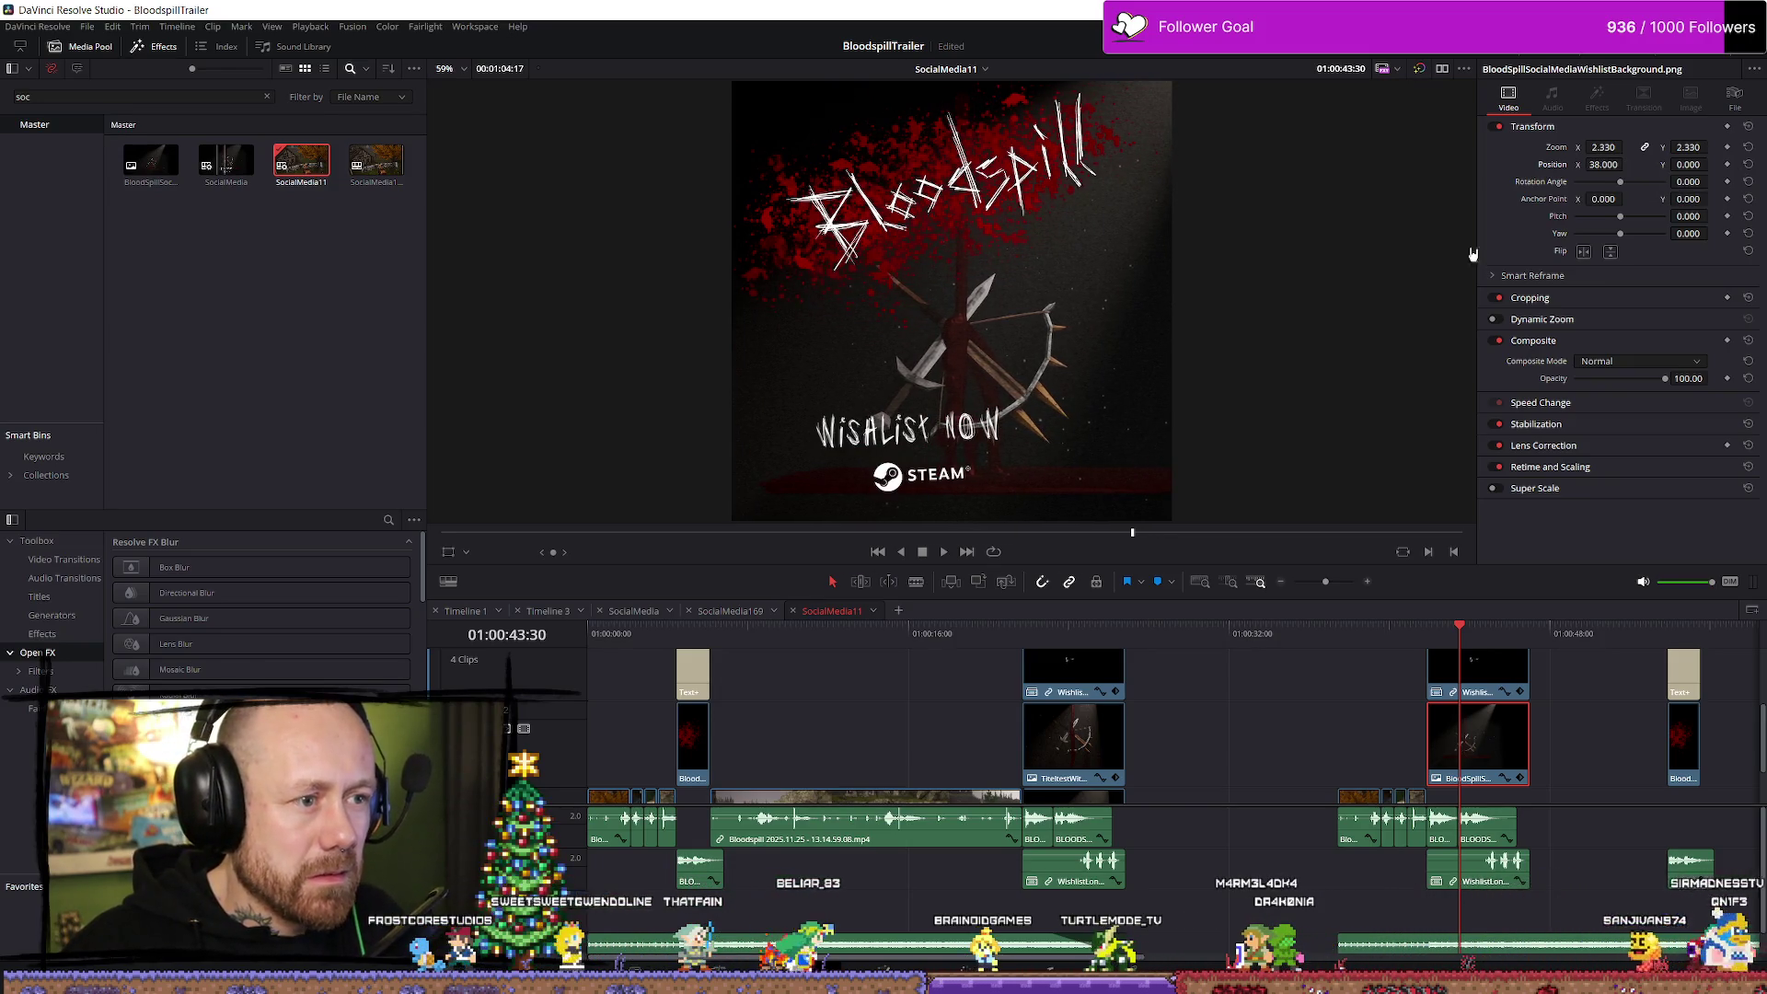
- Set the Bloodspill title to zoom 1.160, X -31.734, with a 10 degree rotation
{"action": "scroll", "coordinate": [1491, 718], "scroll_direction": "up", "scroll_amount": 2}
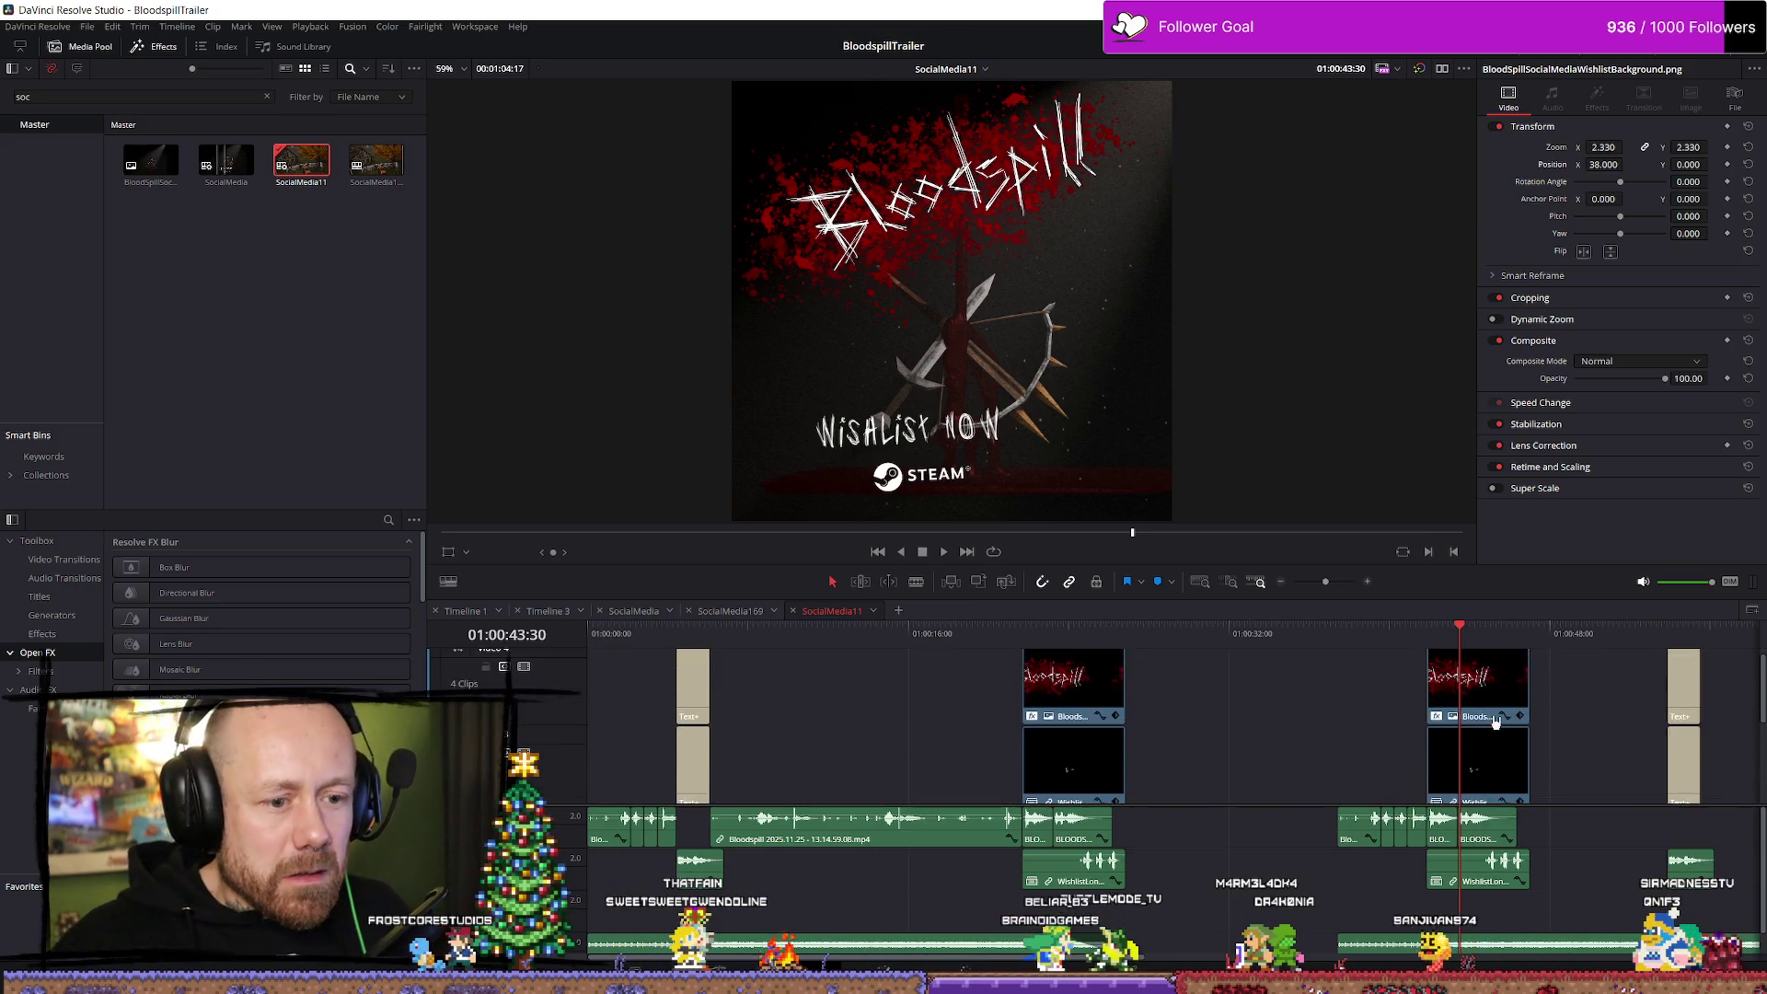
{"action": "left_click", "coordinate": [1466, 698]}
{"action": "mouse_move", "coordinate": [1603, 165]}
{"action": "left_mouse_down"}
{"action": "mouse_move", "coordinate": [1627, 147]}
{"action": "mouse_move", "coordinate": [1612, 190]}
{"action": "left_mouse_up"}
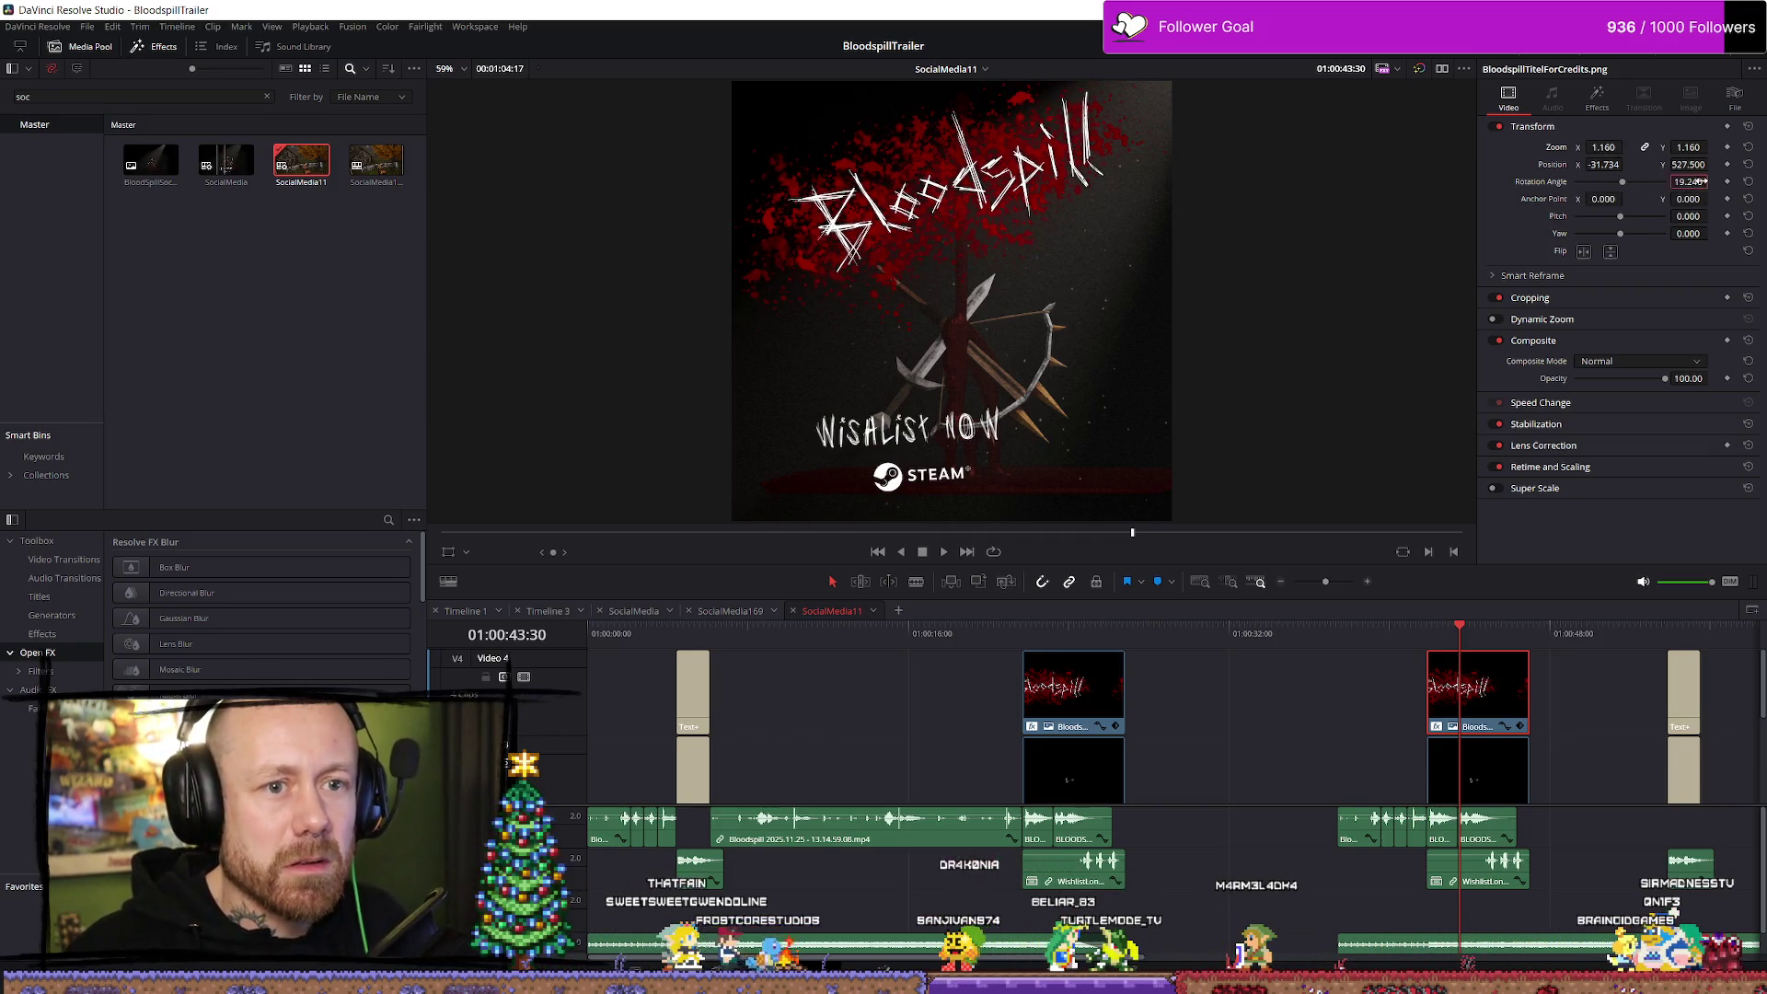
{"action": "type", "text": "20"}
{"action": "key", "text": "Return"}
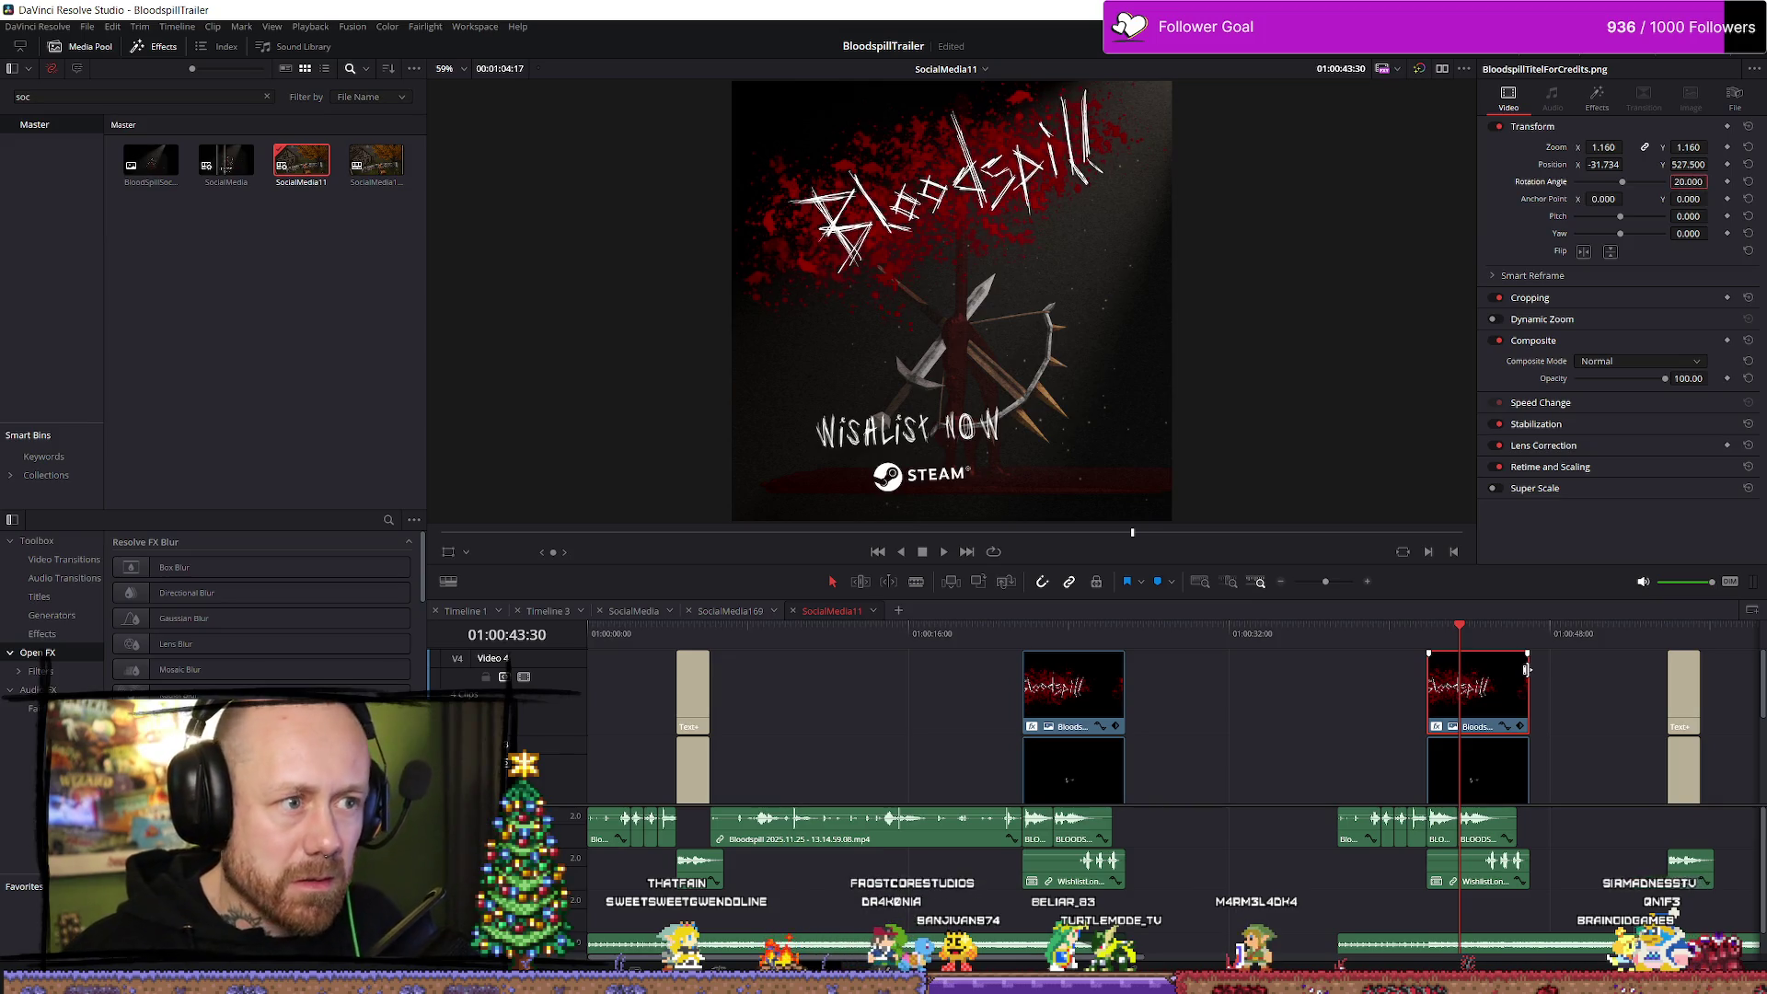
{"action": "type", "text": "0"}
{"action": "key", "text": "Return"}
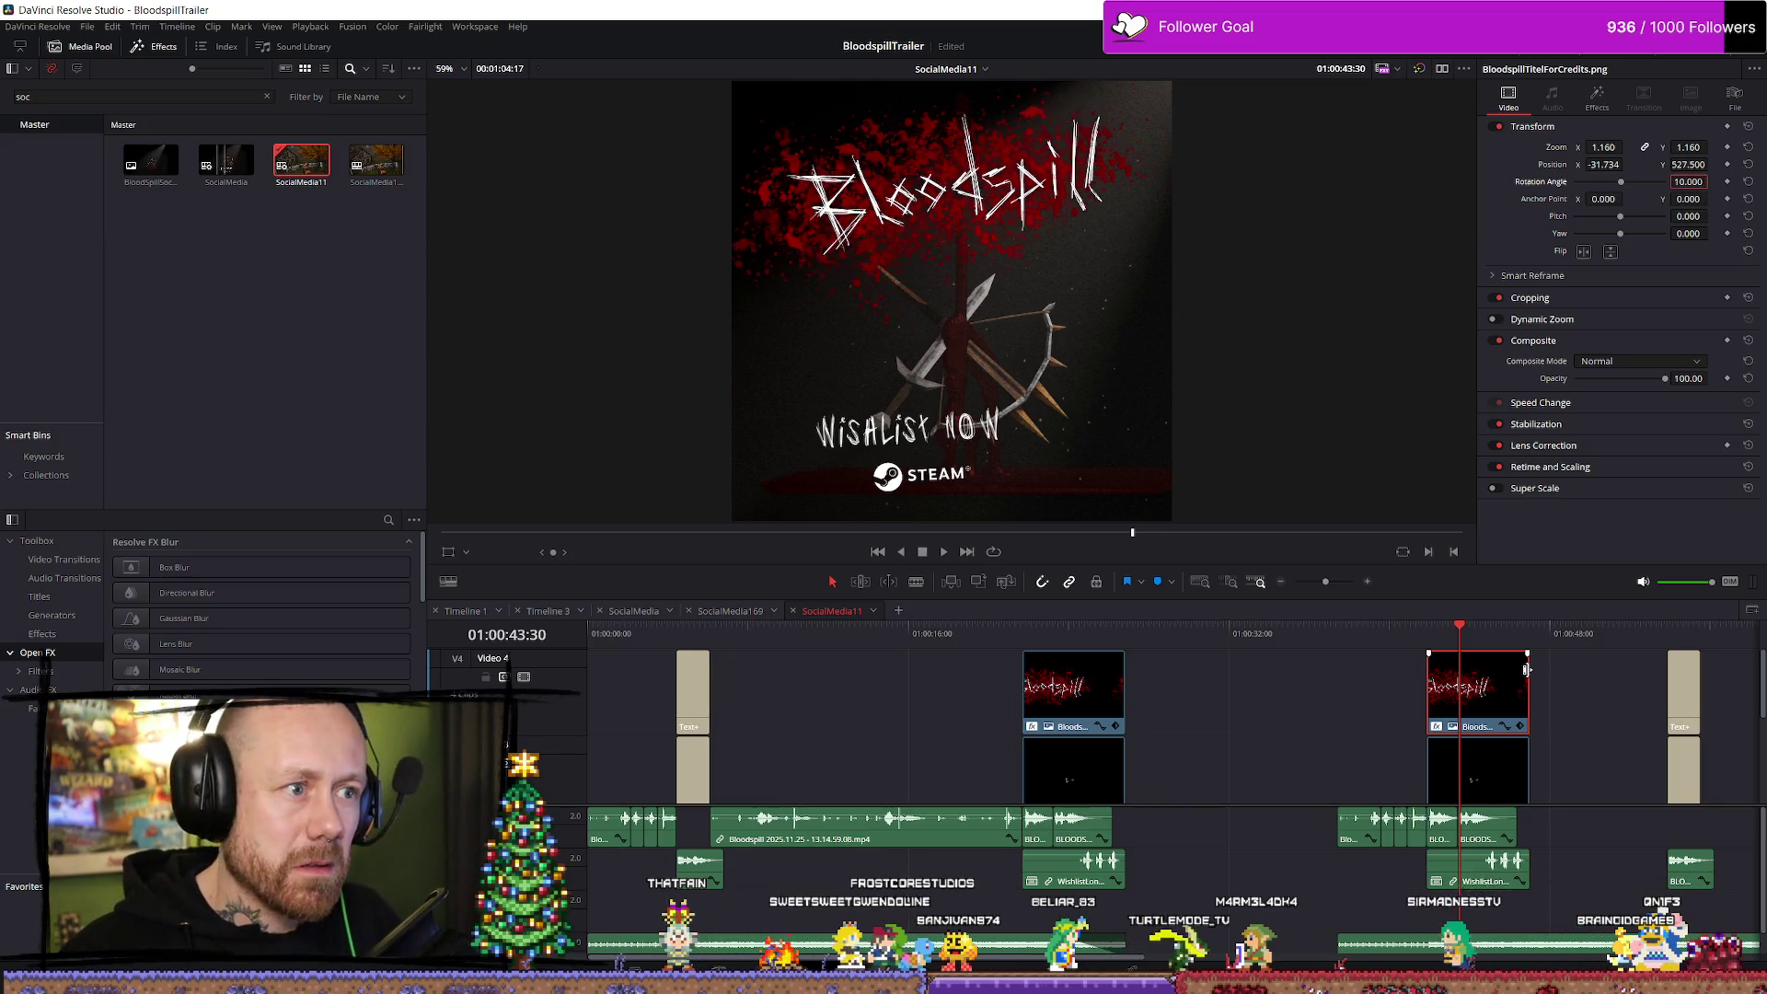